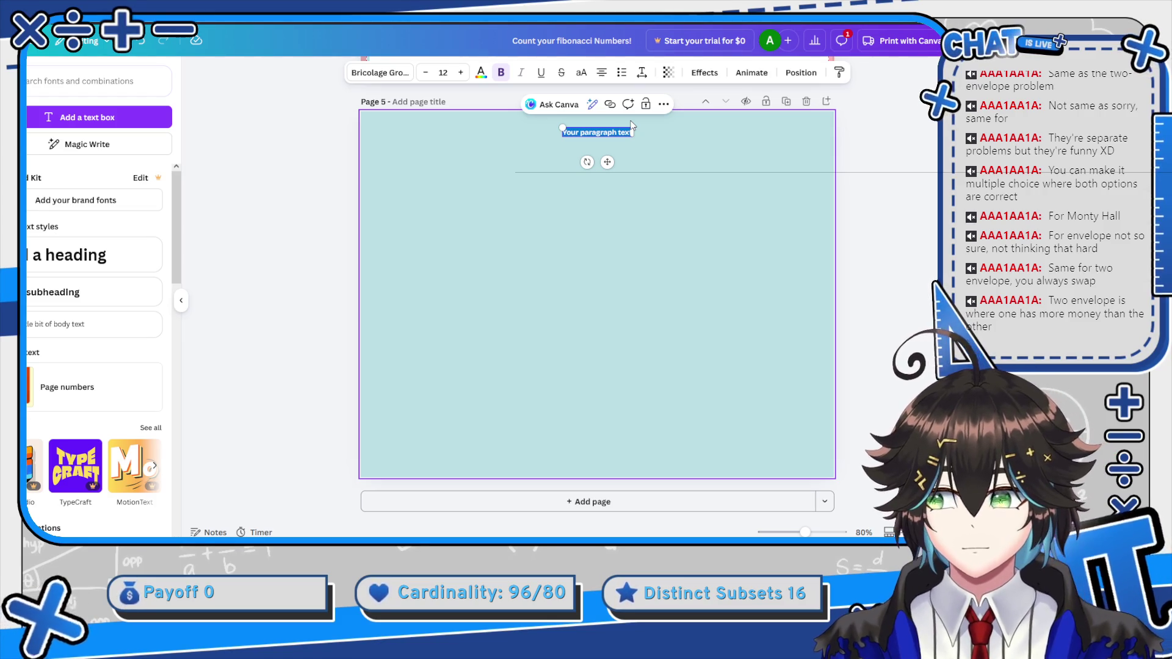
Add a 'Monty Hall Problem' title to page 5, centred in the upper middle, and close the Photos panel
text(Monty)
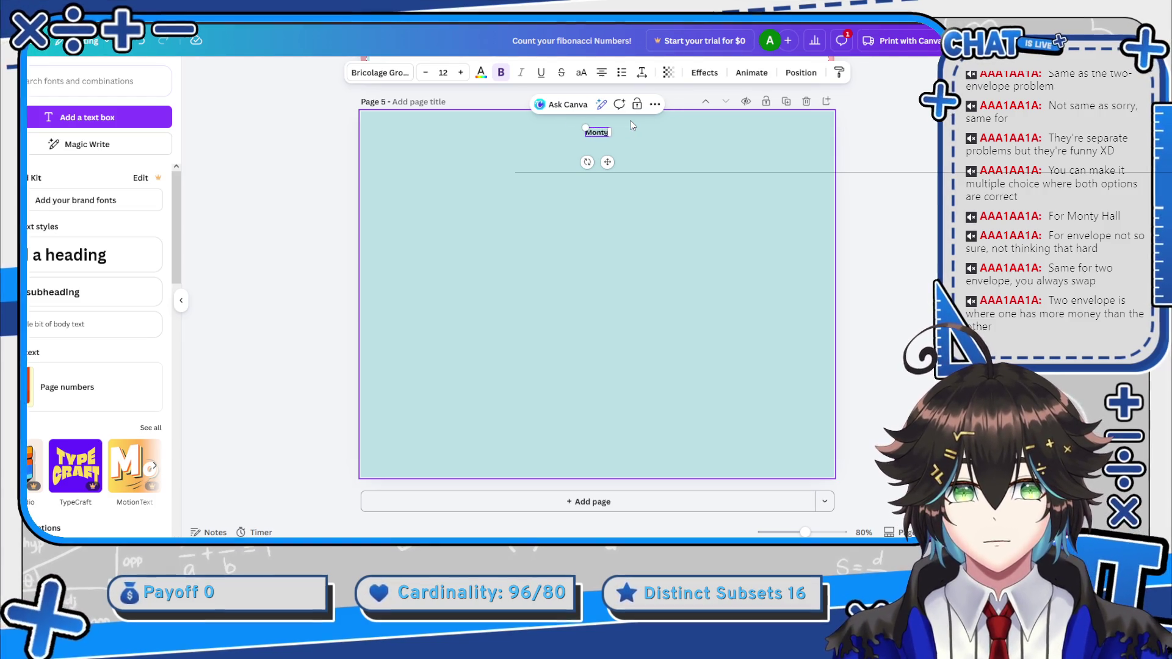
text( Hall)
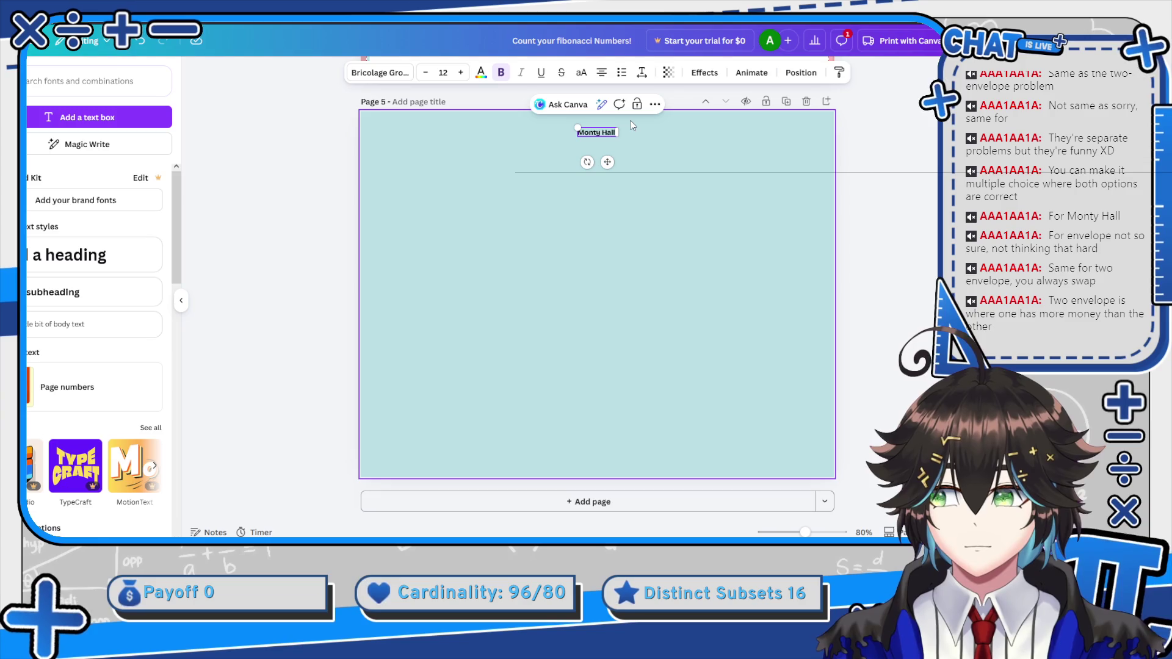
text( Problem)
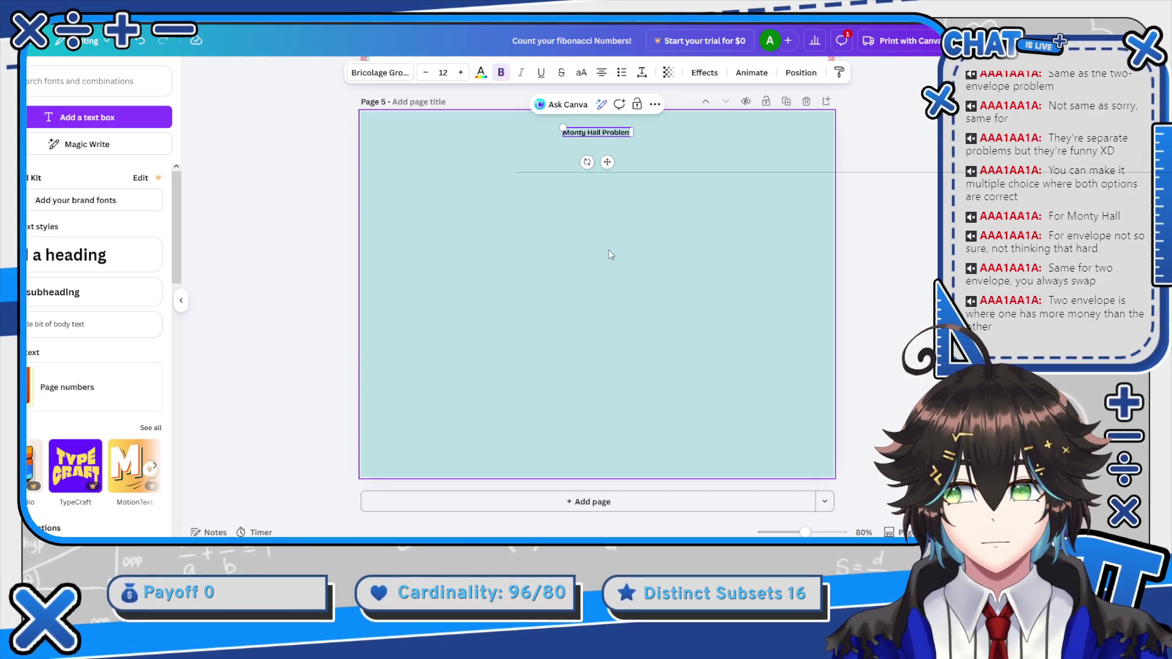
click(607, 248)
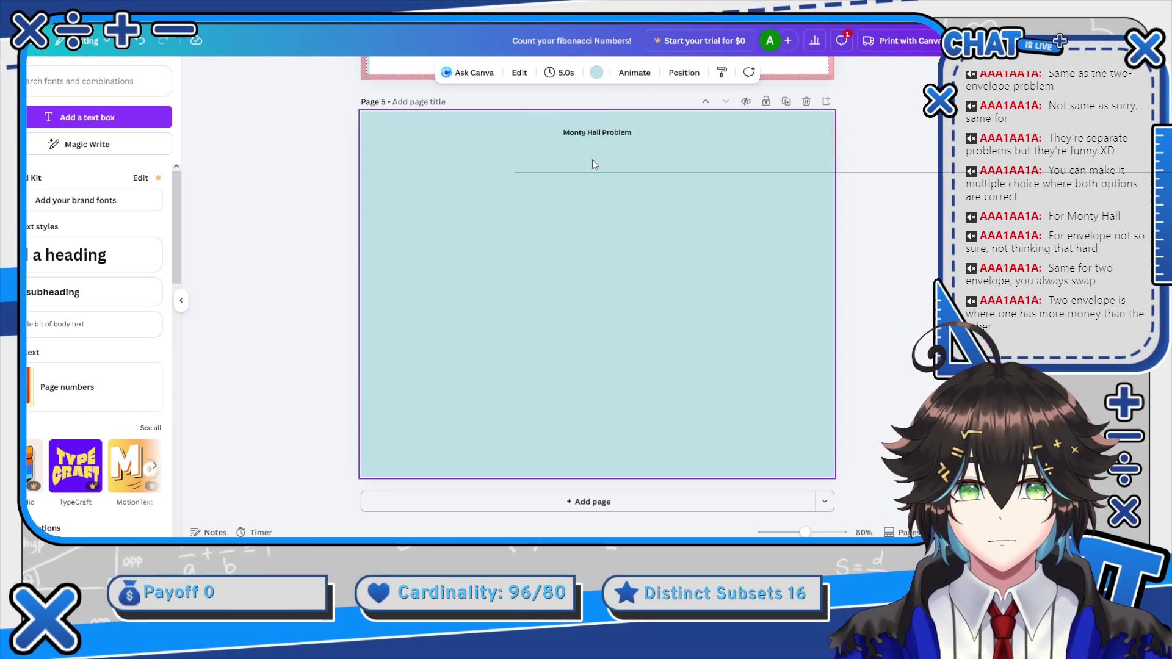
click(606, 137)
mouse_move(619, 202)
mouse_down()
mouse_move(622, 247)
mouse_move(606, 249)
mouse_up()
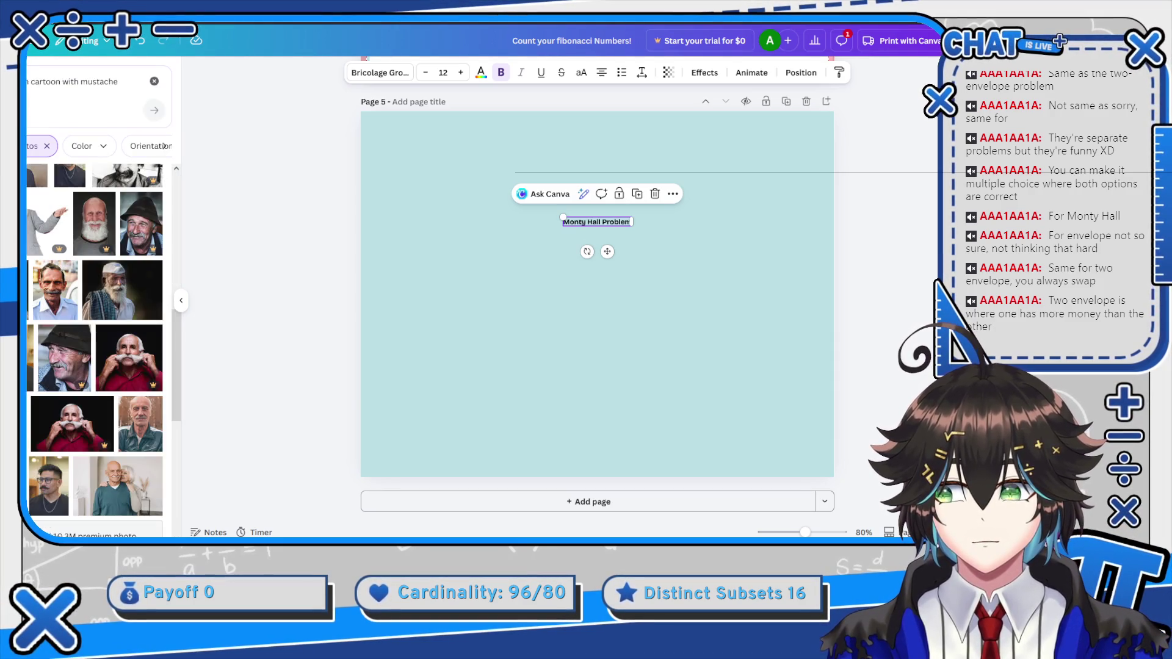
click(180, 301)
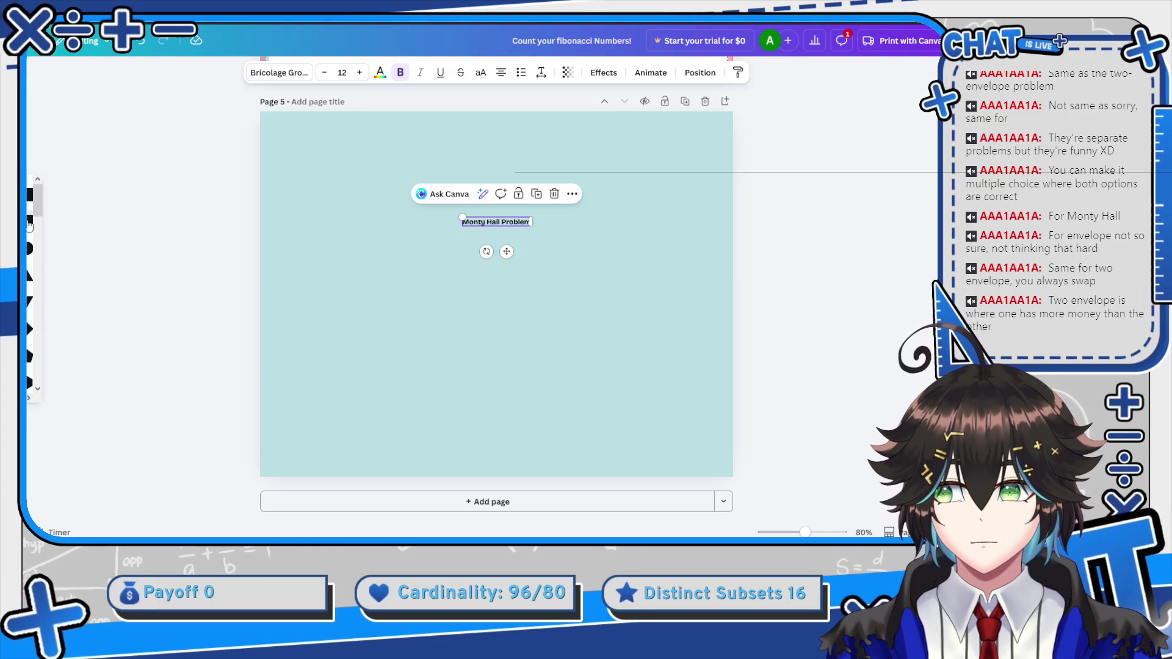
key(r)
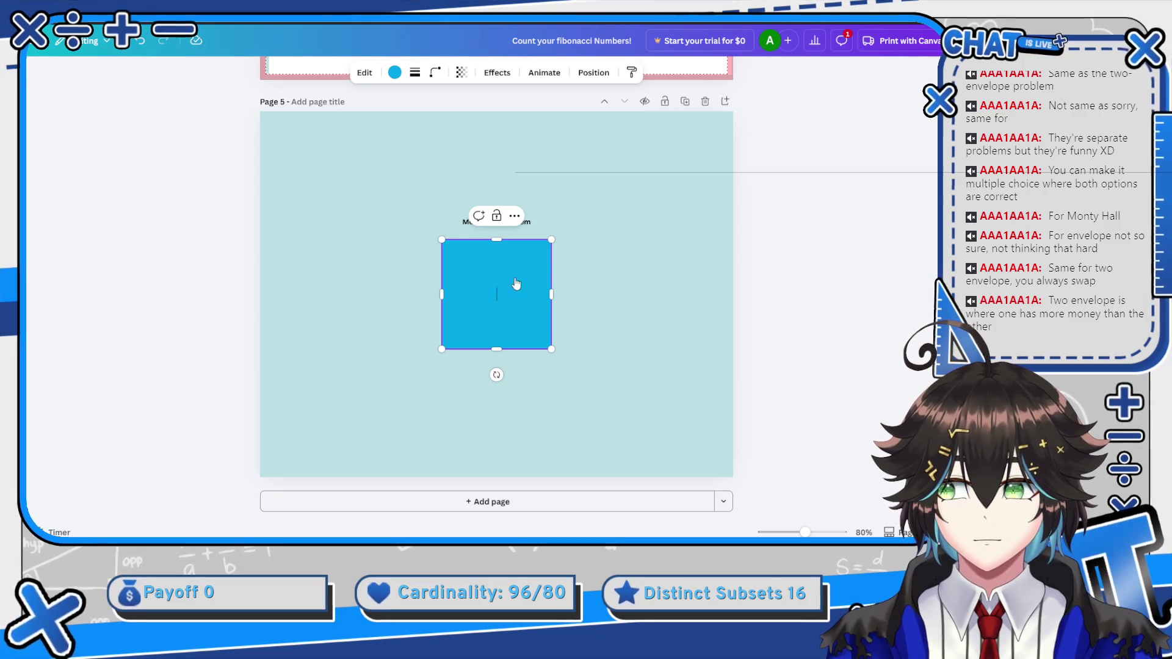
Stretch a new square into a thin white banner across the top of page 5
drag(515, 330, 496, 211)
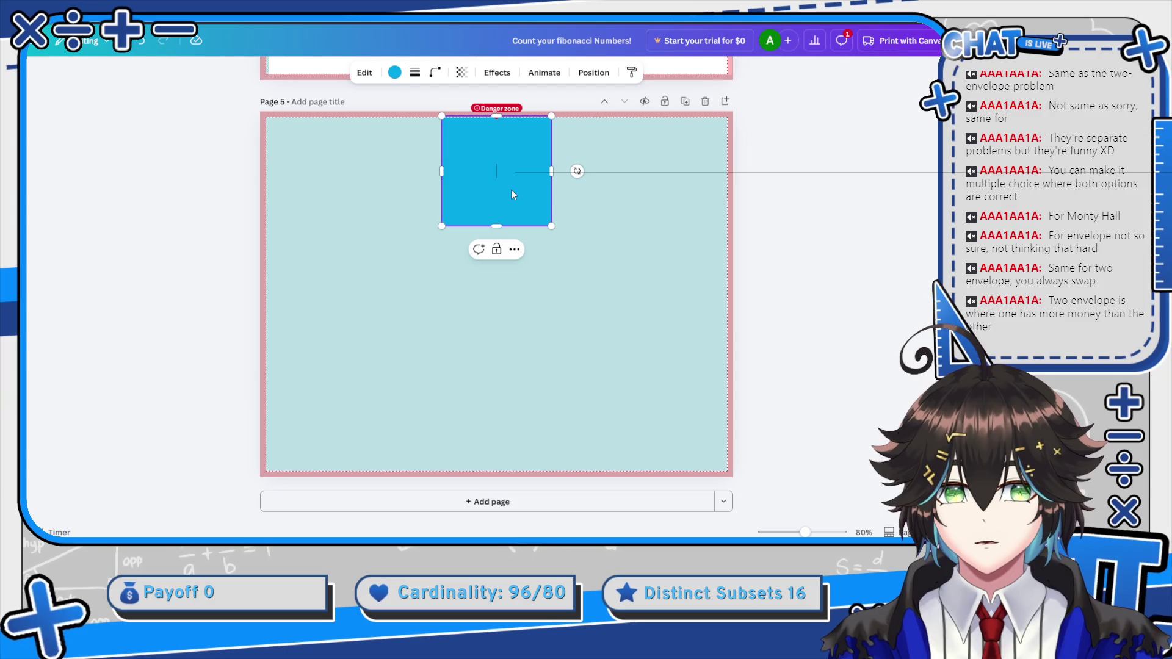
mouse_move(495, 163)
mouse_down()
mouse_move(495, 194)
mouse_move(495, 168)
mouse_move(712, 178)
mouse_up()
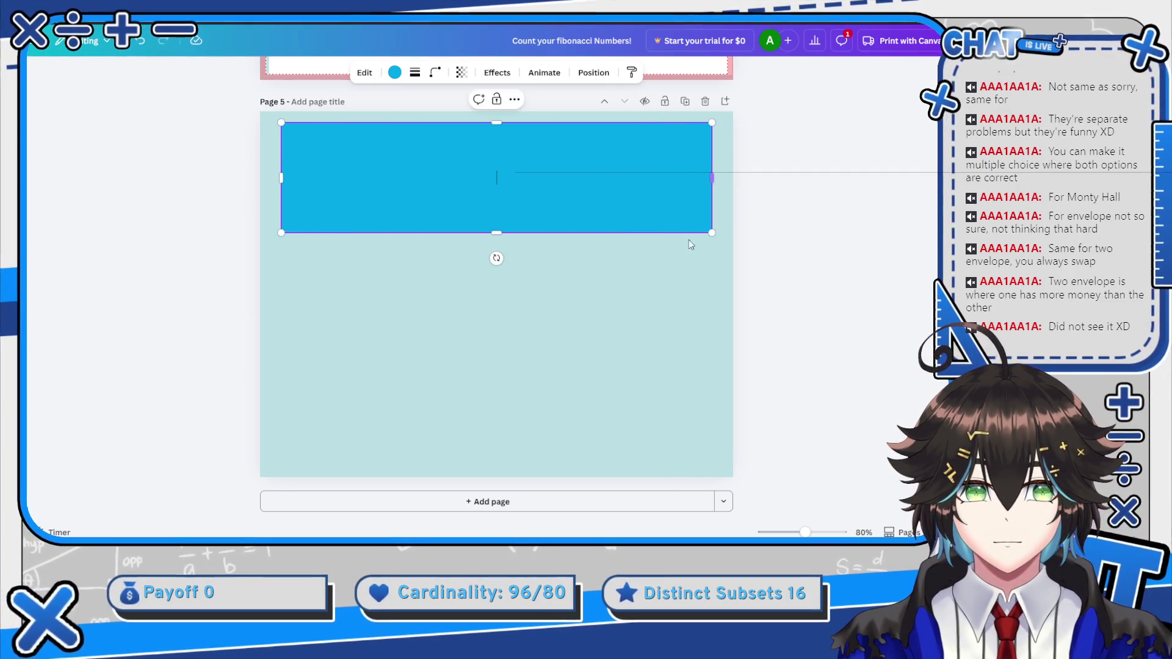
drag(489, 232, 498, 196)
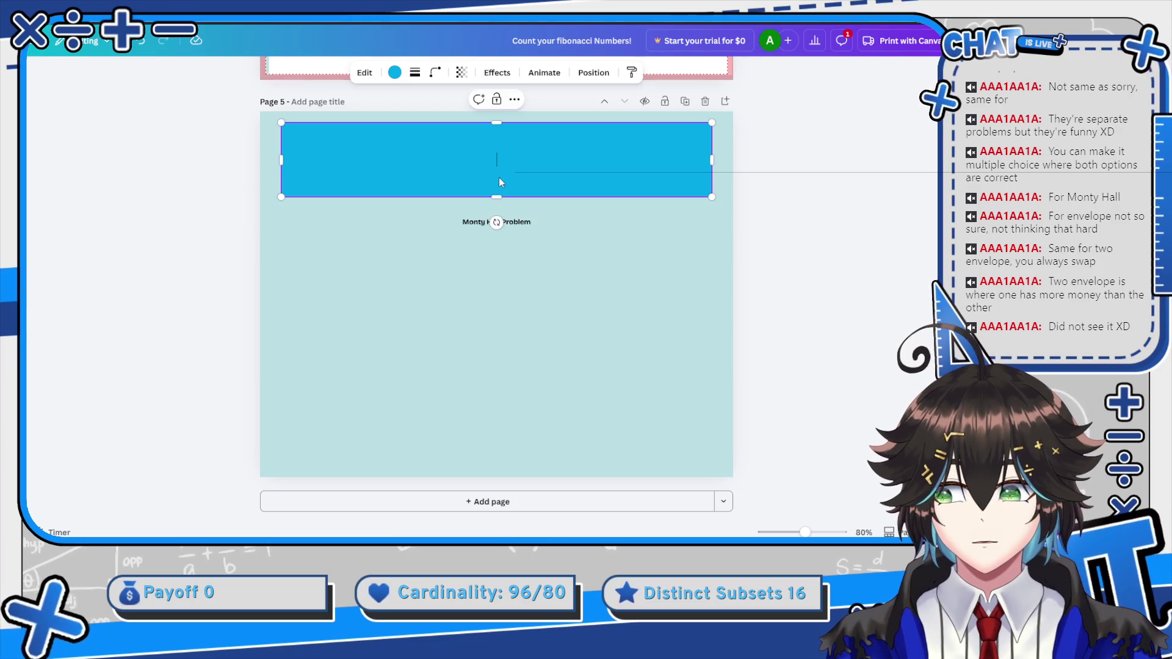
click(394, 72)
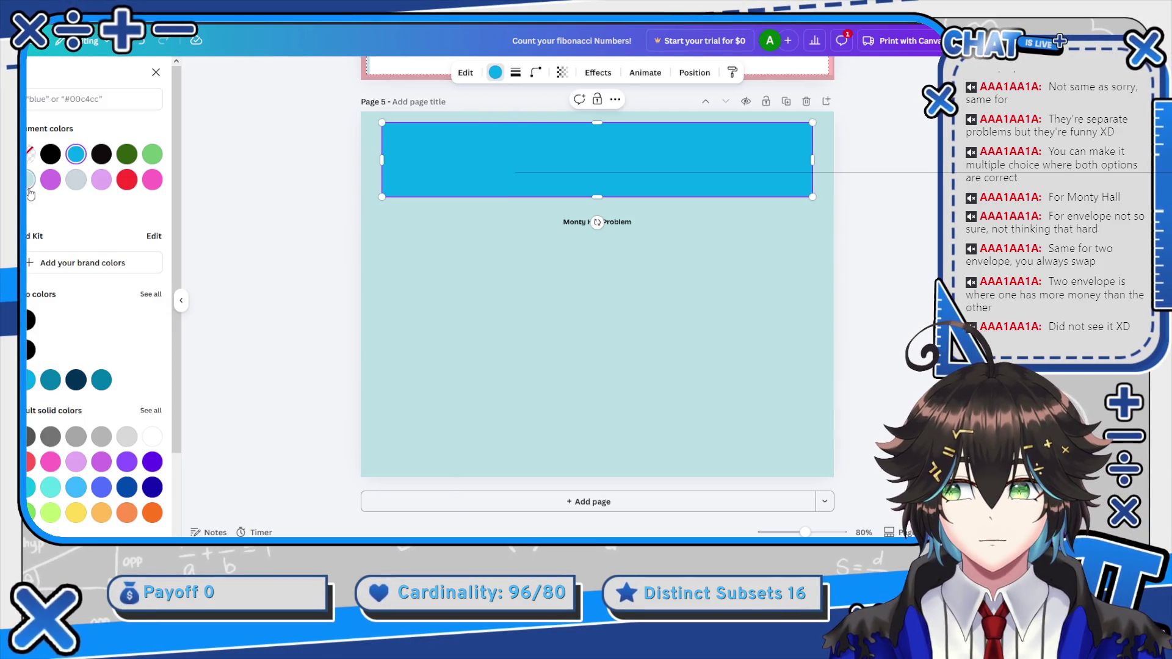
click(152, 435)
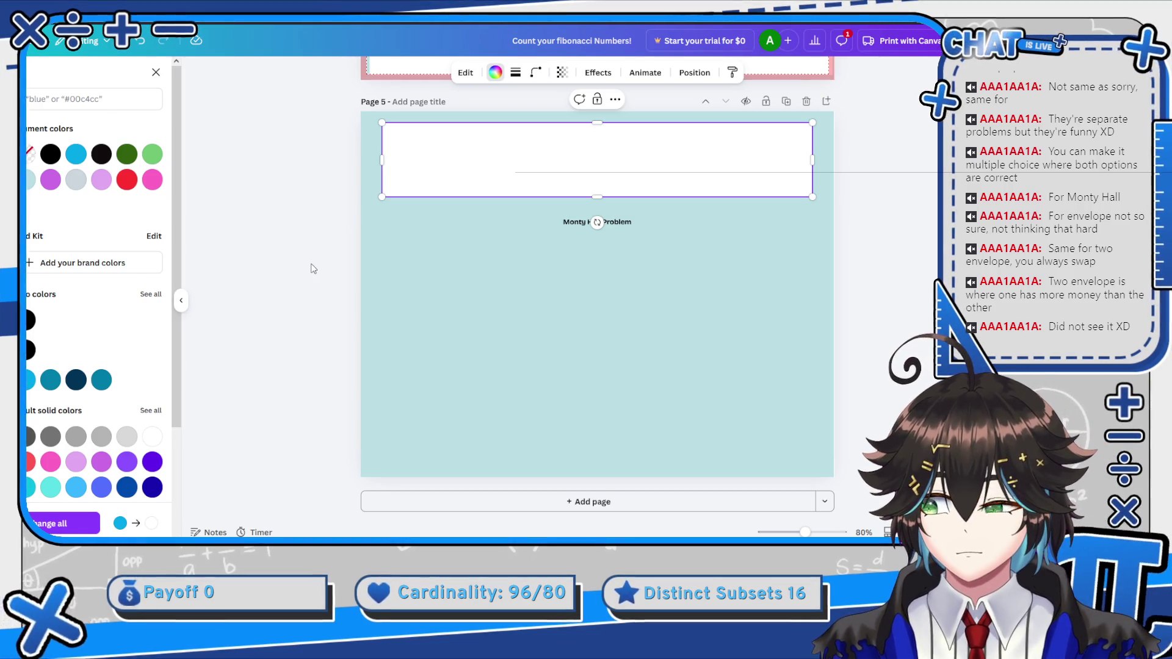
click(180, 300)
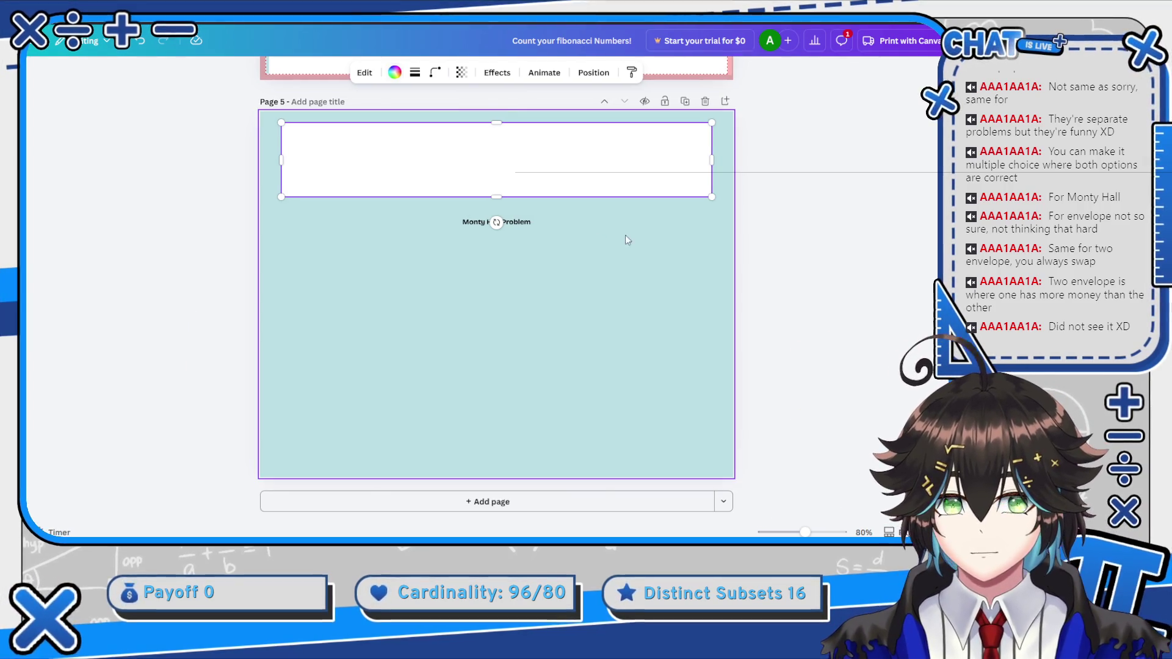
Move the title onto the white banner and bring it to the front
click(513, 225)
drag(512, 225, 501, 166)
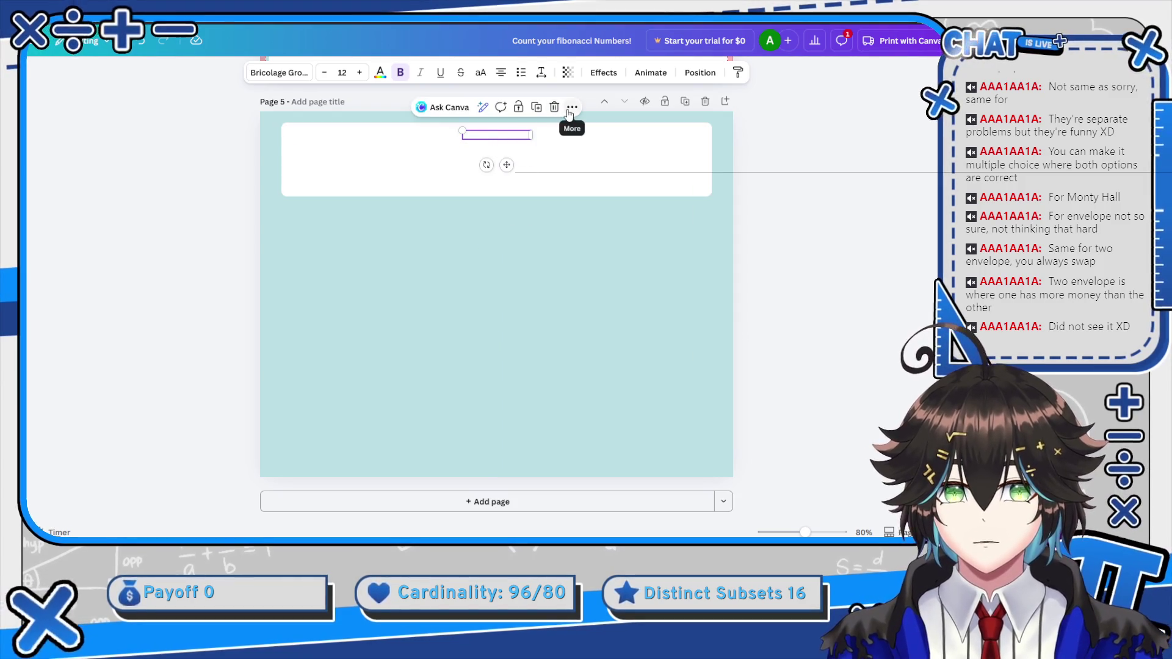
click(570, 110)
mouse_move(623, 244)
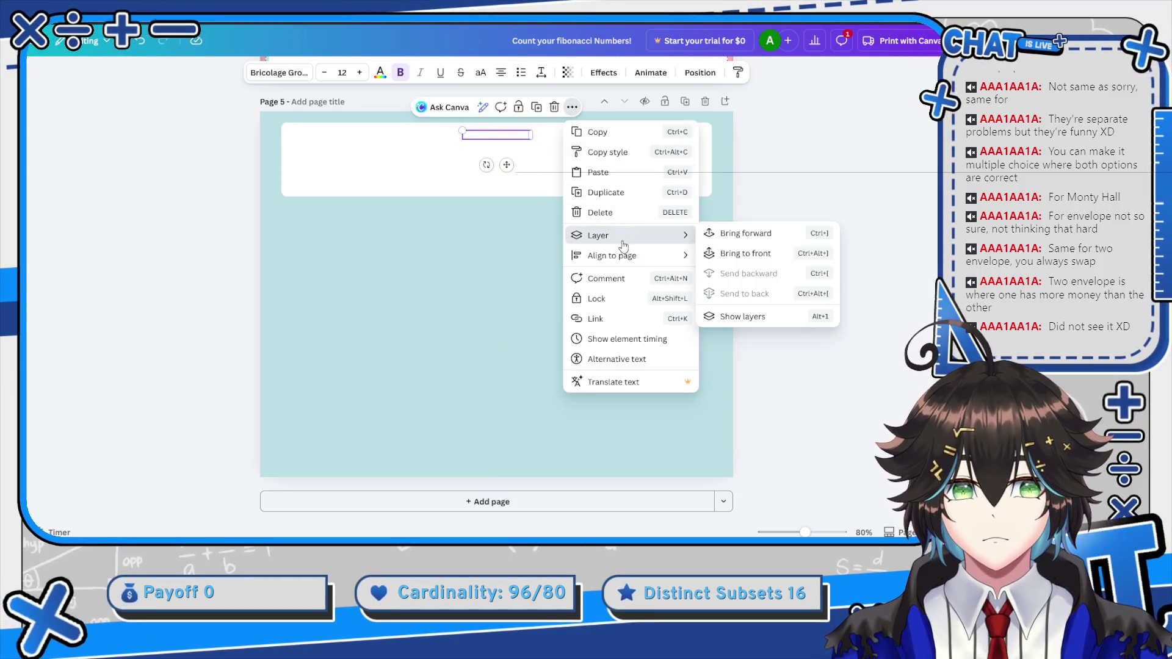
click(730, 252)
click(464, 154)
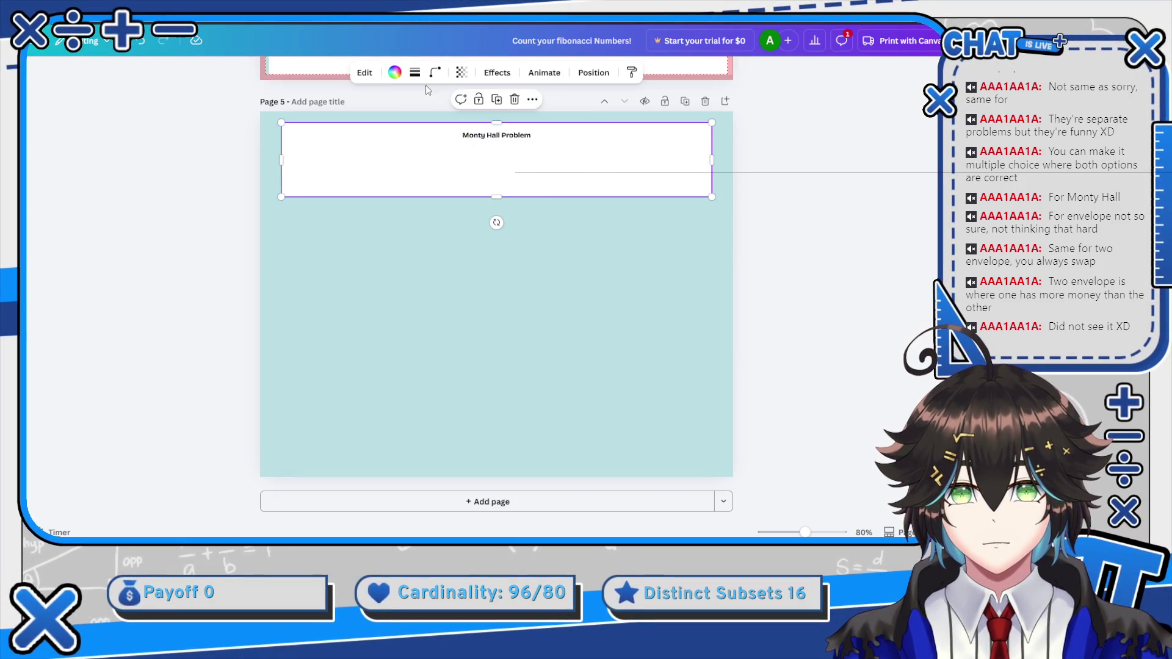
Give the white banner a solid black border with stroke weight 6
click(415, 73)
click(383, 105)
drag(345, 150, 351, 149)
click(518, 135)
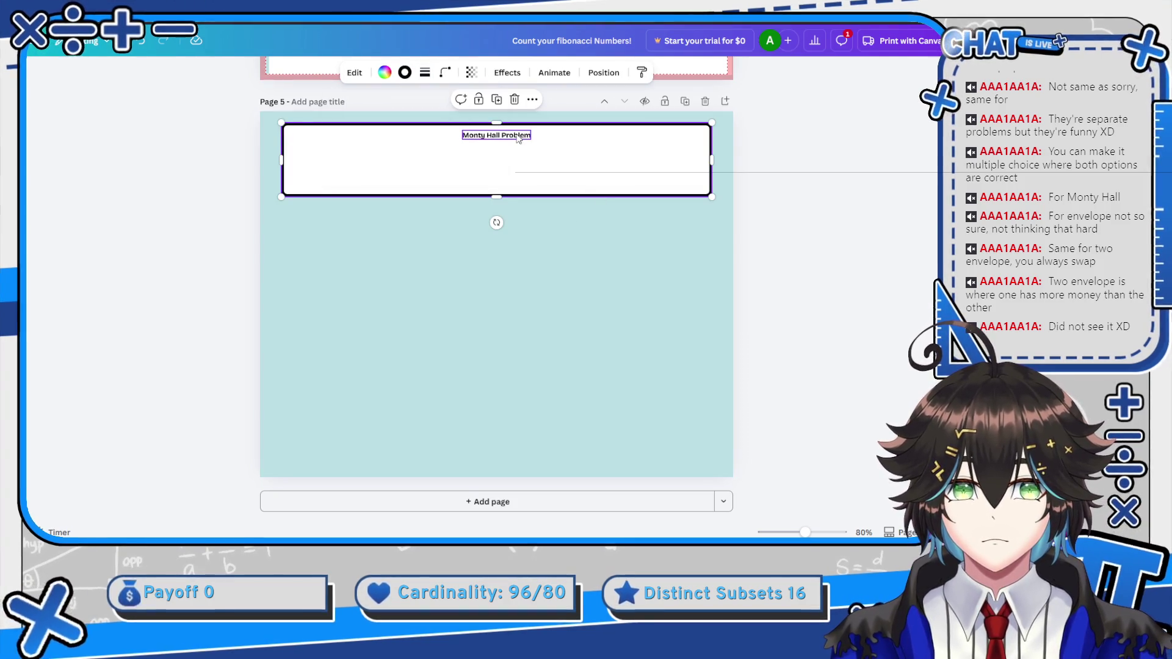
Set the Monty Hall Problem title's font size to 32
click(517, 135)
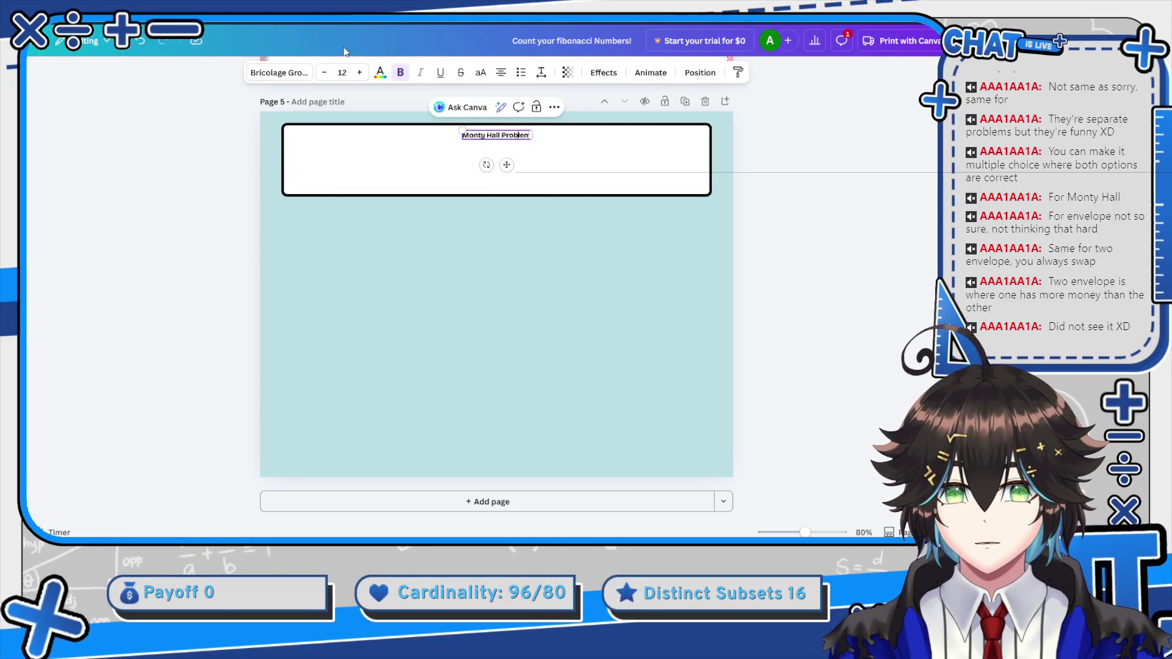
click(342, 72)
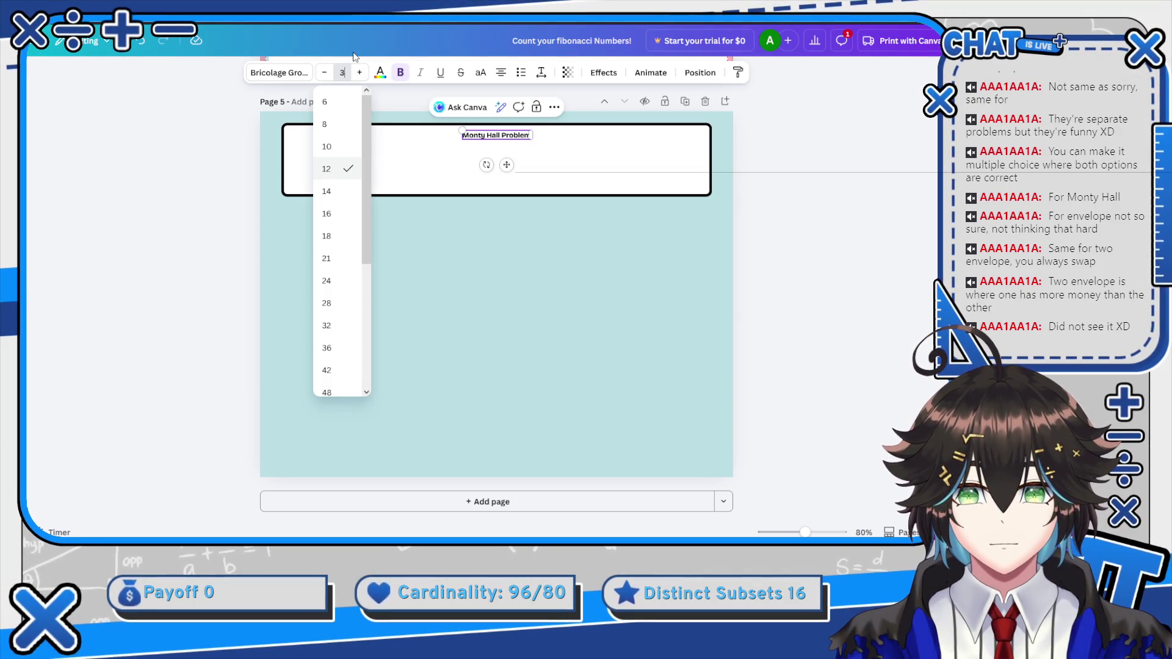
text(2)
key(Return)
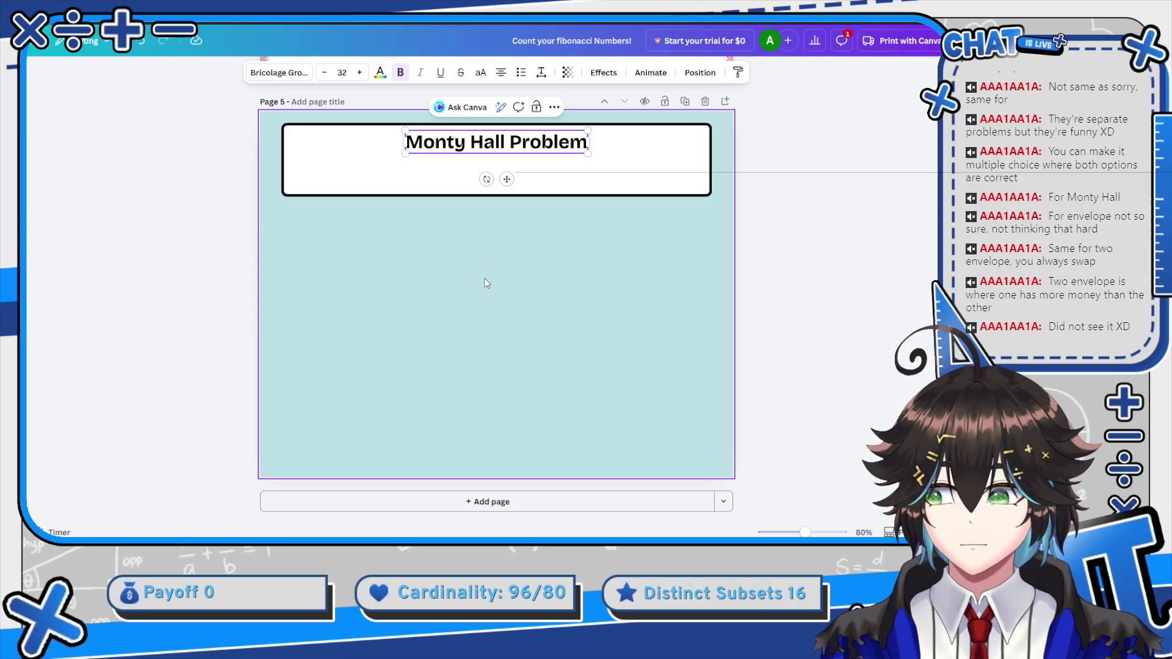
scroll(487, 304, up, 3)
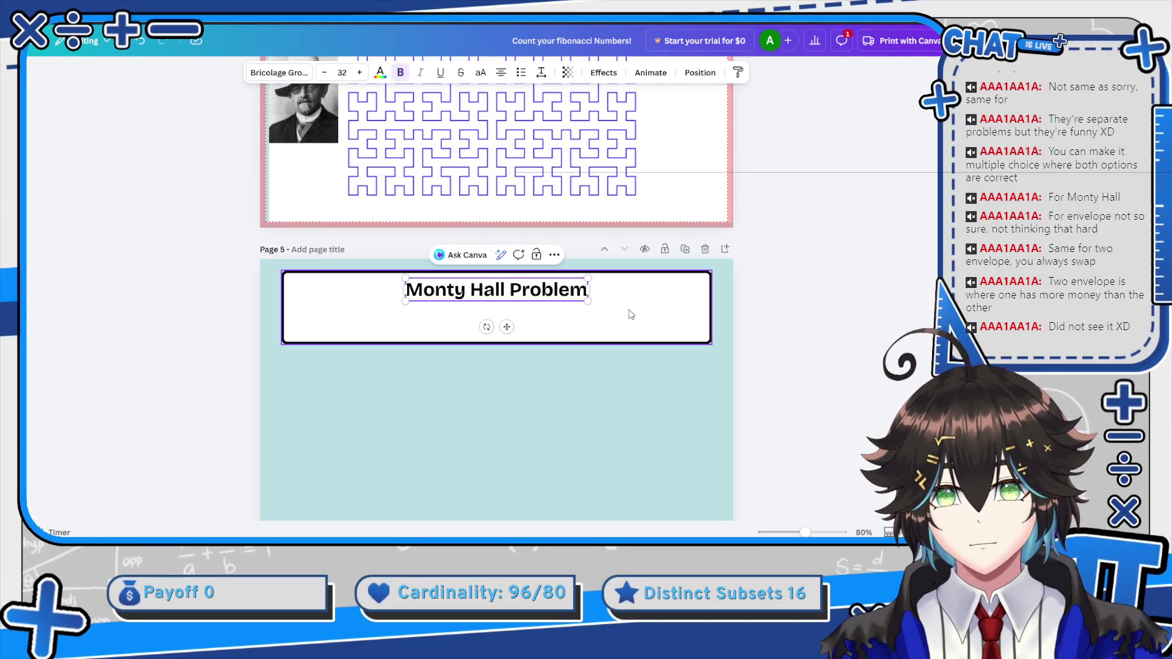
scroll(610, 299, up, 5)
scroll(723, 327, down, 5)
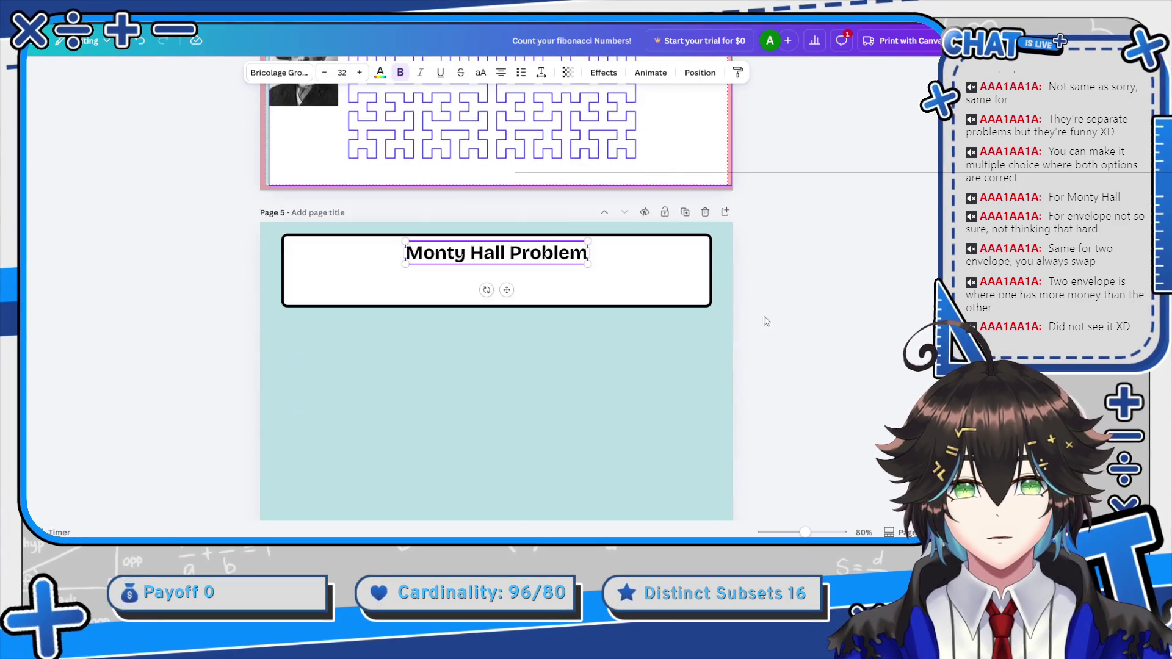
scroll(616, 368, down, 2)
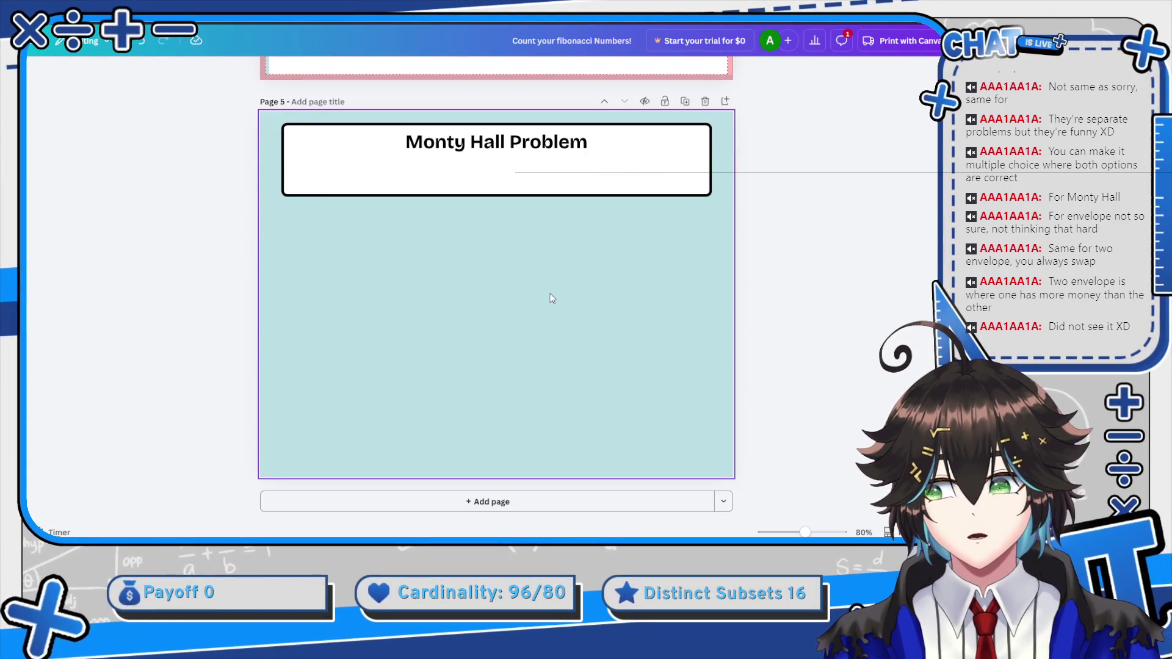
click(440, 158)
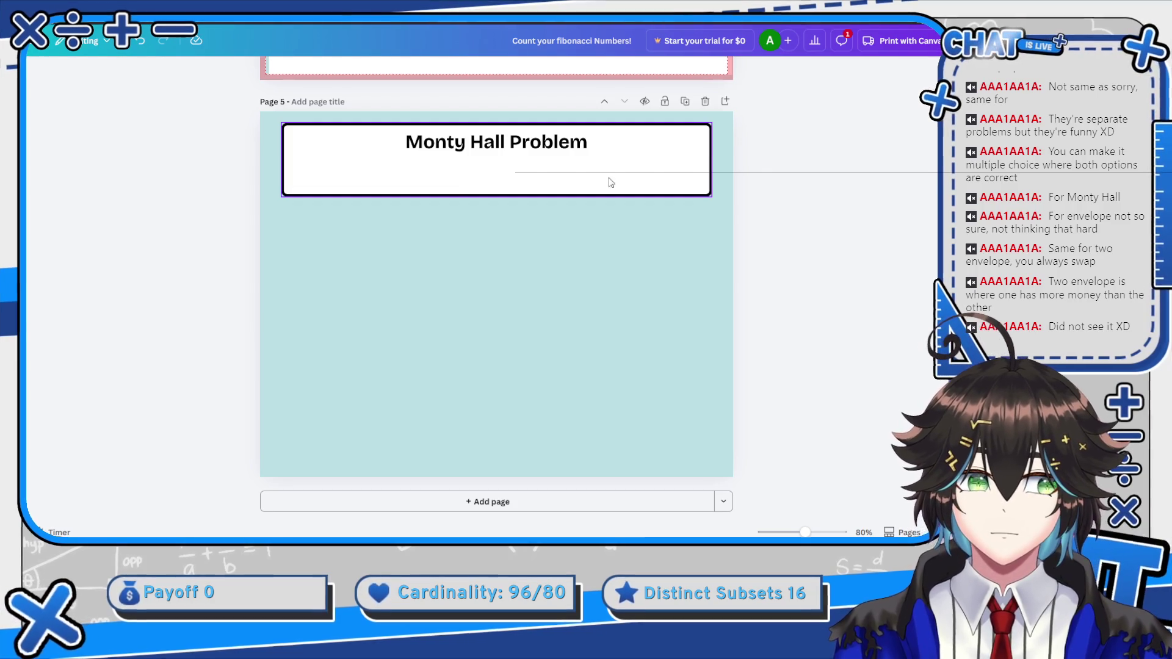
key(alt+Tab)
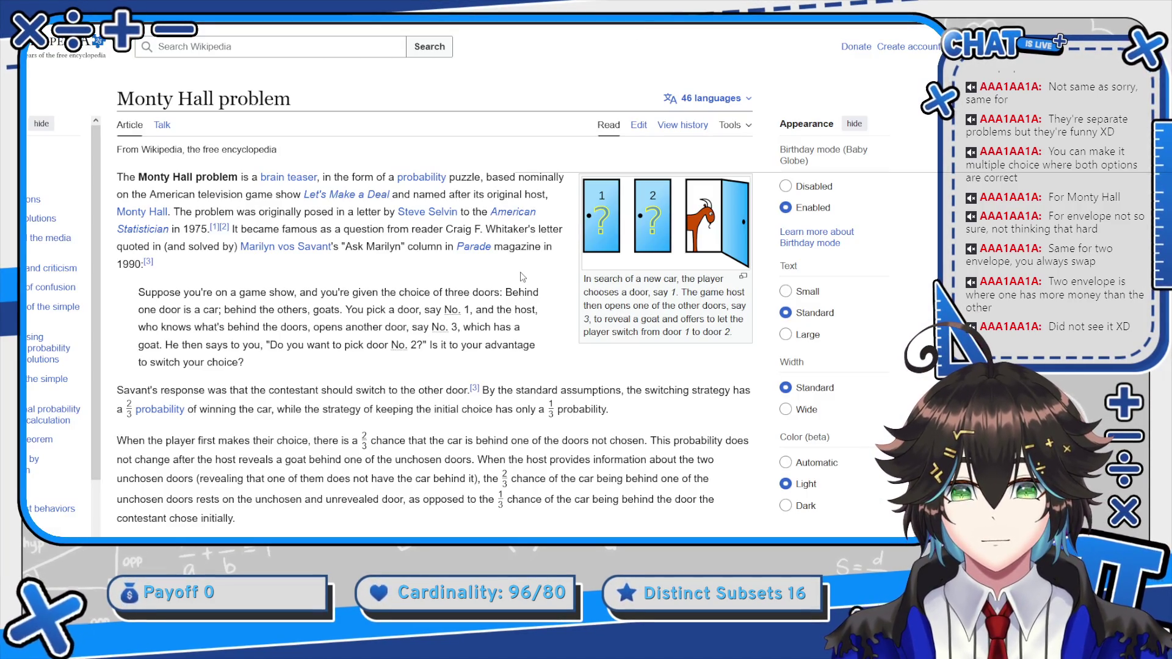
scroll(531, 269, down, 5)
scroll(545, 260, up, 3)
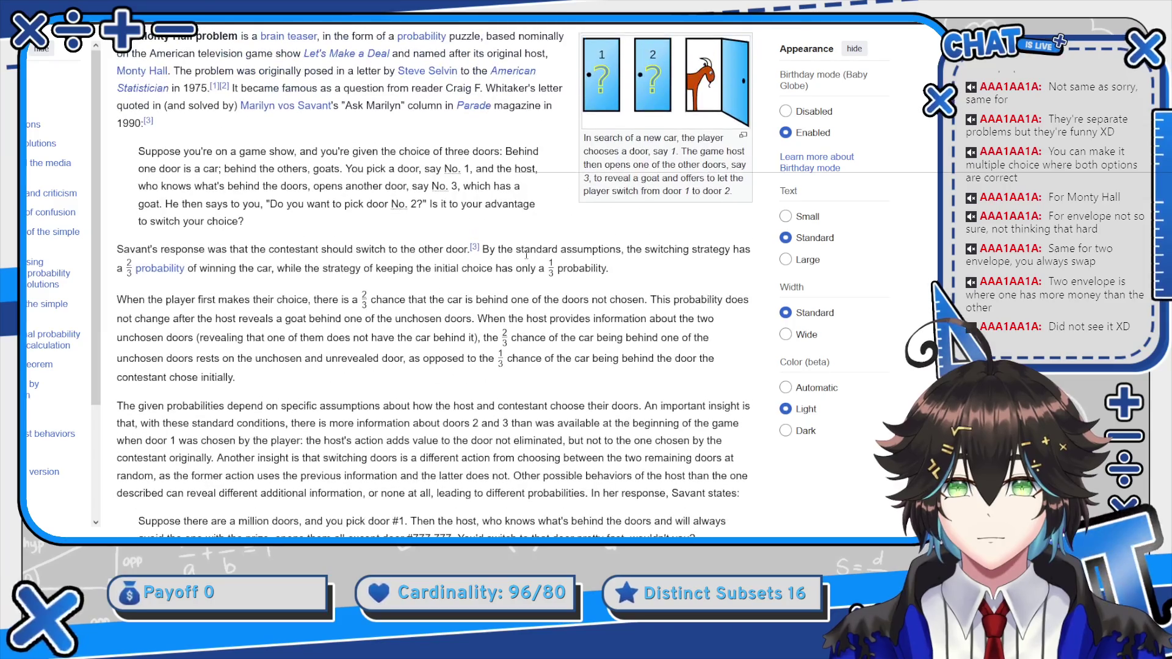
scroll(546, 210, up, 2)
scroll(545, 210, down, 8)
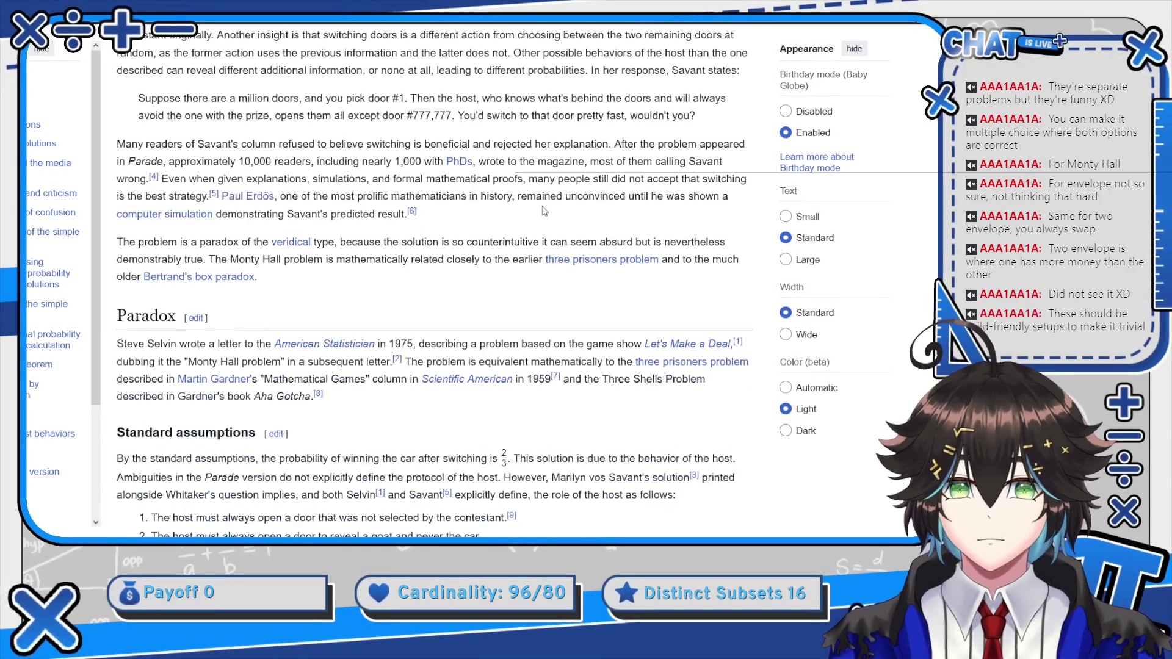
scroll(546, 208, down, 2)
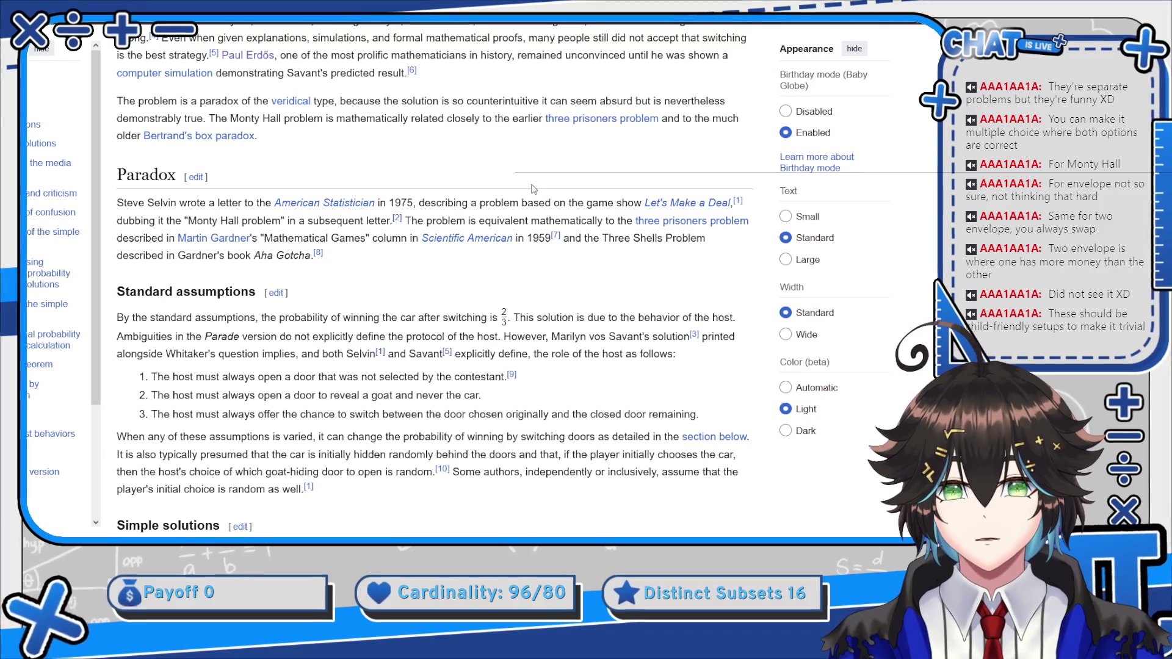
scroll(540, 192, down, 6)
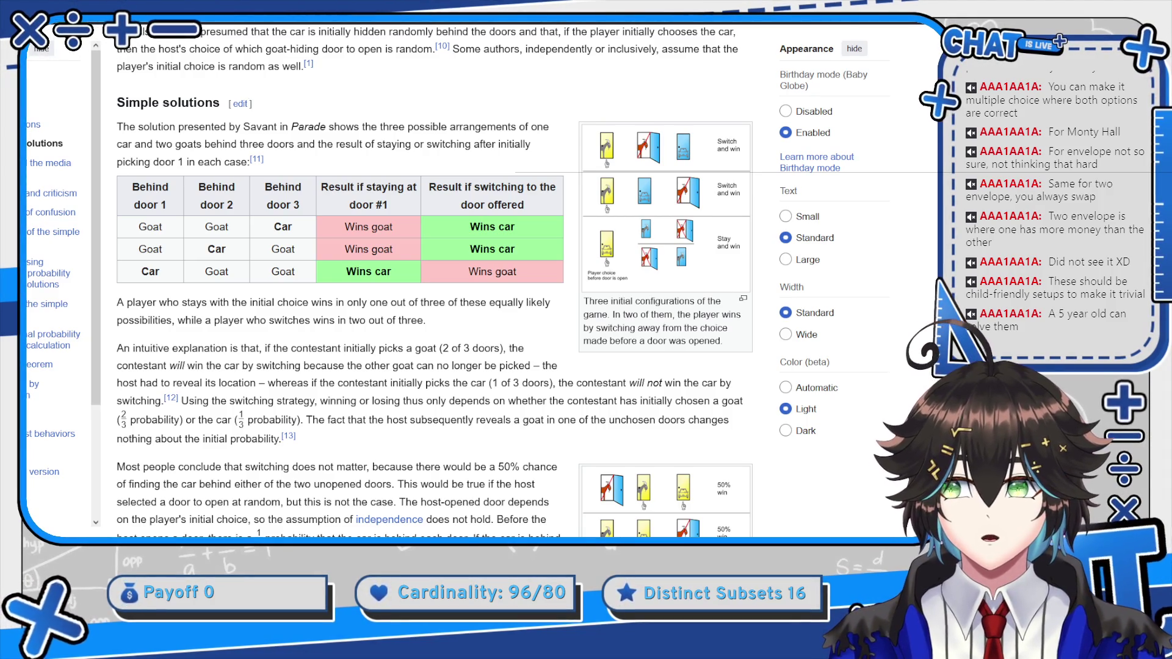
key(alt+Tab)
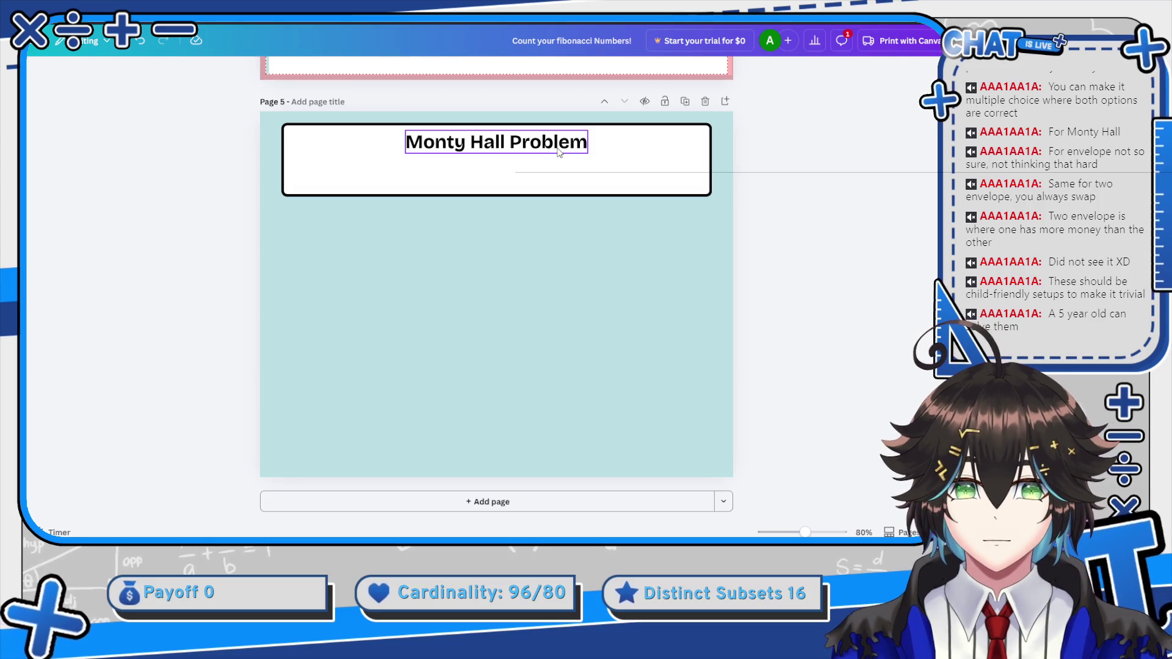
Duplicate the Monty Hall Problem title as a second line just below it in the header
click(558, 152)
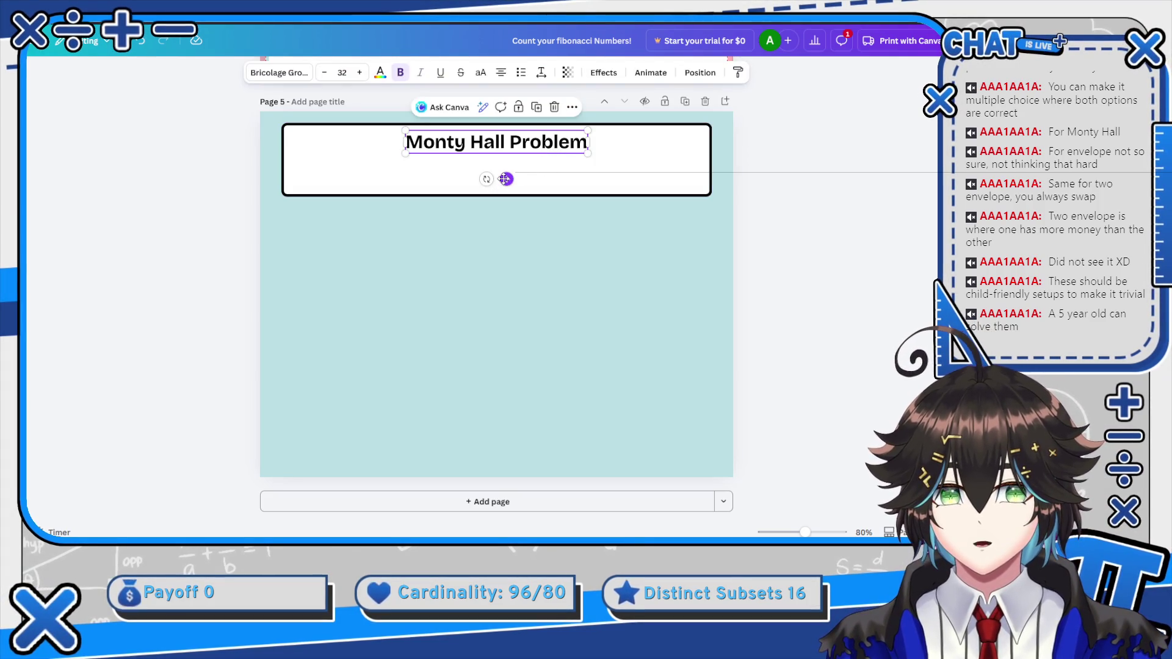
drag(505, 178, 509, 200)
double_click(508, 167)
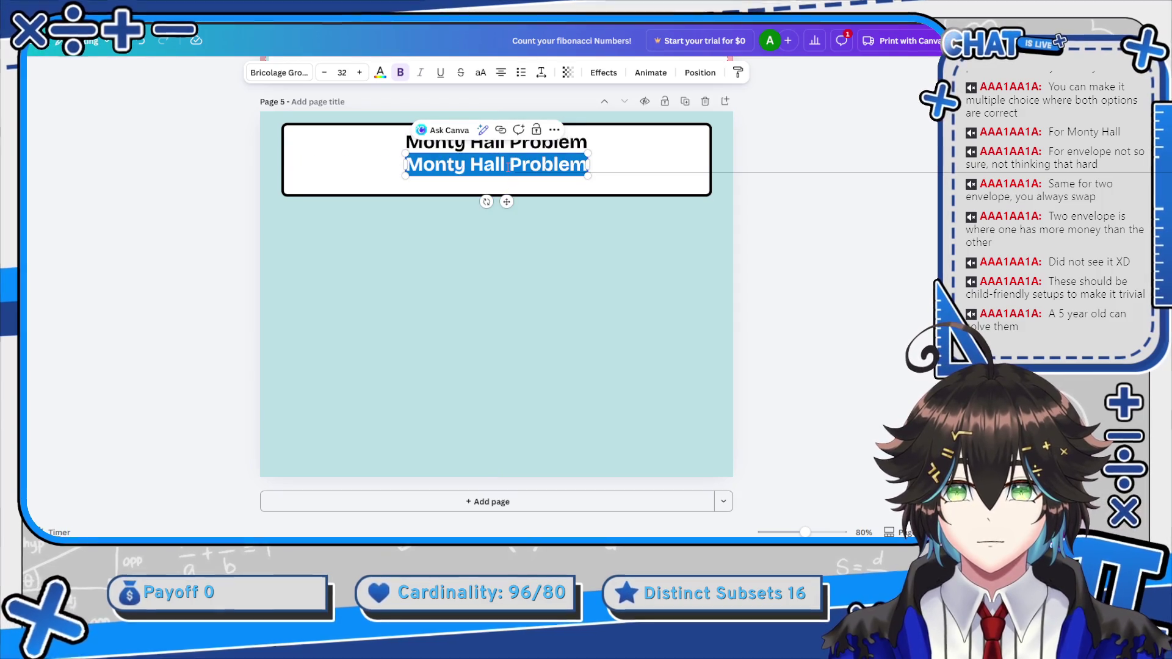
click(505, 172)
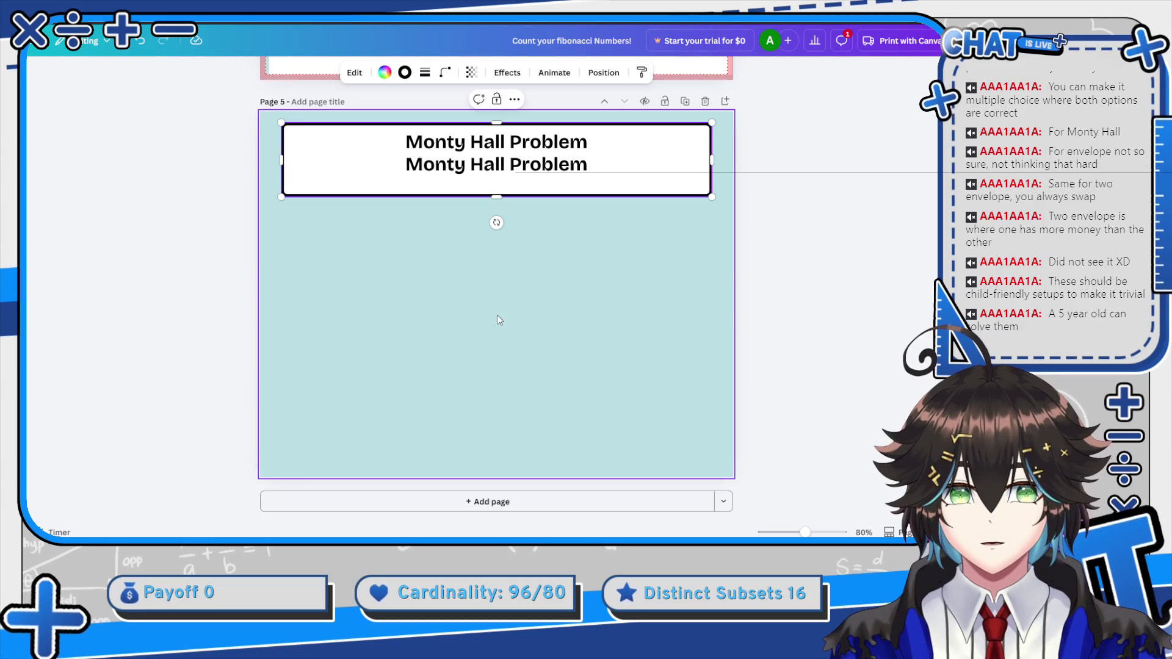
key(Escape)
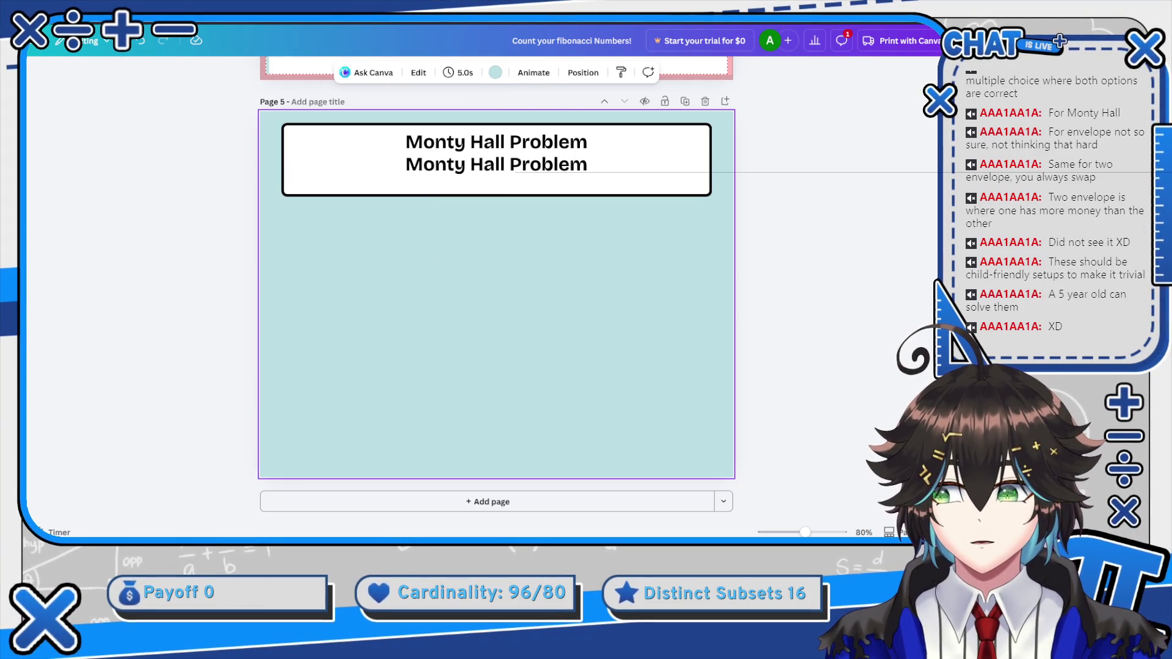
Add a rectangle below the title banner, enlarge it, and make it white
key(r)
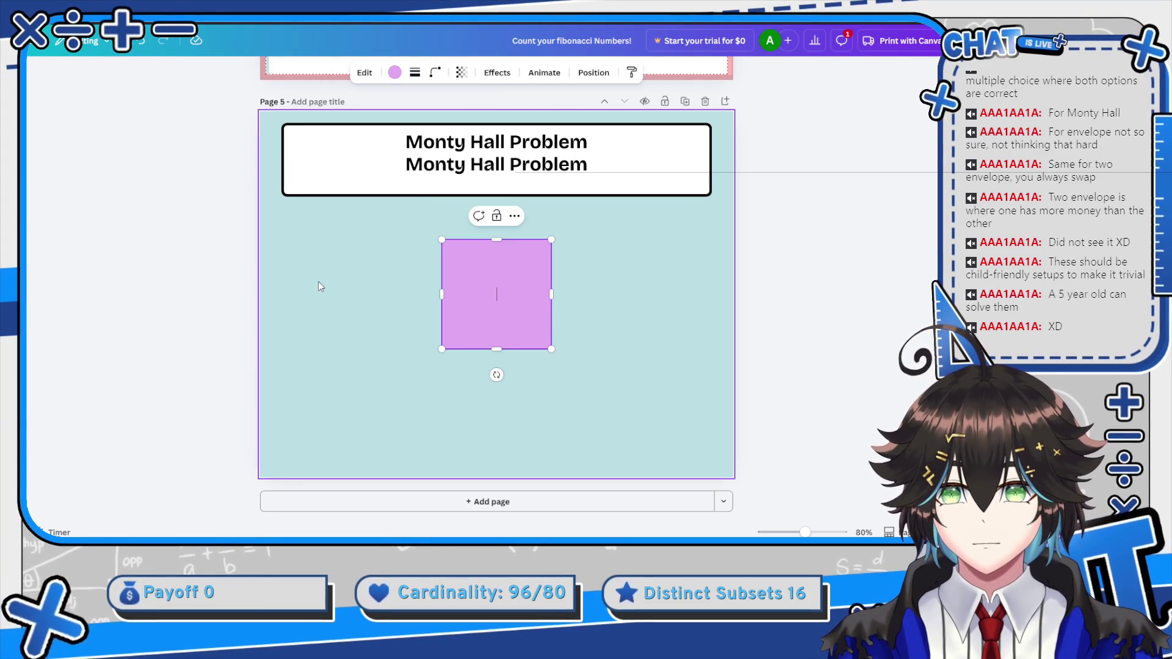
mouse_move(570, 364)
mouse_down()
mouse_move(681, 404)
mouse_move(702, 401)
mouse_move(721, 386)
mouse_move(700, 385)
mouse_move(711, 379)
mouse_up()
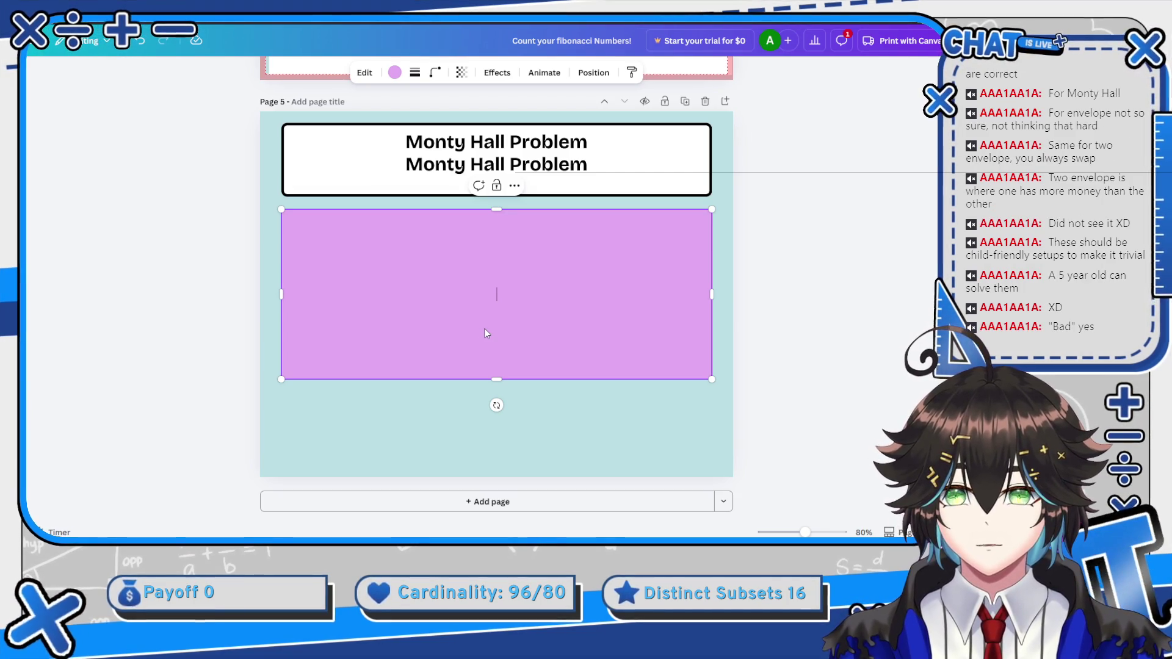
click(394, 73)
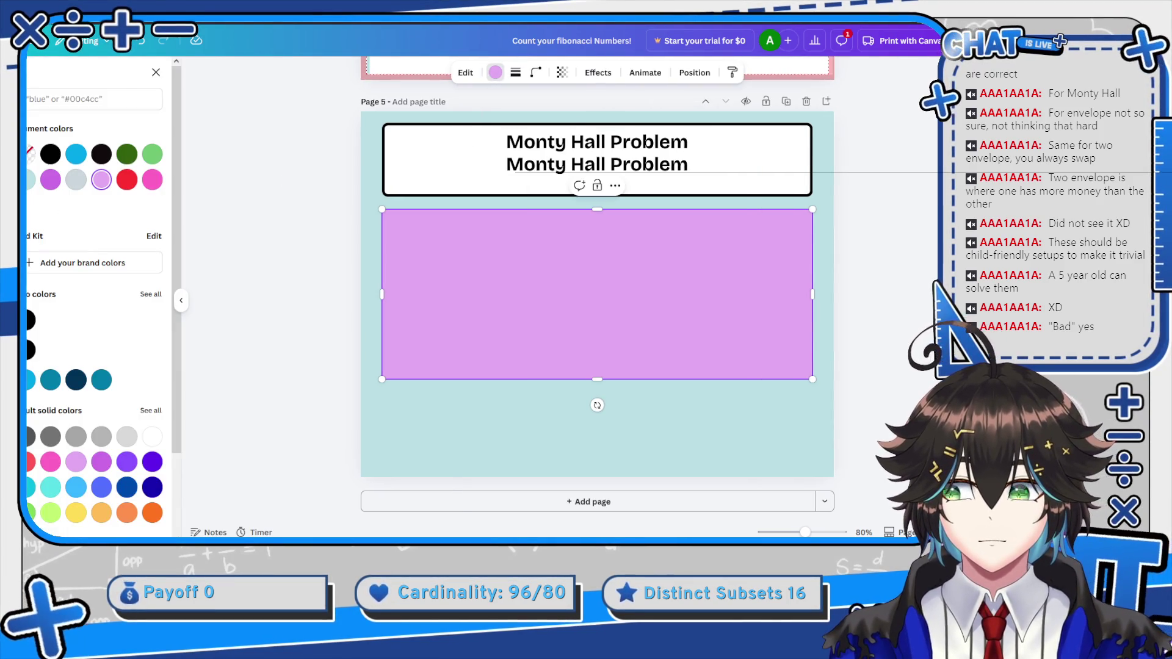
click(152, 436)
Give the white panel a solid border of weight 7 and extend its bottom edge downward
click(516, 73)
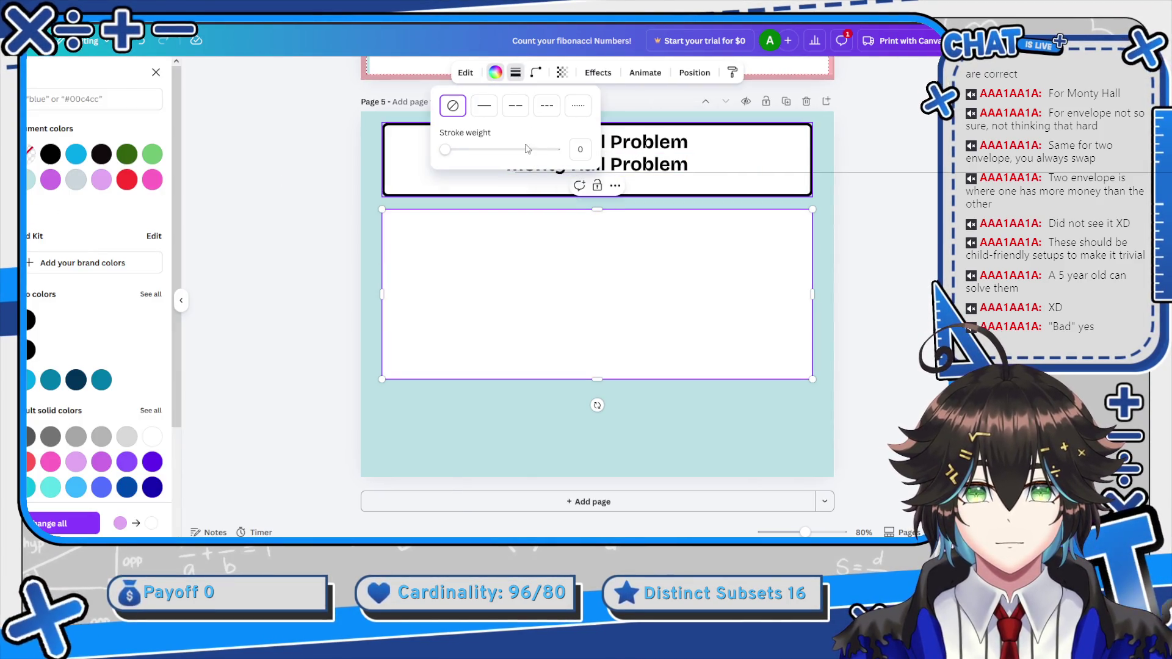
click(484, 105)
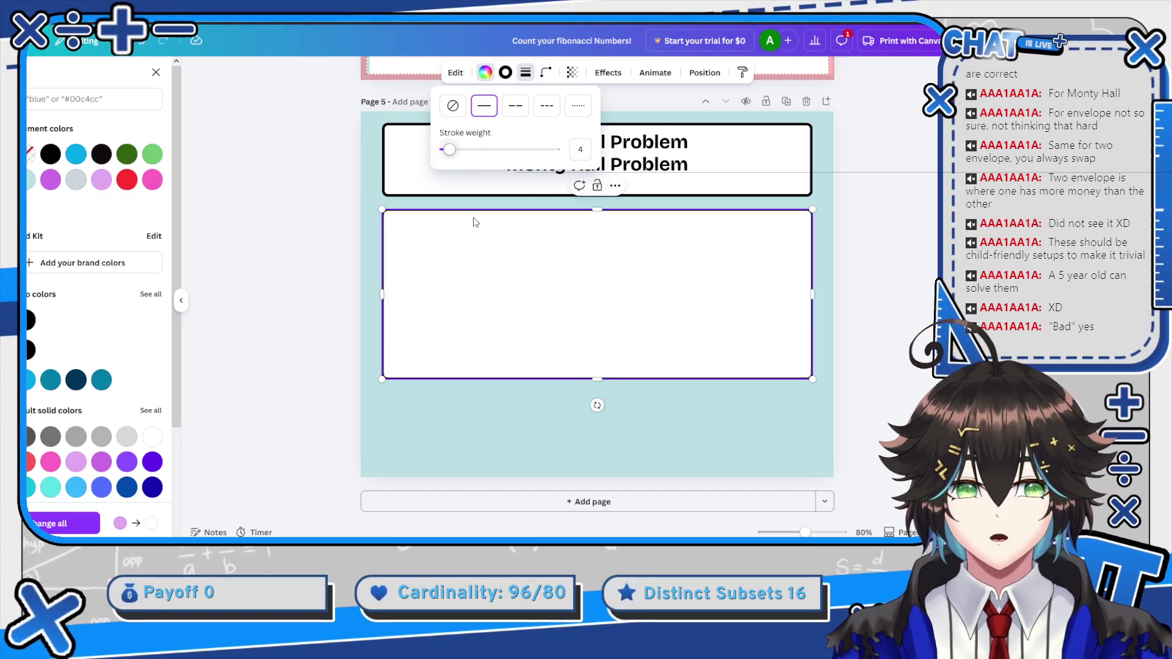
drag(453, 152, 452, 150)
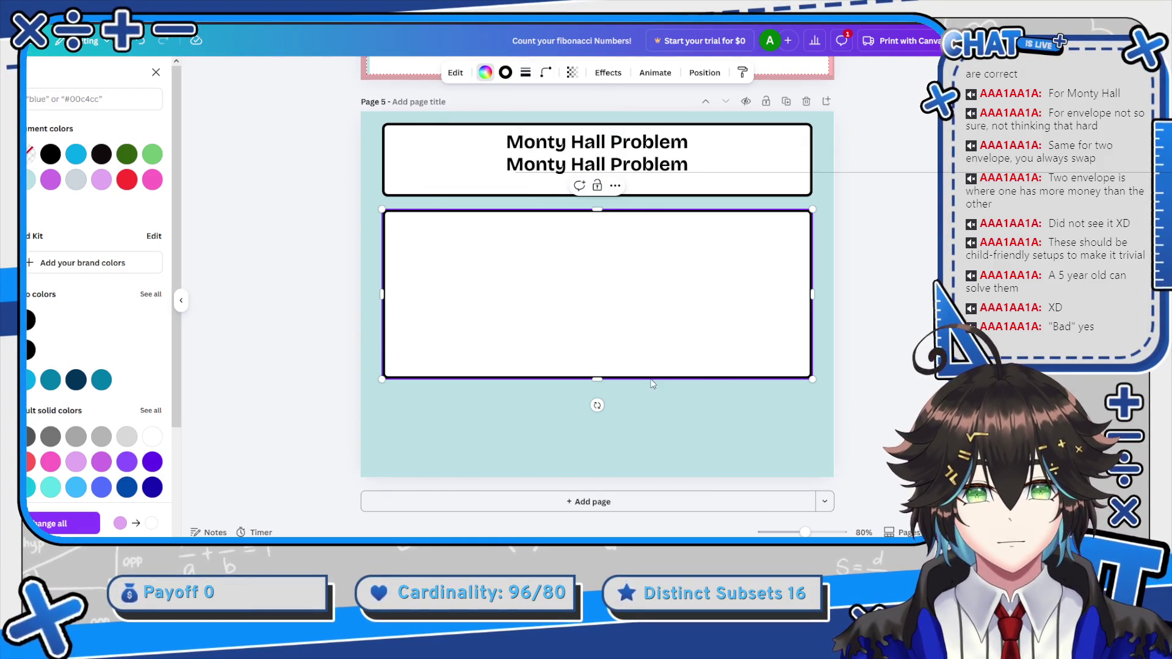
mouse_move(600, 382)
mouse_down()
mouse_move(596, 422)
mouse_move(586, 392)
mouse_up()
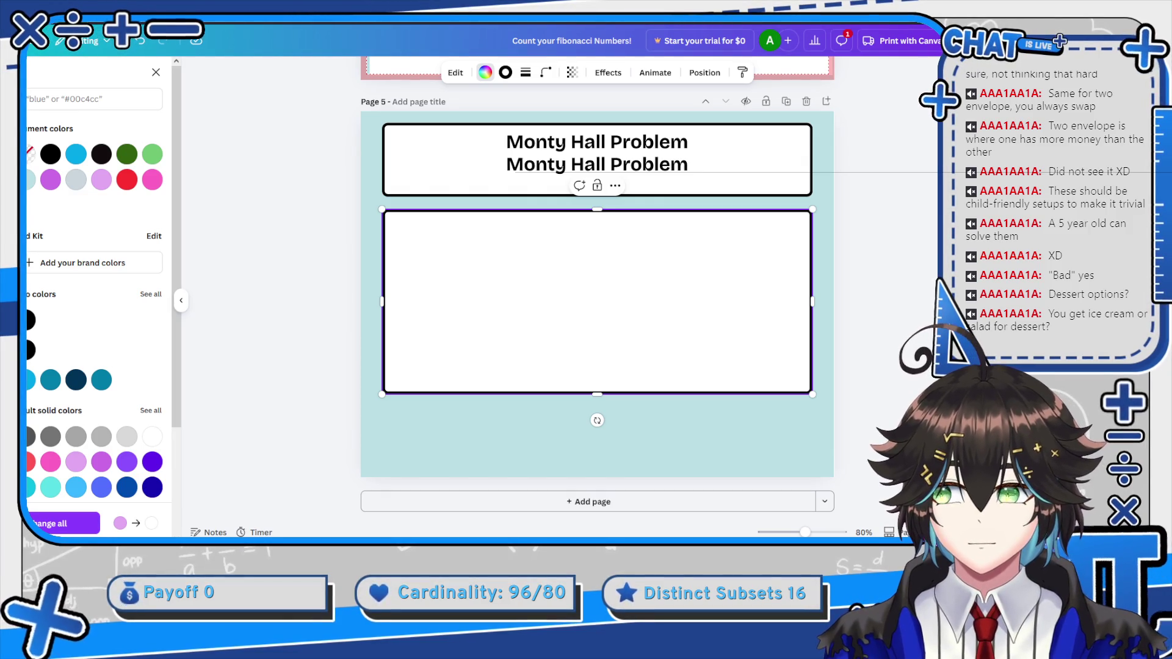
click(156, 72)
Search Elements for 'platter' and add the covered platter graphic to the page
click(154, 81)
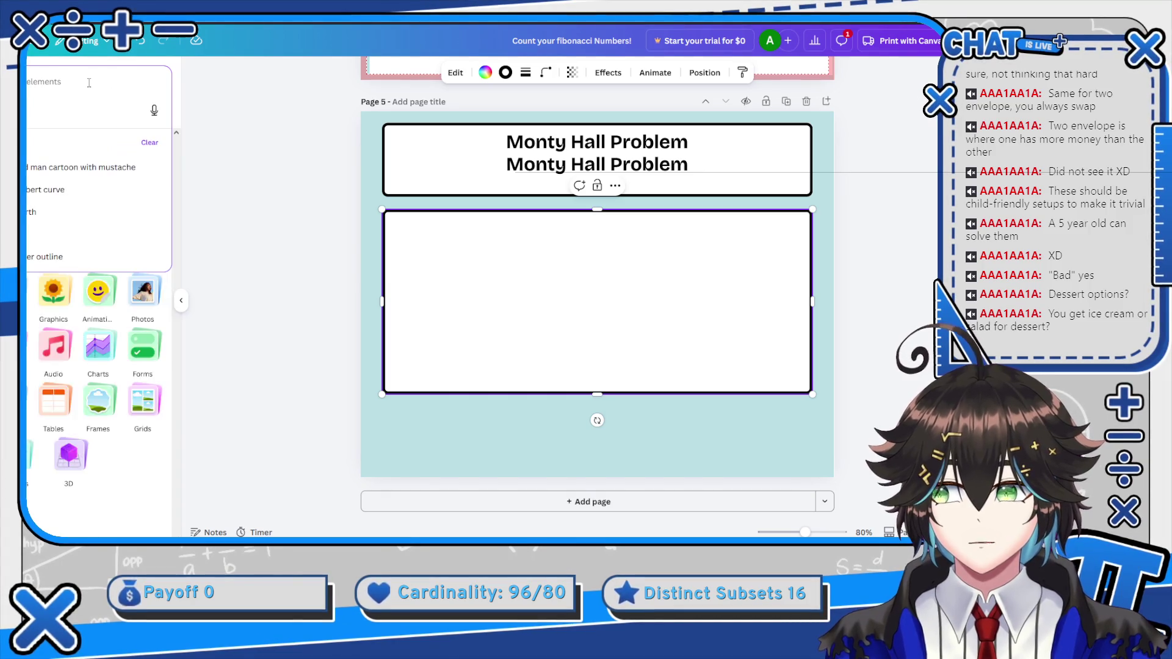
text(door)
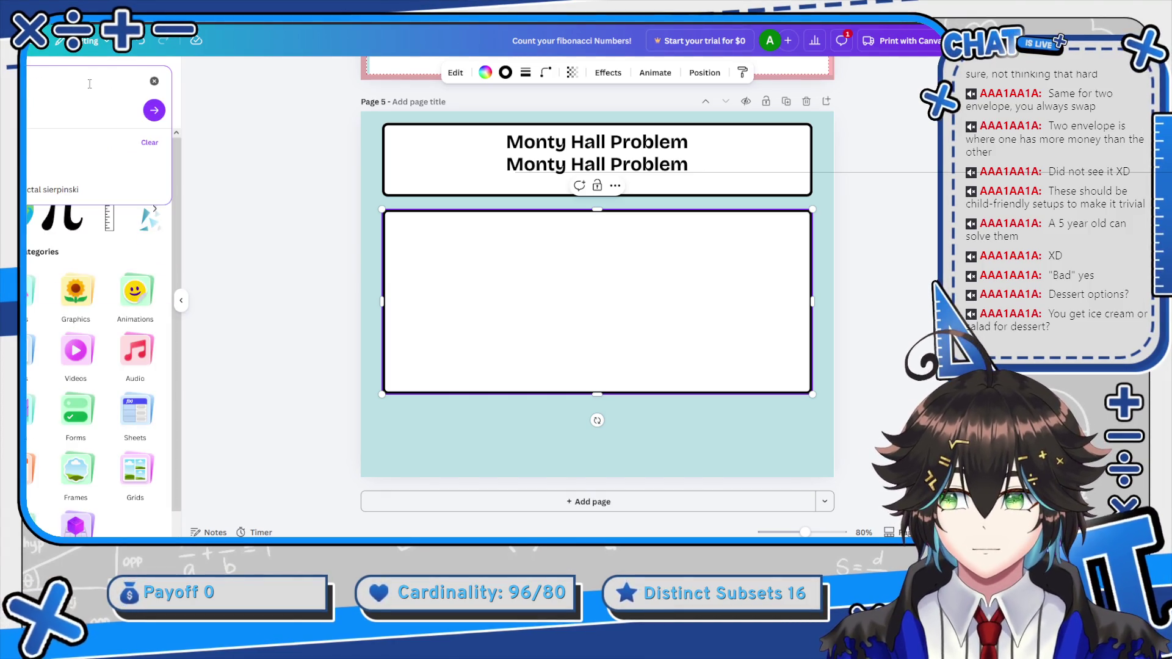
key(Return)
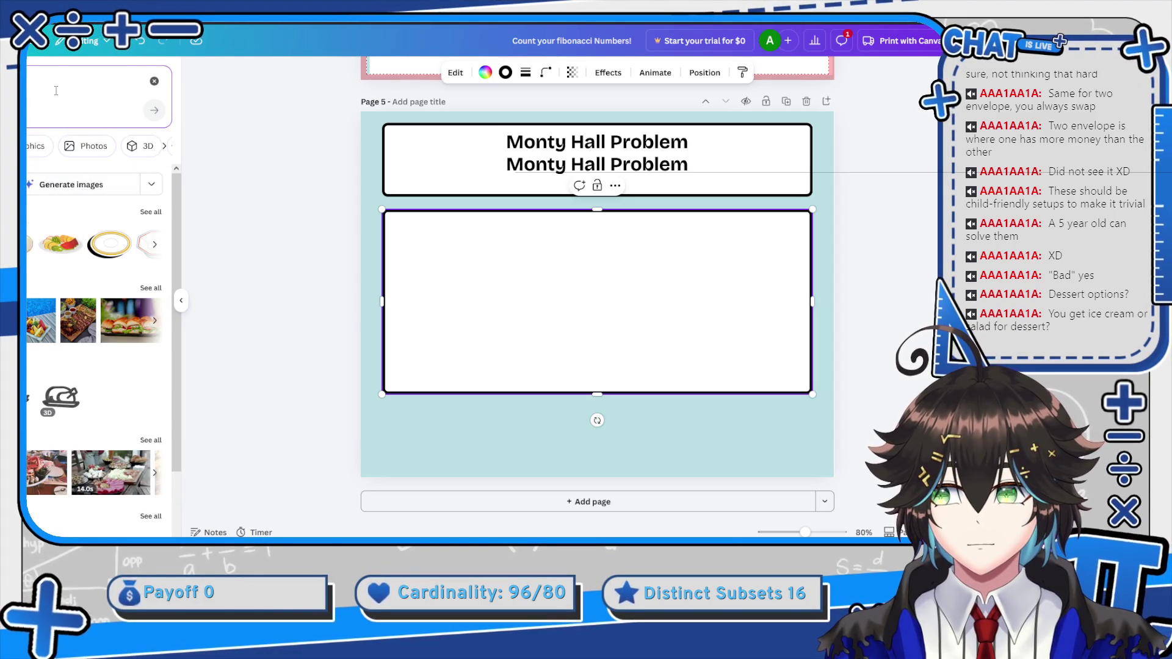
click(55, 91)
text(r)
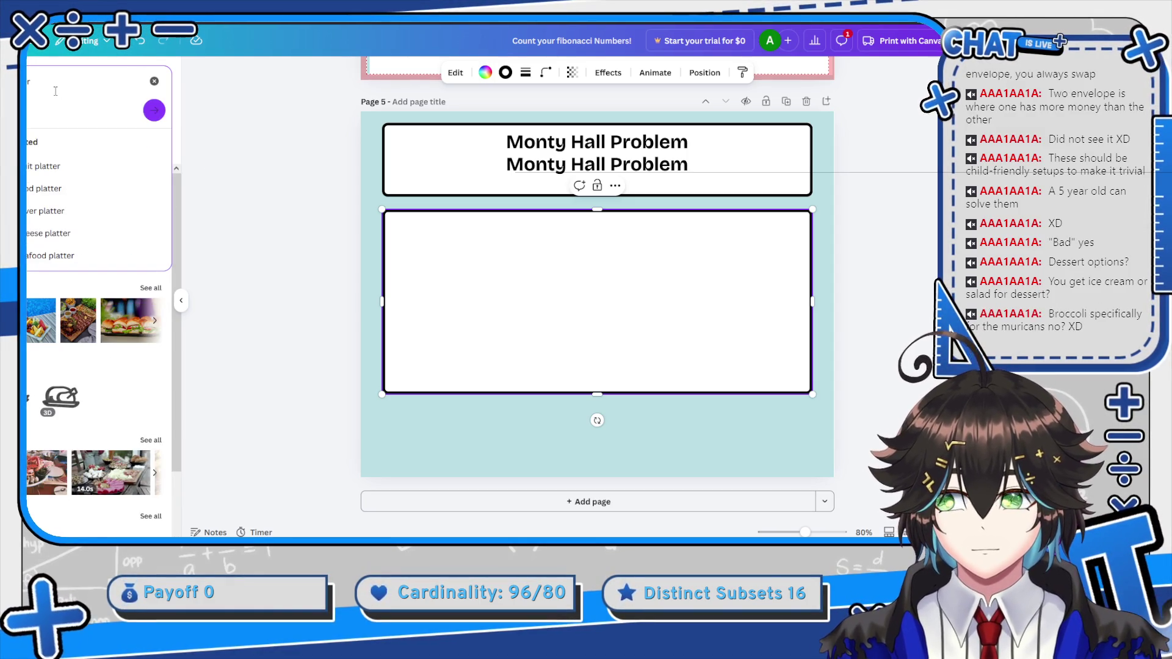
key(Return)
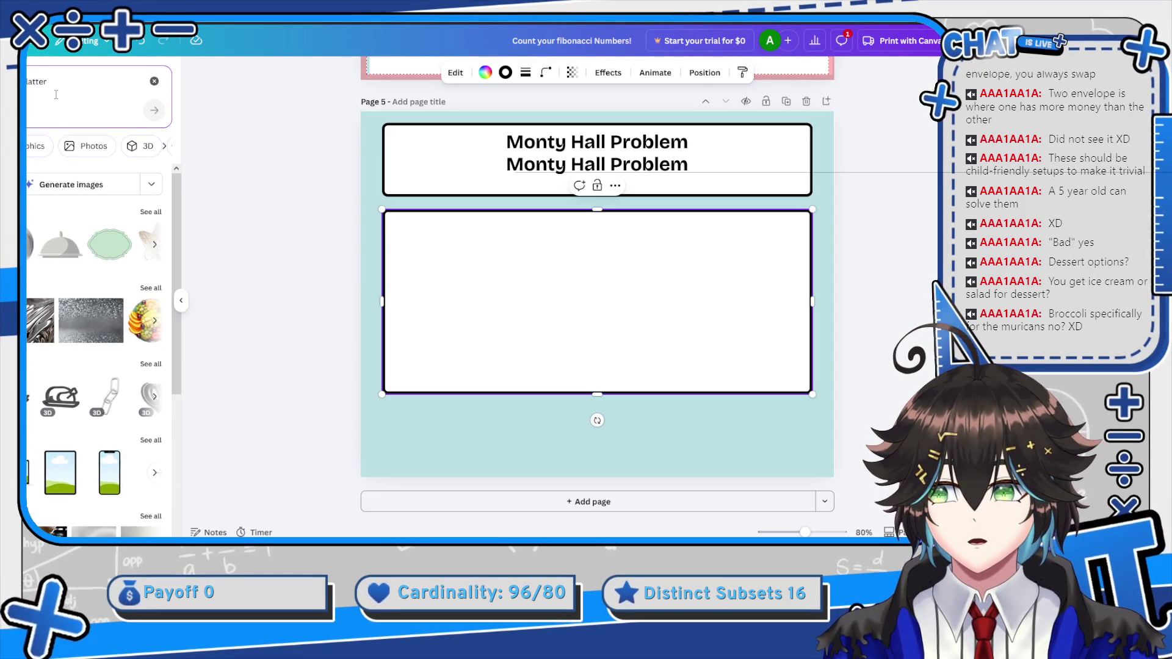
scroll(73, 250, down, 1)
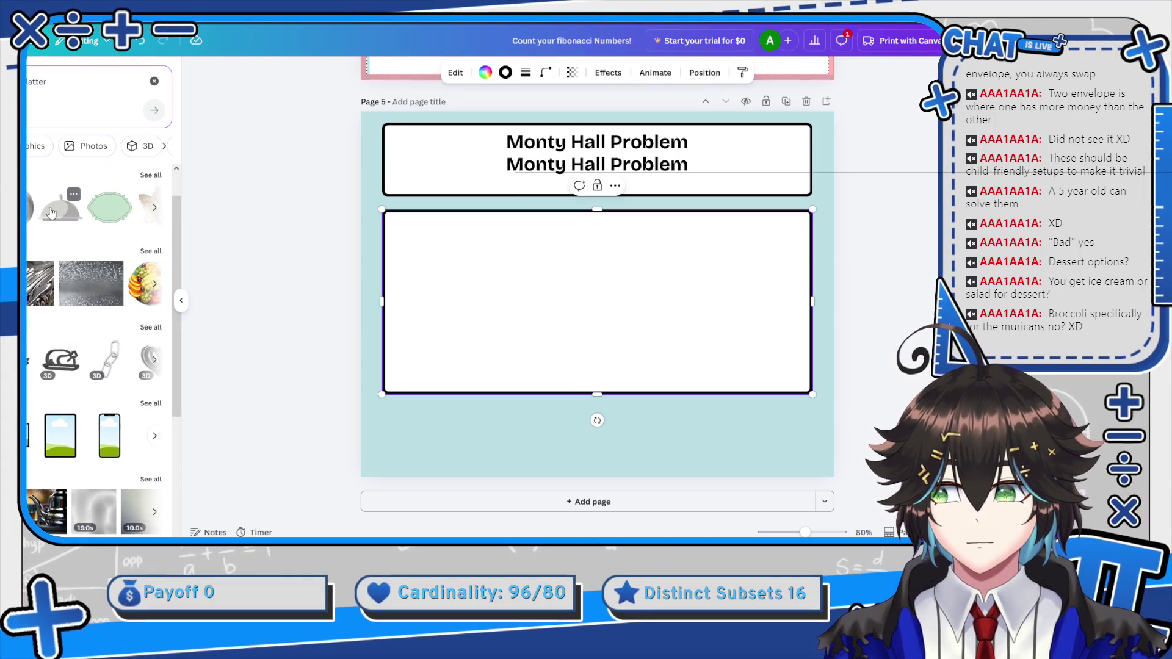
click(51, 213)
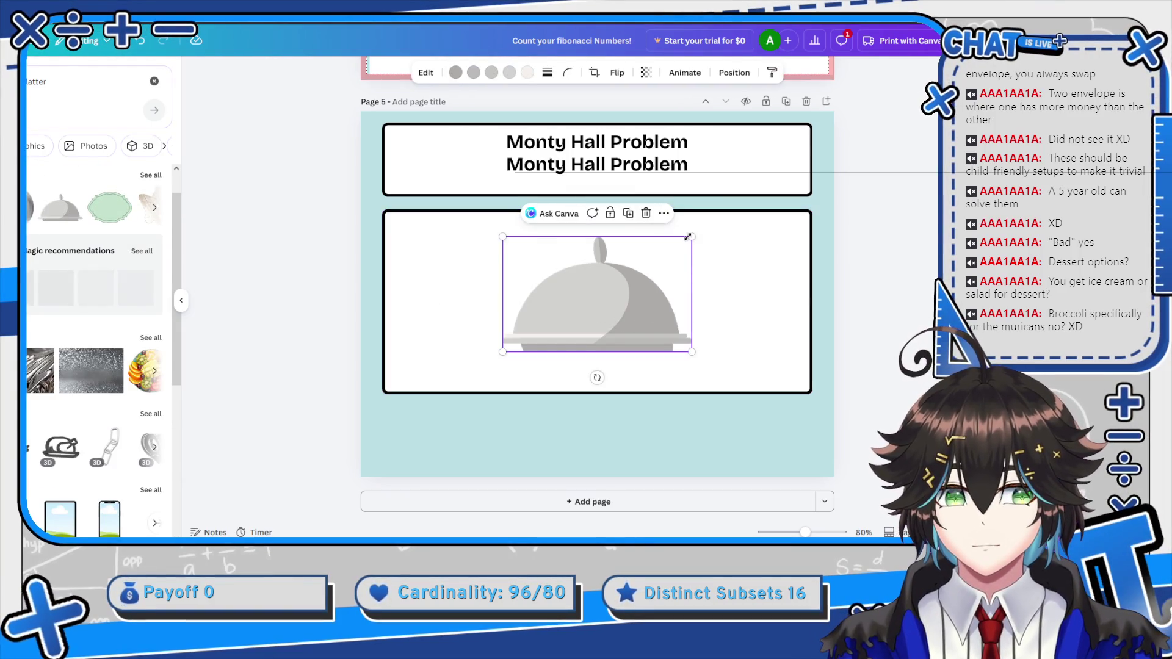
Shrink the platter, place it lower-left, and duplicate it twice into a row along the panel bottom
drag(688, 237, 653, 260)
mouse_move(625, 324)
mouse_down()
mouse_move(539, 276)
mouse_move(468, 301)
mouse_move(509, 263)
mouse_up()
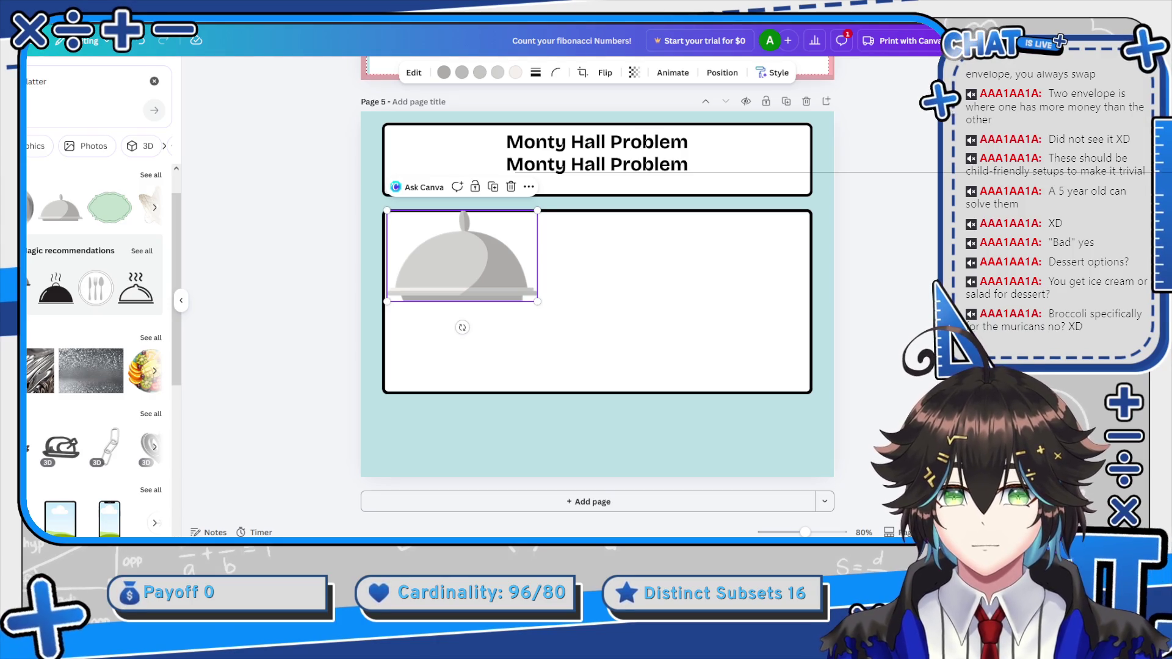
mouse_move(529, 217)
mouse_down()
mouse_move(504, 231)
mouse_move(469, 292)
mouse_move(470, 329)
mouse_move(656, 348)
mouse_move(642, 353)
mouse_up()
key(ctrl+d)
click(452, 342)
key(ctrl+d)
drag(422, 354, 735, 353)
click(590, 249)
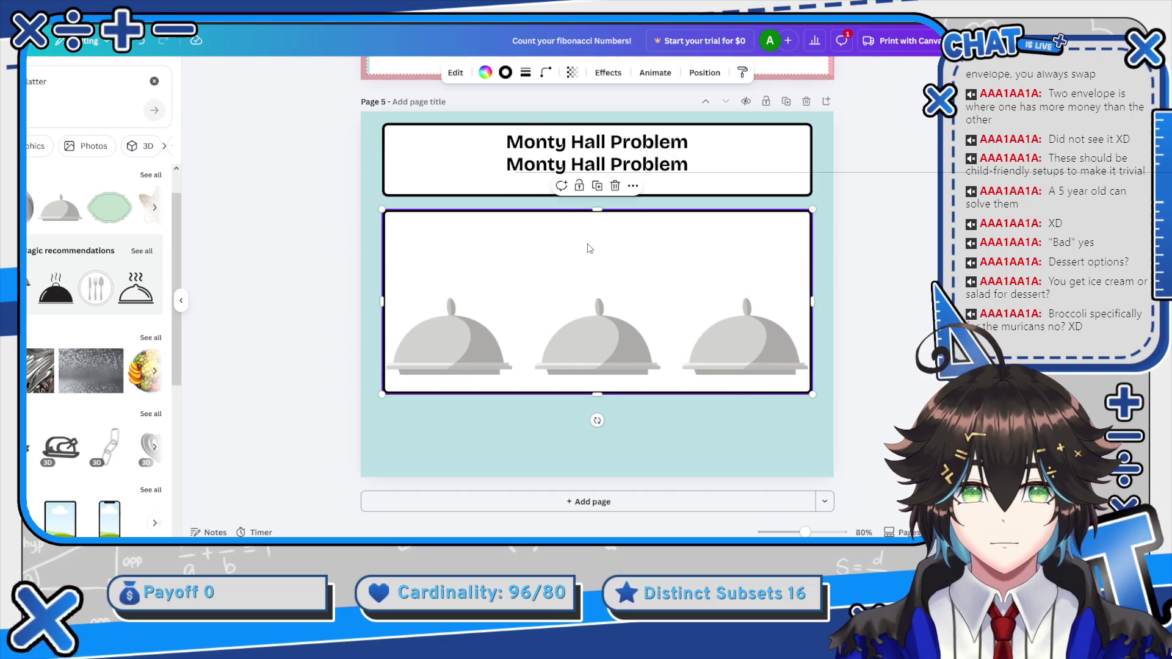
click(550, 165)
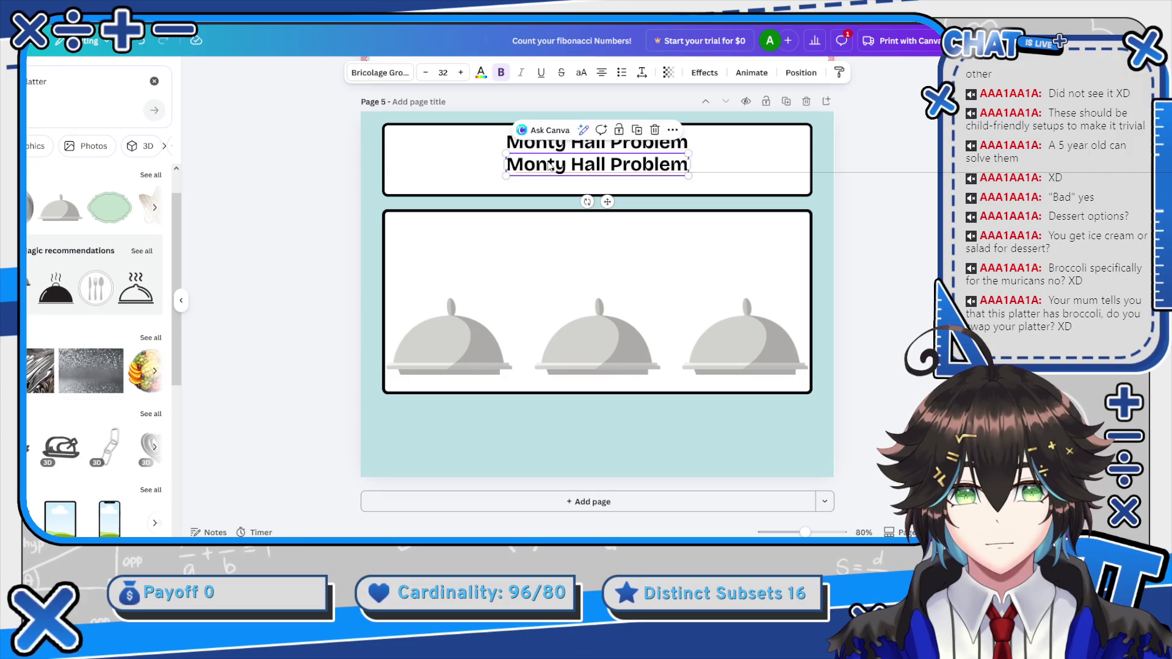
Rewrite the second title line as 'Pick a tray to have for dinner!' and widen its text box
triple_click(549, 165)
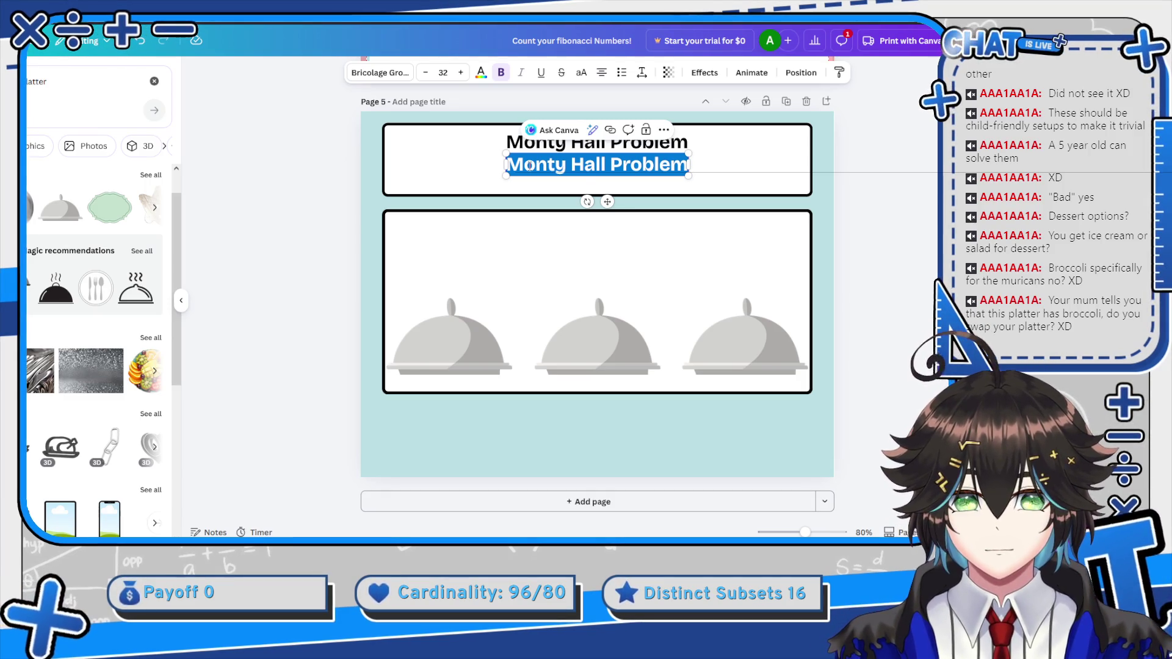
text(On)
key(ctrl+a)
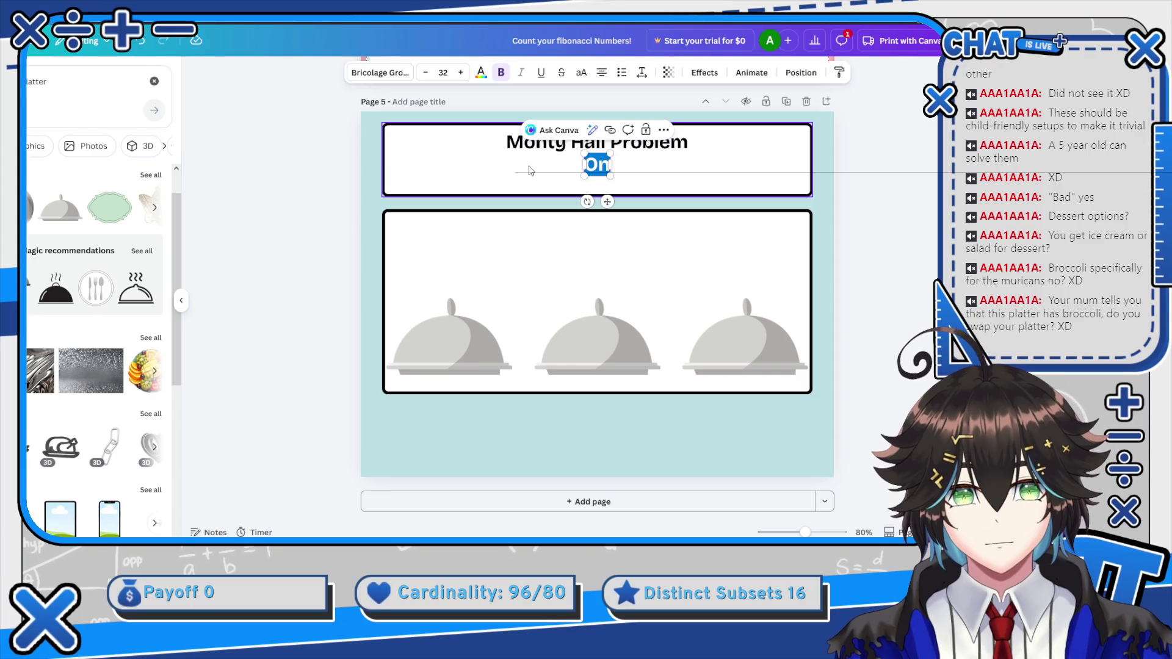
drag(617, 163, 804, 160)
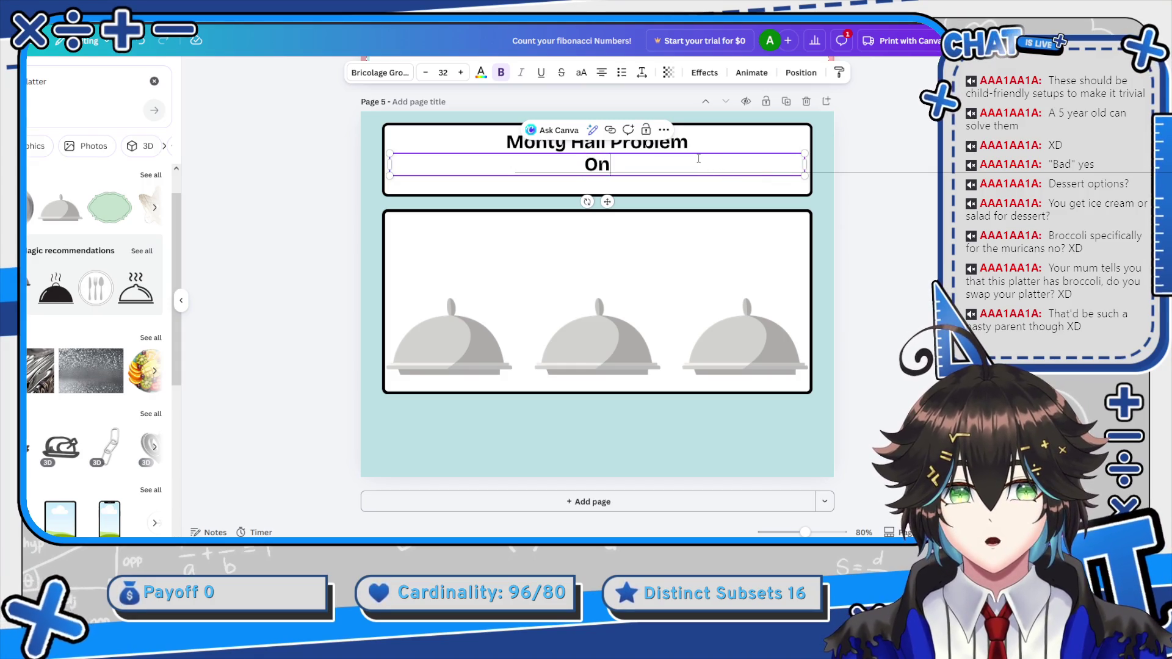
key(BackSpace)
key(BackSpace)
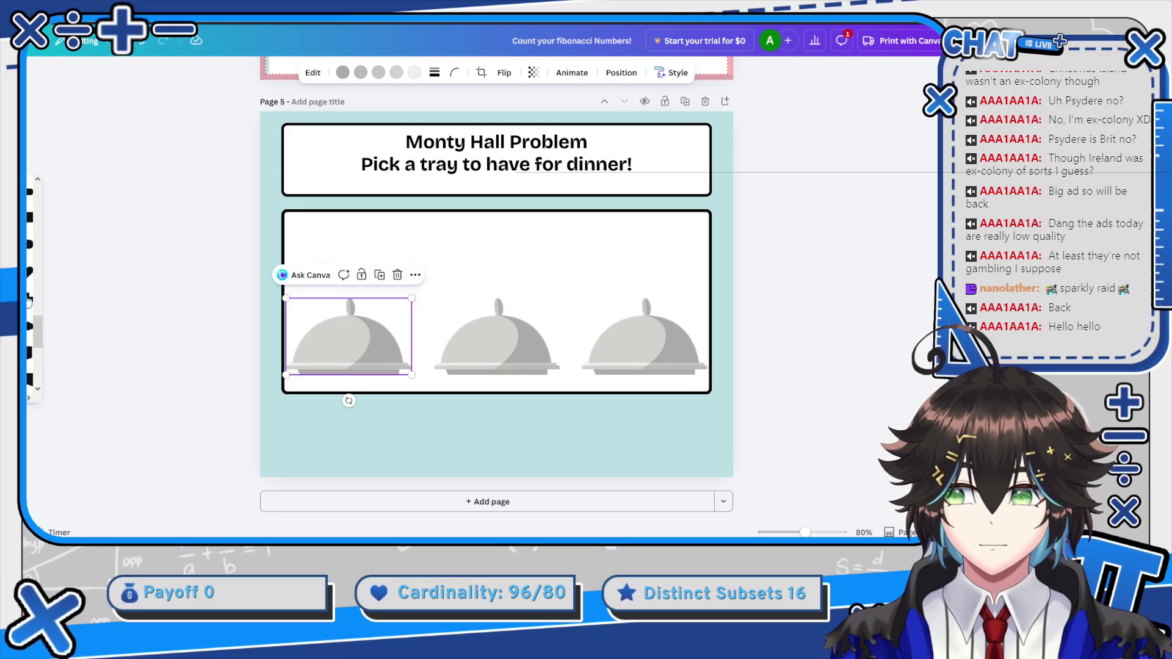
scroll(29, 288, up, 3)
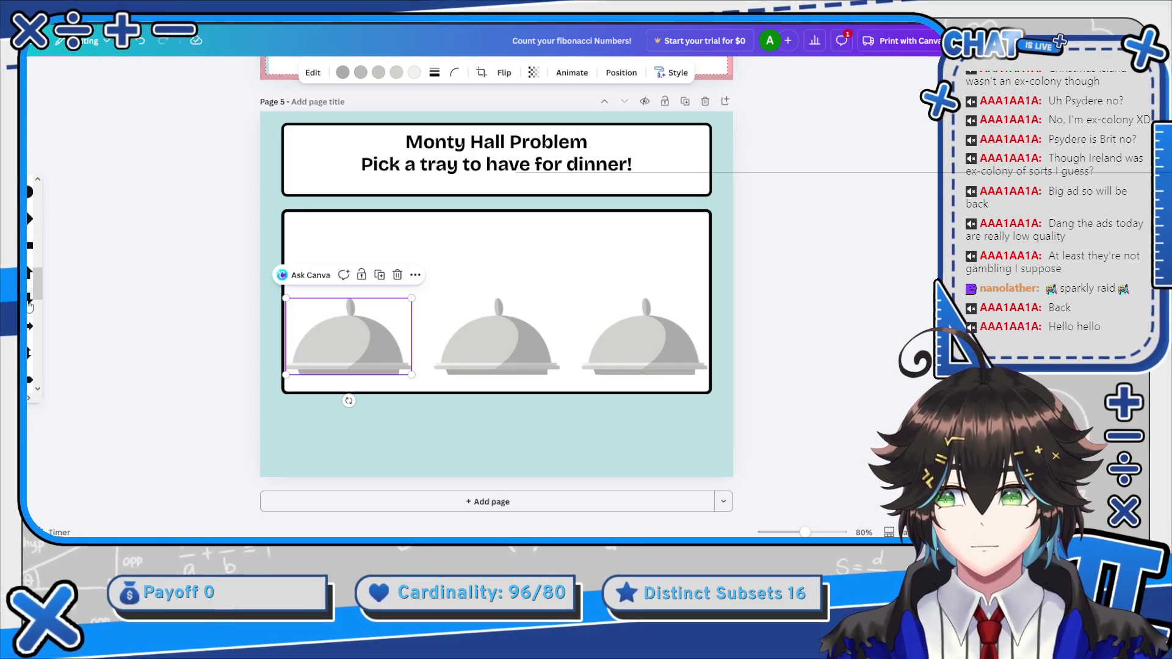
Add a small blue down arrow above the left platter
click(34, 287)
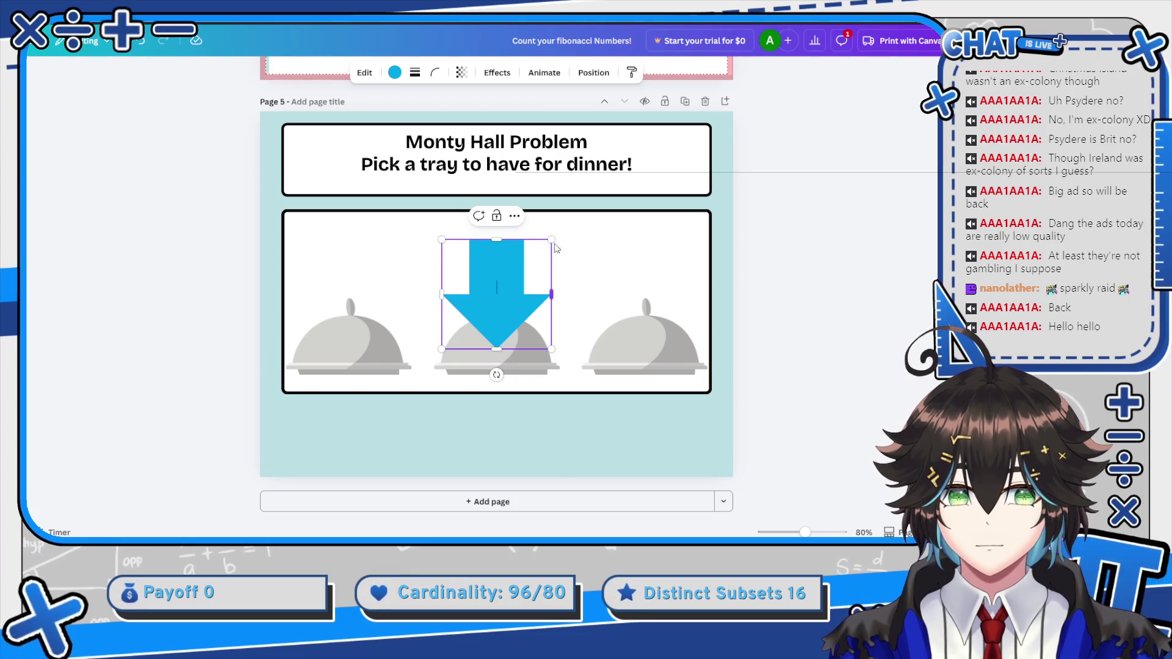
drag(519, 276, 499, 291)
drag(452, 324, 329, 262)
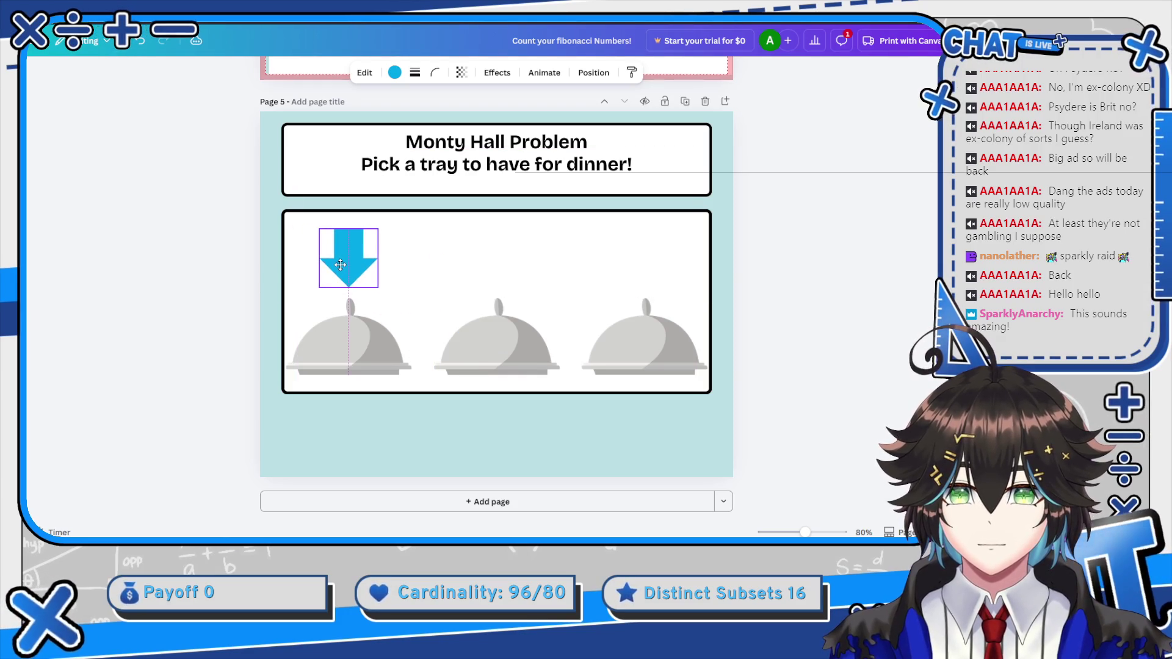
scroll(198, 259, up, 15)
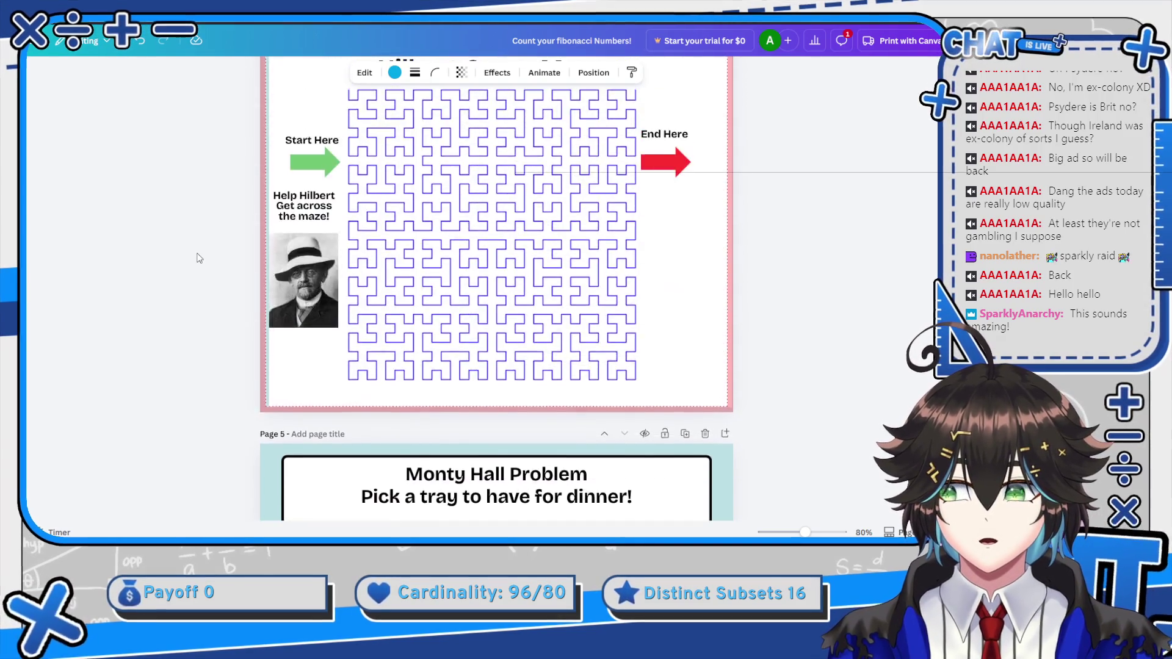
Scroll back through the worksheet pages to page 1, then switch to the Wikipedia Monty Hall article
scroll(199, 257, up, 8)
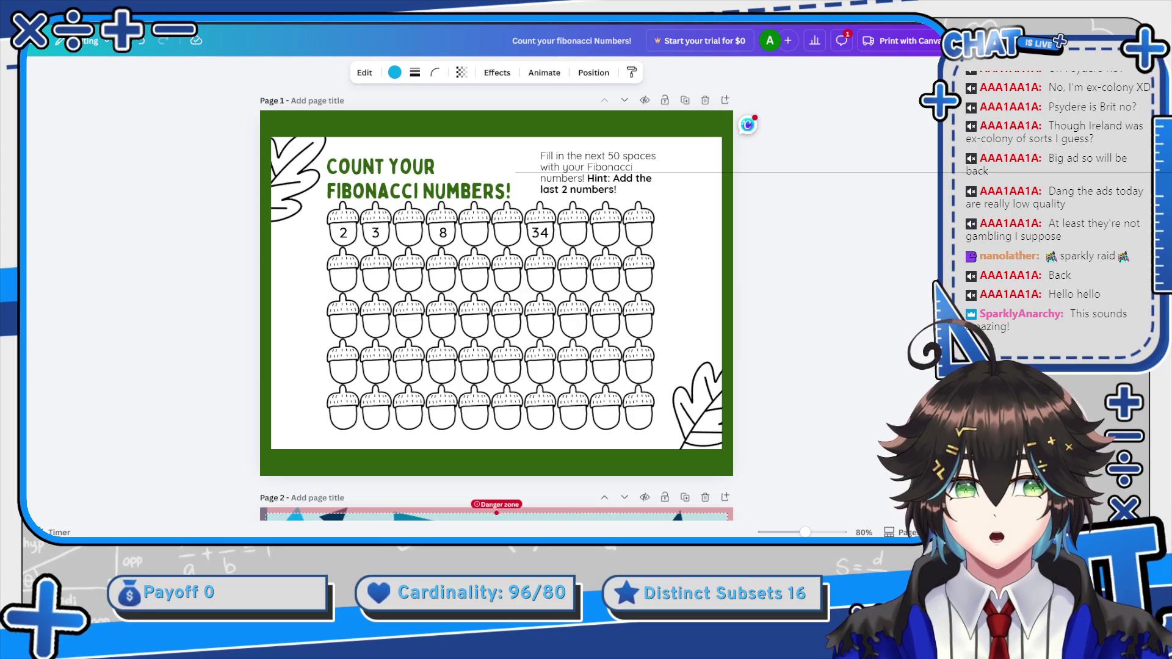
key(ctrl+Tab)
scroll(287, 73, up, 15)
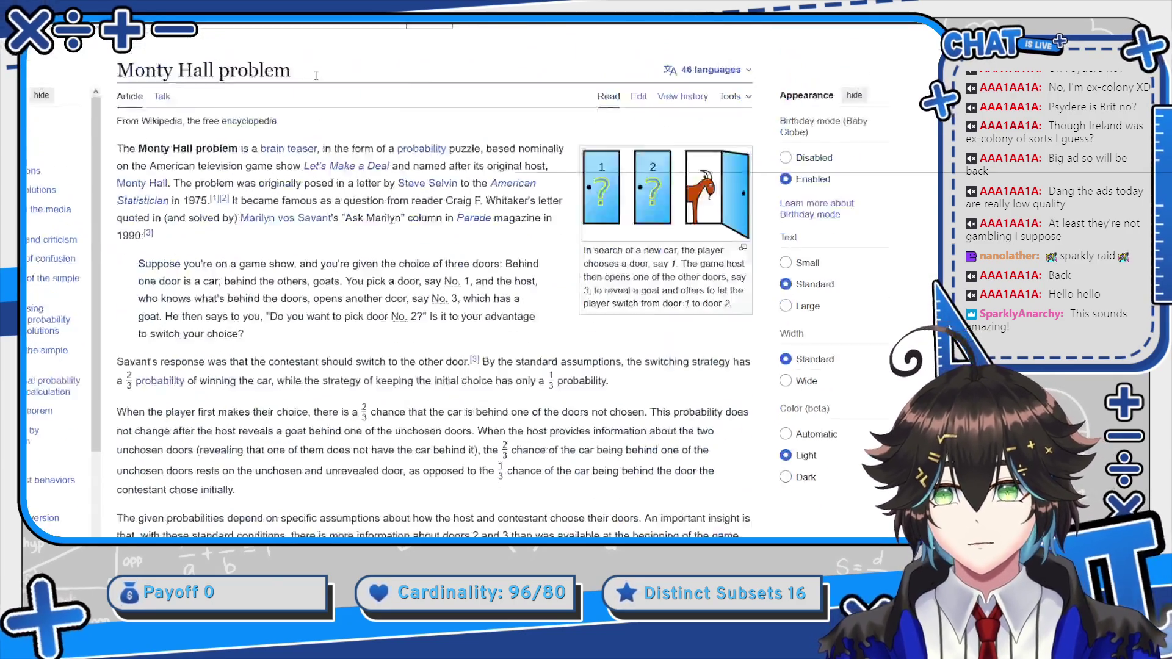
Search Wikipedia for 'fibonacci' and open the Fibonacci sequence article
click(287, 47)
text(fi)
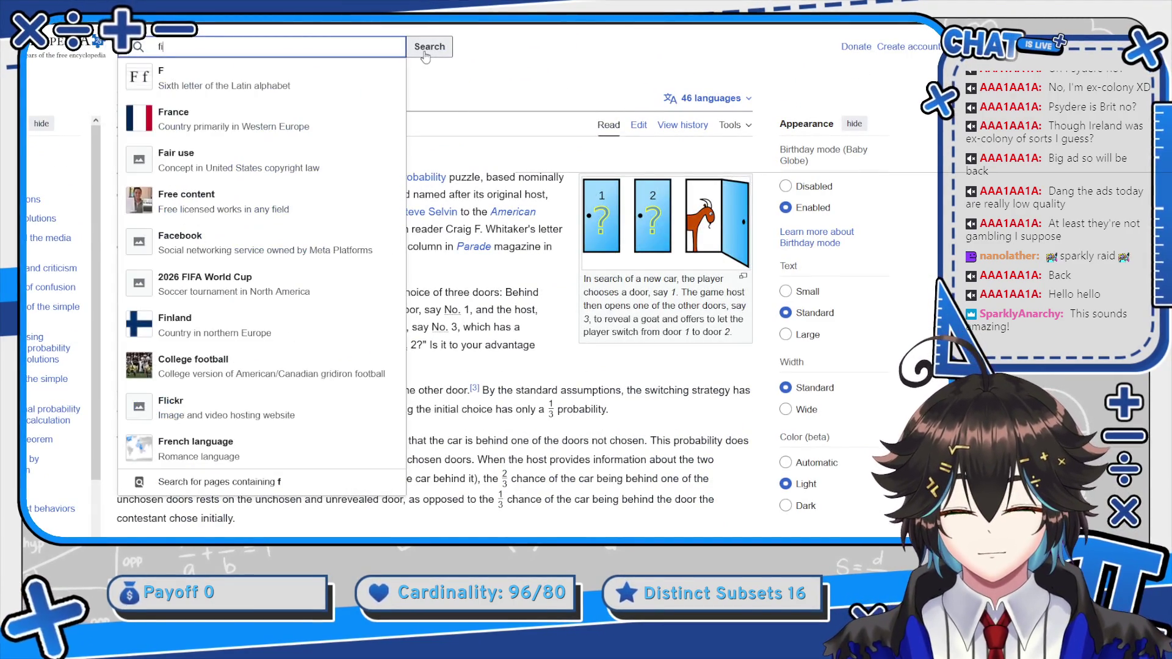
text(bonacci)
key(Down)
key(Return)
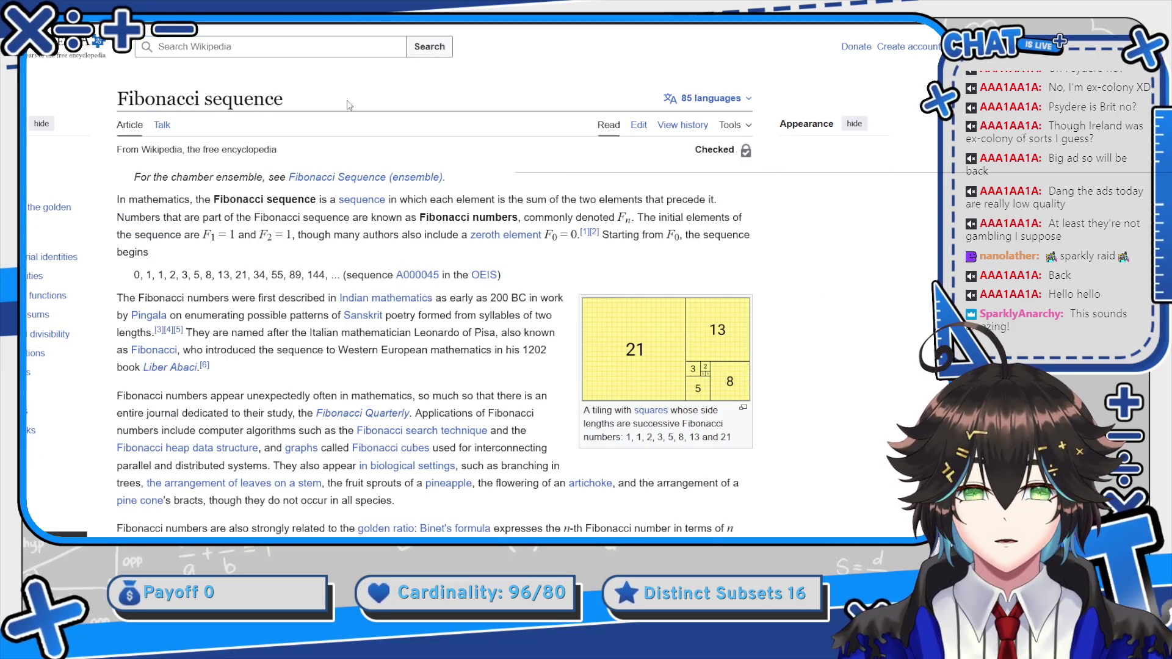
Select the Fibonacci values from 144 to 1597 in the table, then return to the Canva acorn worksheet
scroll(289, 179, down, 1)
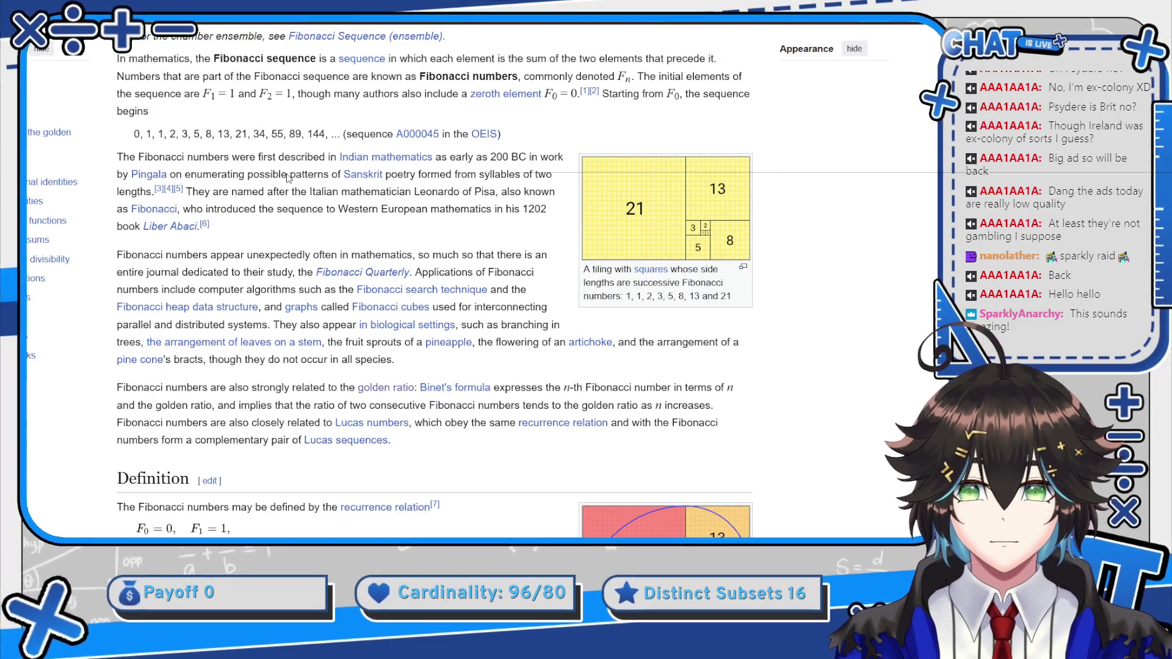
double_click(173, 134)
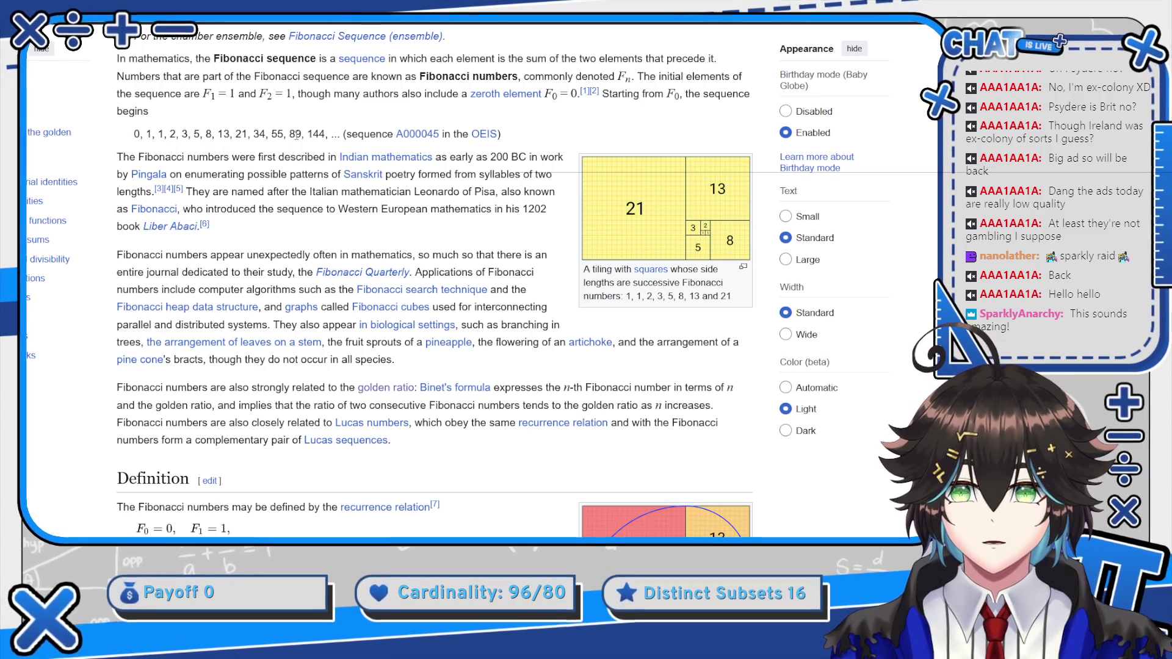
drag(311, 135, 318, 135)
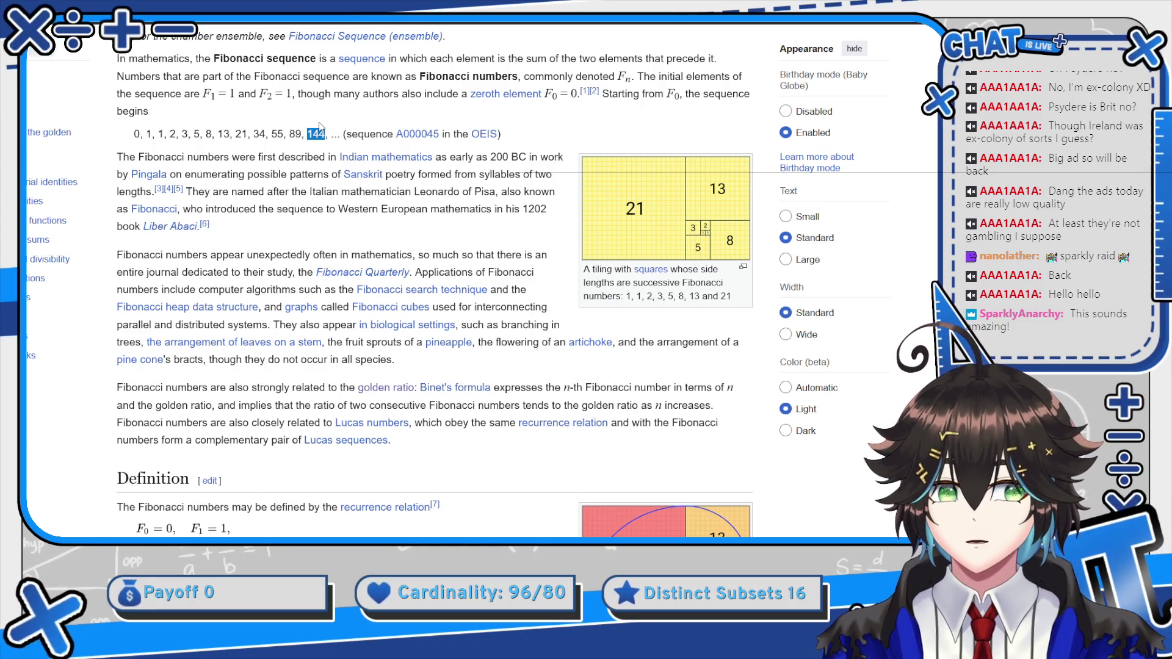
scroll(323, 396, down, 5)
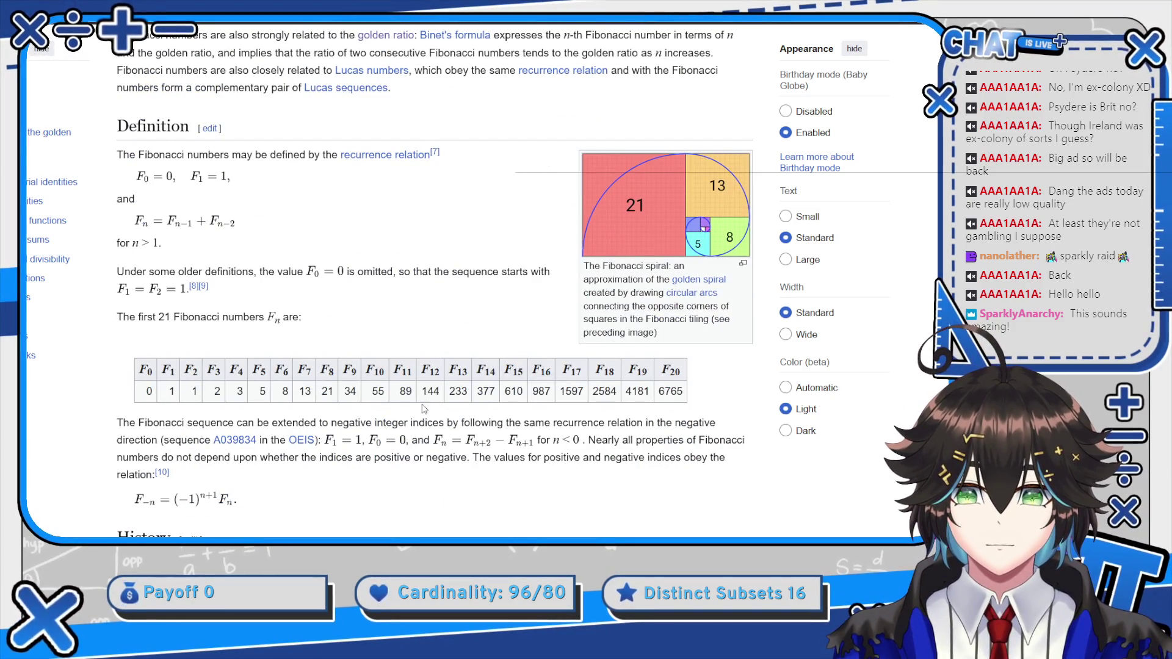
drag(425, 390, 679, 392)
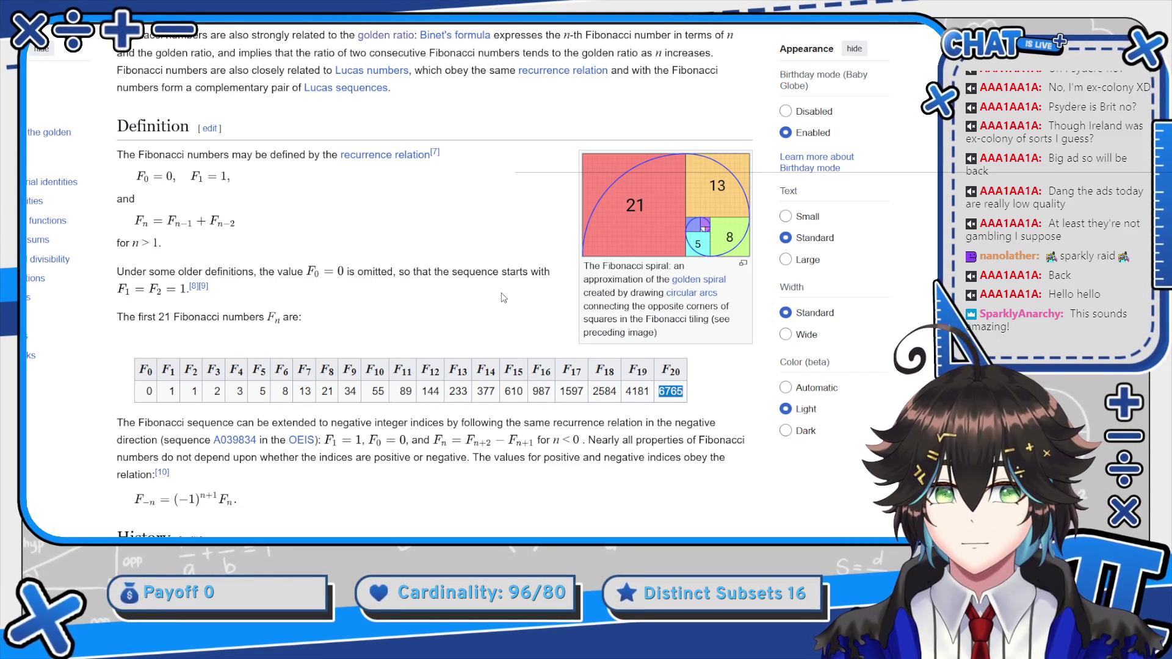
key(ctrl+Tab)
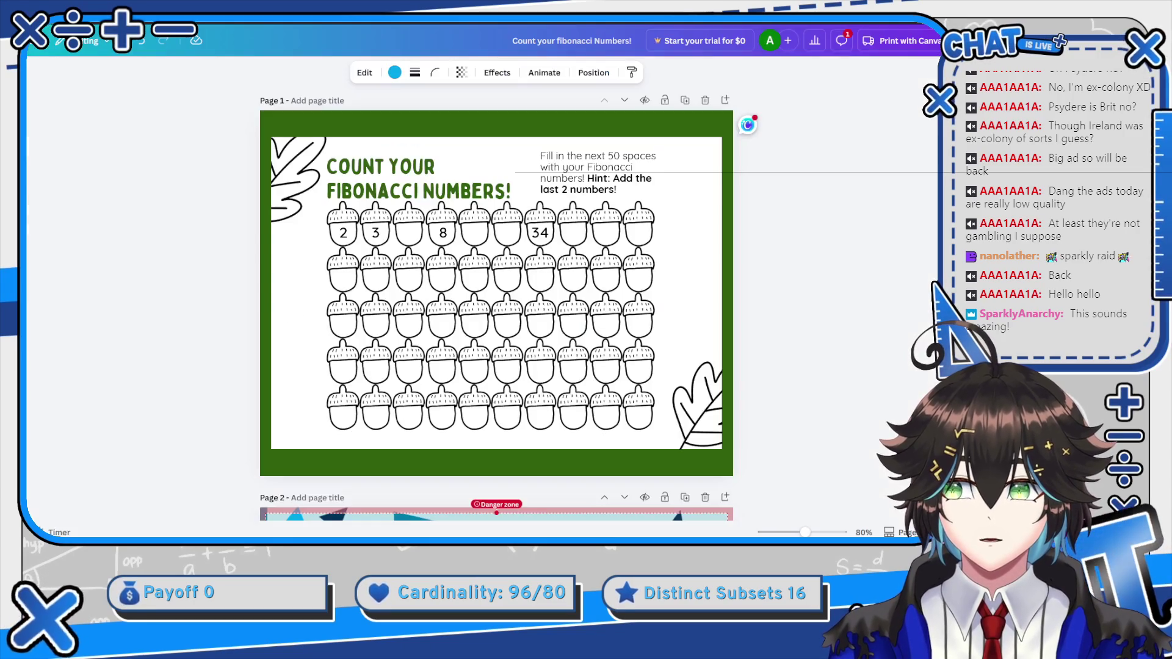
Move past the acorn pages to the Monty Hall page 5 and select its blue arrow
click(644, 282)
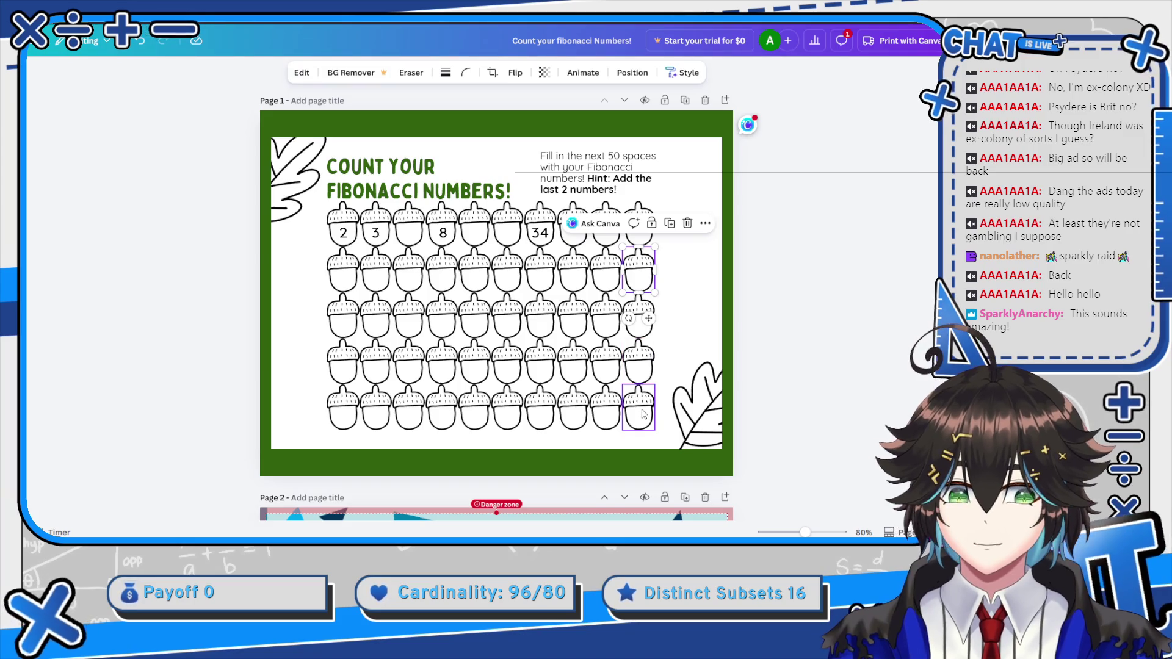
click(642, 414)
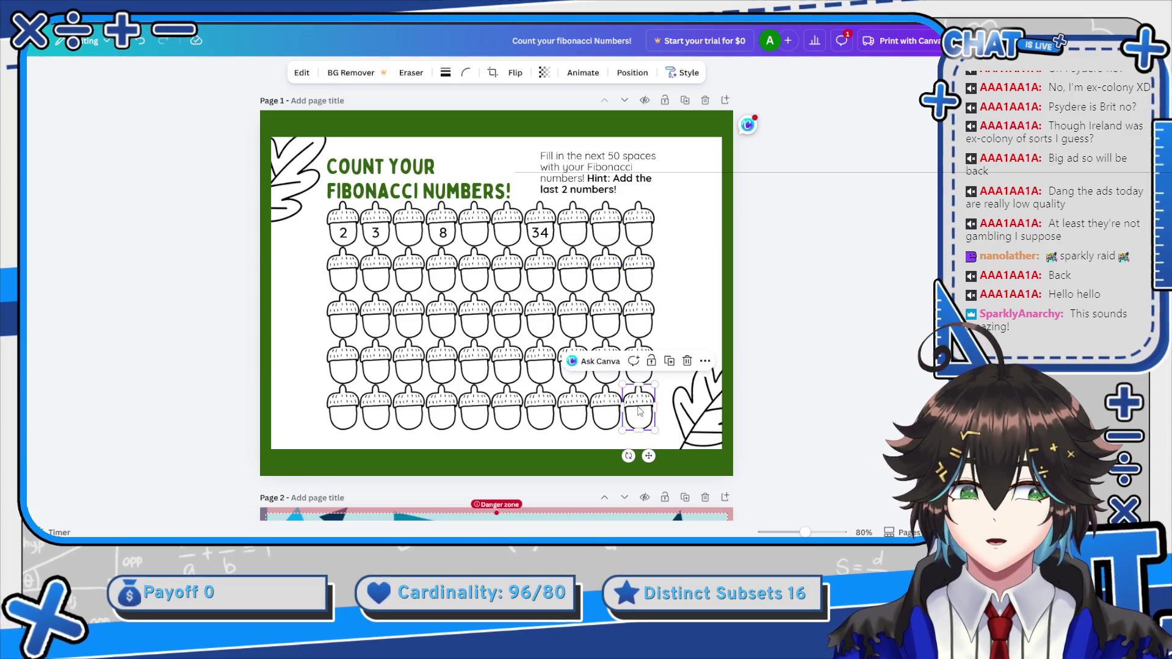
scroll(592, 326, down, 3)
scroll(592, 325, down, 5)
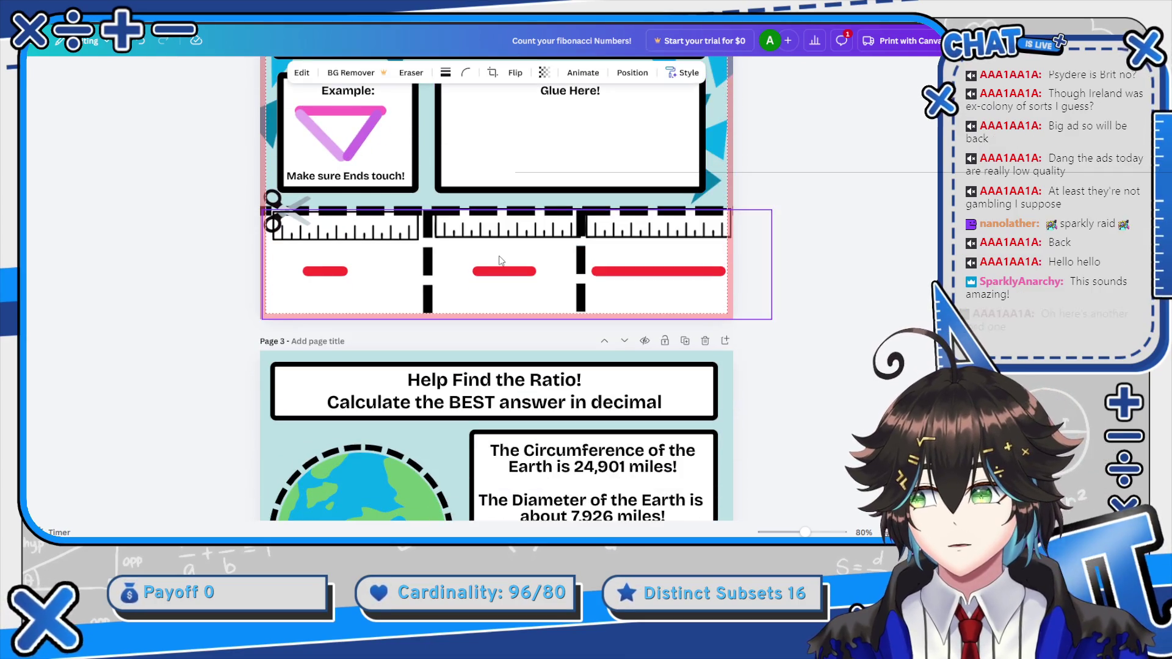
scroll(500, 259, down, 2)
scroll(503, 254, up, 4)
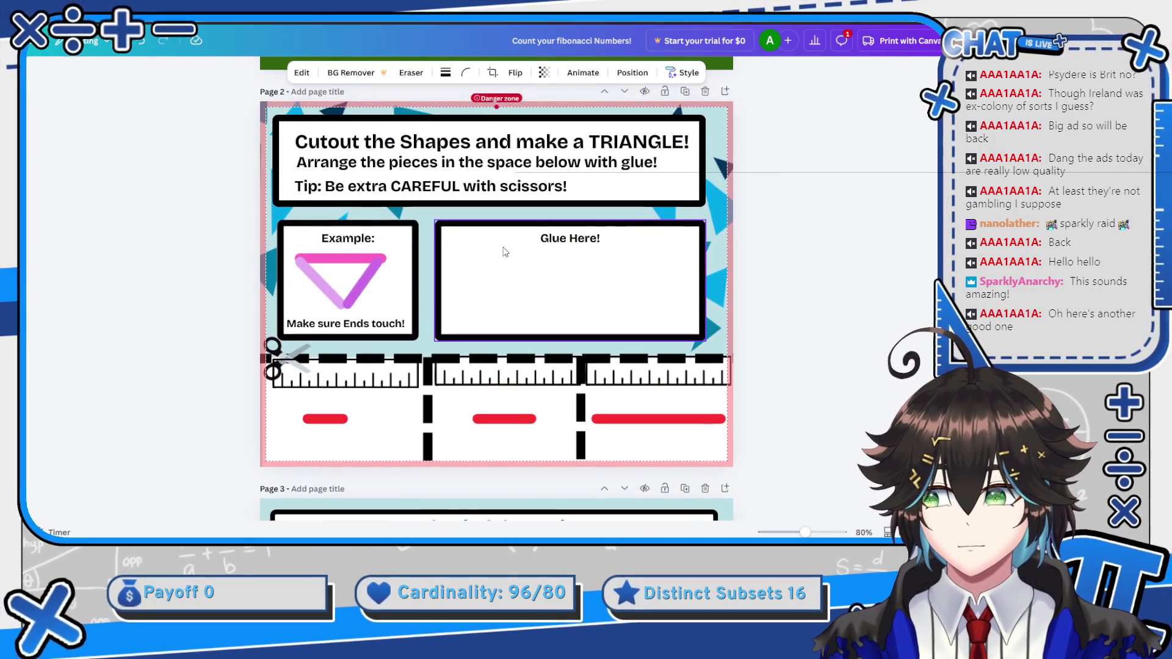
scroll(507, 252, down, 5)
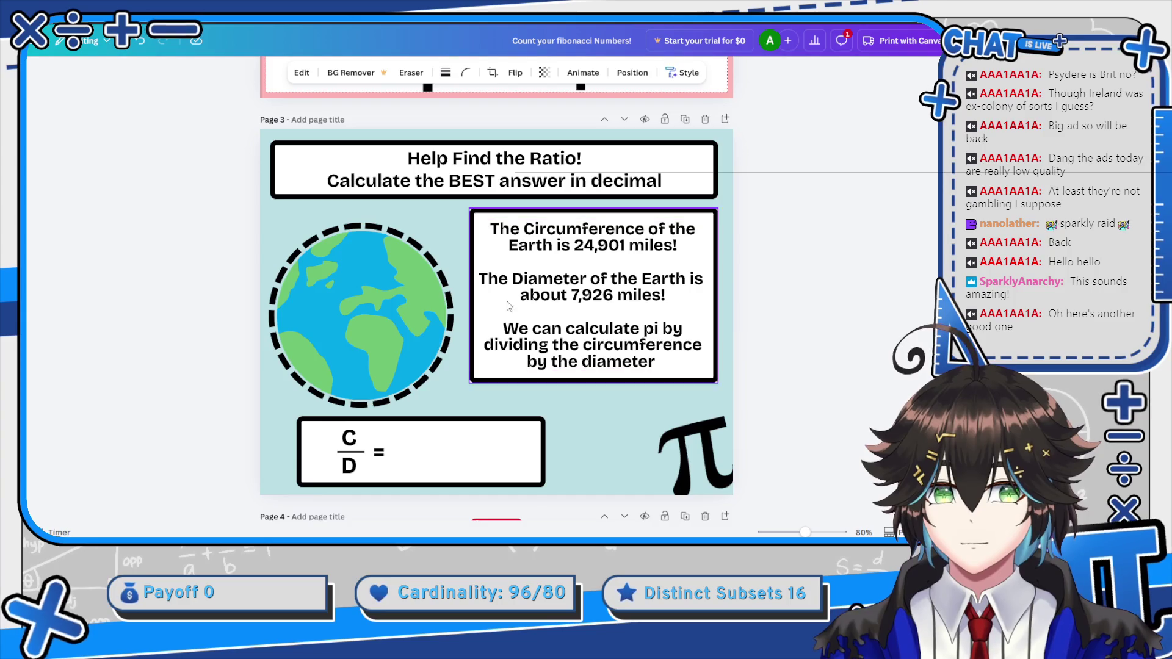
scroll(516, 281, down, 8)
scroll(521, 299, up, 2)
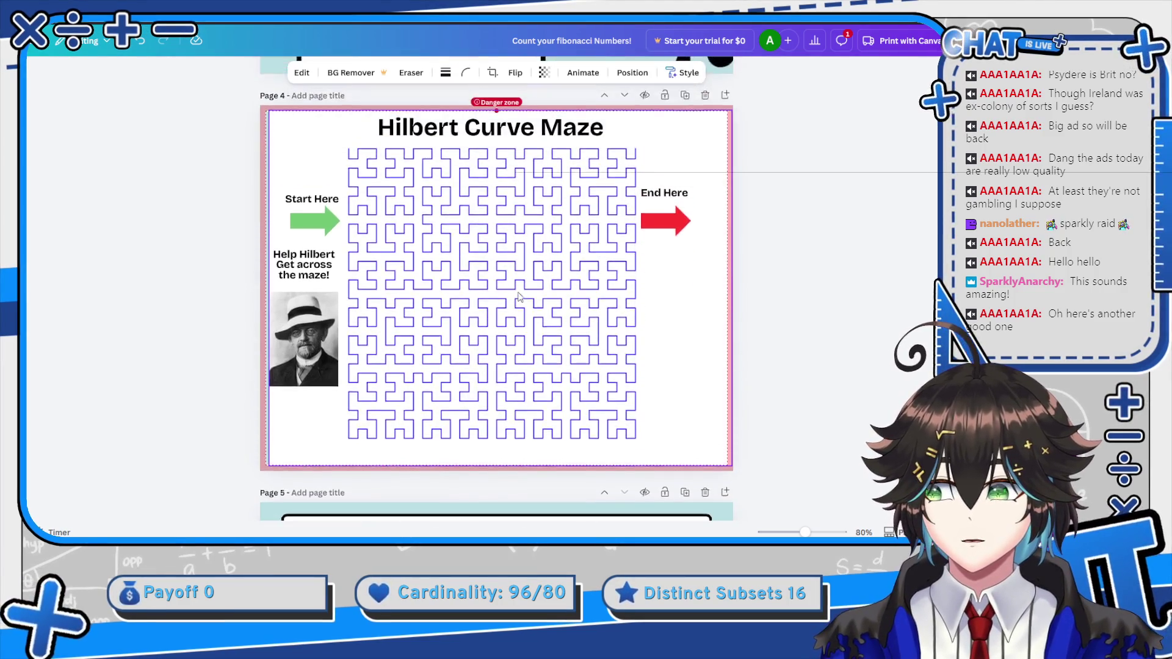
scroll(464, 305, down, 6)
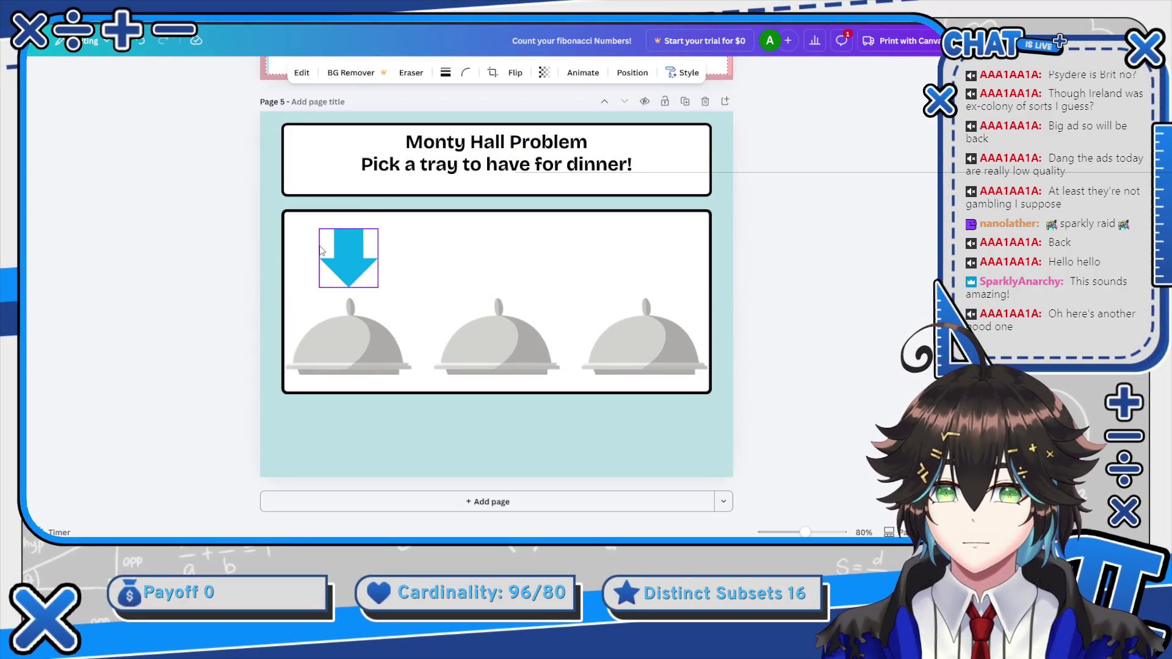
click(323, 249)
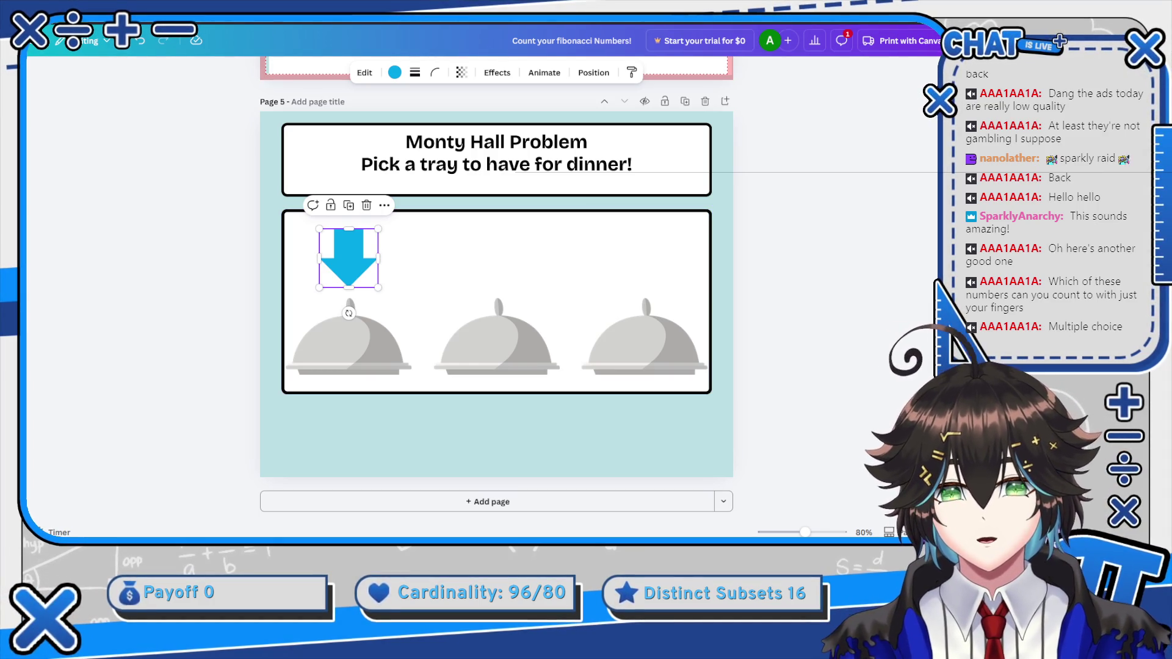
Duplicate the tray panel, drag the copy below it, and shrink it to a thin blank strip
click(458, 280)
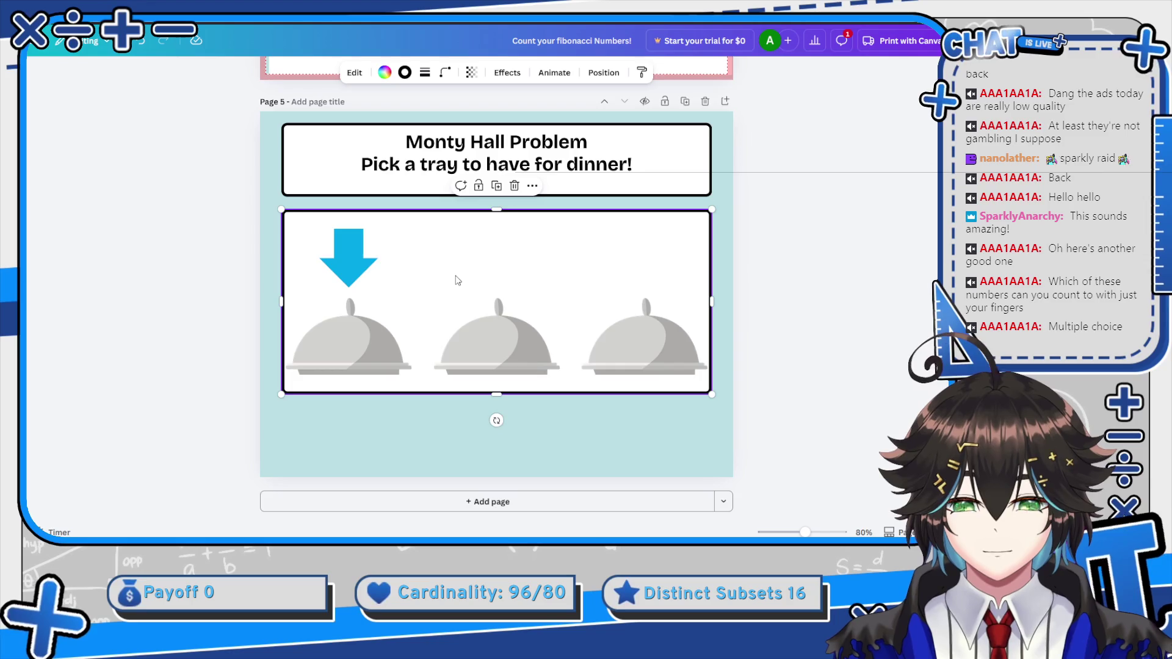
key(ctrl+d)
mouse_move(487, 272)
mouse_down()
mouse_move(490, 461)
mouse_move(492, 352)
mouse_up()
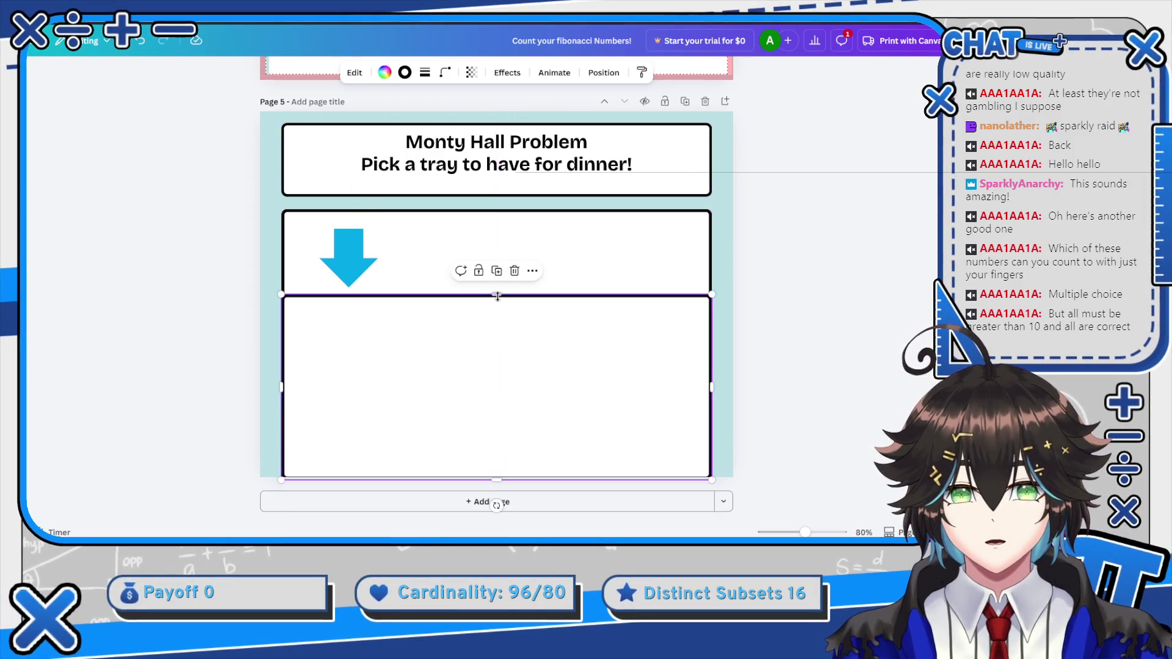
drag(497, 295, 490, 407)
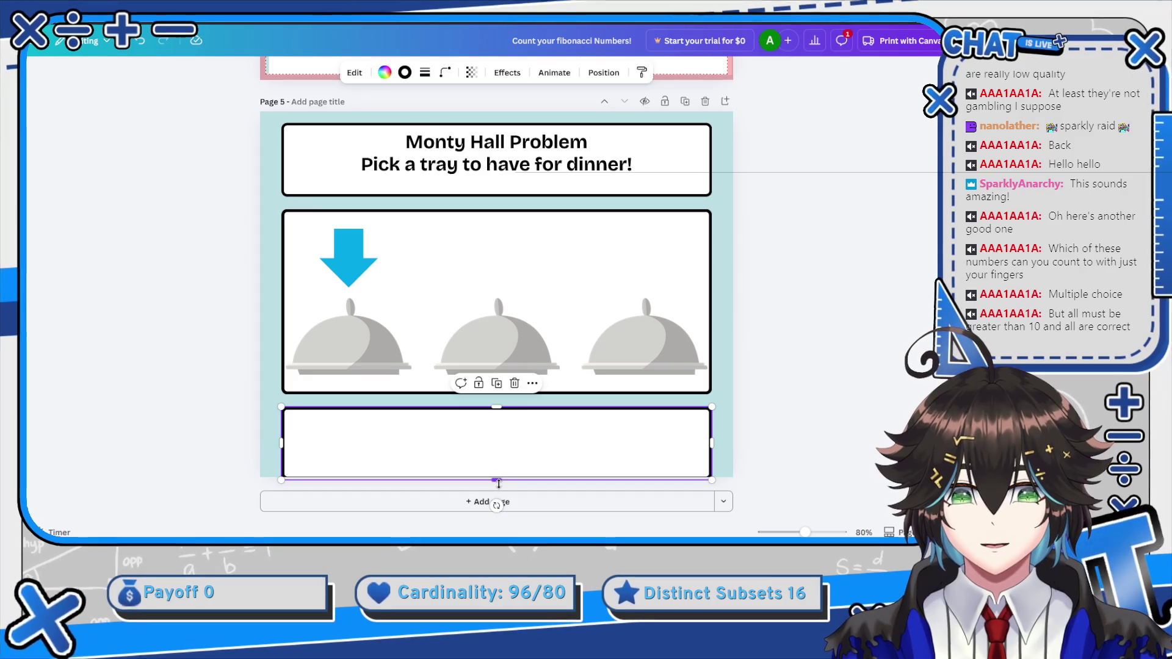
drag(500, 469, 500, 468)
click(812, 342)
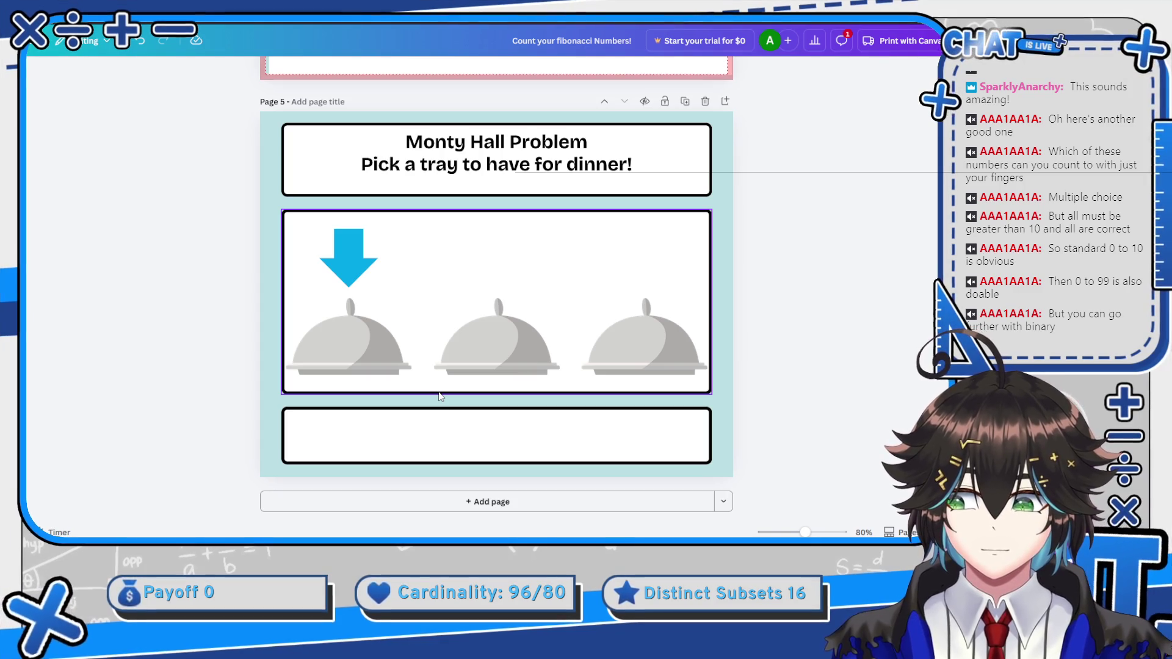
Drag a copy of the blue down-arrow rightward to sit above the middle tray
click(451, 403)
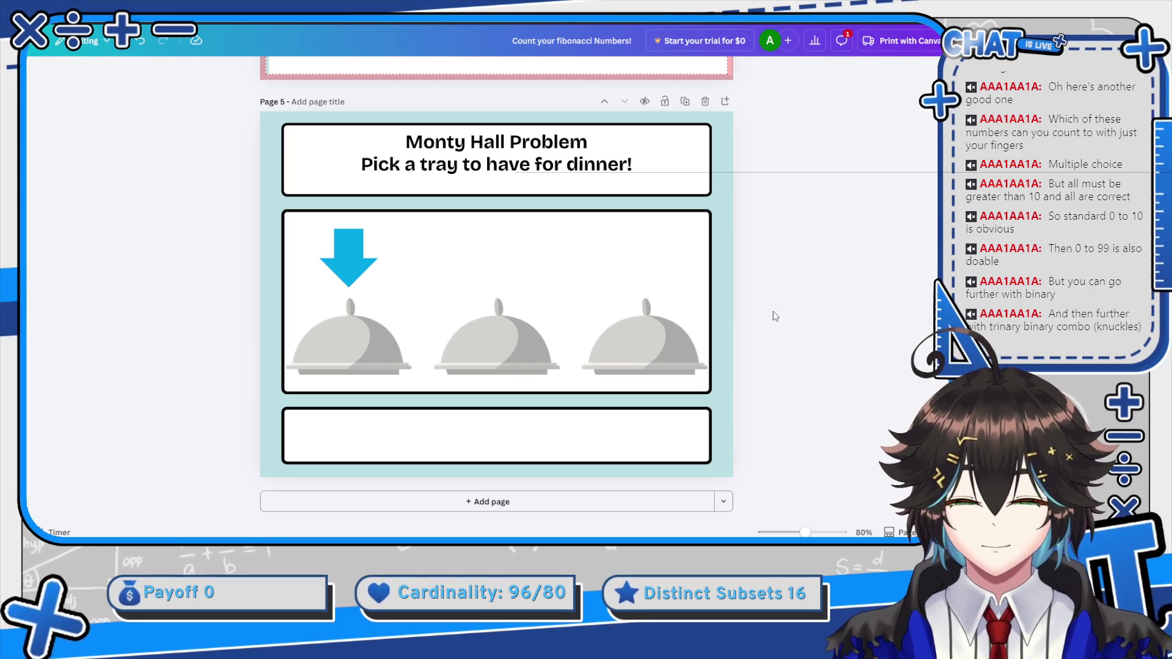
click(441, 170)
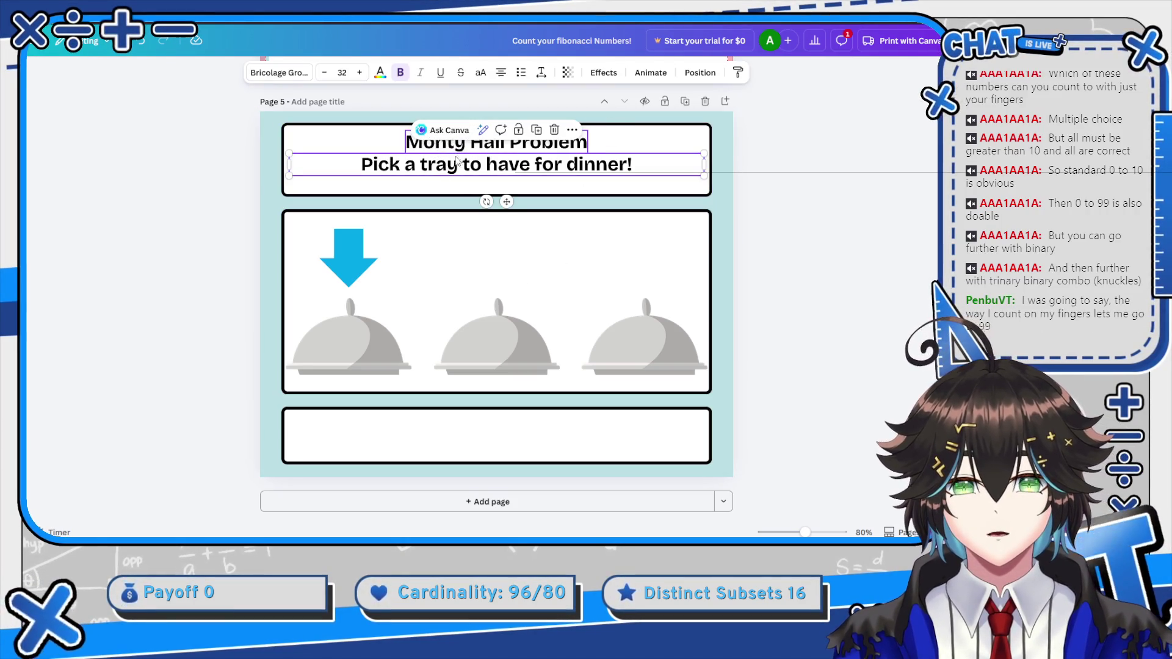
click(366, 253)
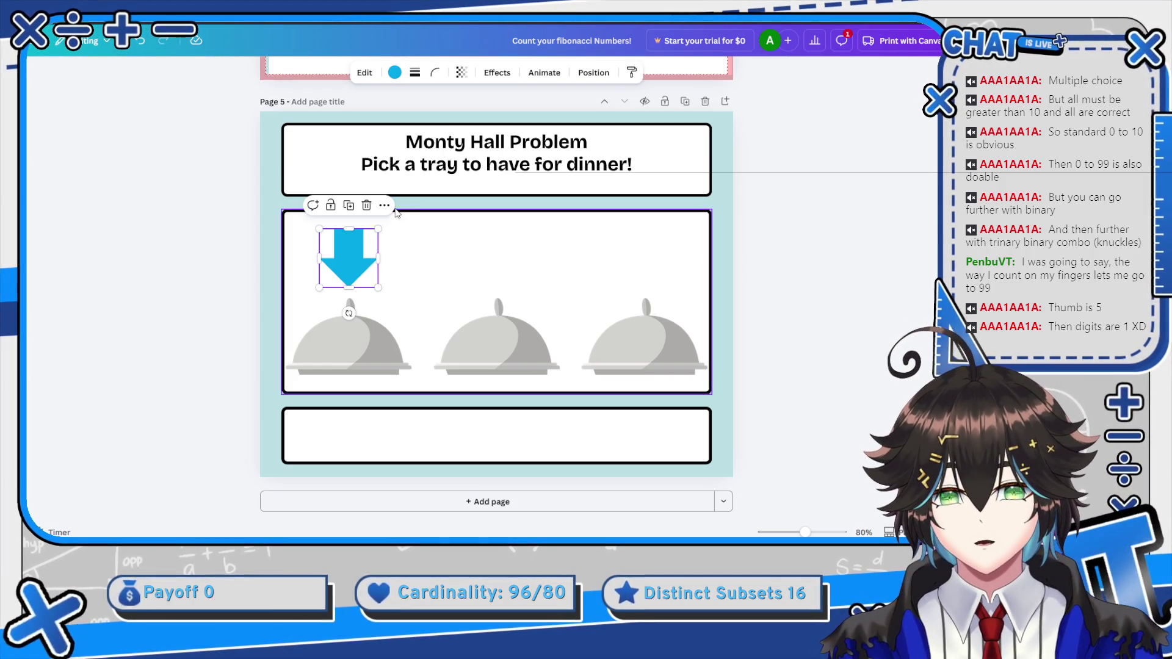
mouse_move(364, 265)
mouse_down()
mouse_move(378, 284)
mouse_move(435, 263)
mouse_move(521, 269)
mouse_move(497, 261)
mouse_up()
Copy the left arrow over the third tray so every tray carries an arrow
click(373, 268)
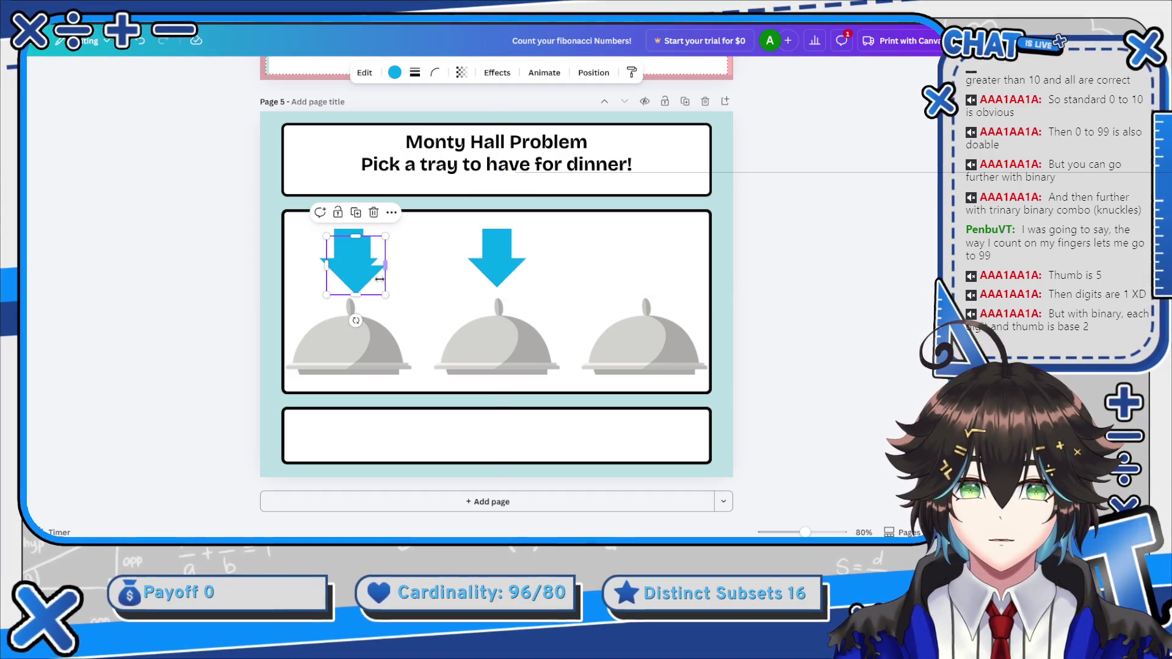
drag(369, 268, 656, 267)
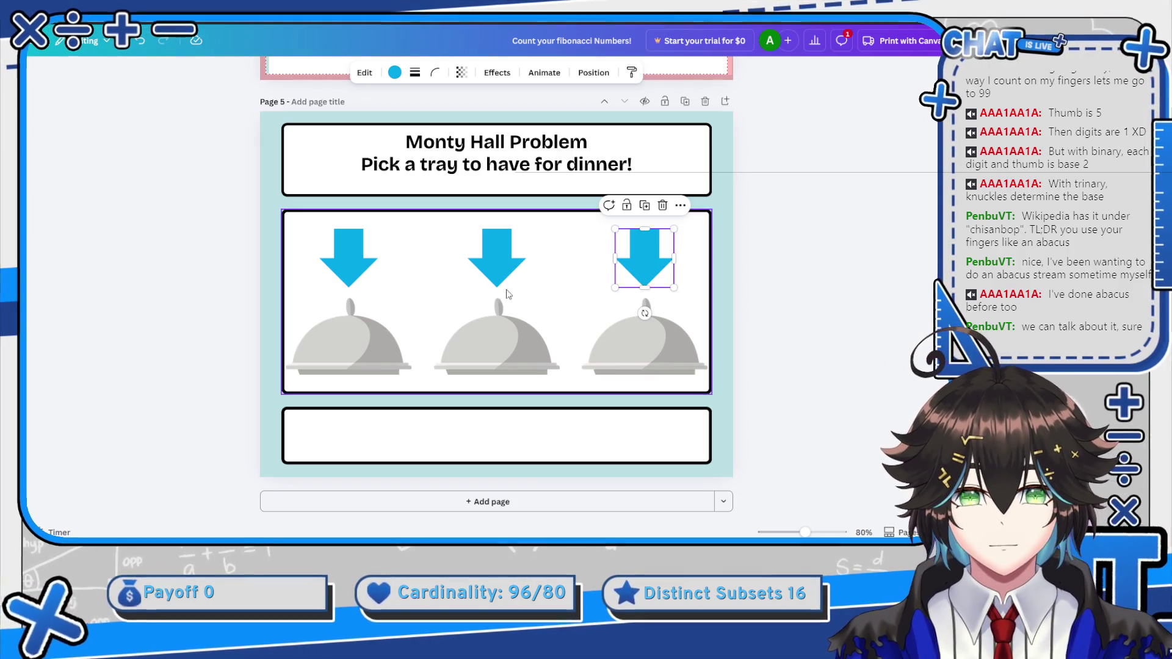
click(485, 247)
double_click(484, 438)
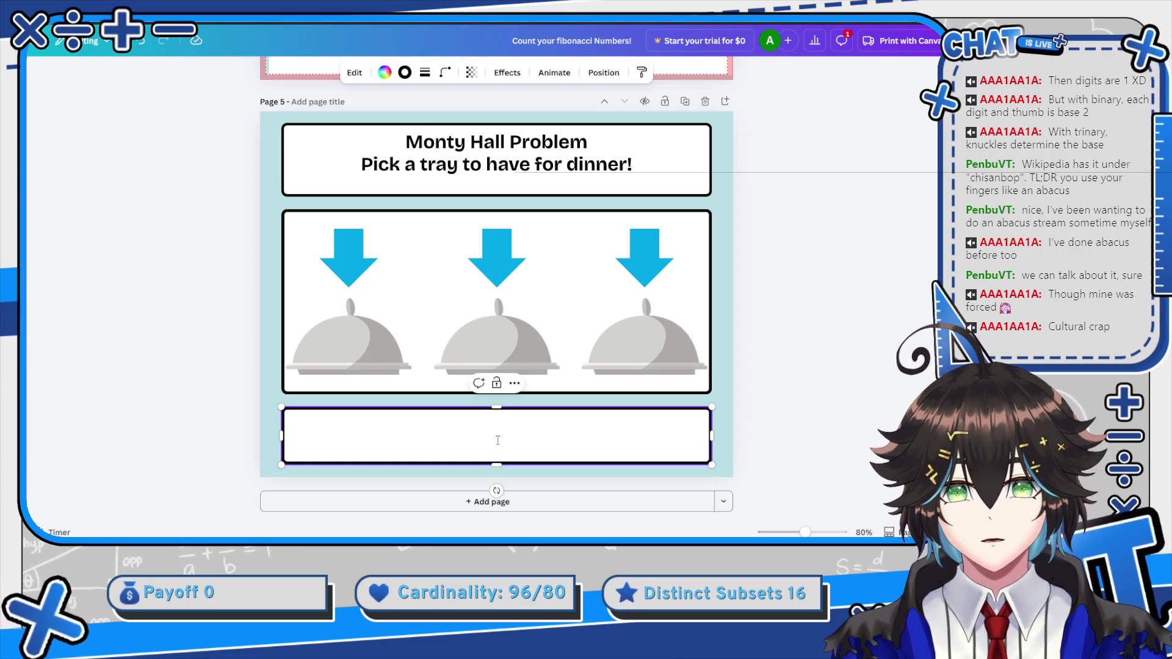
Erase the mistyped 'IF you' and nudge the blank bottom box slightly right
text(IF you)
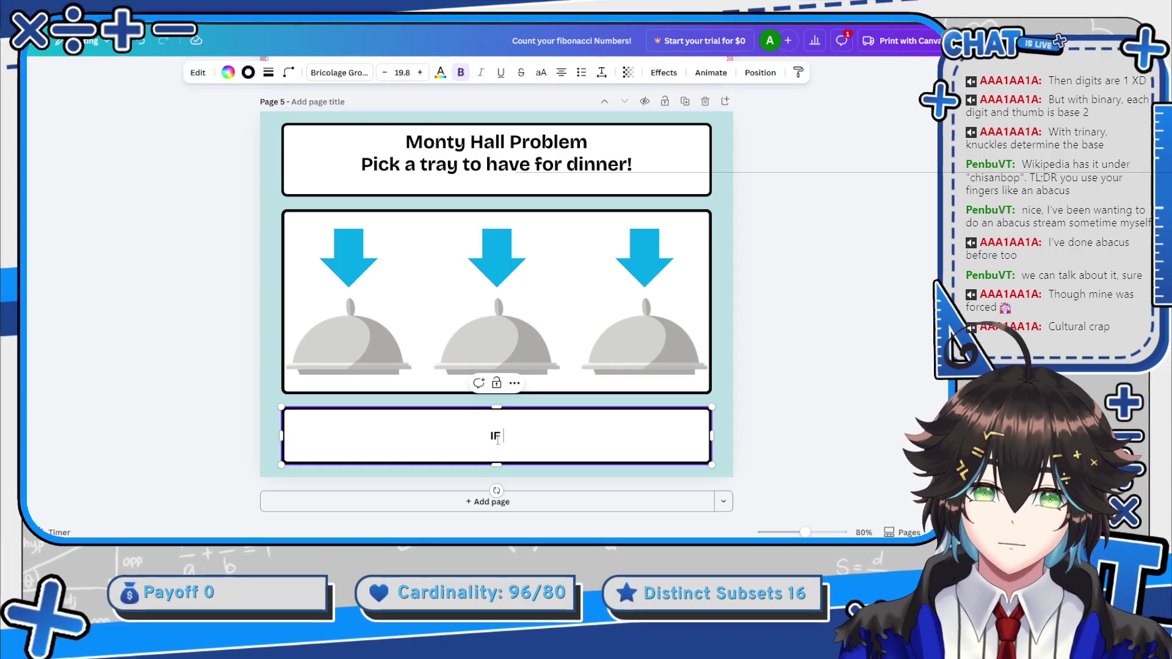
key(BackSpace)
key(BackSpace)
key(BackSpace)
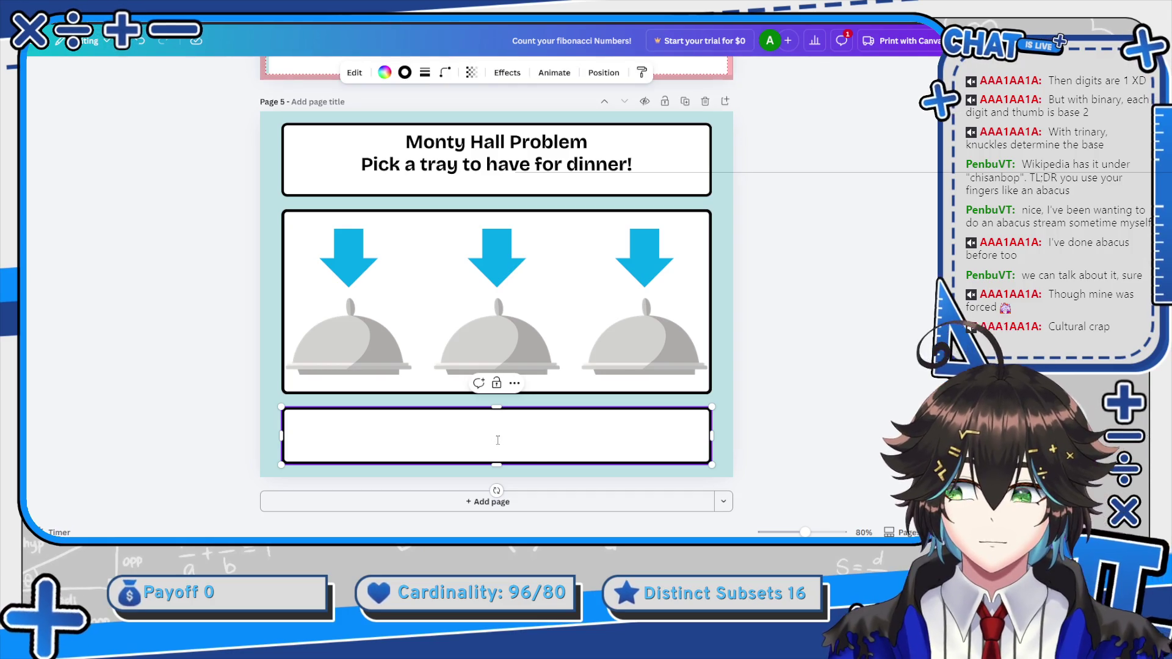
click(760, 359)
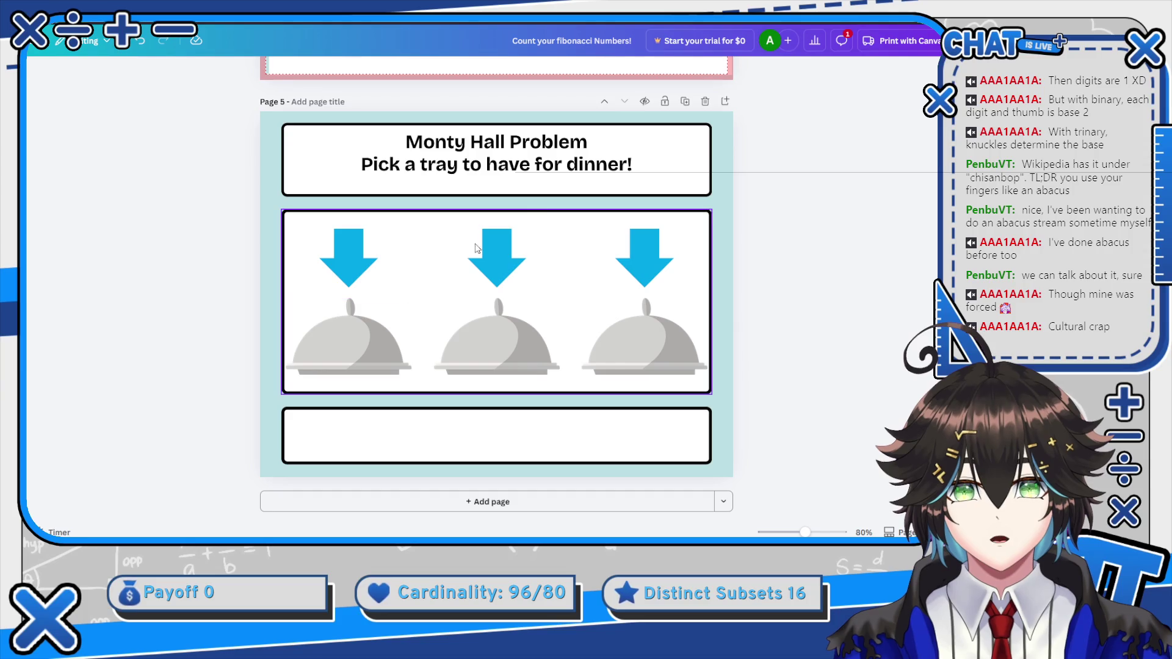
click(462, 433)
drag(463, 434, 496, 442)
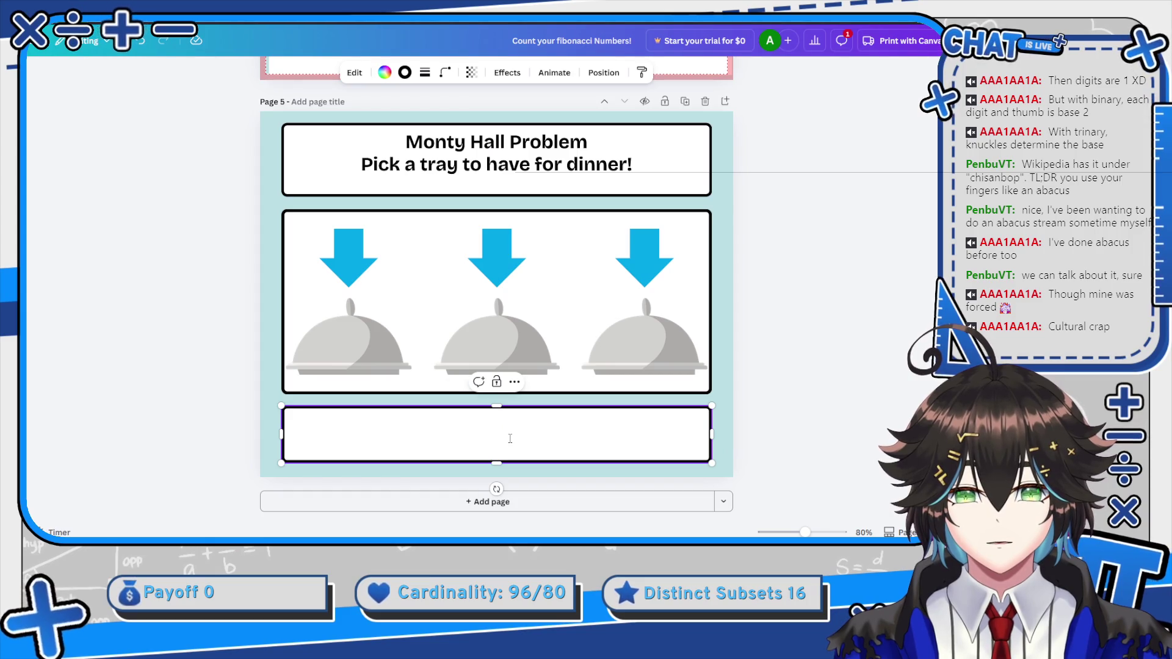
Type the caption 'One tray has a yummy dessert! The other has Icky broccoli! Choose Wisely!'
text(One )
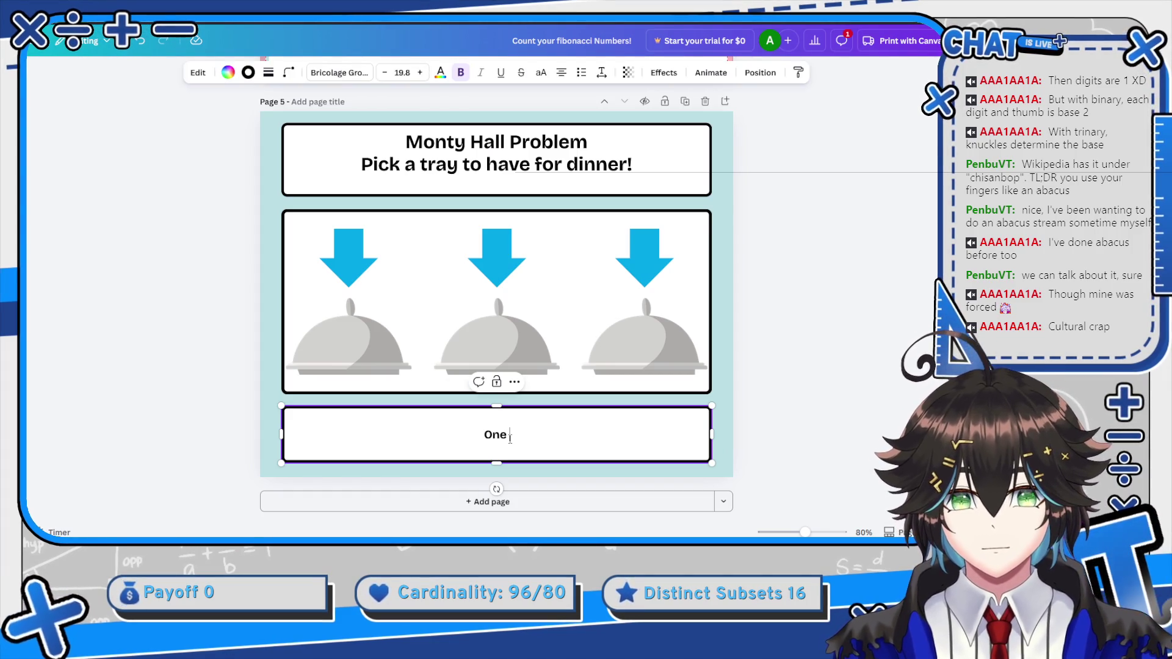
text(tray has A)
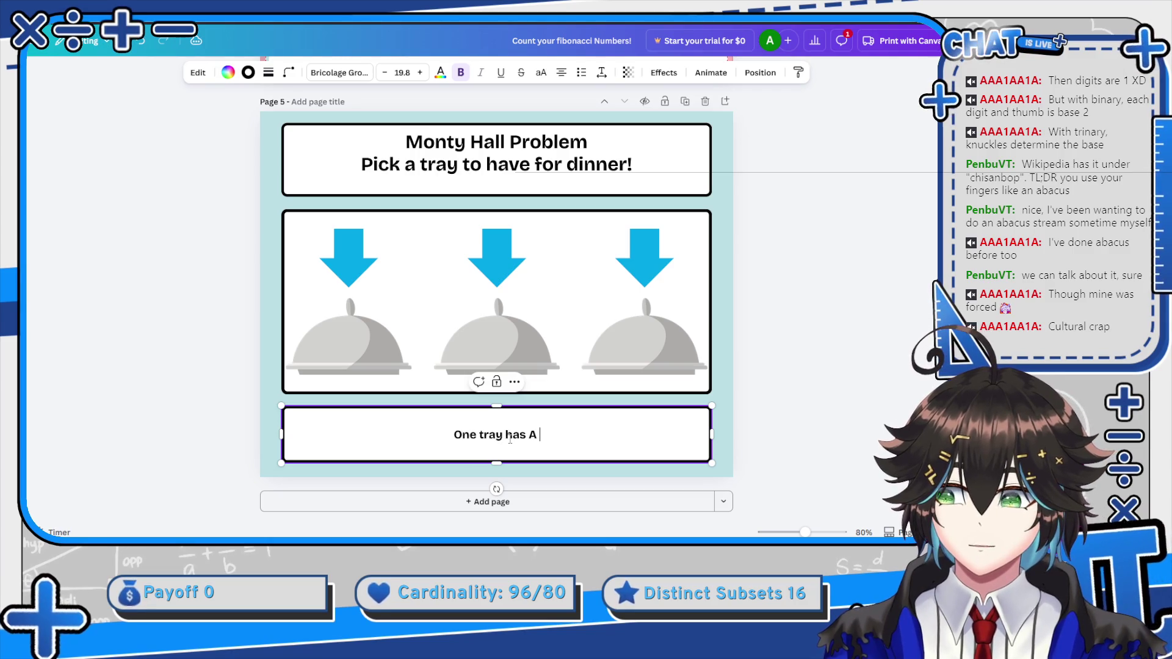
key(BackSpace)
text(a Y)
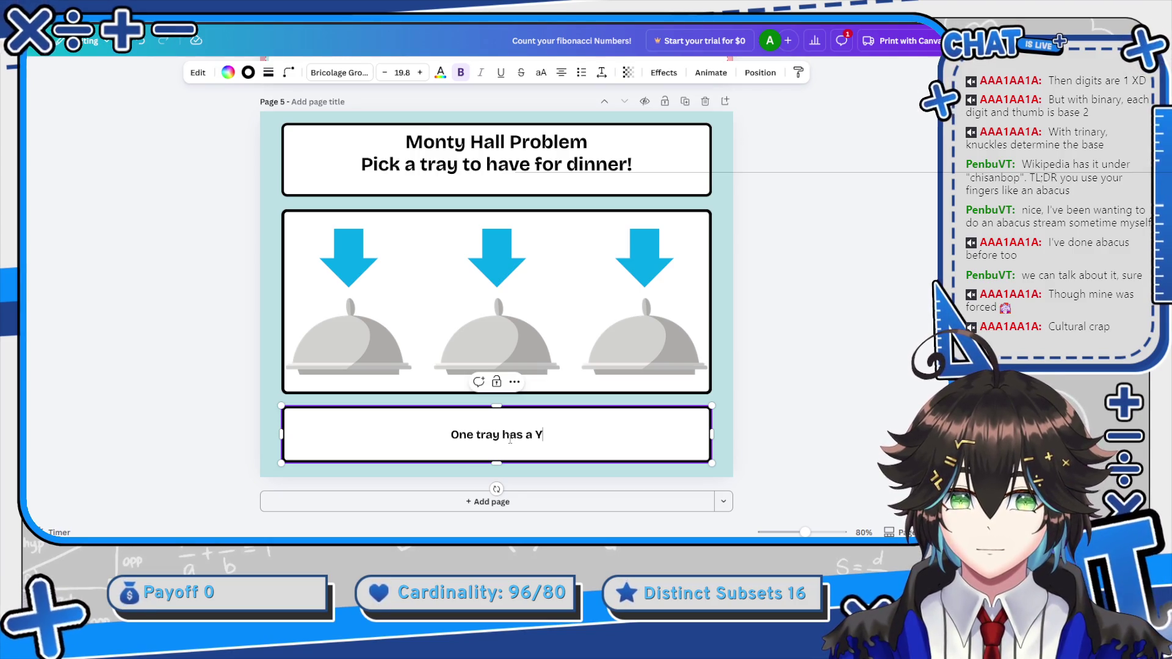
text(ummy Des)
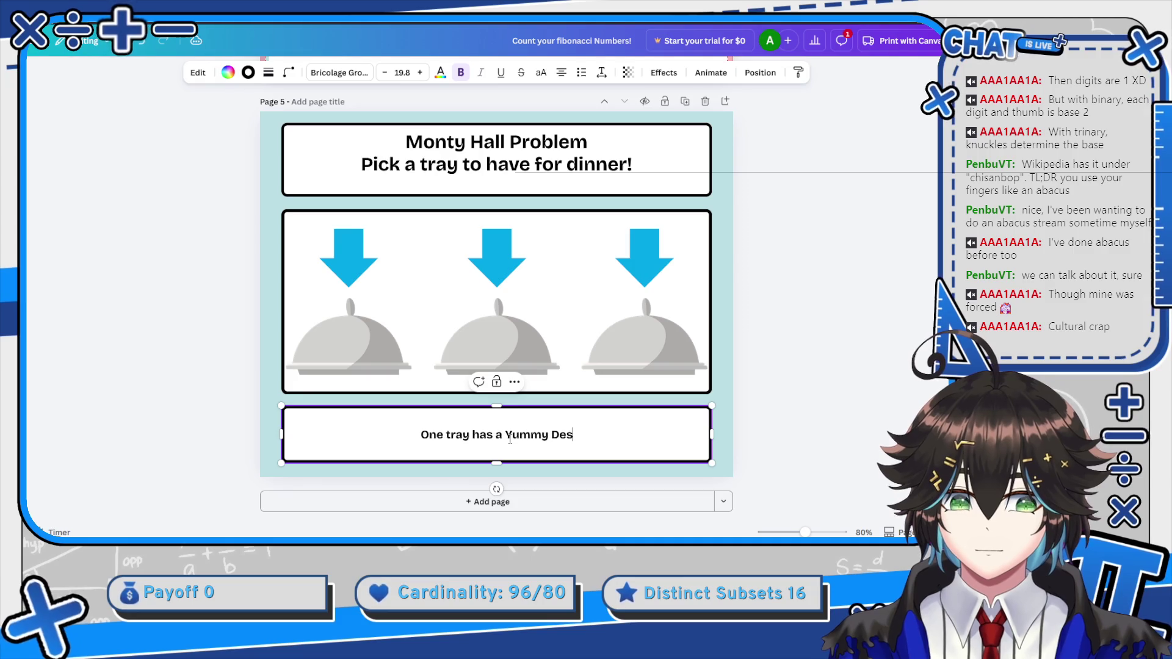
text(sert!)
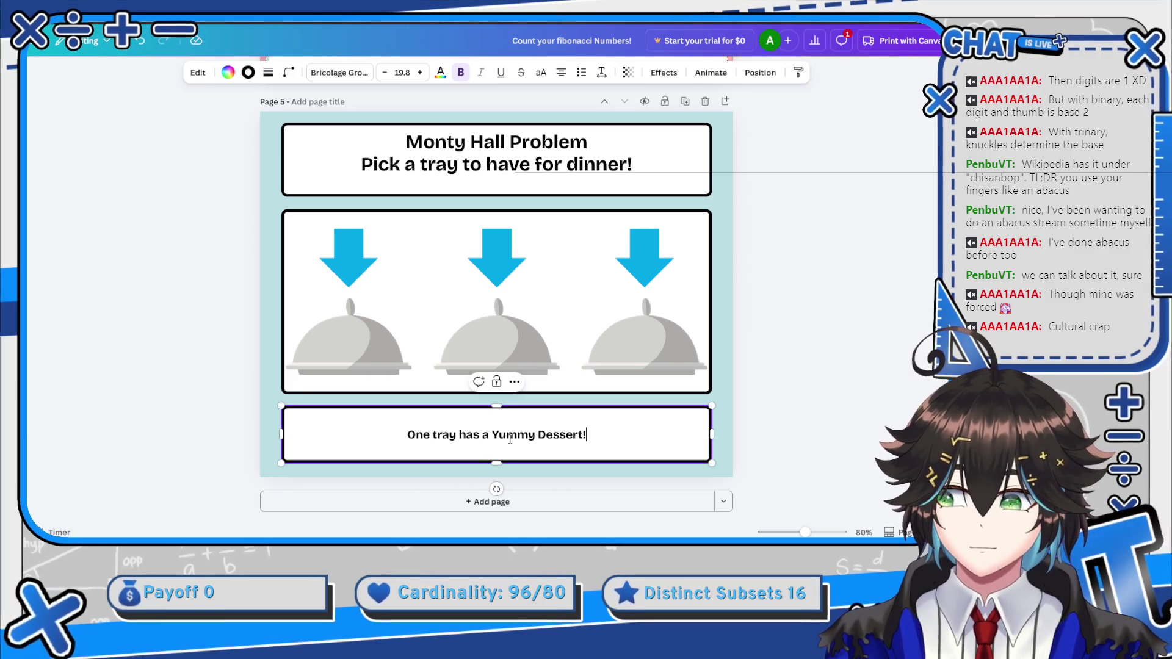
text( The other h)
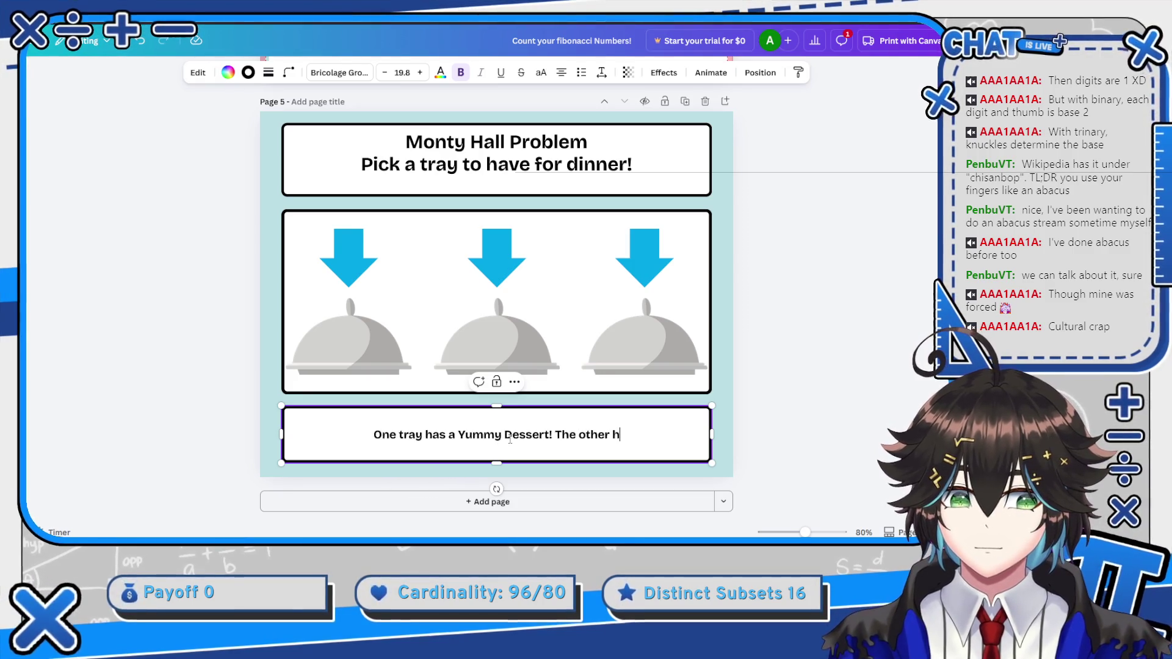
text(as Icky BRo)
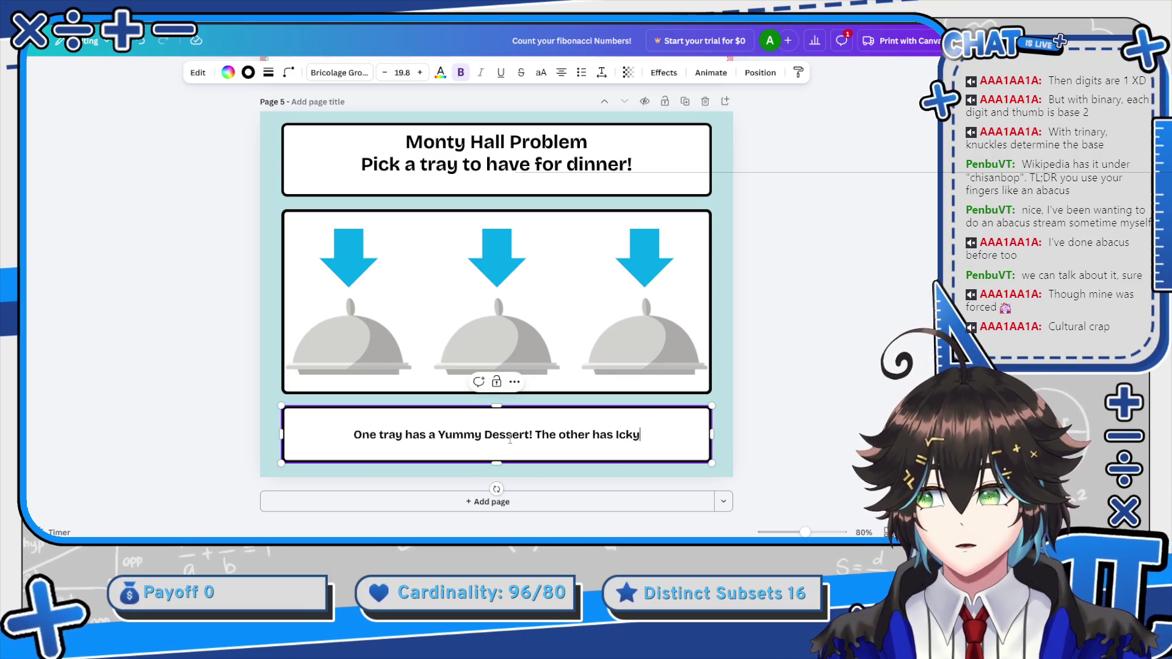
key(BackSpace)
key(BackSpace)
key(BackSpace)
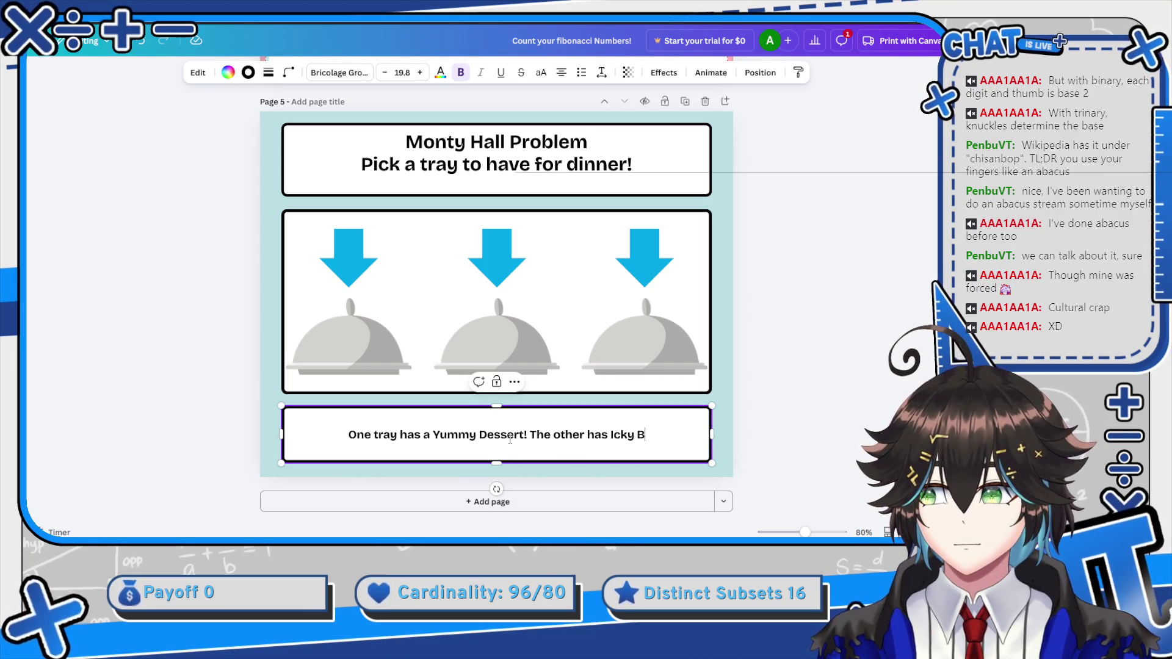
text(broccoli)
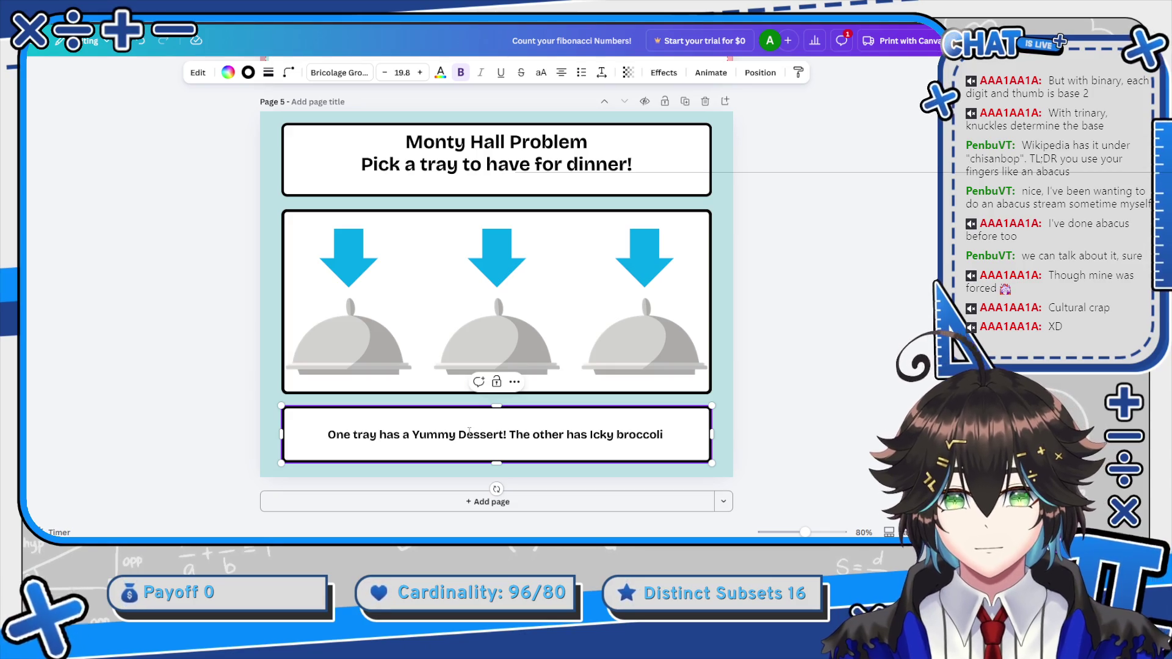
key(BackSpace)
text(d)
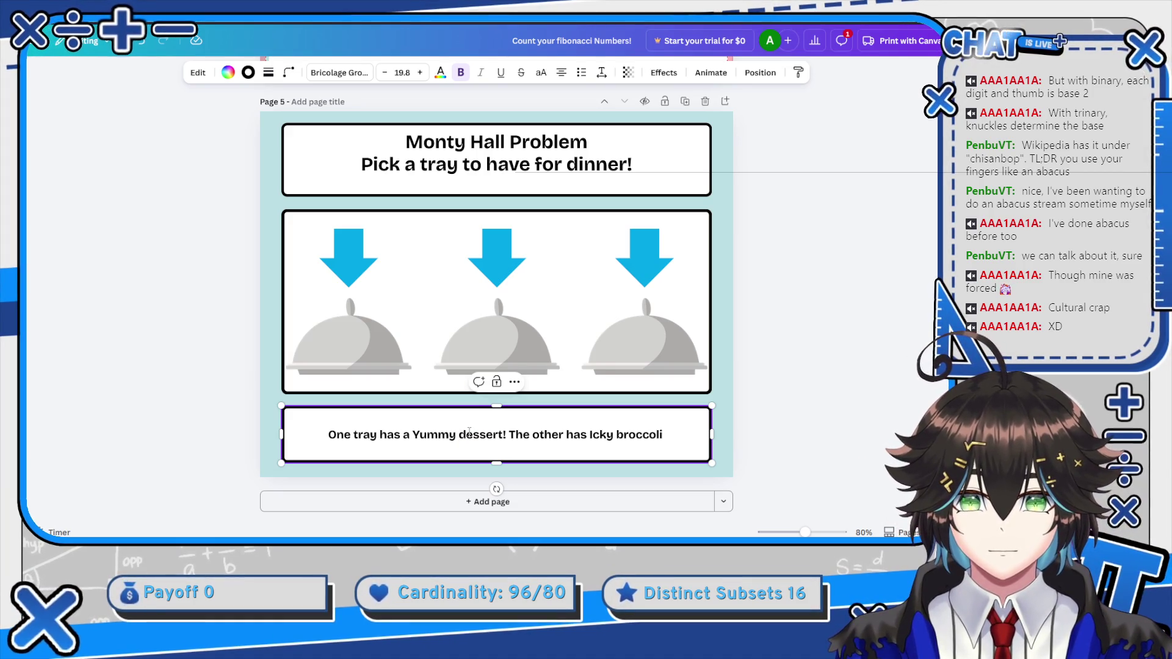
key(Delete)
text(y broccoli)
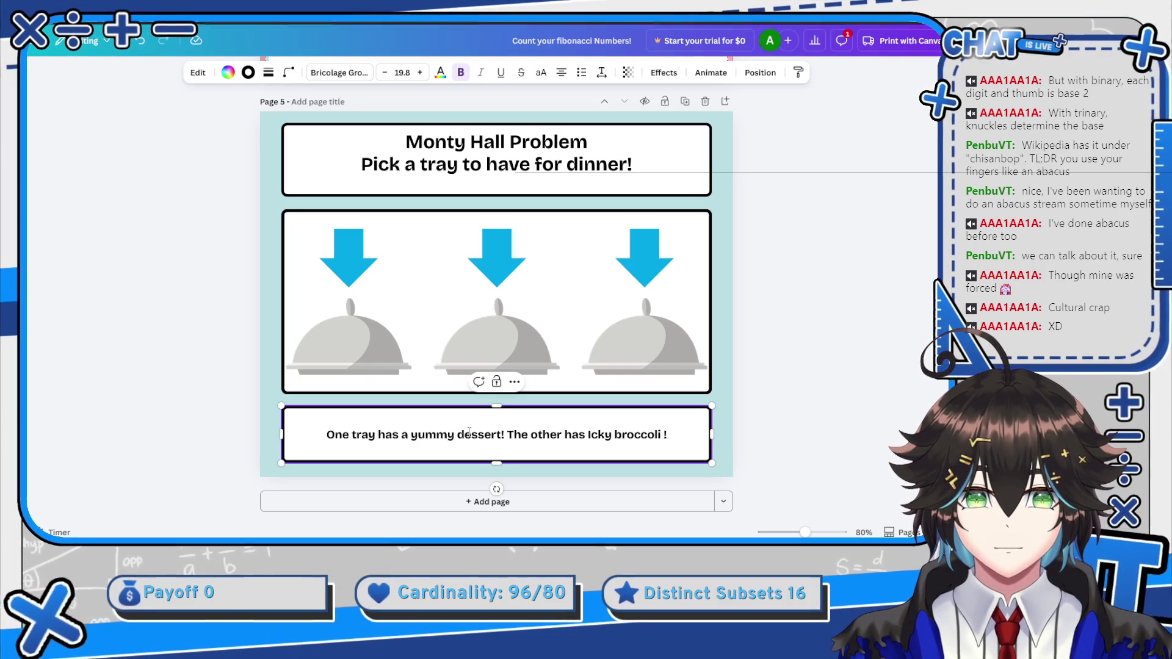
text(! Choose Wisely!)
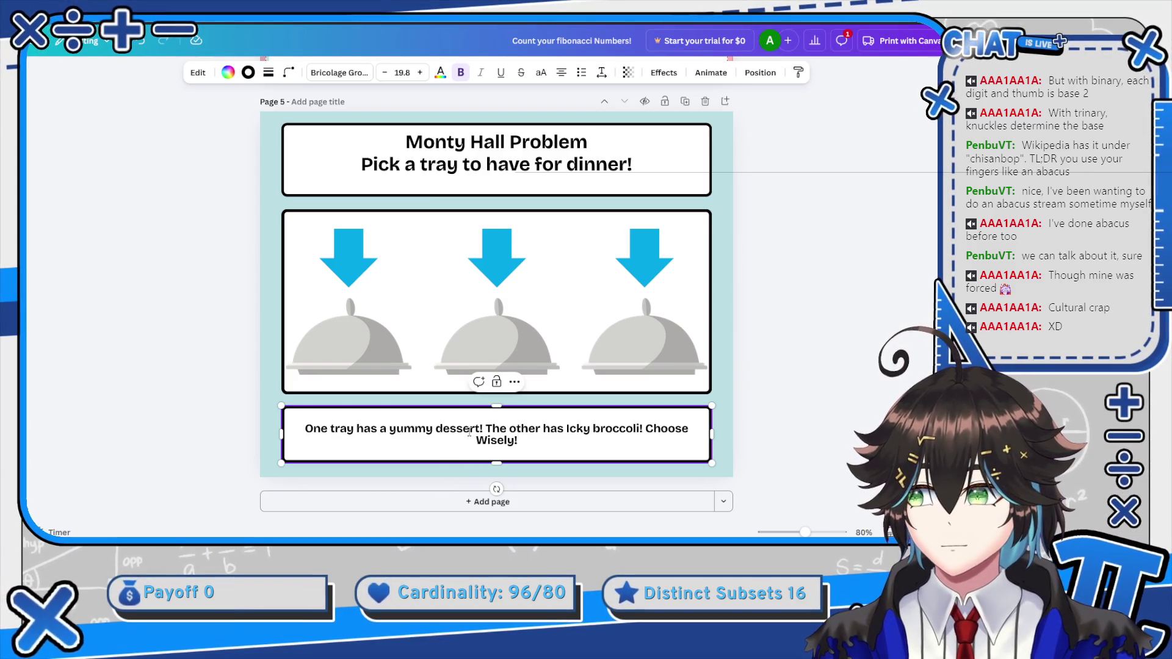
Enlarge the caption font by four size steps
click(420, 72)
click(420, 72)
click(421, 72)
click(420, 72)
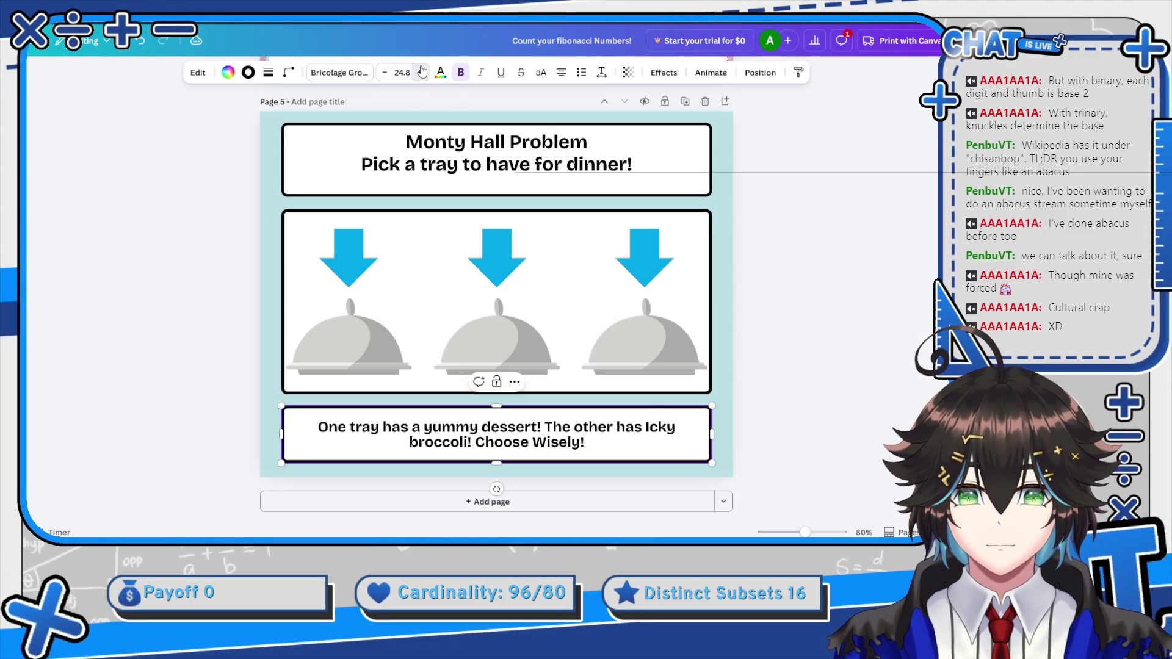
click(421, 72)
click(420, 72)
click(819, 348)
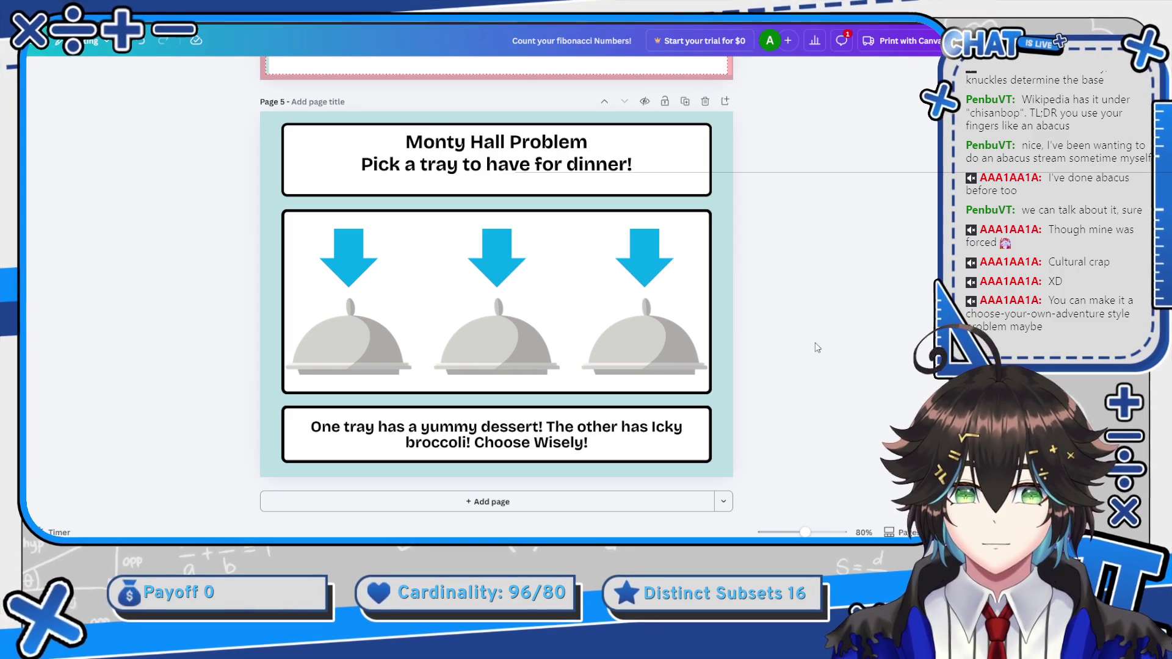
Check the new page 6 copy of the Monty Hall slide, selecting its middle tray and caption
scroll(766, 320, up, 2)
scroll(767, 320, down, 2)
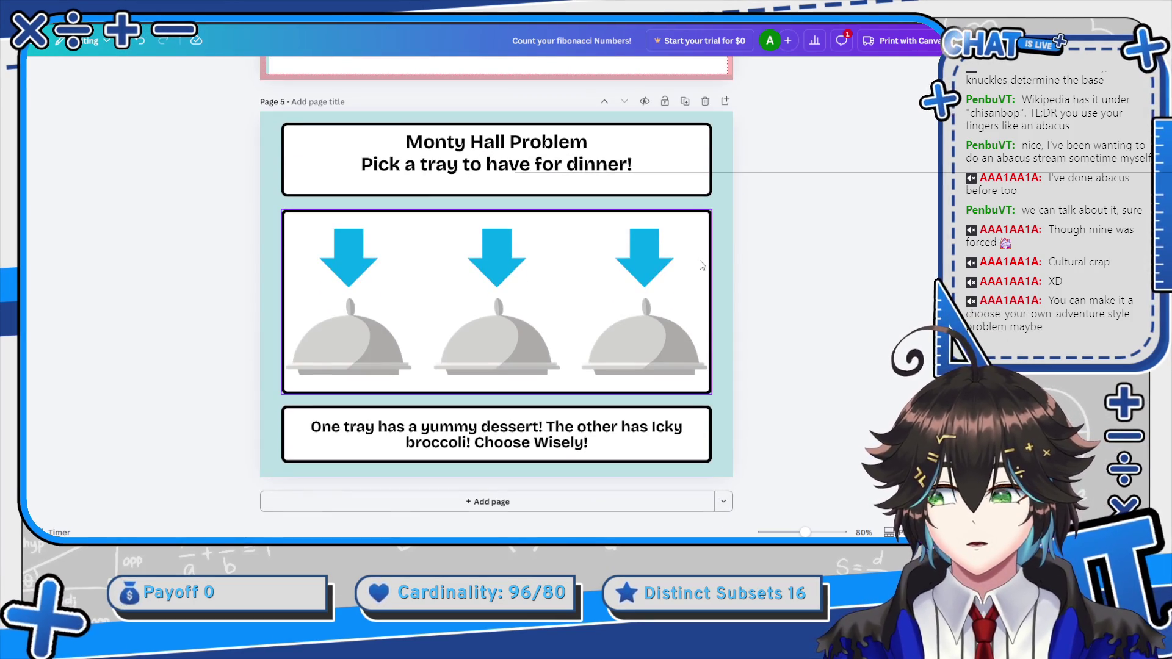
scroll(702, 265, up, 5)
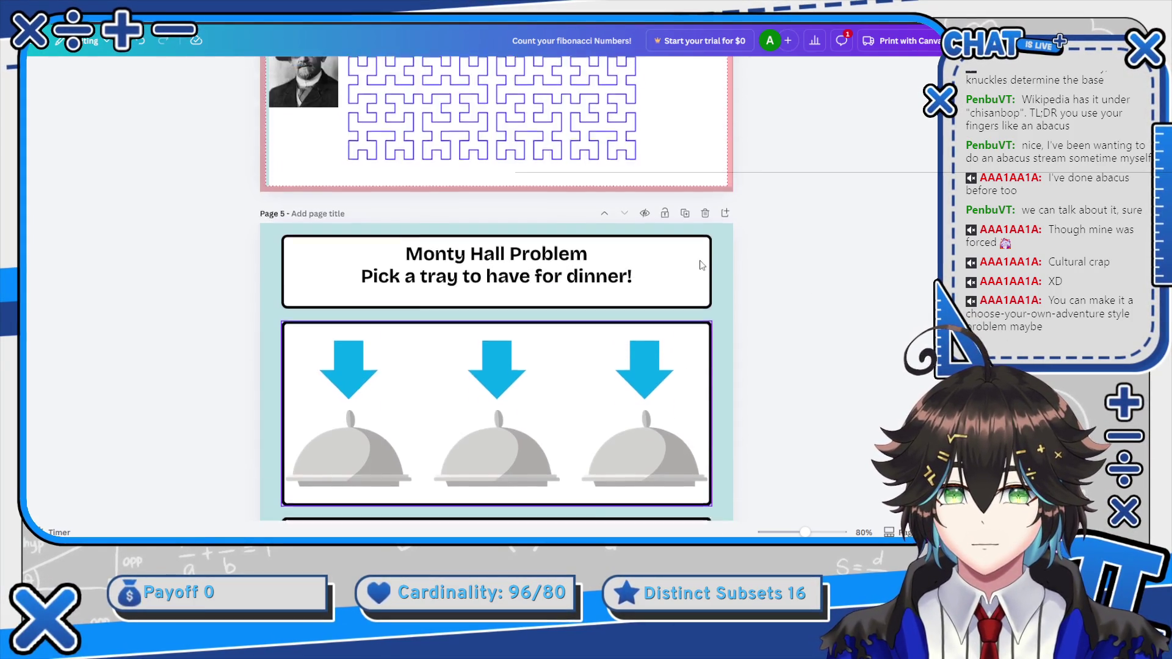
scroll(701, 265, up, 1)
scroll(708, 265, down, 6)
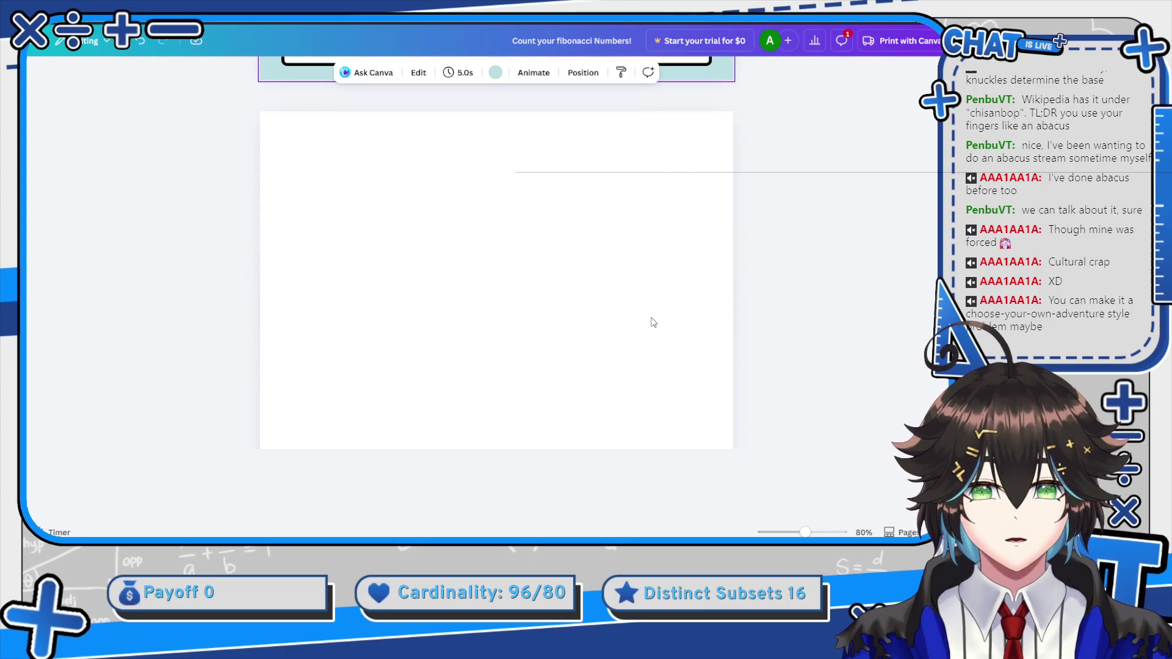
click(488, 322)
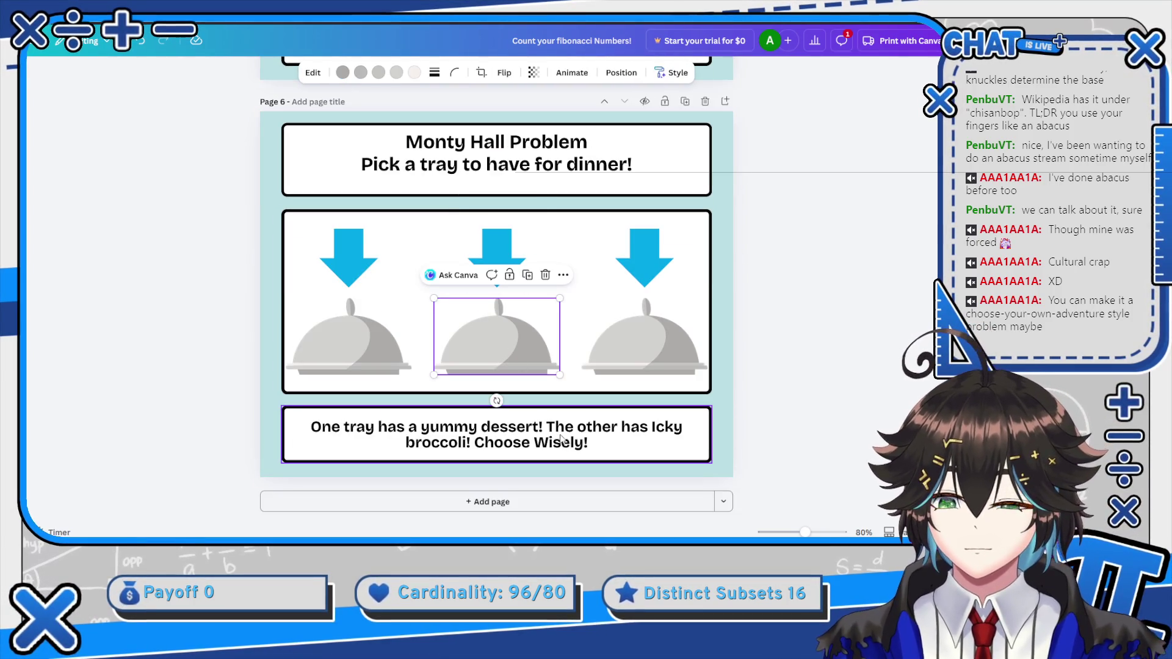
click(583, 442)
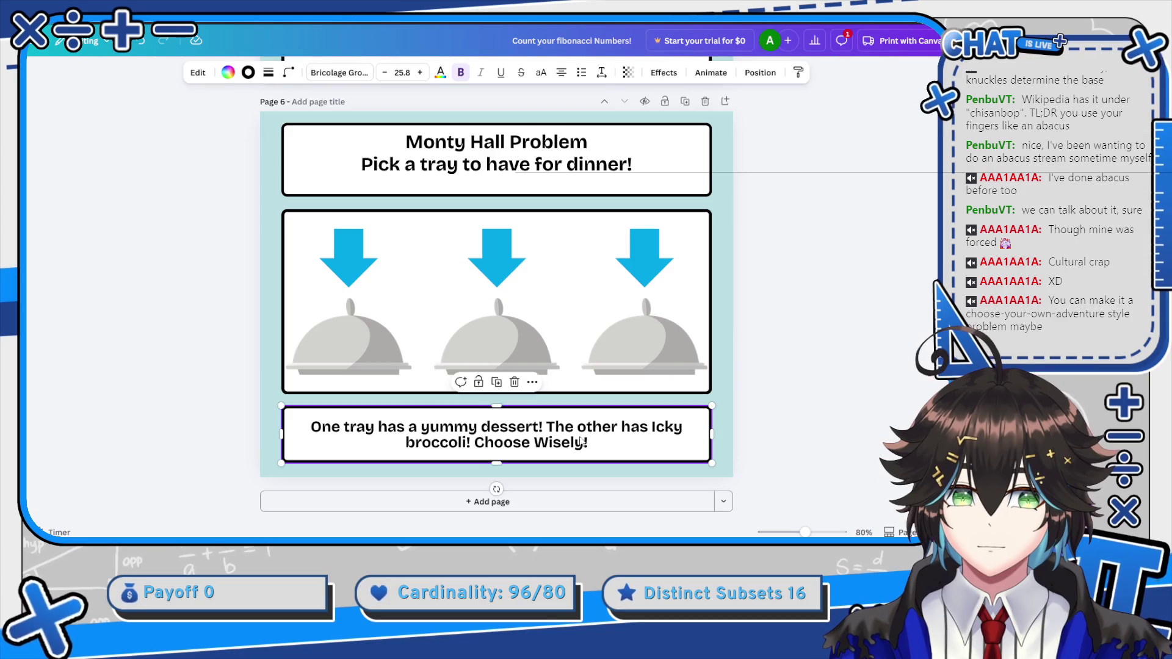
click(86, 225)
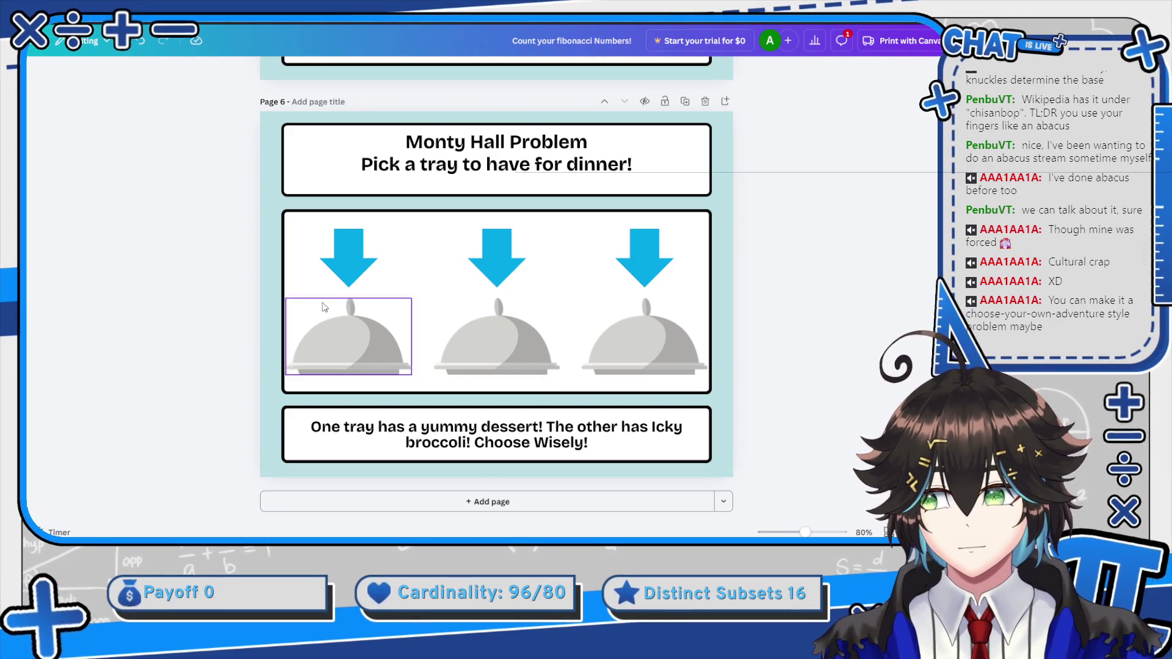
Search the Elements panel for 'broccoli' images
click(349, 323)
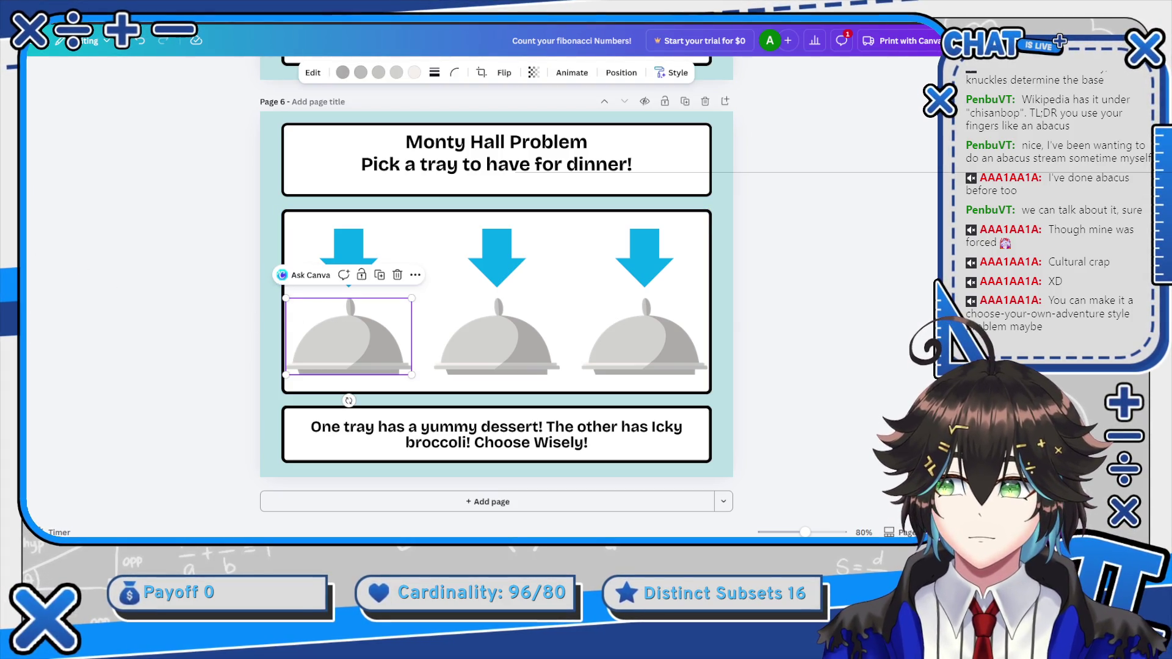
click(12, 116)
scroll(122, 202, up, 2)
click(87, 84)
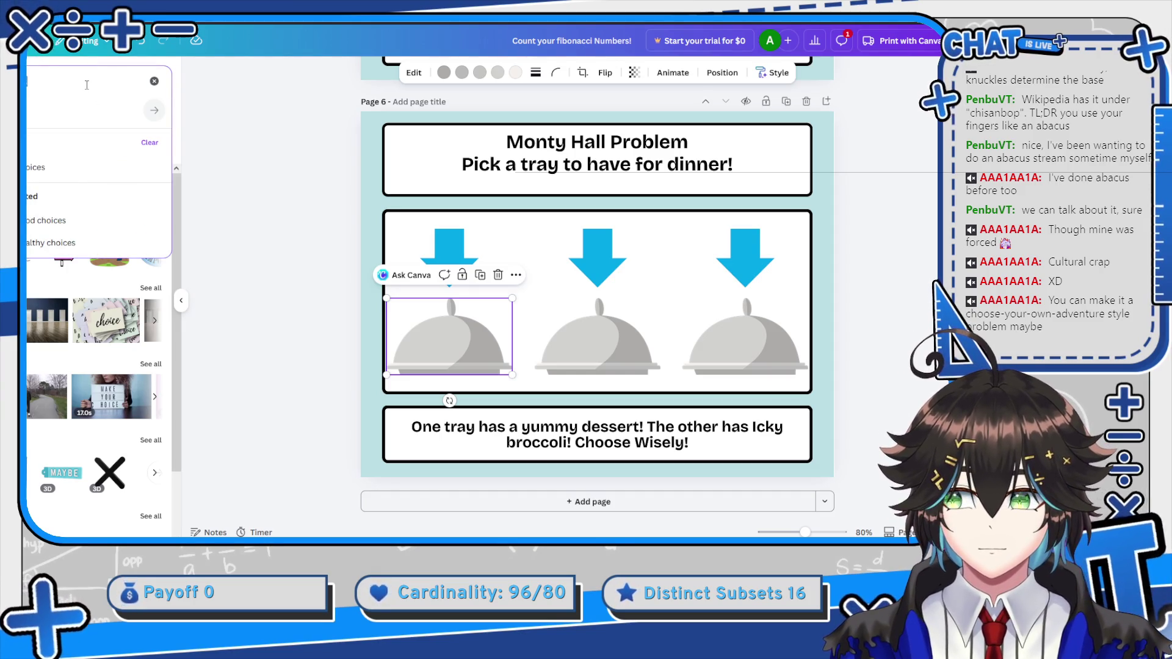
text(hilbert curvebroccoli)
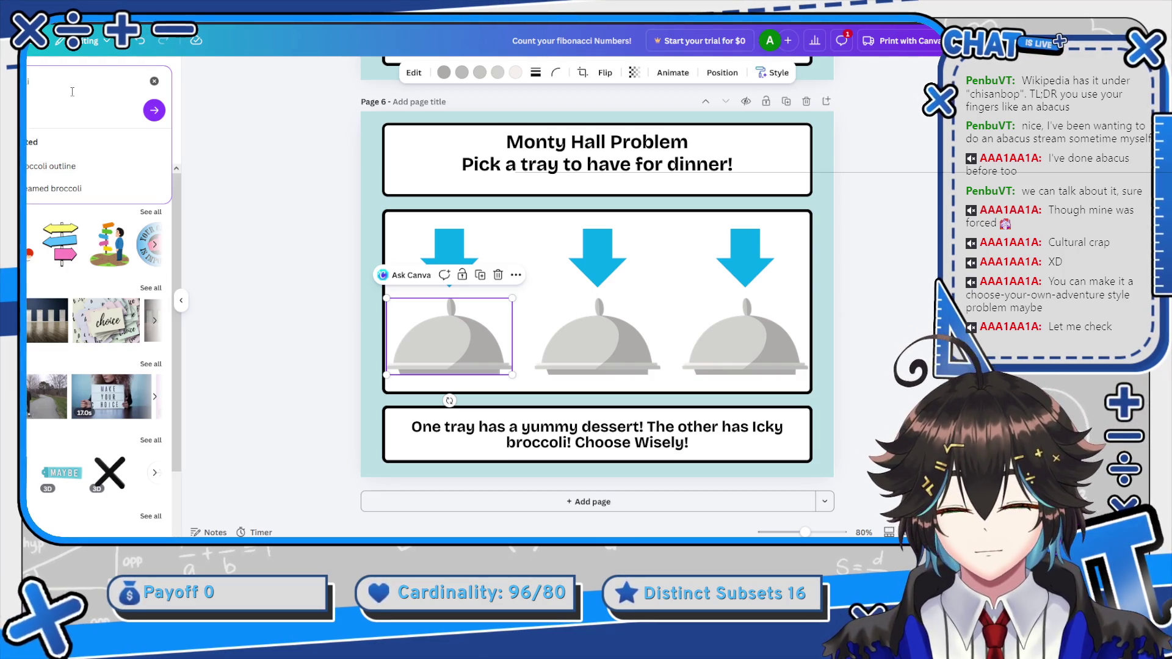
key(Return)
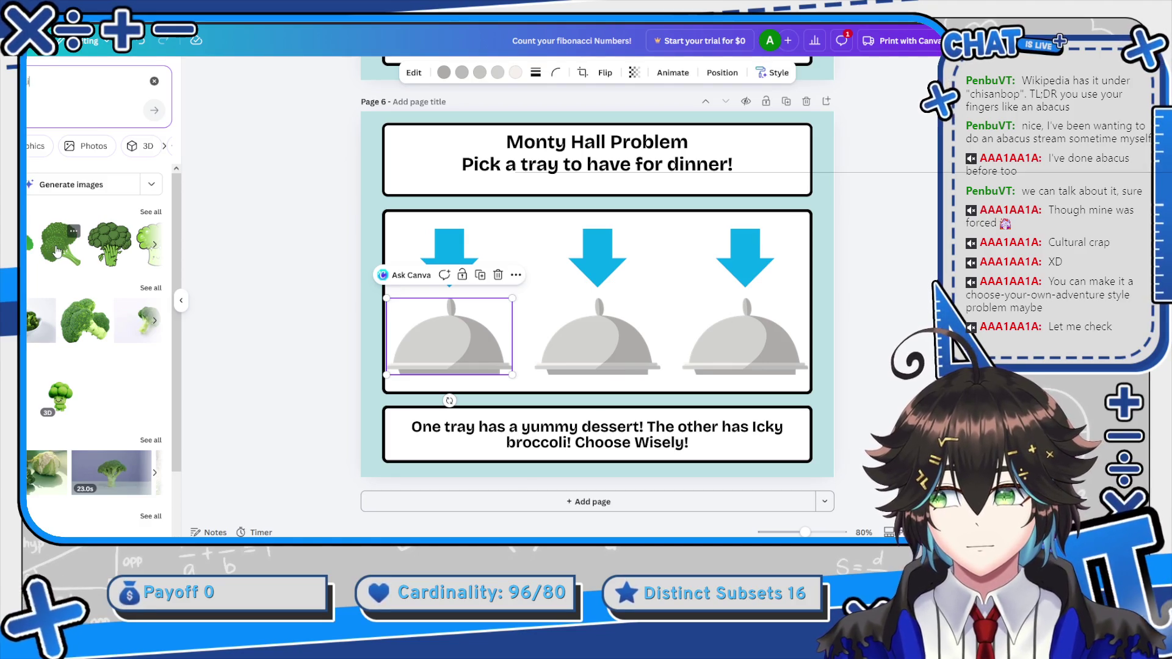
Place and resize broccoli images on the middle and left trays
drag(85, 319, 554, 328)
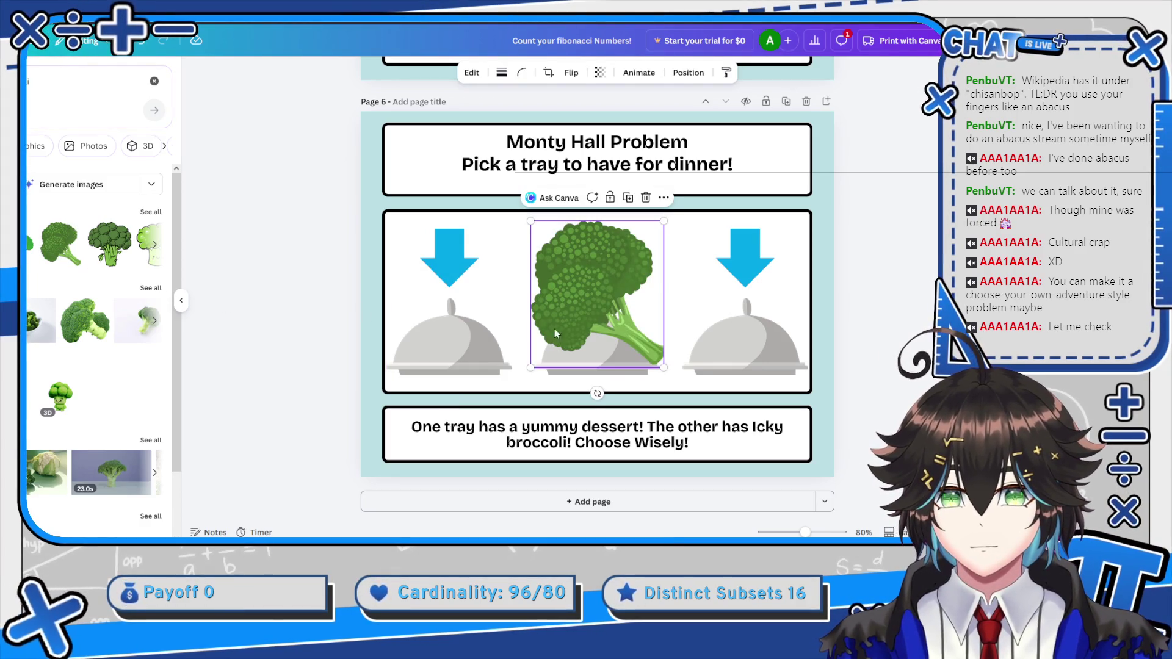
drag(693, 219, 584, 299)
mouse_move(545, 339)
mouse_down()
mouse_move(440, 336)
mouse_move(455, 350)
mouse_move(610, 335)
mouse_up()
key(shift+Right)
key(shift+Right)
key(shift+Right)
key(shift+Down)
key(shift+Down)
key(shift+Down)
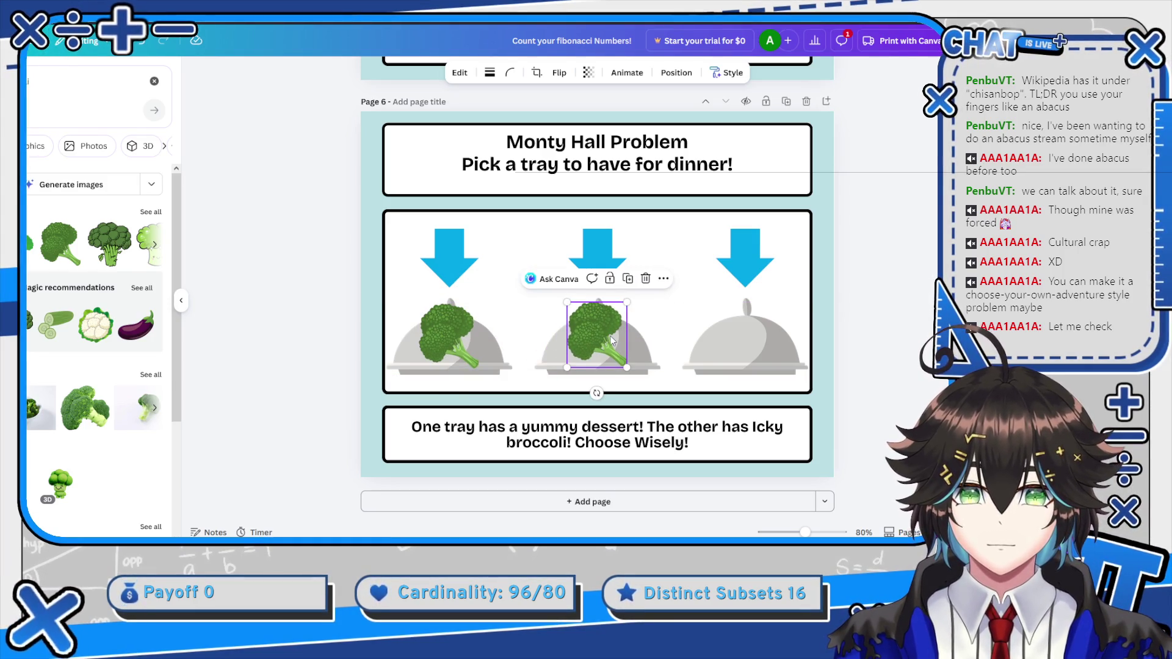
click(455, 339)
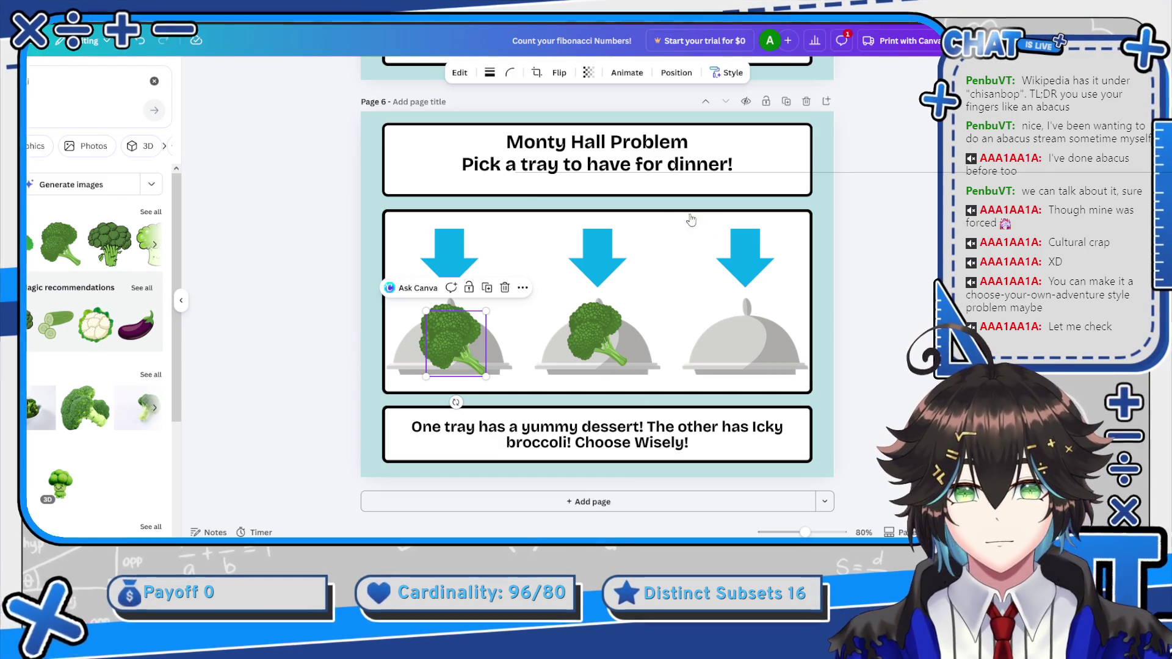
click(597, 306)
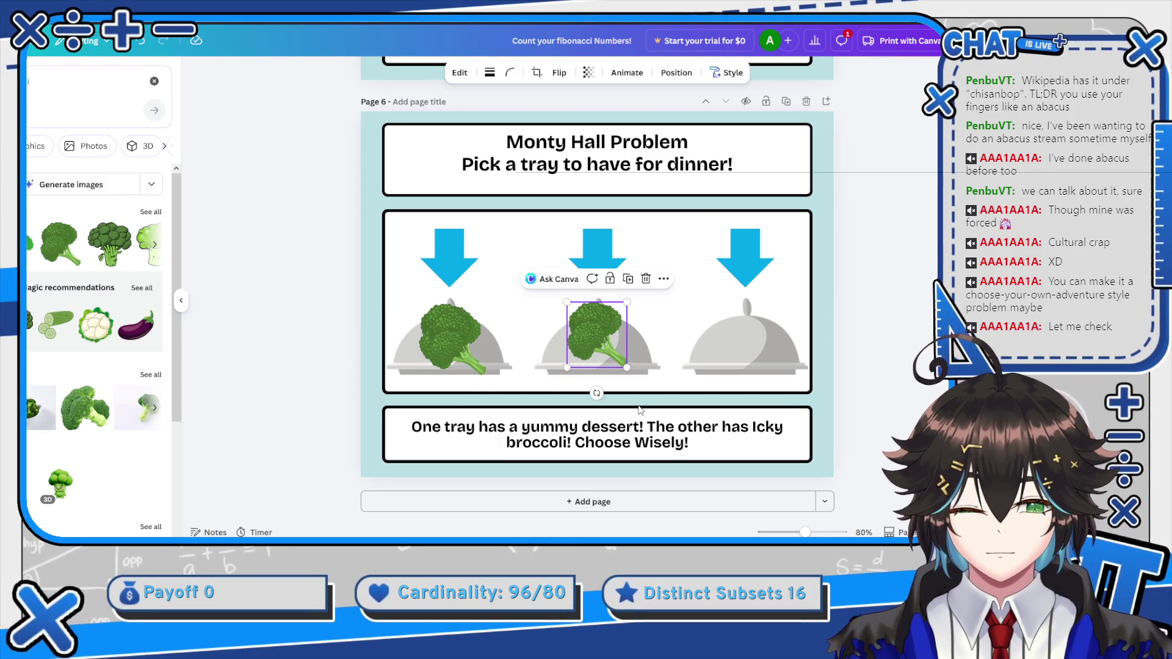
click(694, 447)
Replace the caption with 'Your mom shows you a platter you DID NOT PICK! It had icky broccoli.'
key(ctrl+a)
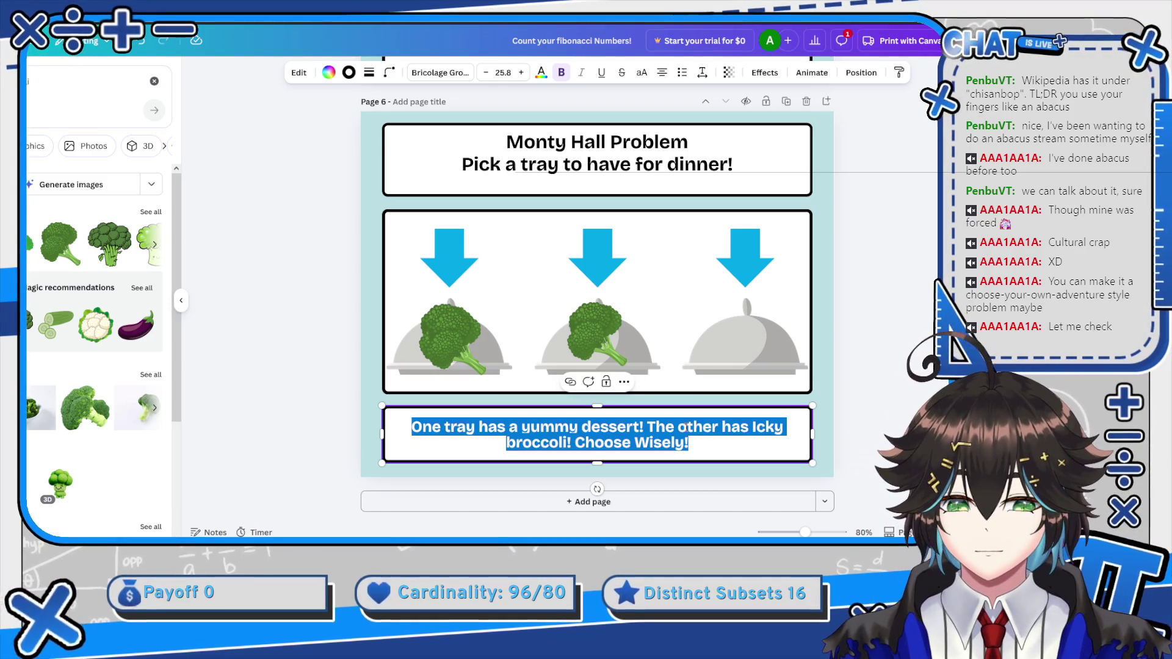
text(Your mo)
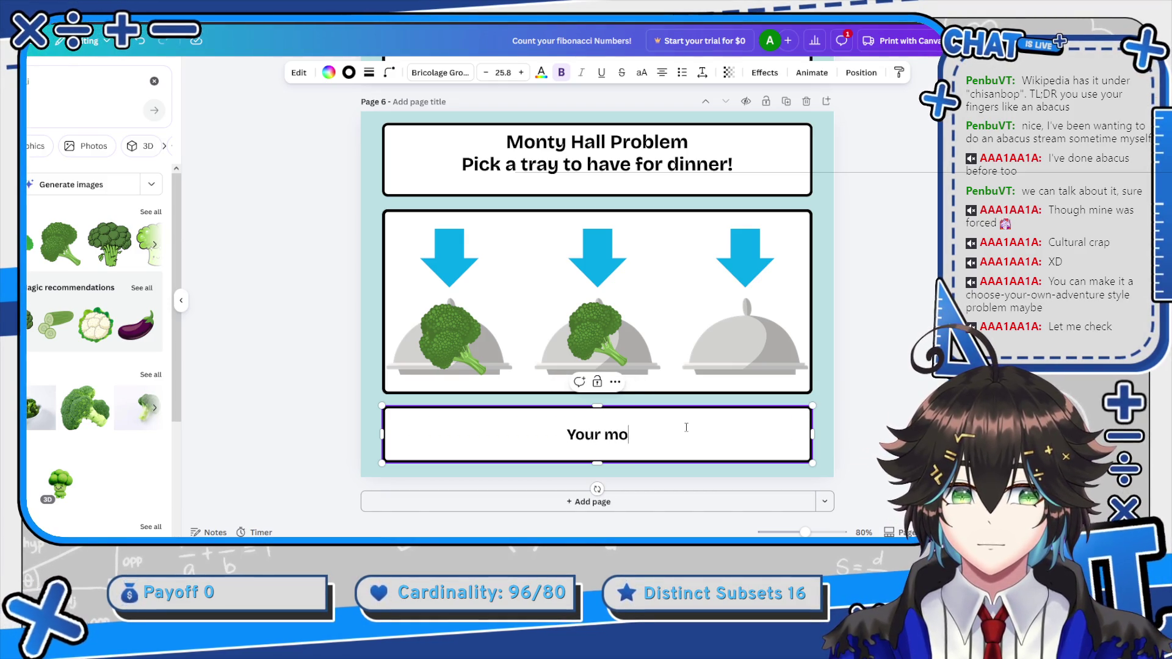
text(m shows you)
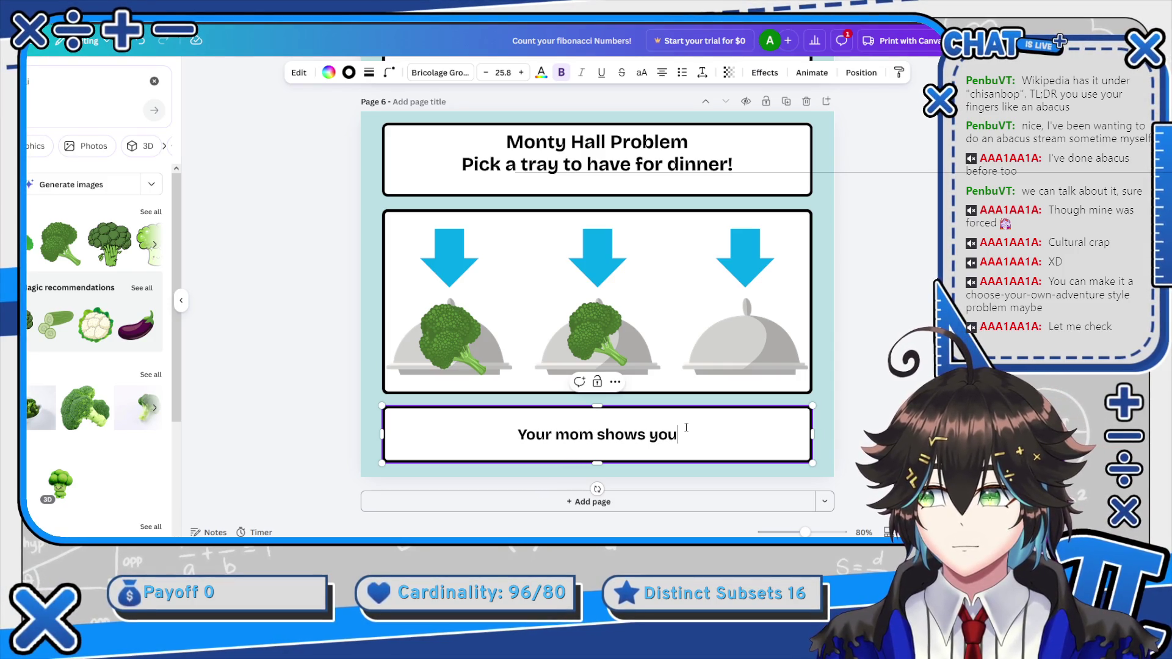
text( one of the)
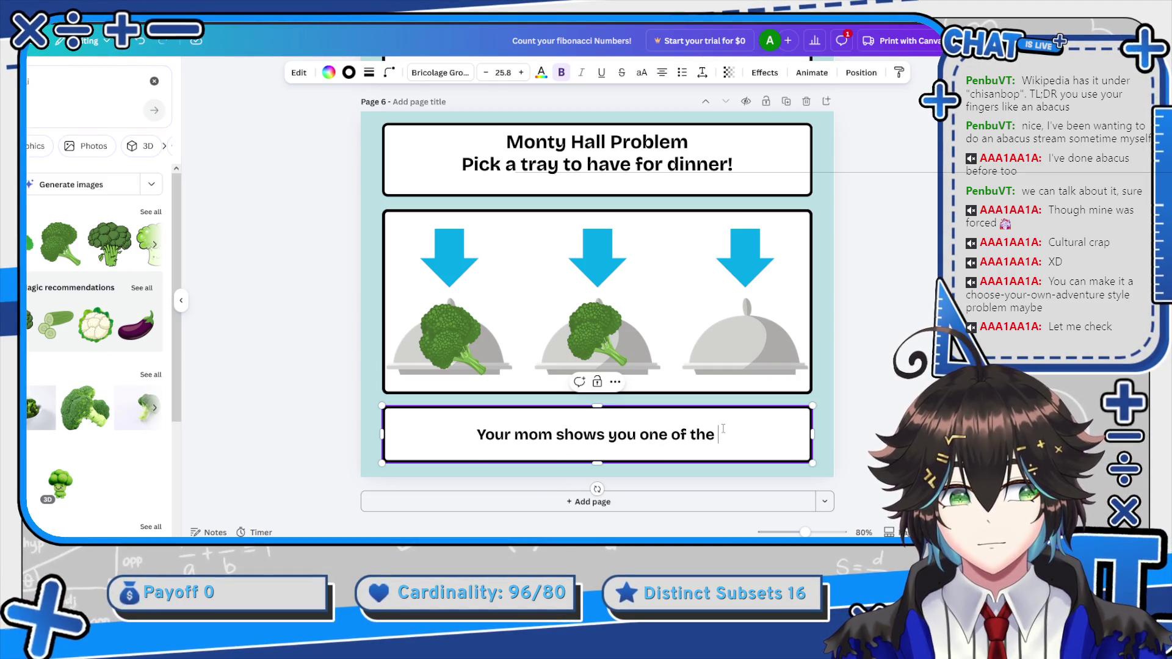
key(BackSpace)
key(BackSpace)
key(BackSpace)
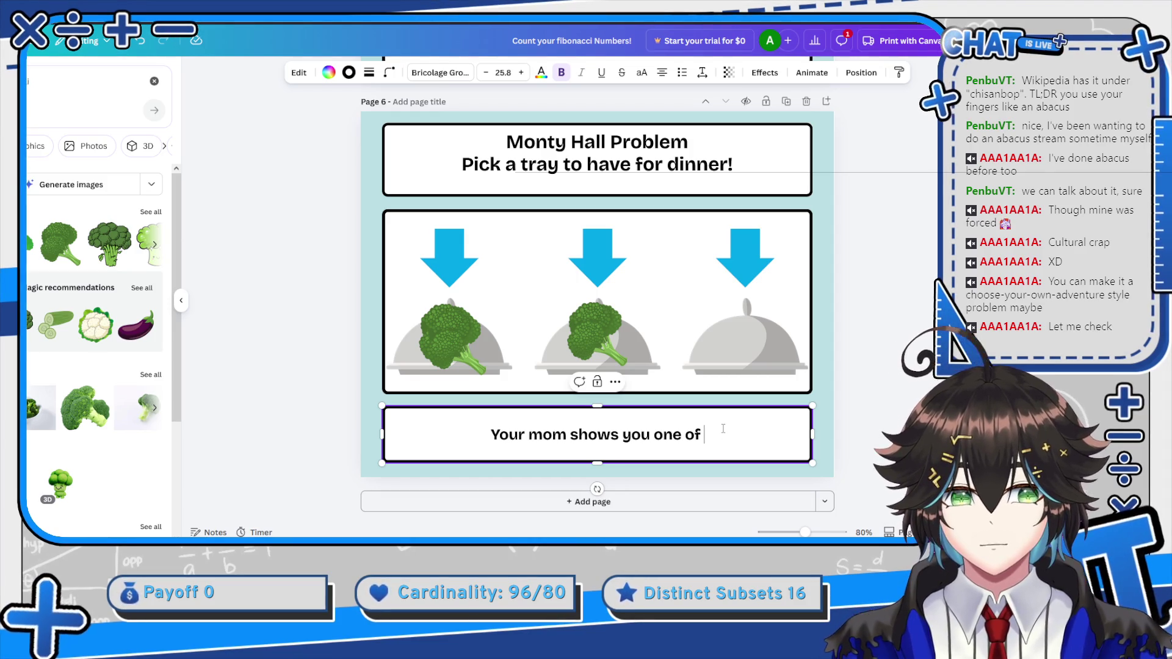
text(a platt)
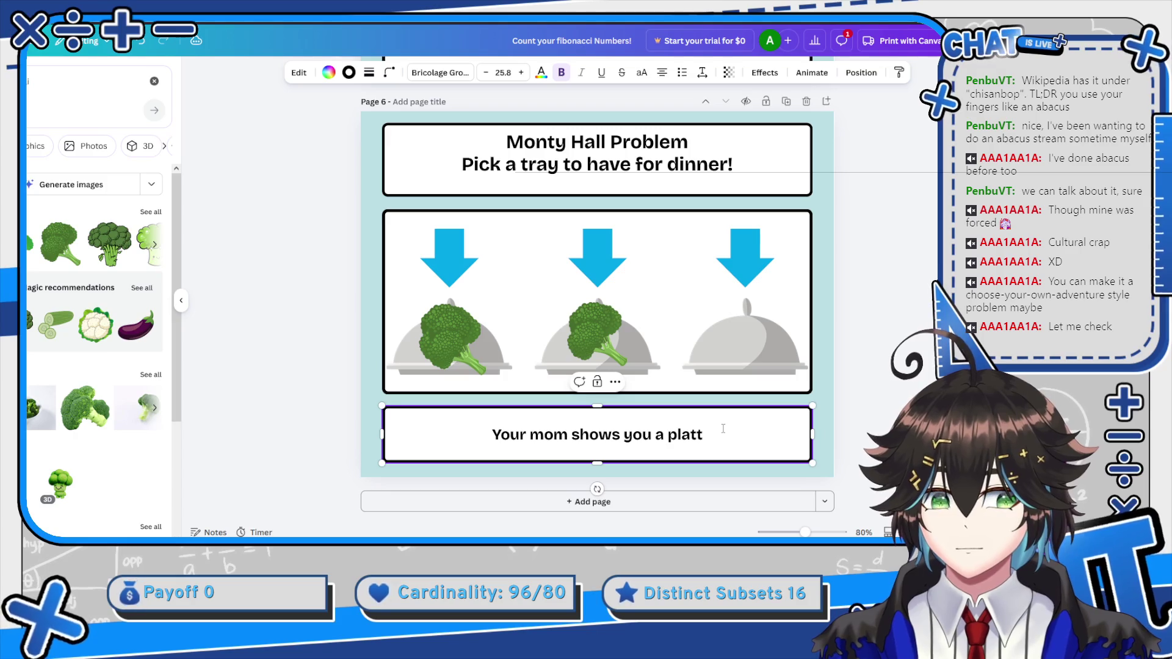
text(er you D)
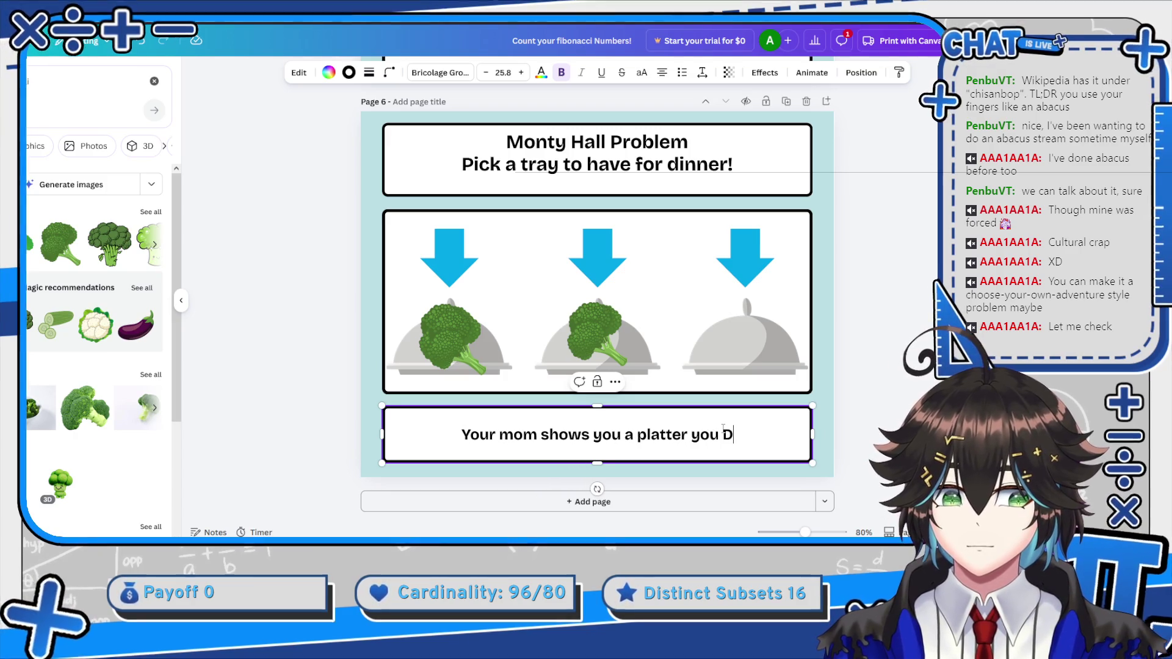
text(ID NOT PICK! It h)
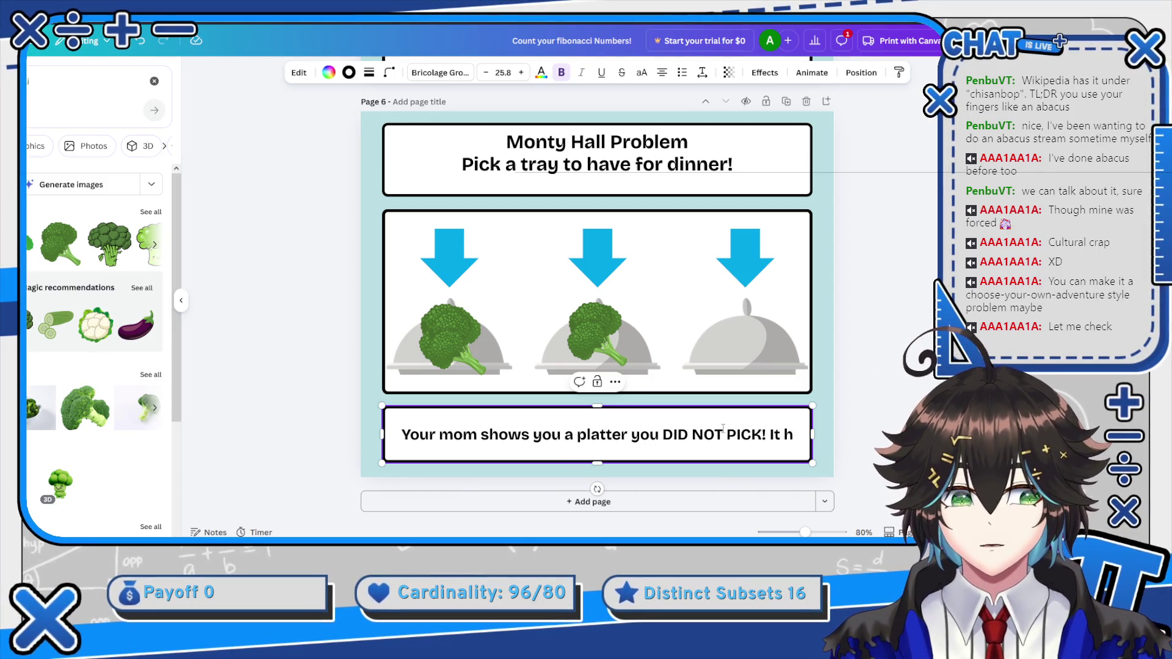
text(ad B)
key(BackSpace)
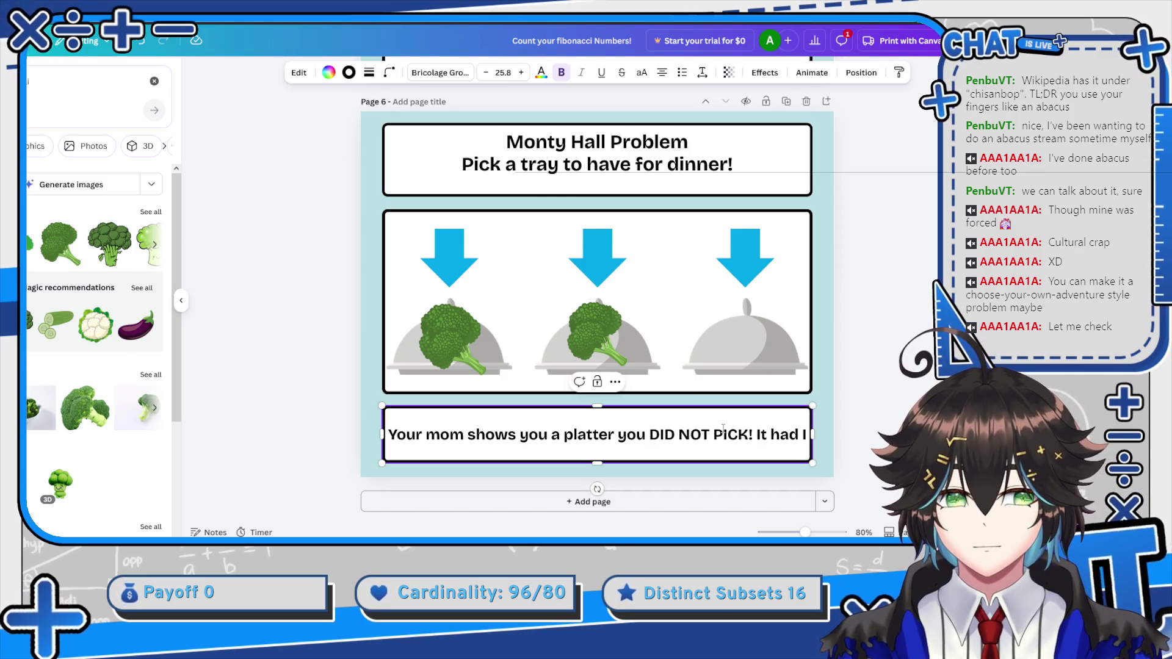
text(icky )
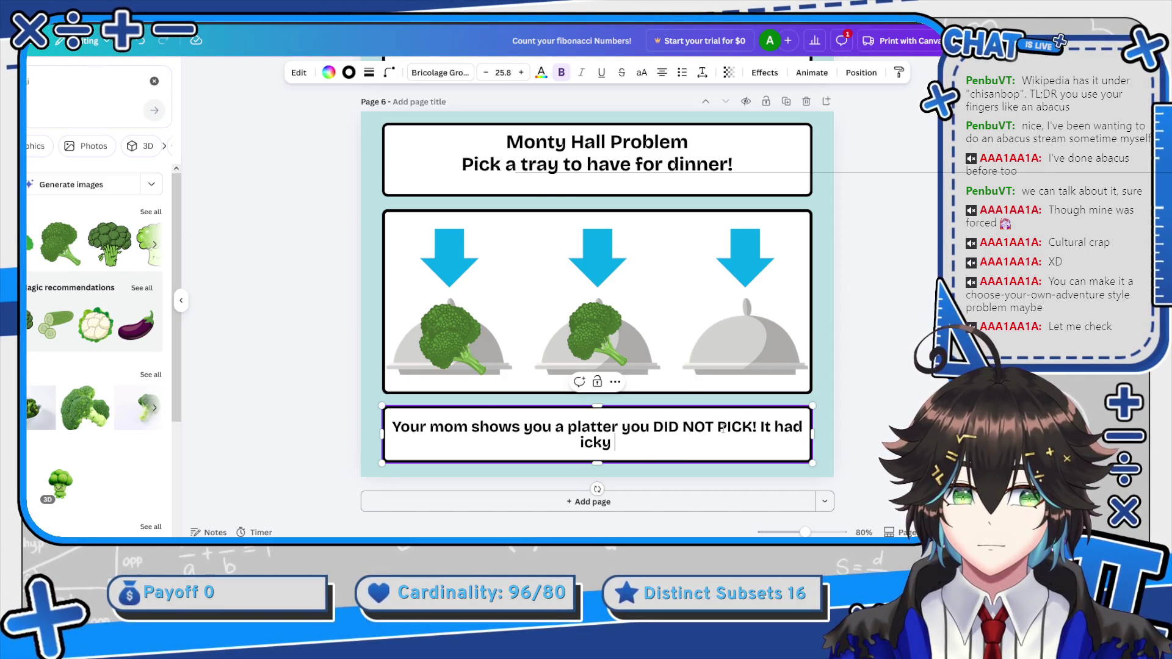
text(broccoli)
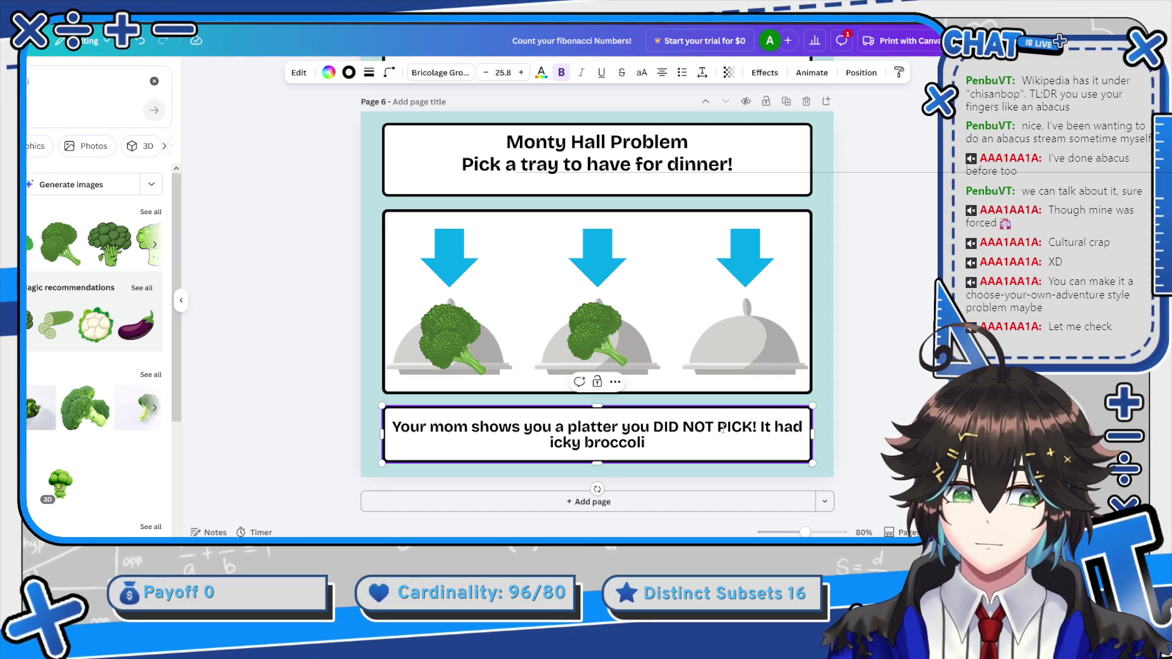
text(.)
key(BackSpace)
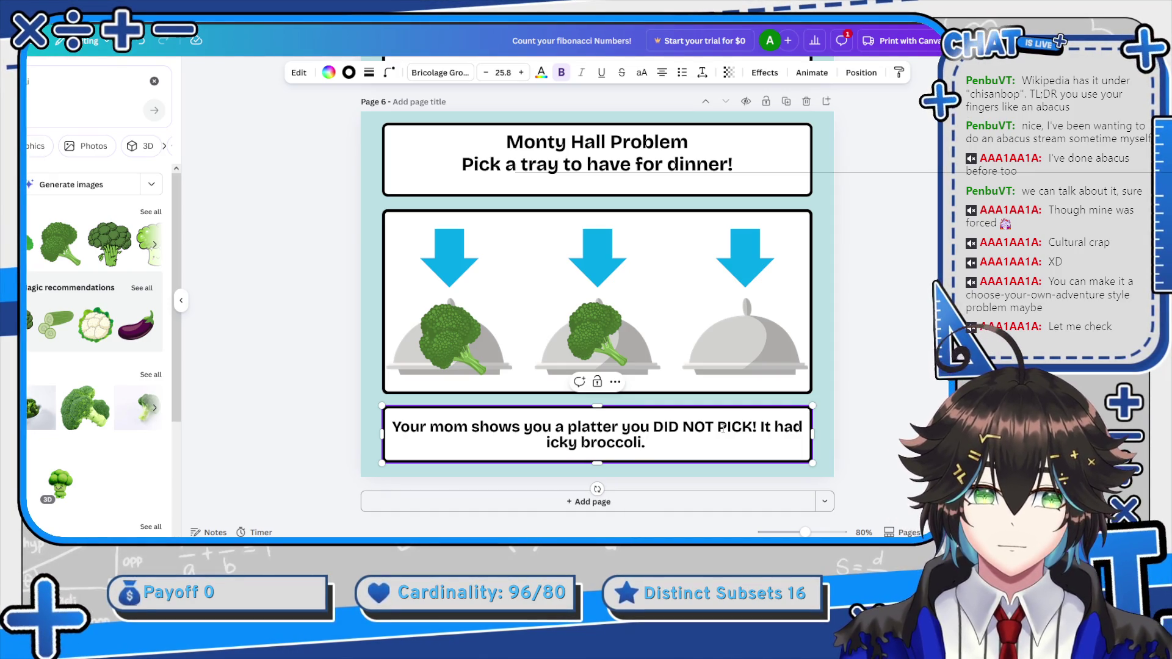
Append 'Do you want to switch your choice' to the page 6 caption
text( Do you)
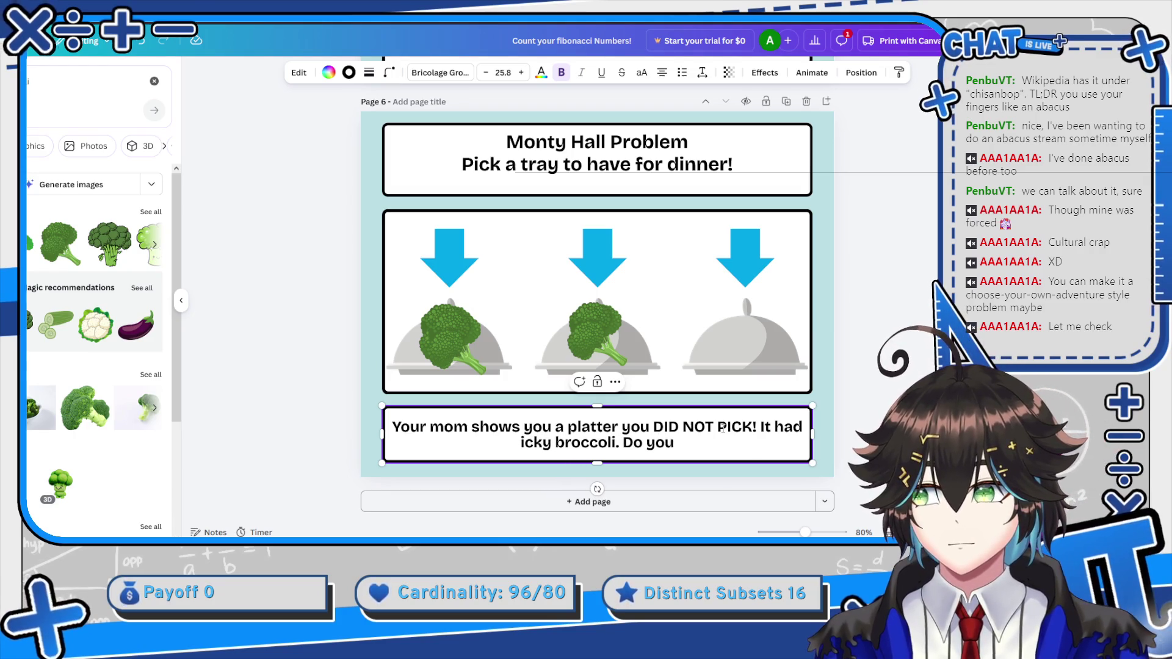
text( want to sqi)
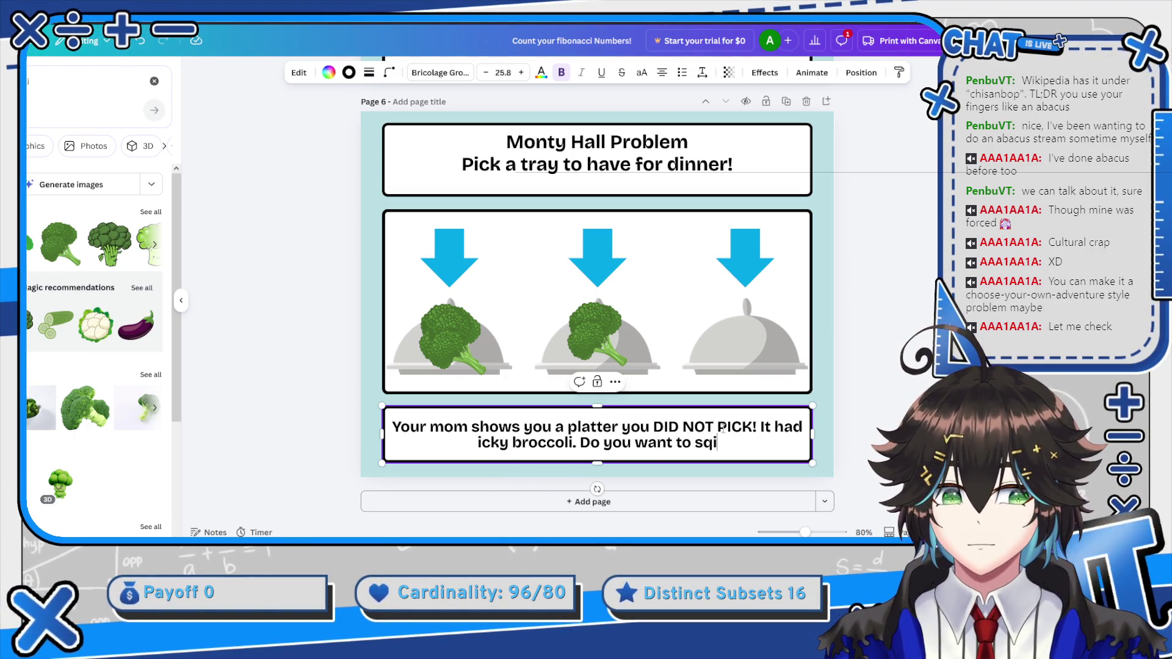
key(BackSpace)
text(witch)
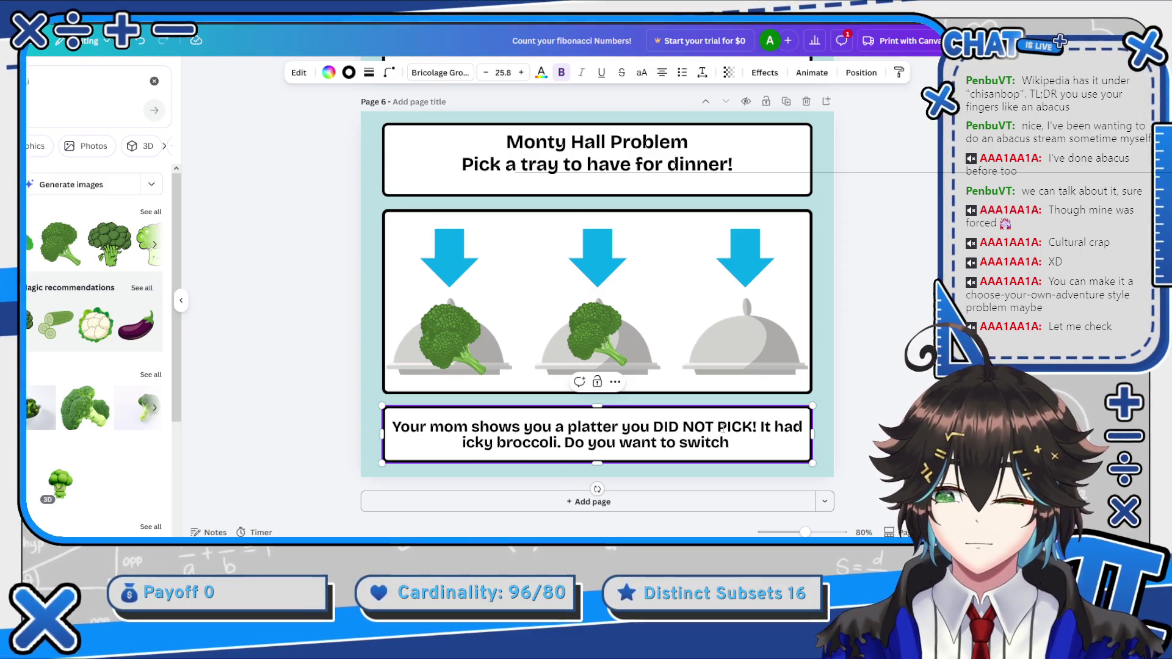
text( in case you)
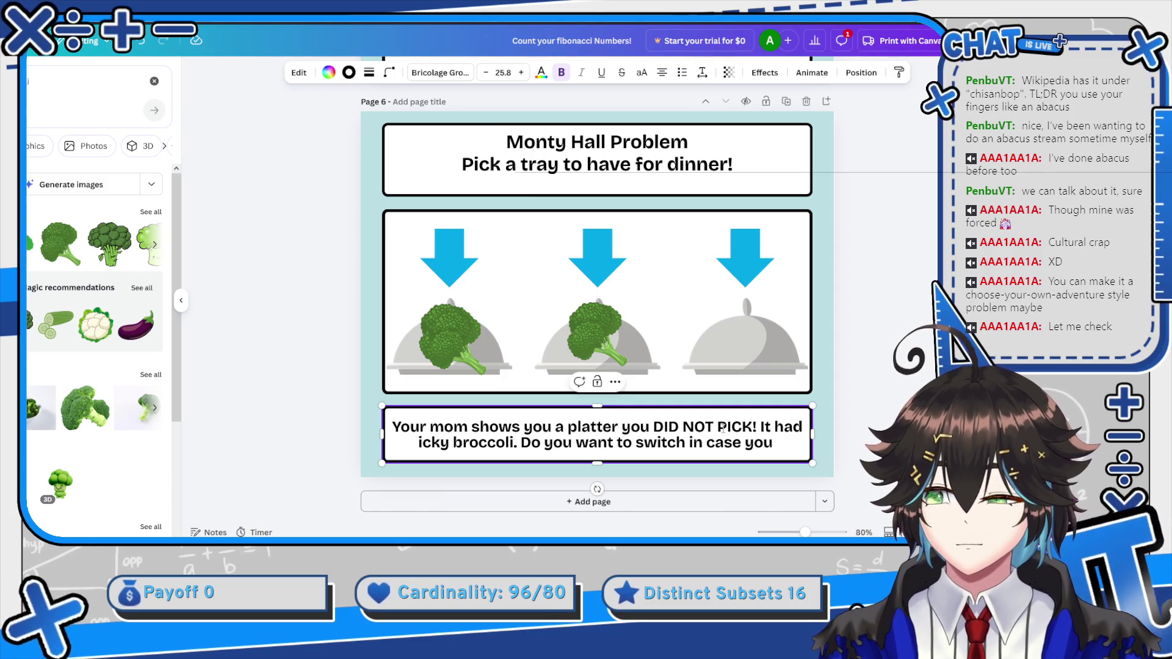
key(BackSpace)
key(BackSpace)
key(BackSpace)
key(BackSpace)
key(BackSpace)
text(your choice)
click(597, 333)
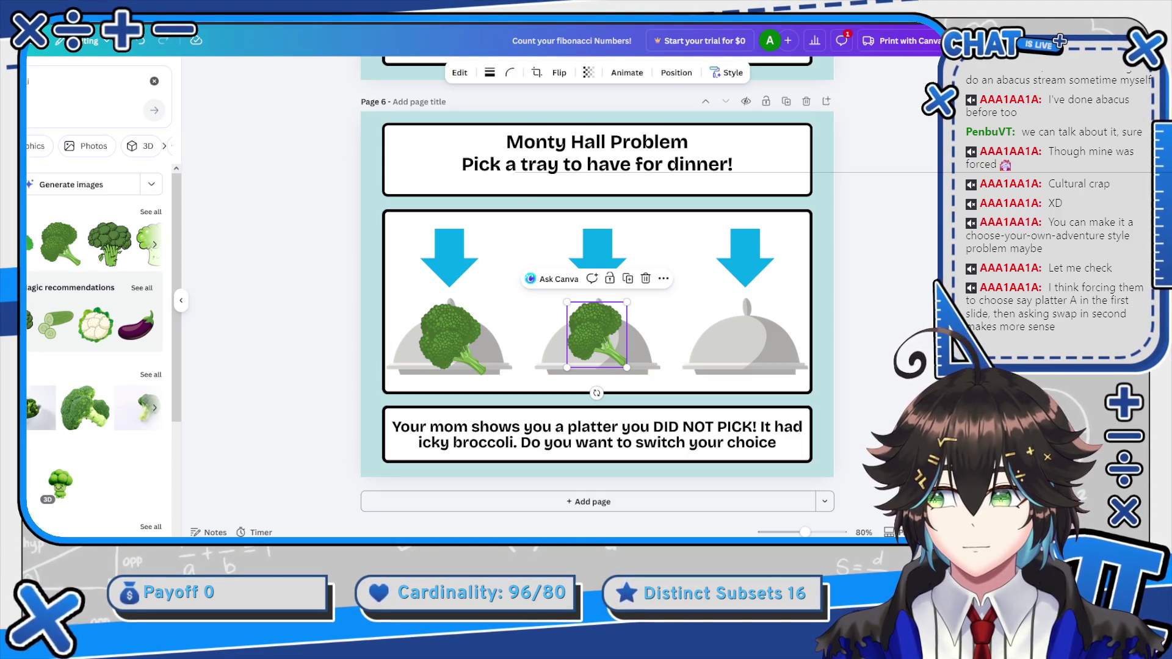
Return to page 5 and empty the Elements search box of the old query
scroll(493, 323, up, 5)
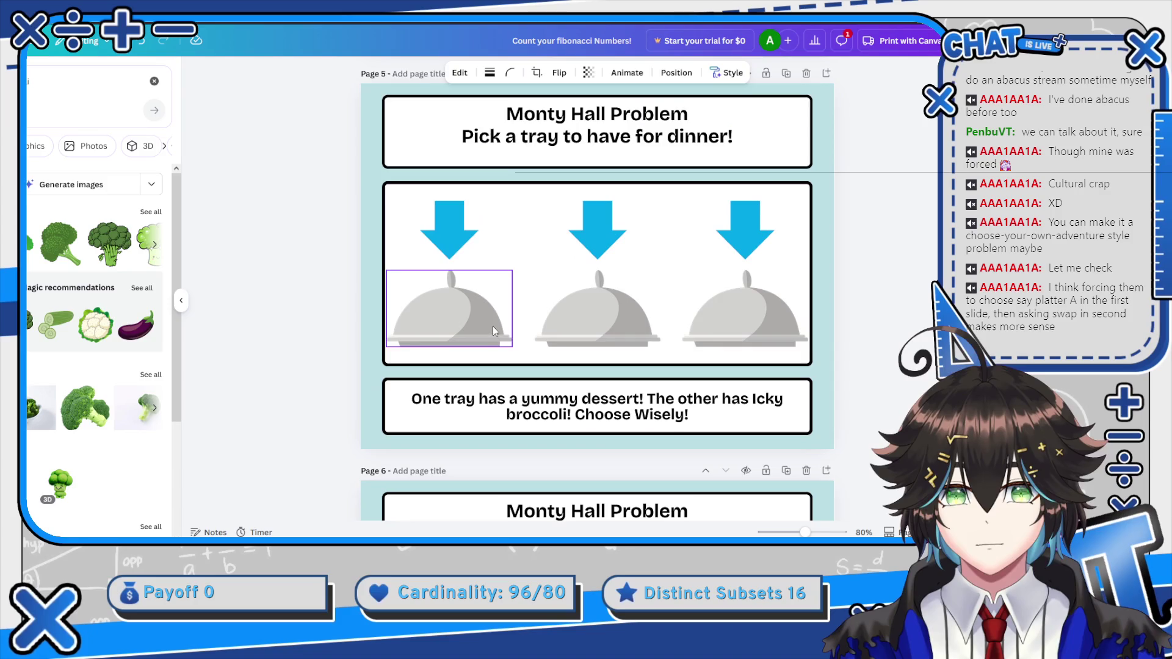
scroll(493, 324, up, 1)
click(461, 339)
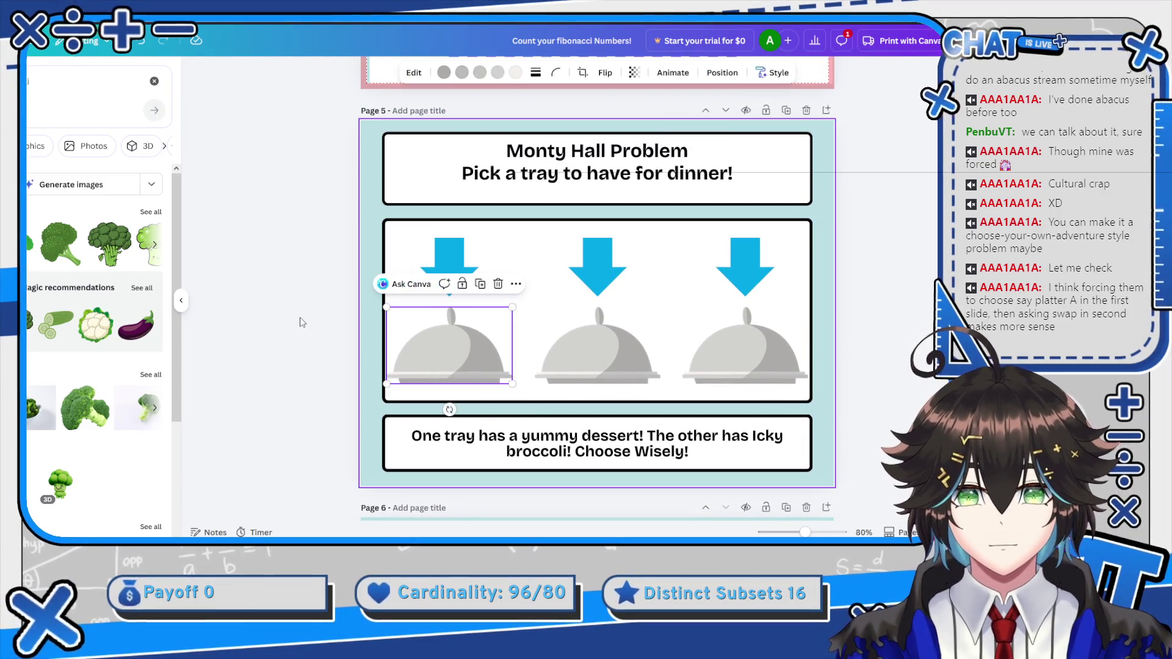
click(67, 83)
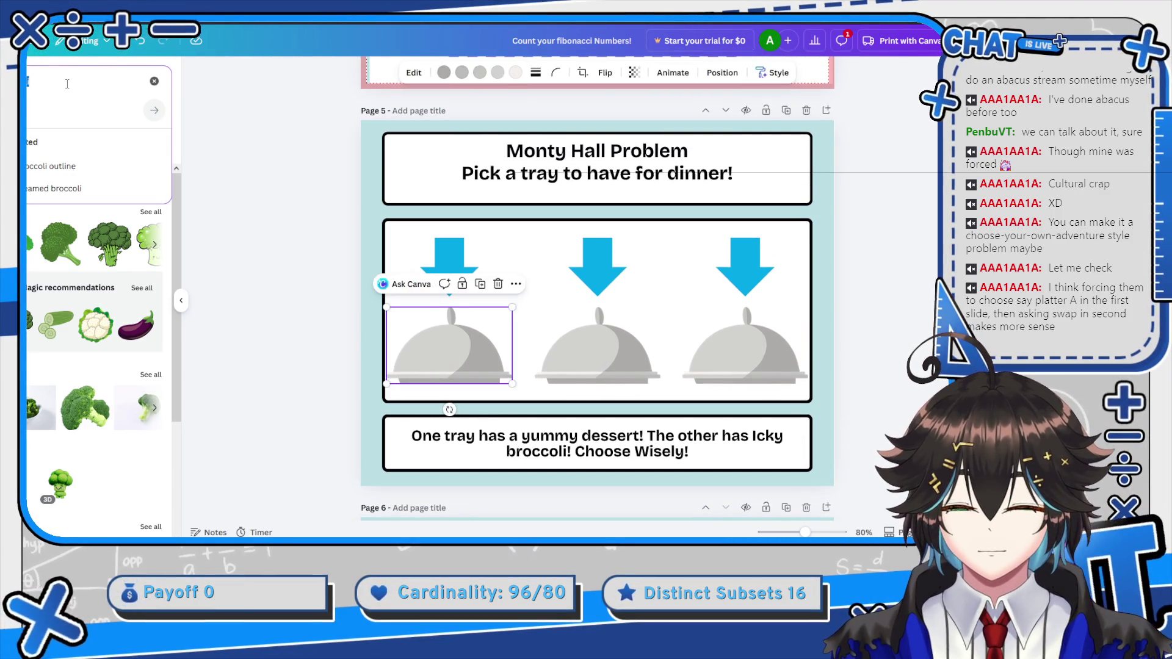
key(ctrl+a)
key(BackSpace)
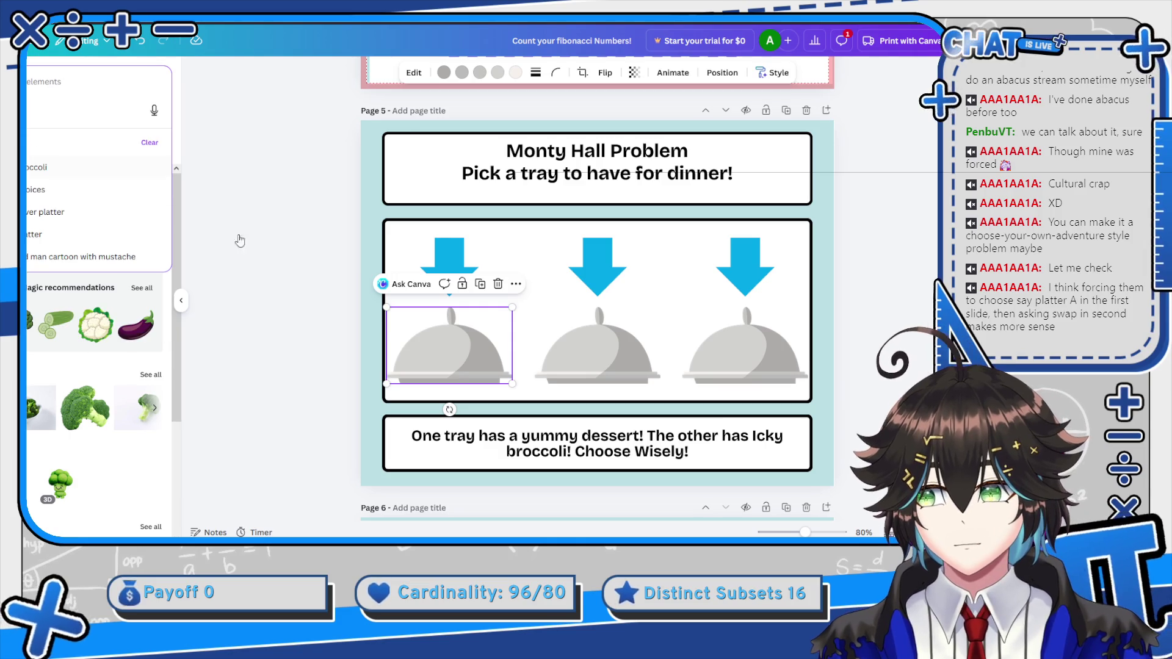
click(547, 442)
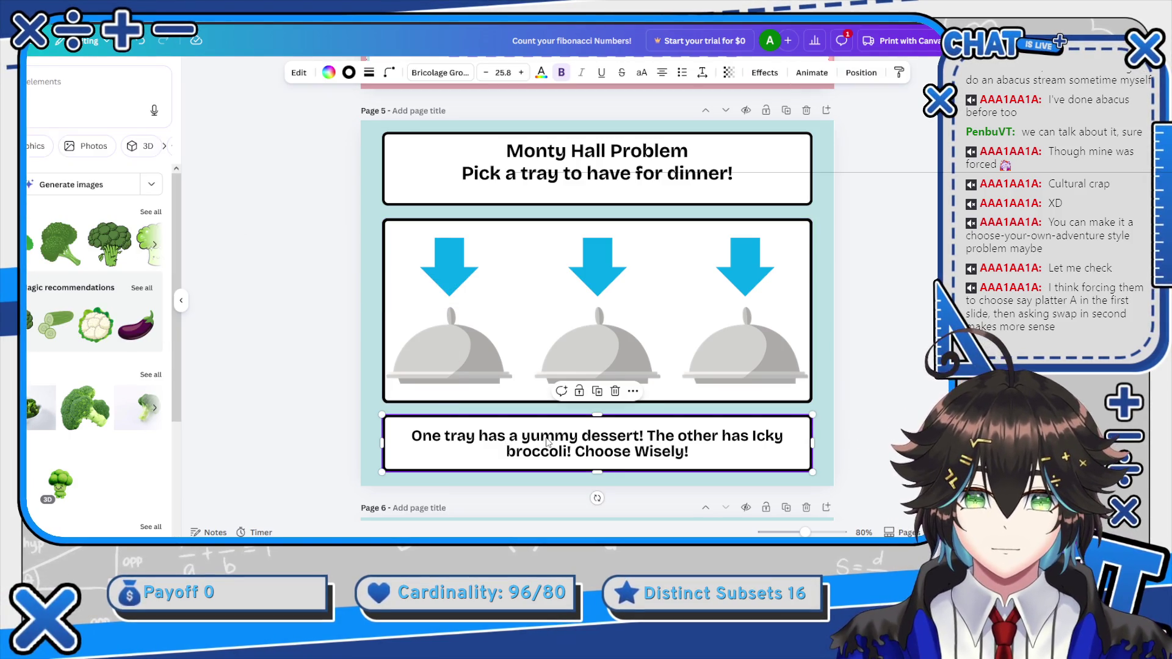
Copy the Monty Hall title onto the left arrow as the label 'A' and centre it
click(589, 157)
mouse_move(589, 158)
mouse_down()
mouse_move(597, 223)
mouse_move(482, 262)
mouse_move(543, 258)
mouse_up()
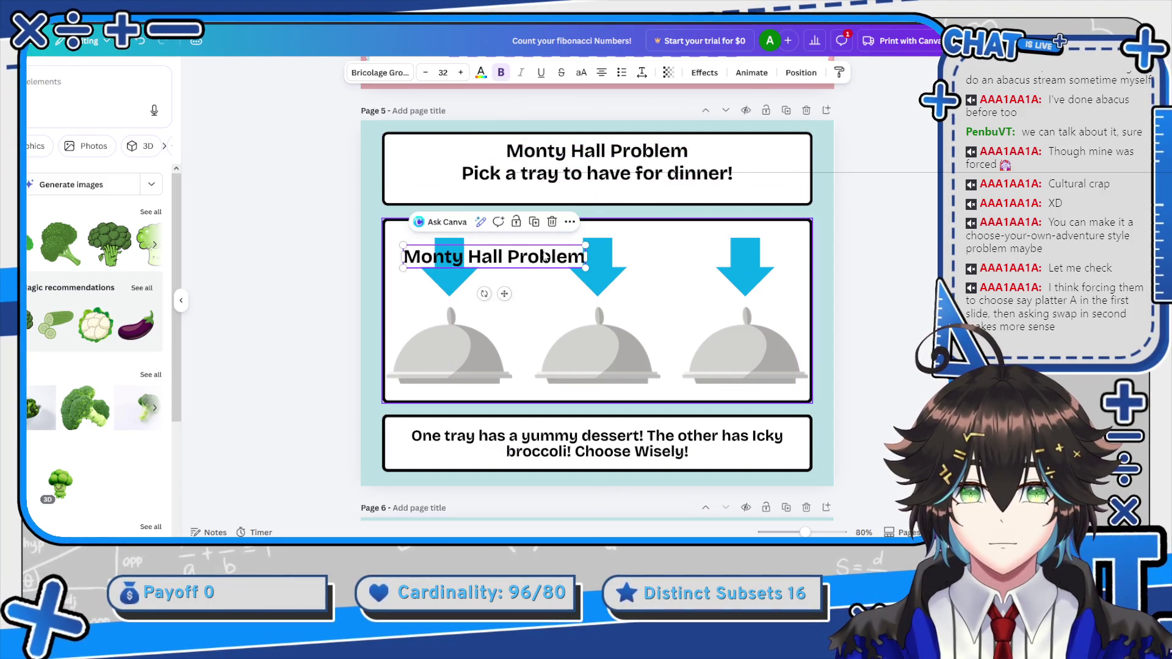
triple_click(542, 258)
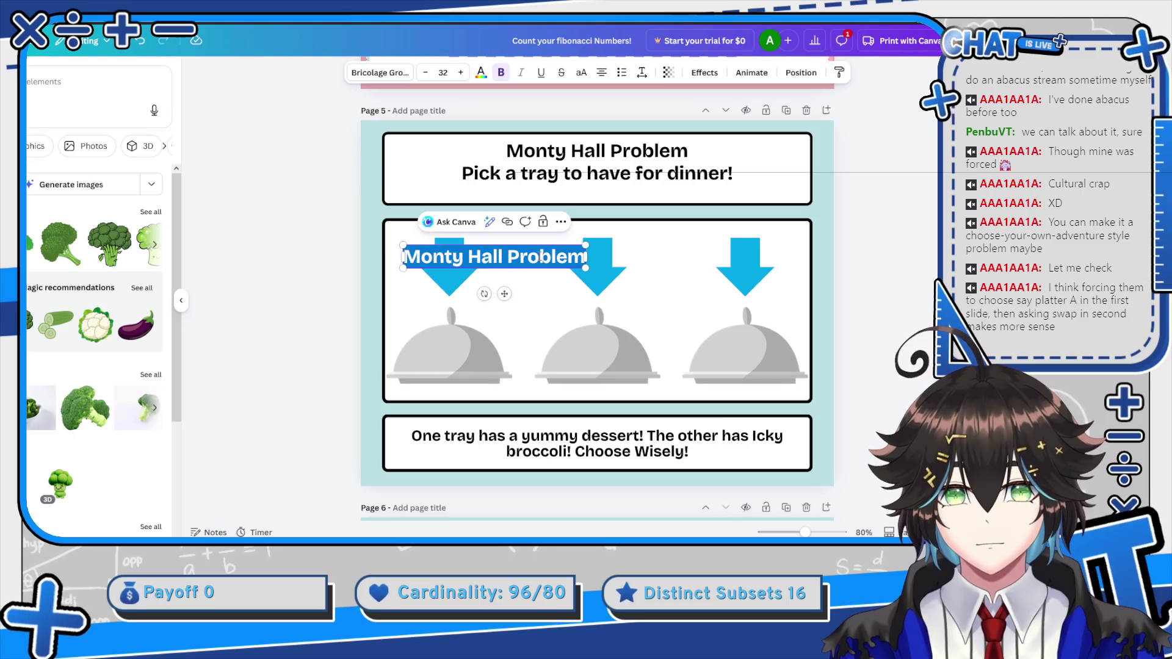
text(A)
click(504, 313)
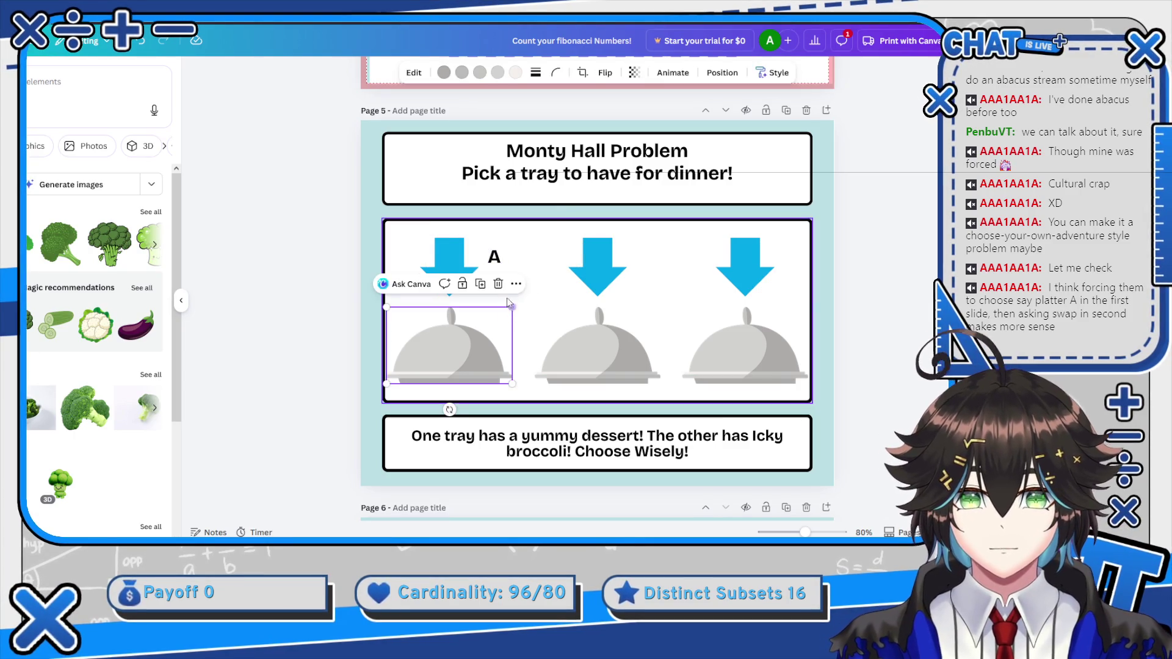
click(498, 262)
mouse_move(501, 291)
mouse_down()
mouse_move(459, 294)
mouse_move(605, 292)
mouse_up()
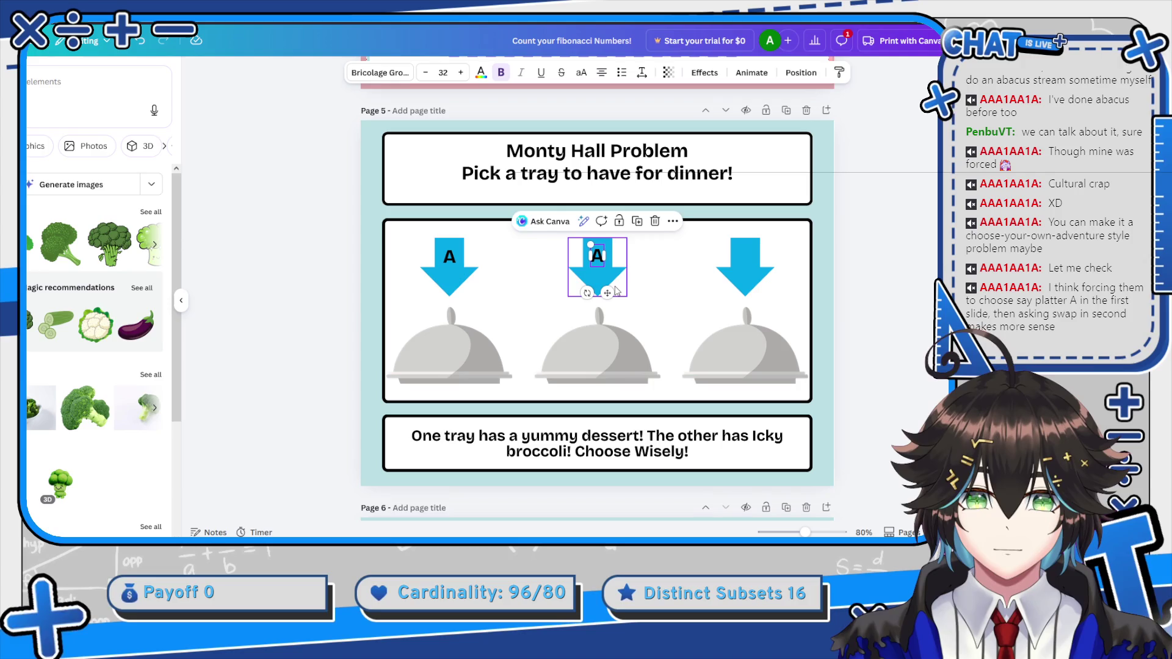
Copy the A label onto the middle and right arrows and change them to B and C
key(ctrl+v)
drag(624, 291, 759, 291)
click(598, 256)
double_click(598, 255)
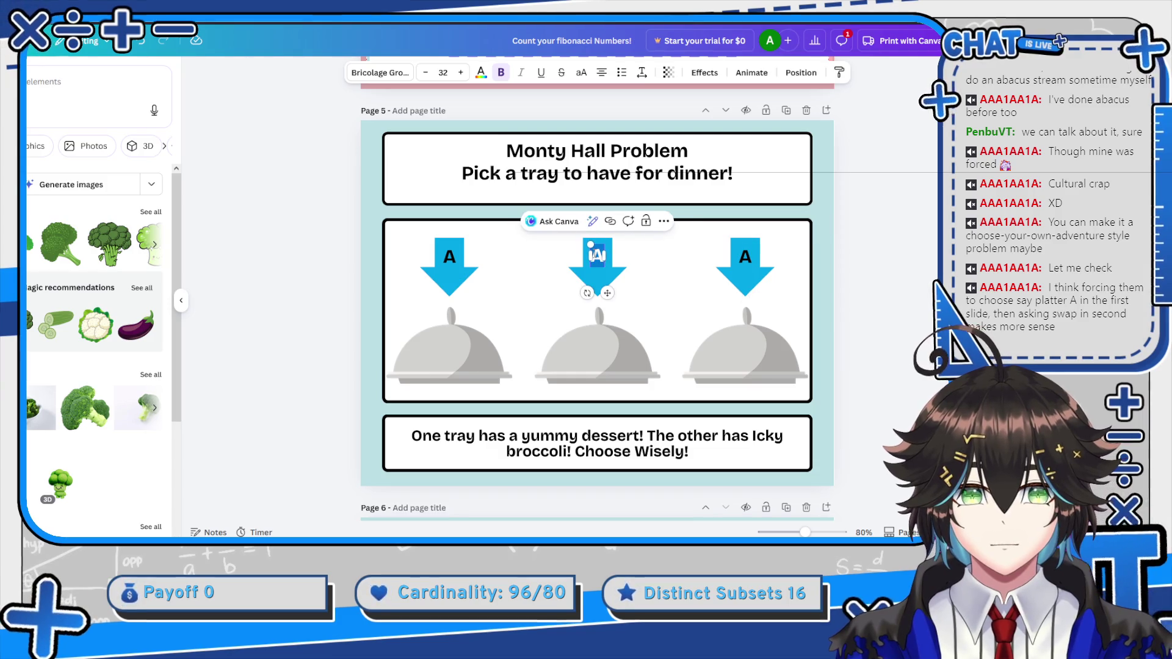
text(B)
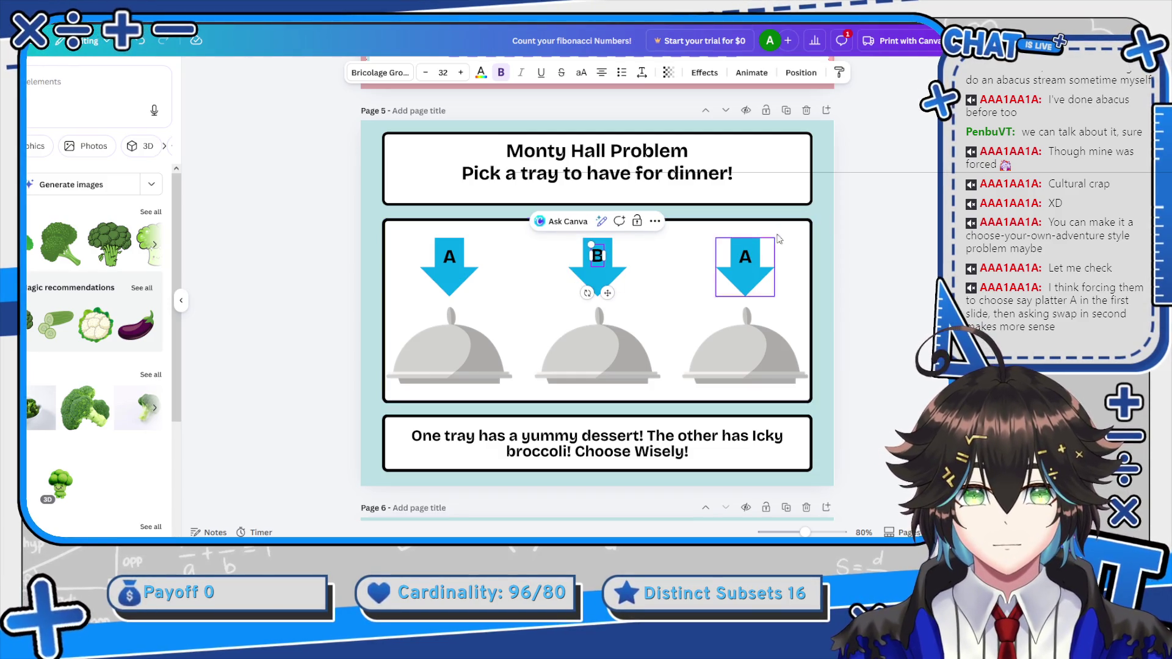
click(742, 253)
double_click(740, 251)
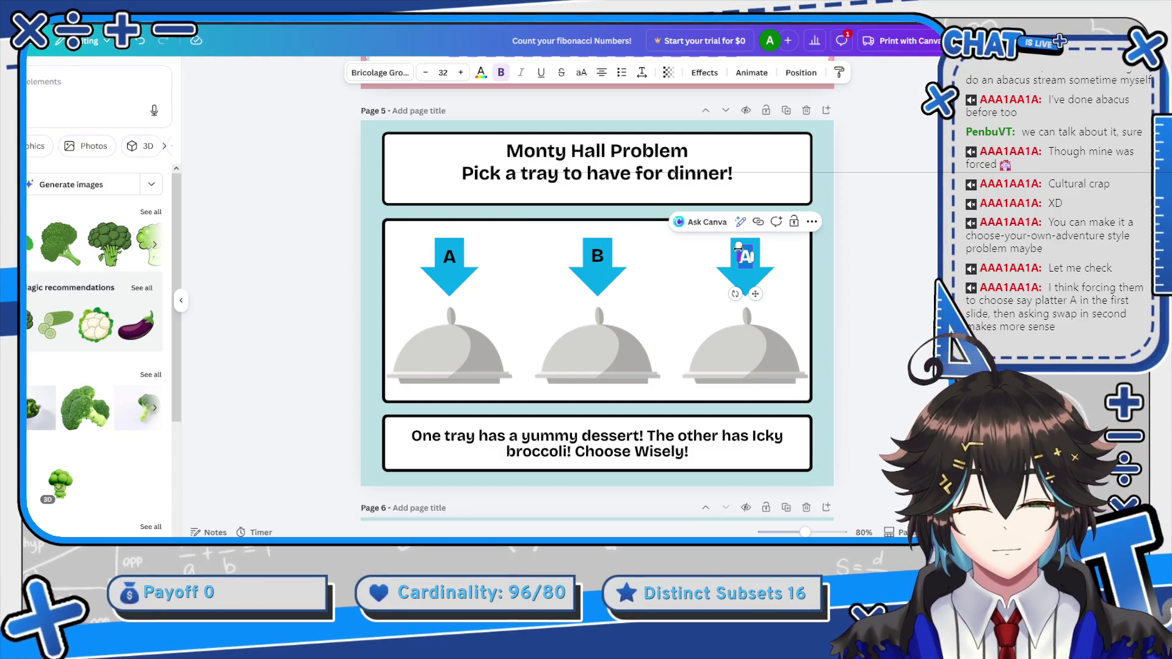
text(C)
click(641, 272)
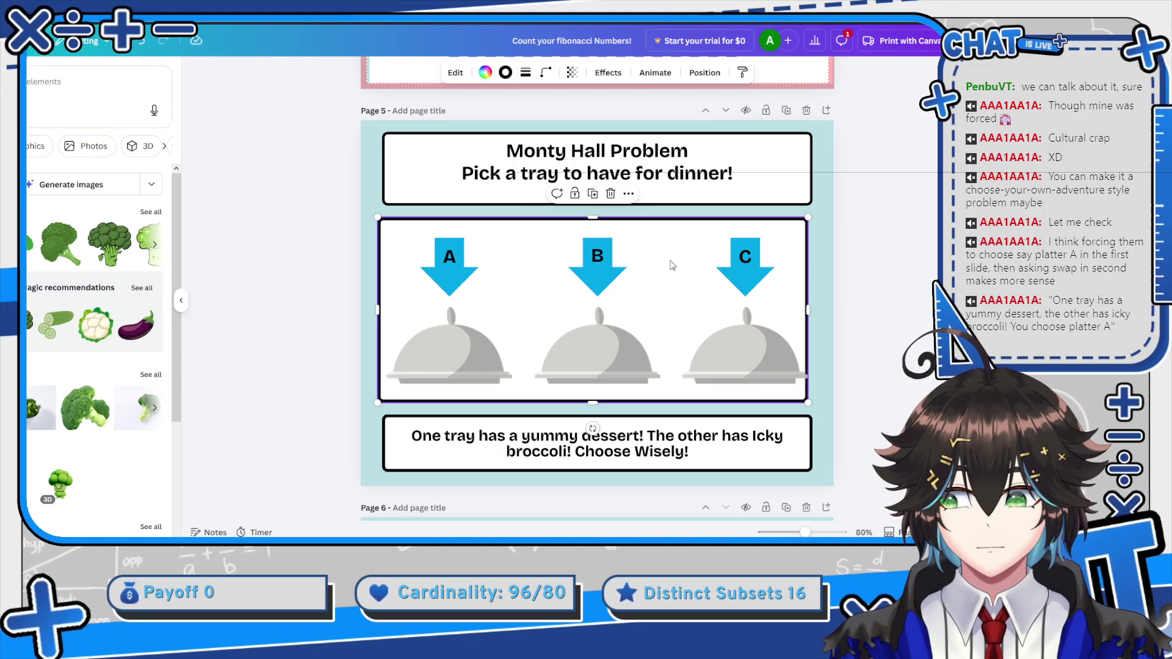
scroll(603, 249, down, 3)
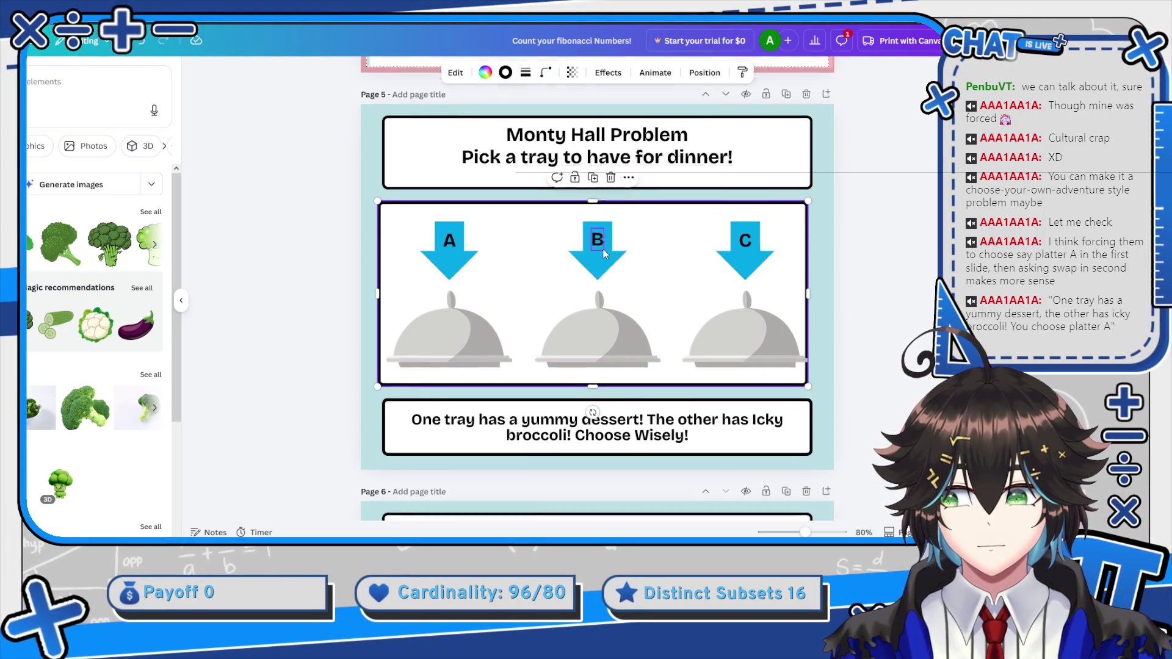
Select the 'Choose Wisely!' ending of the page 5 caption
click(705, 303)
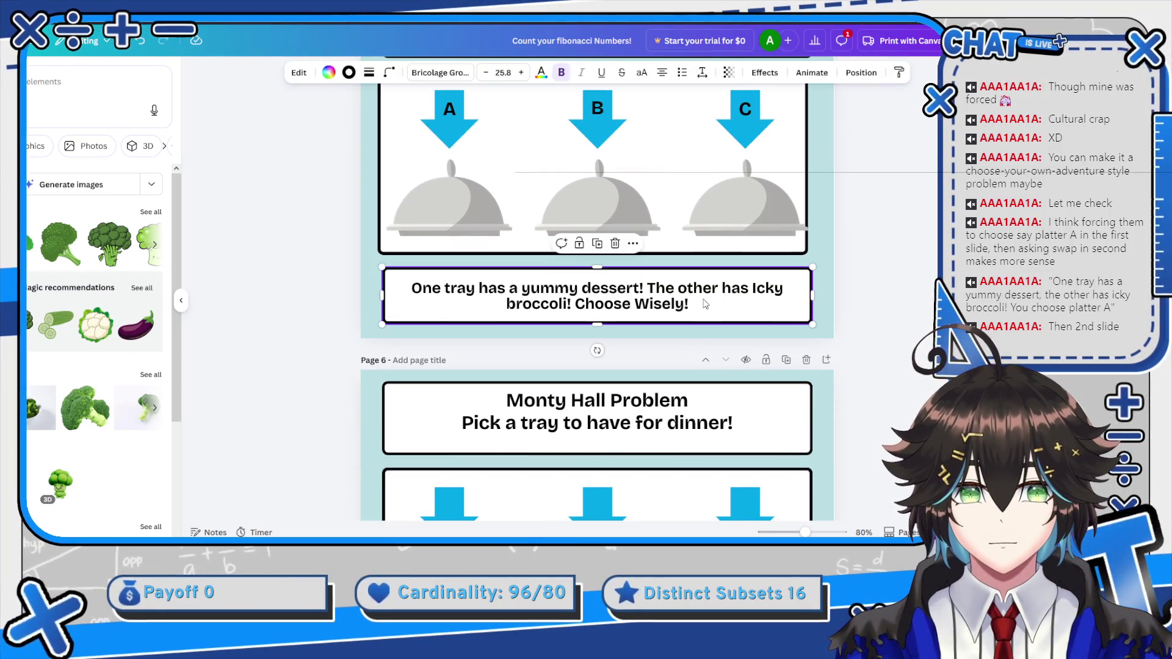
double_click(695, 302)
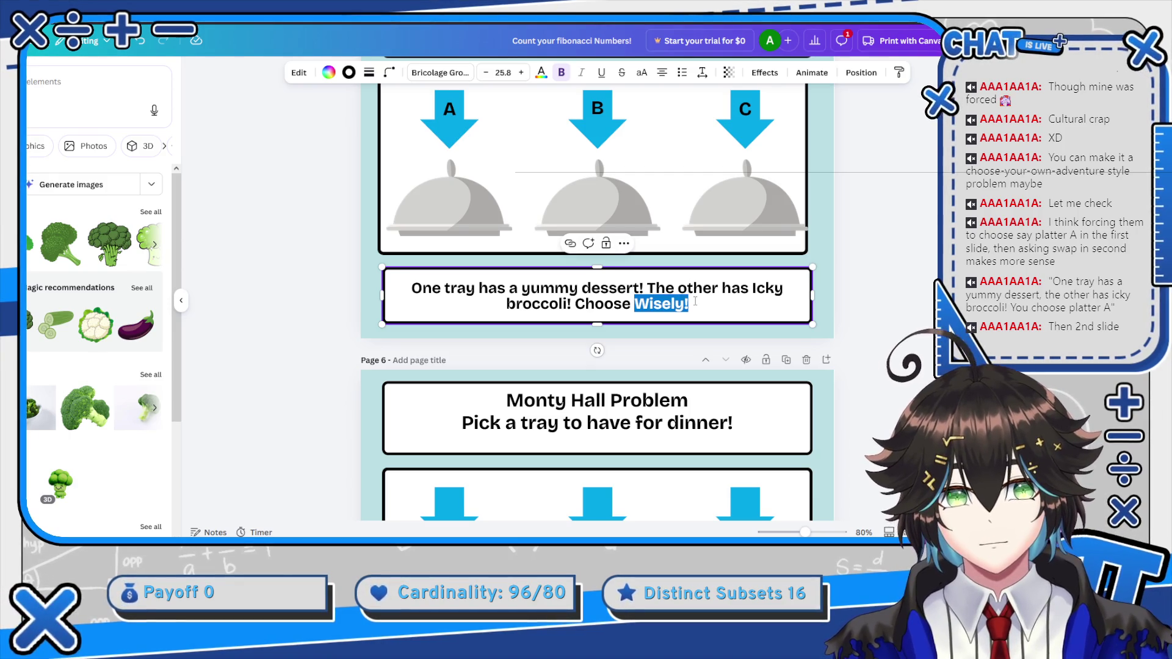
key(Left)
key(ctrl+BackSpace)
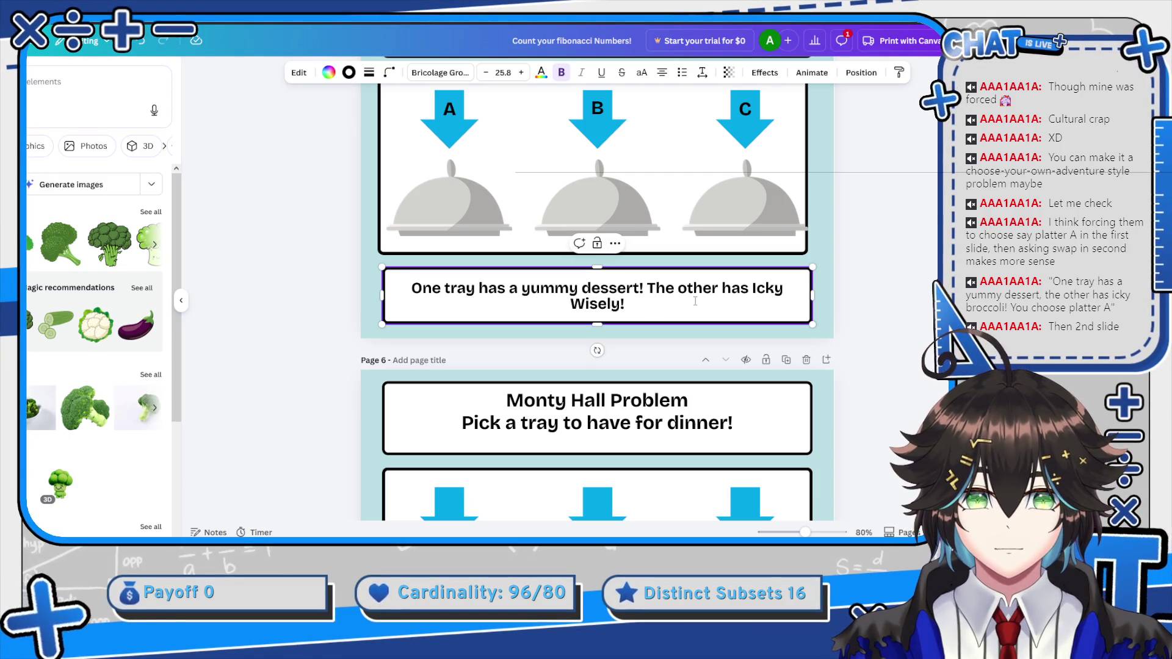
key(ctrl+z)
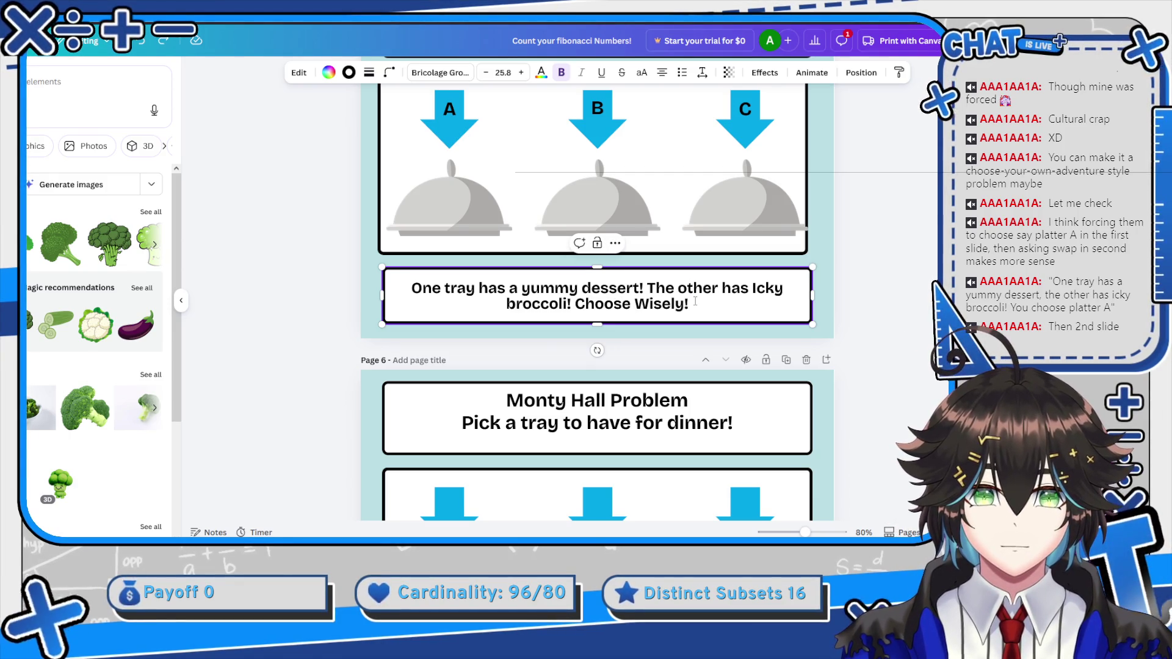
key(ctrl+shift+Left)
key(ctrl+shift+Left)
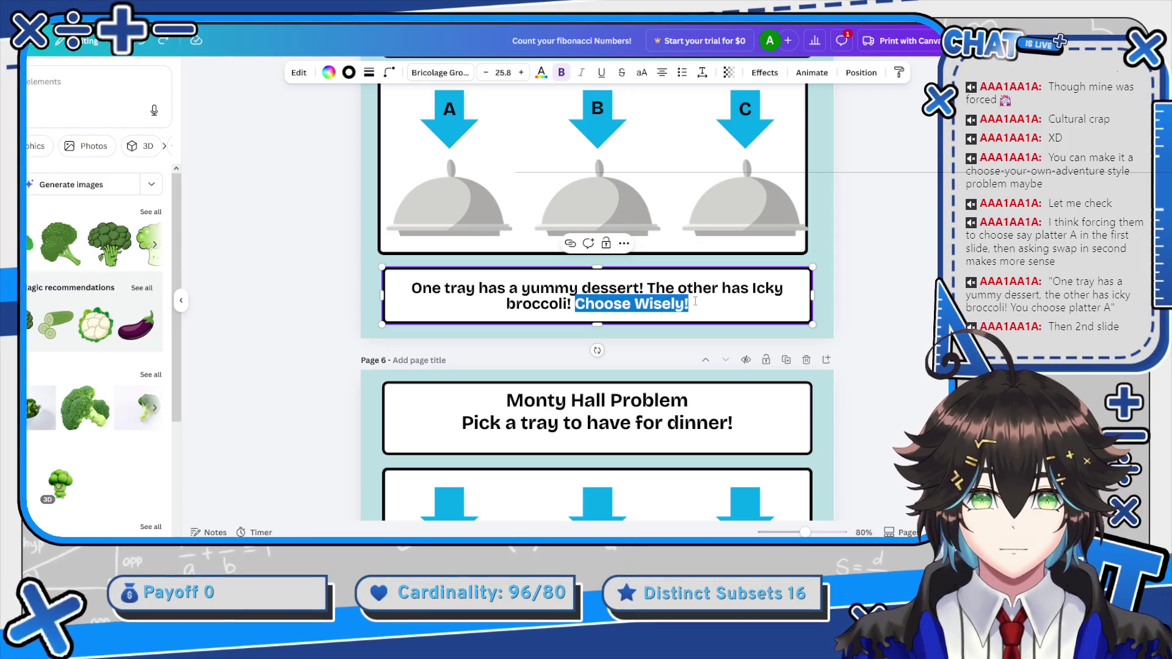
Replace it with 'You choose platter A!' and finish editing the caption
text(You Ch)
key(BackSpace)
key(BackSpace)
text(oose)
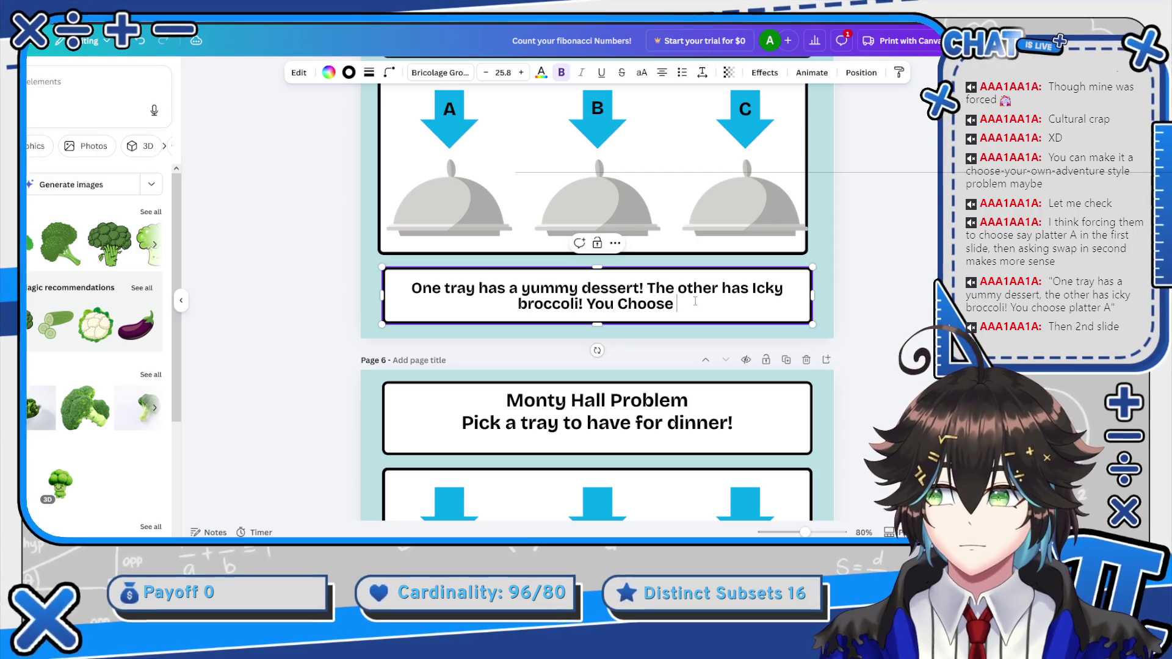
key(ctrl+BackSpace)
text(cky b)
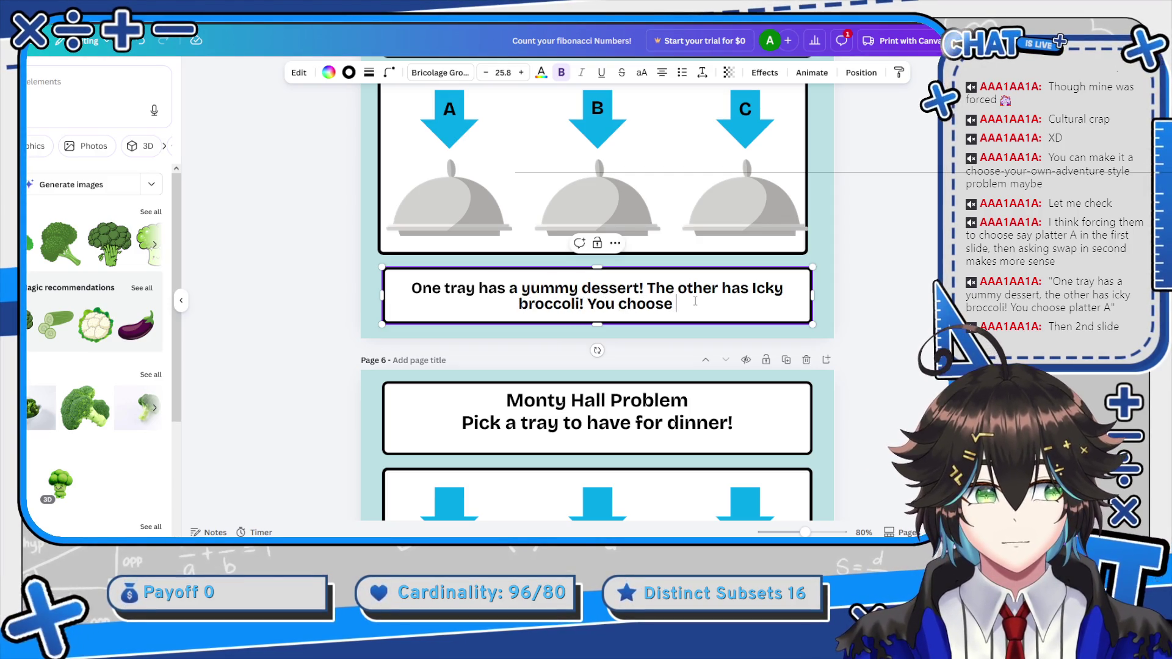
text(roc)
key(ctrl+BackSpace)
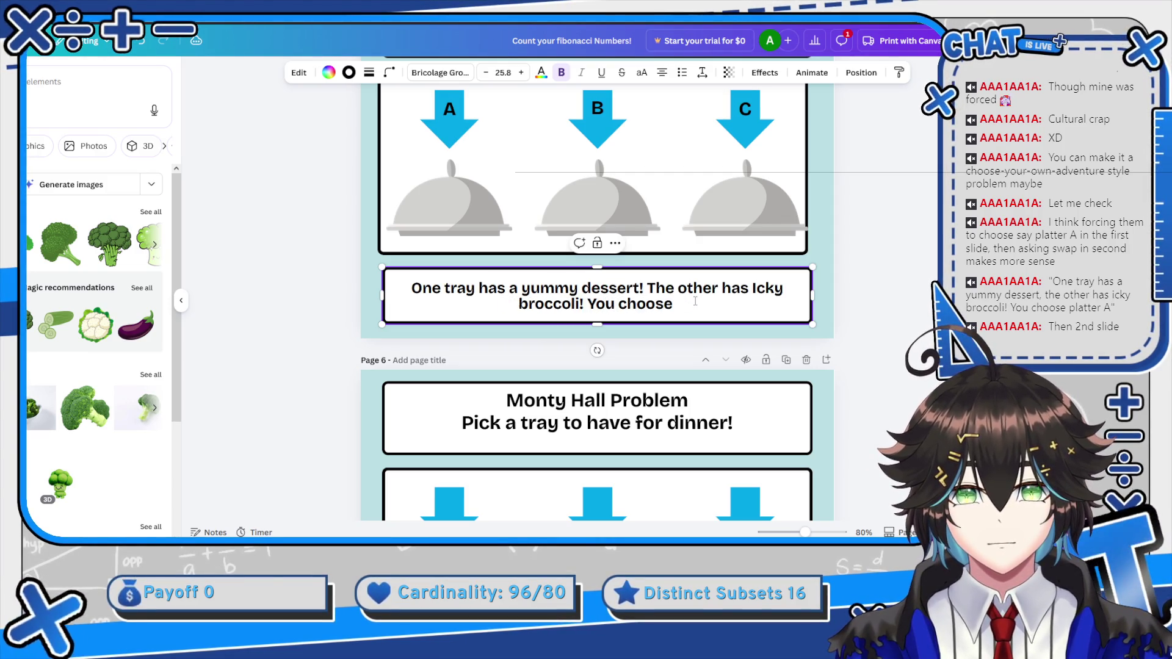
text(Pla)
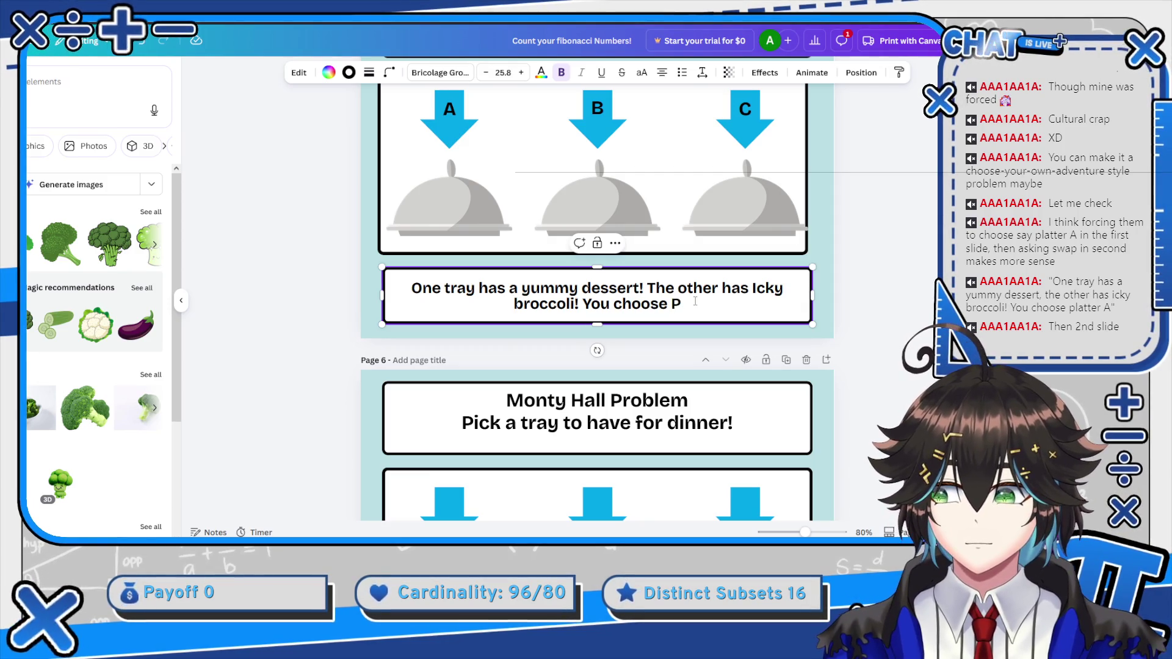
key(ctrl+BackSpace)
text(platt)
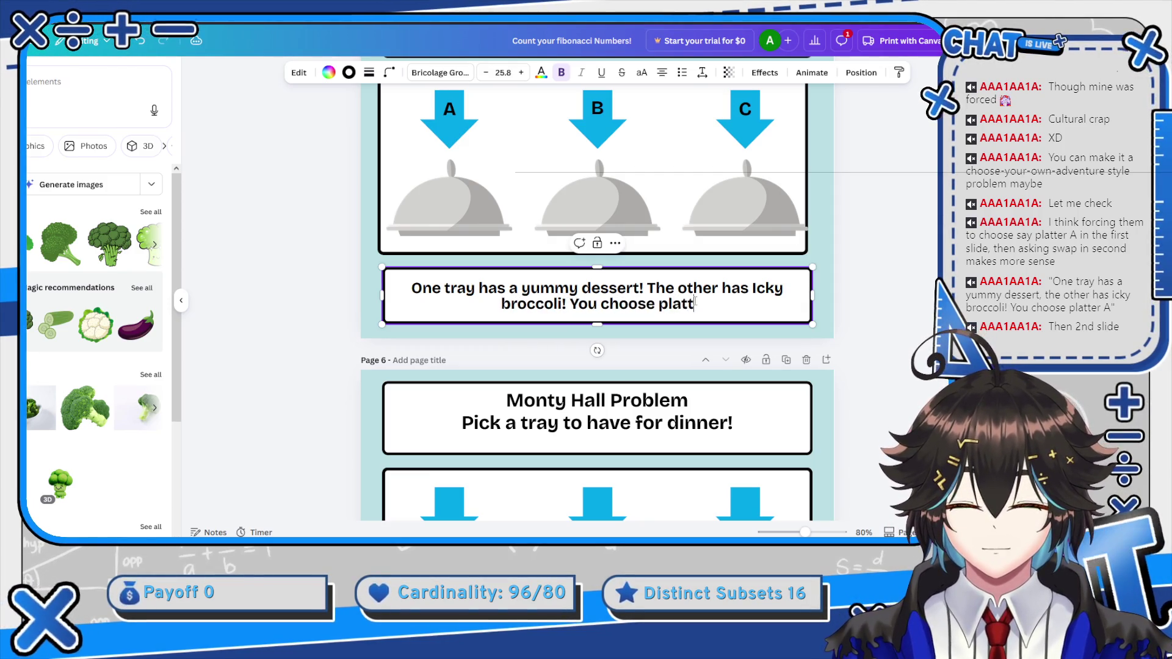
text(er A!)
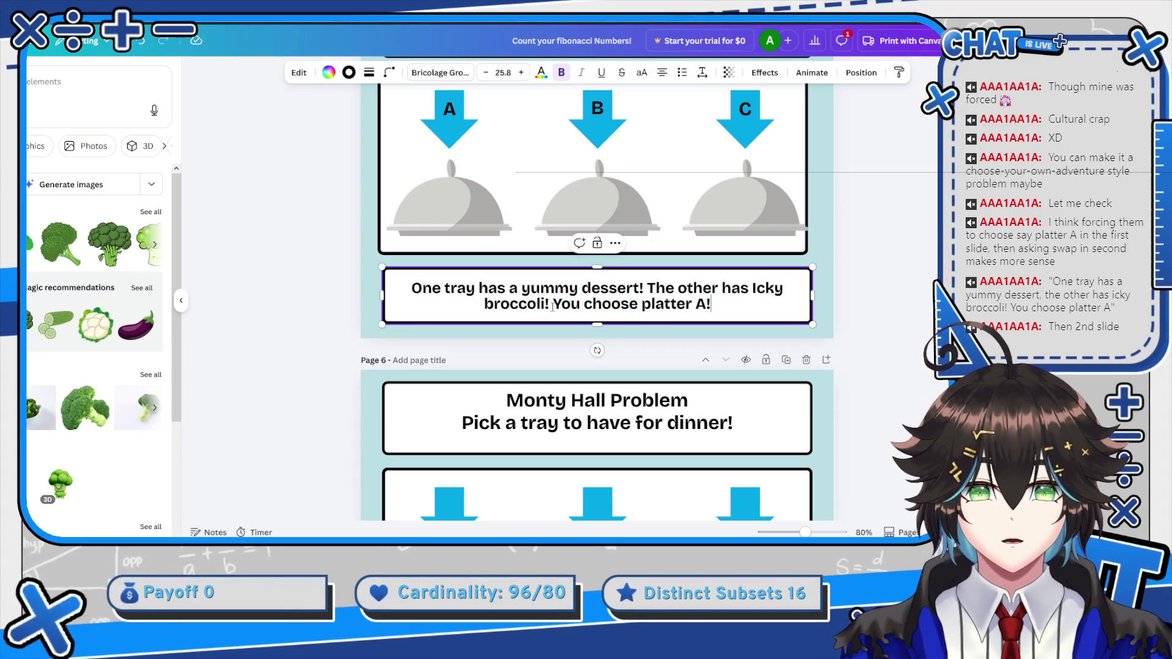
scroll(632, 291, up, 2)
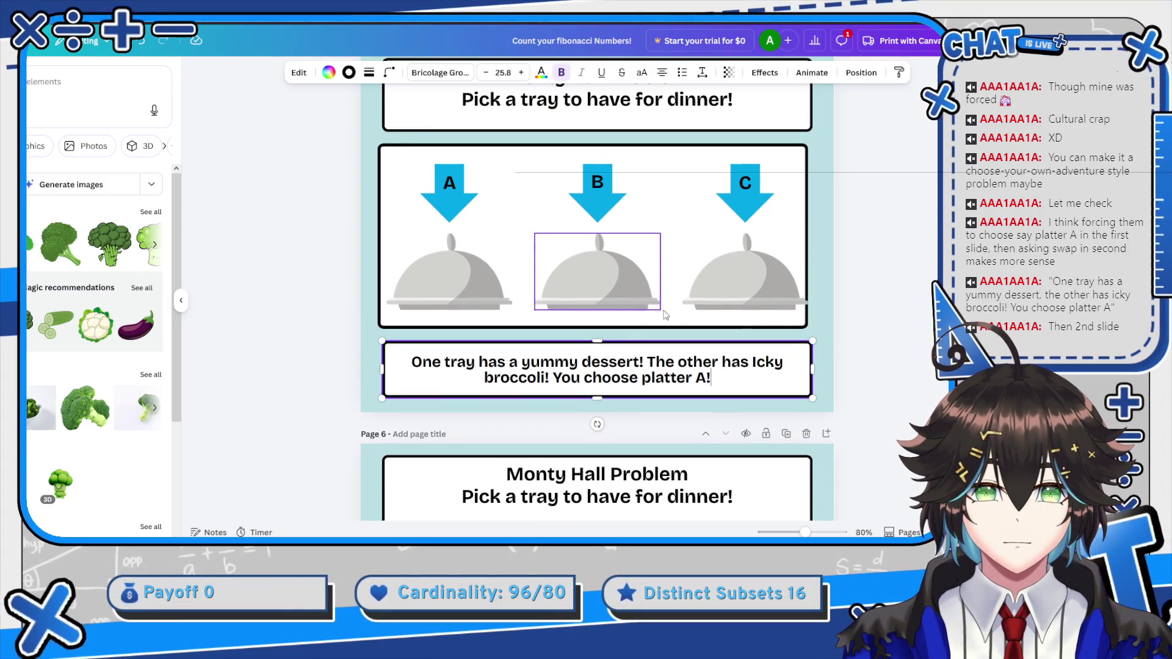
click(852, 270)
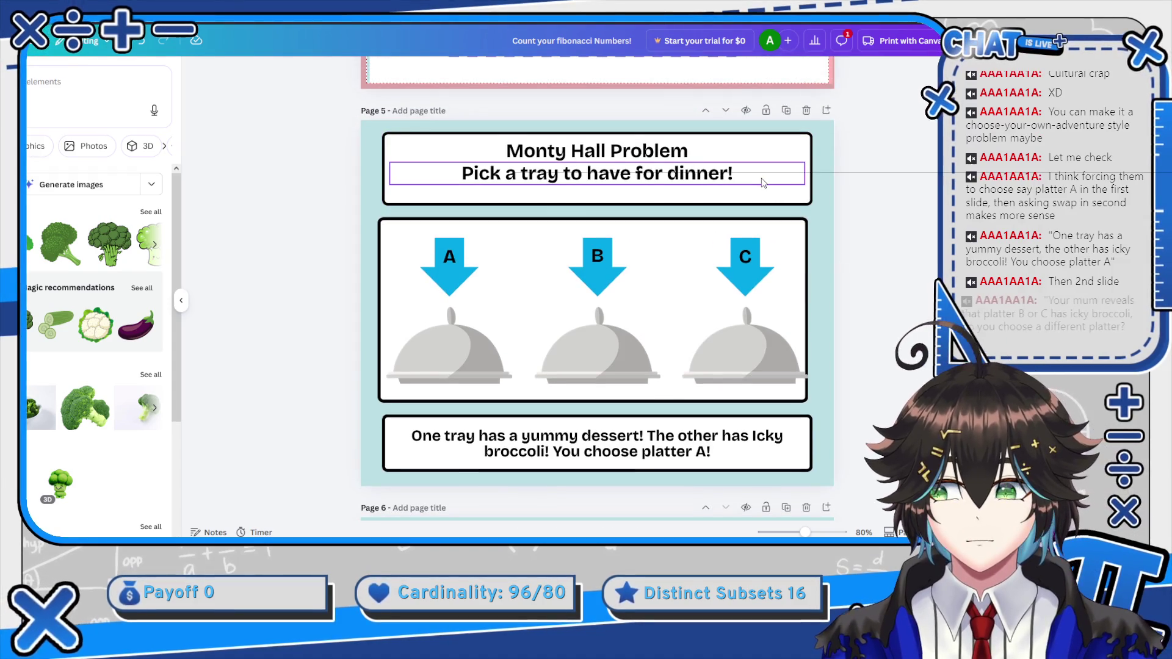
Alt-drag a copy of page 6's left-tray broccoli onto the empty right tray
scroll(710, 341, down, 5)
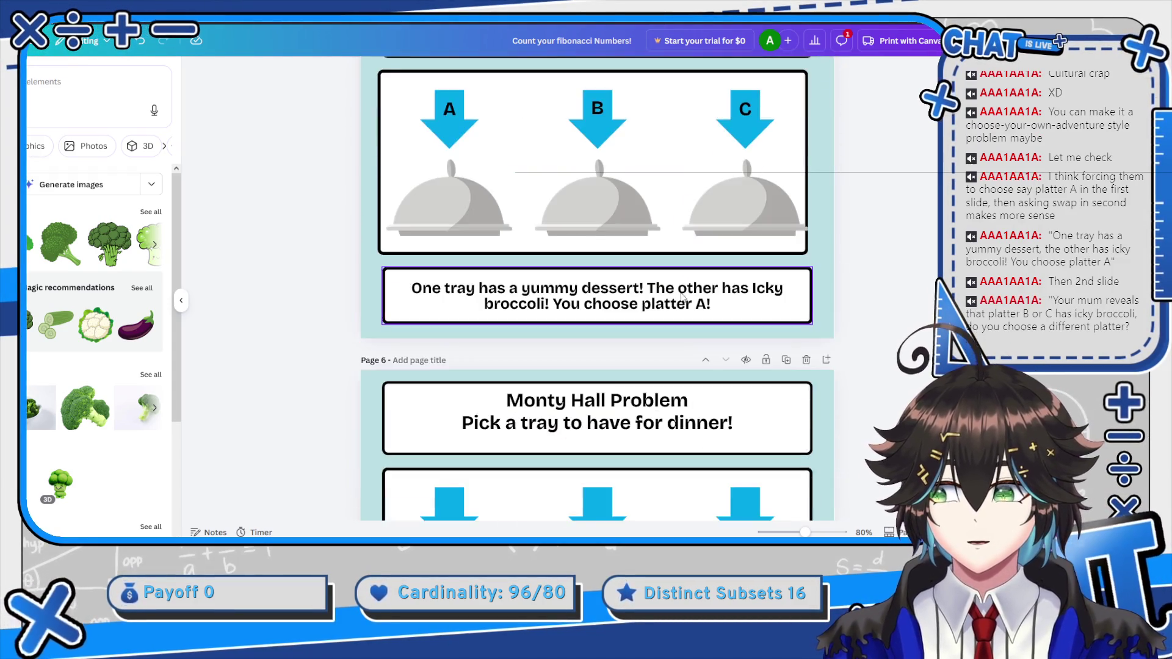
scroll(658, 300, down, 2)
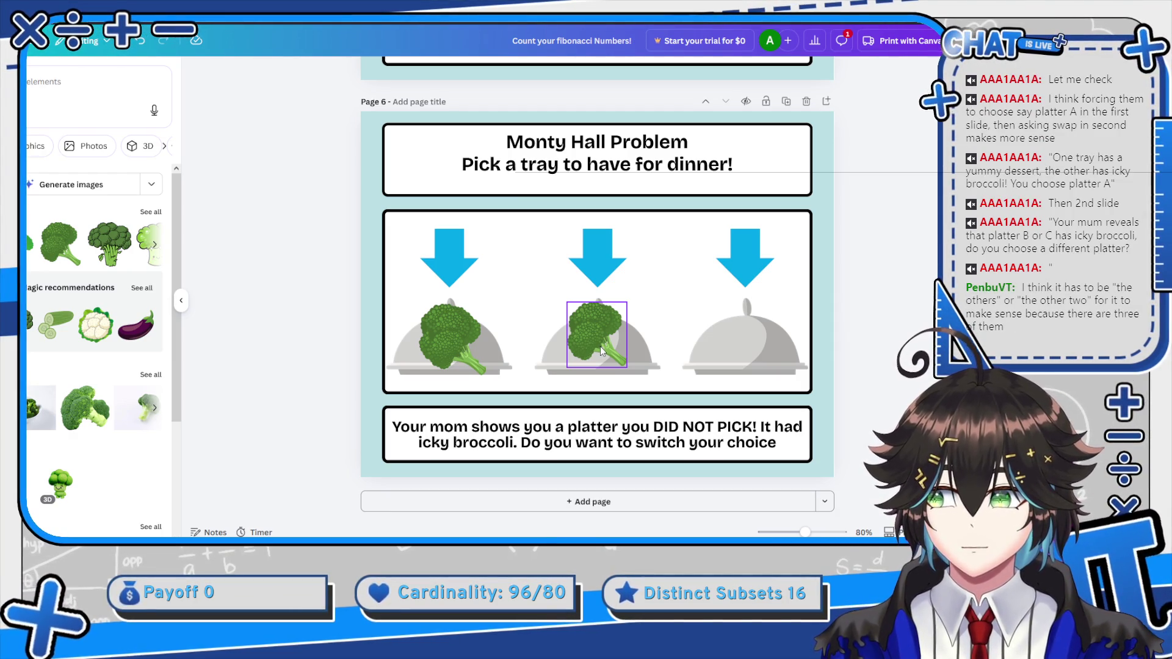
click(459, 336)
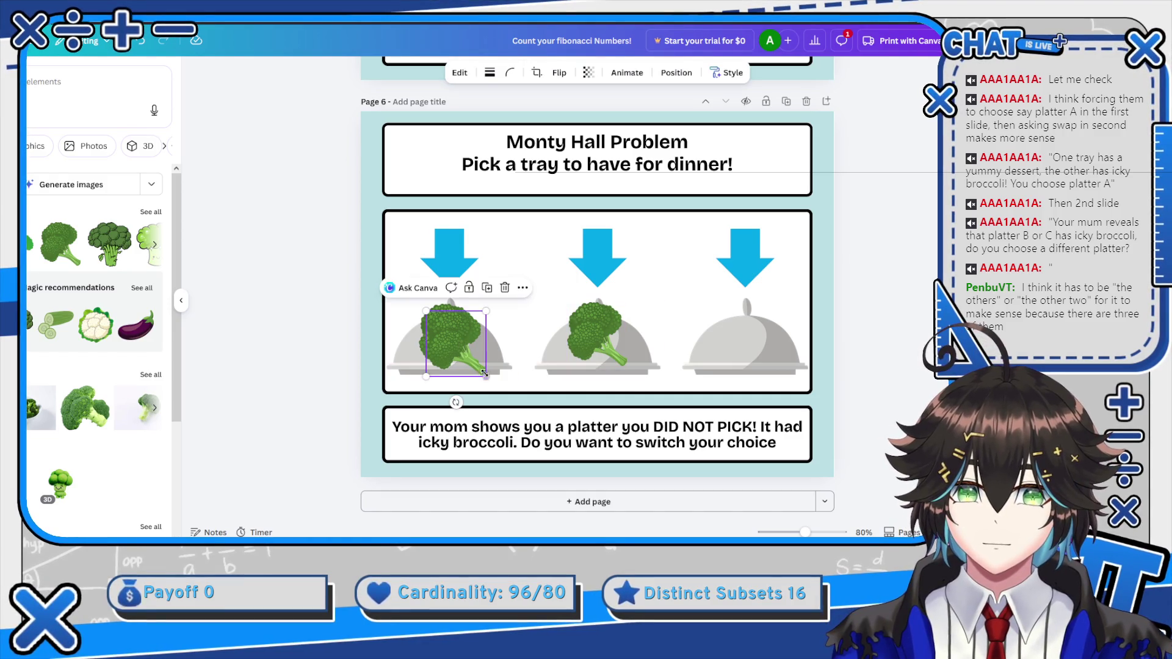
drag(459, 350, 744, 339)
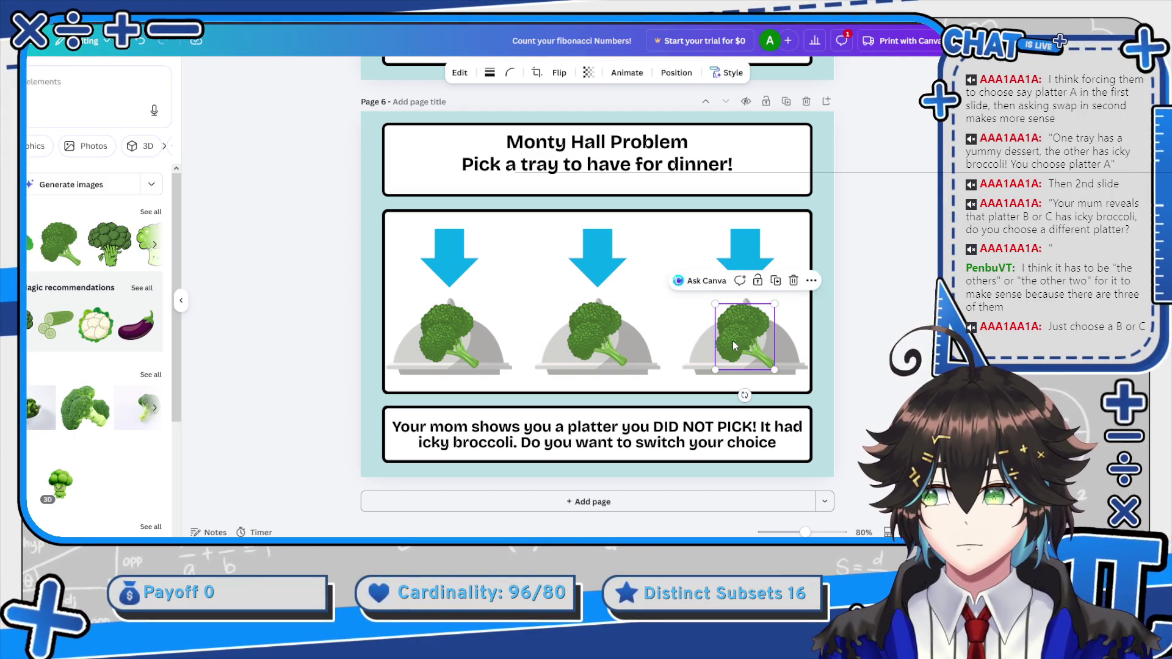
scroll(675, 336, up, 3)
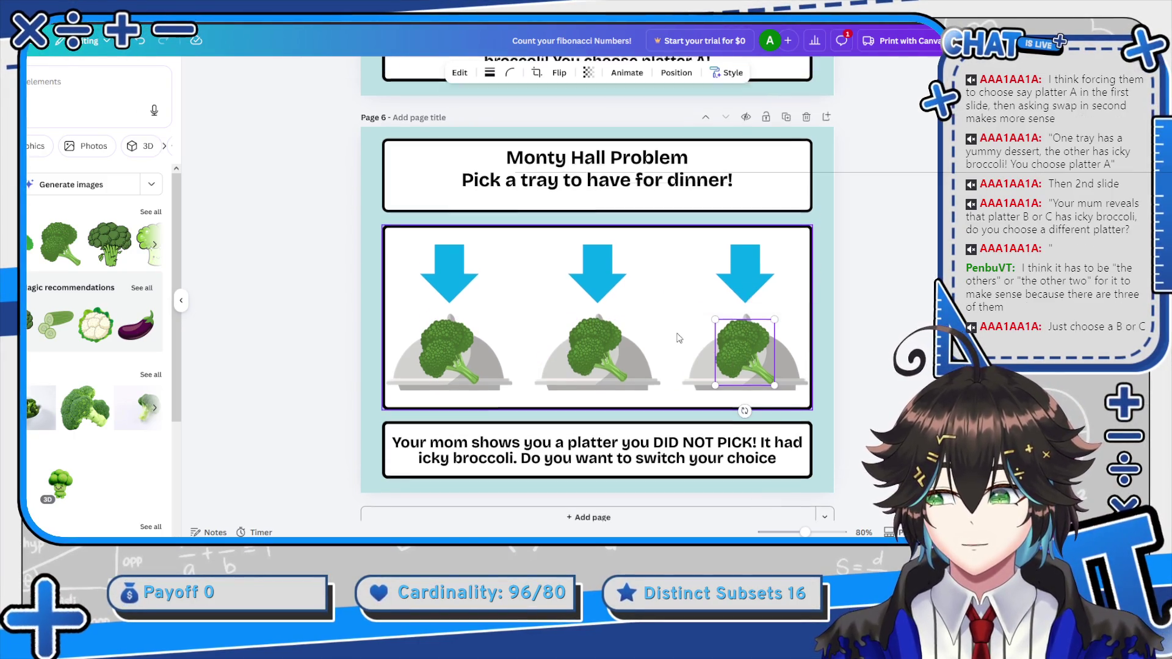
scroll(675, 336, up, 1)
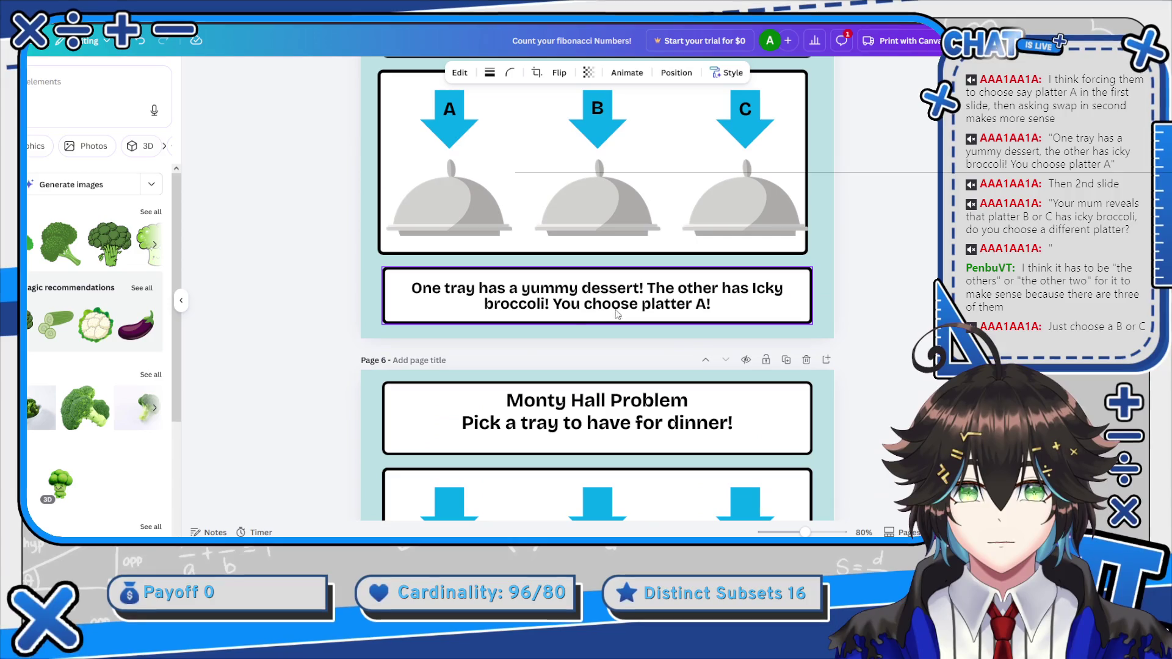
Reword the page 5 caption to 'The other 2 have Icky broccoli!', then select page 6's left broccoli
click(709, 295)
double_click(725, 292)
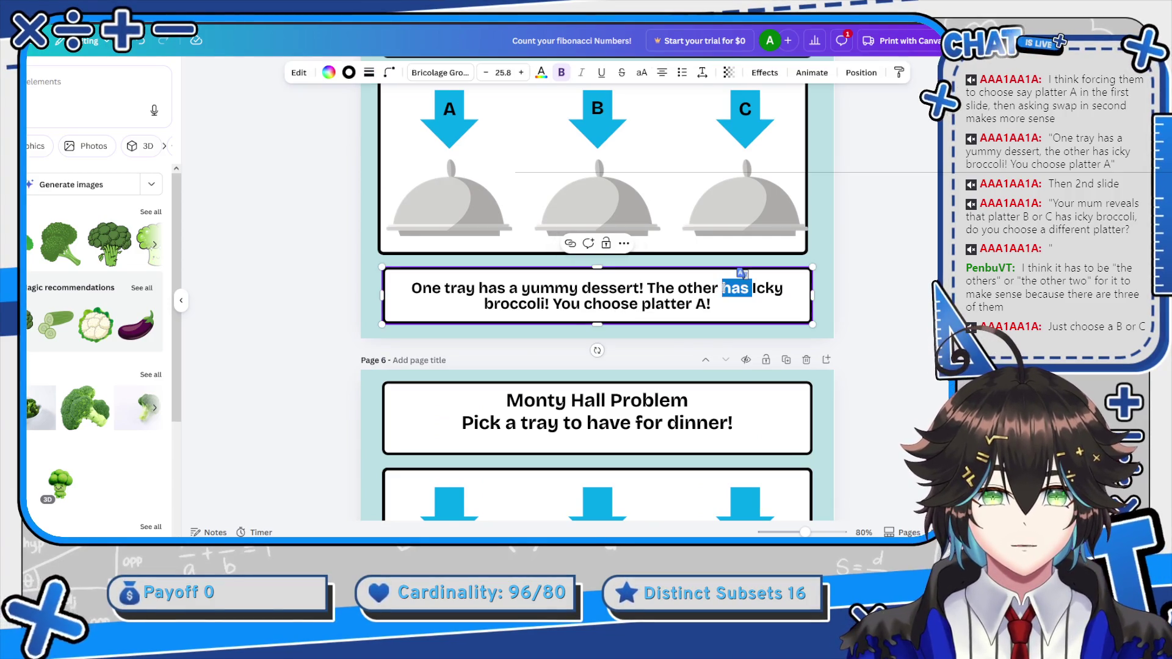
text(2)
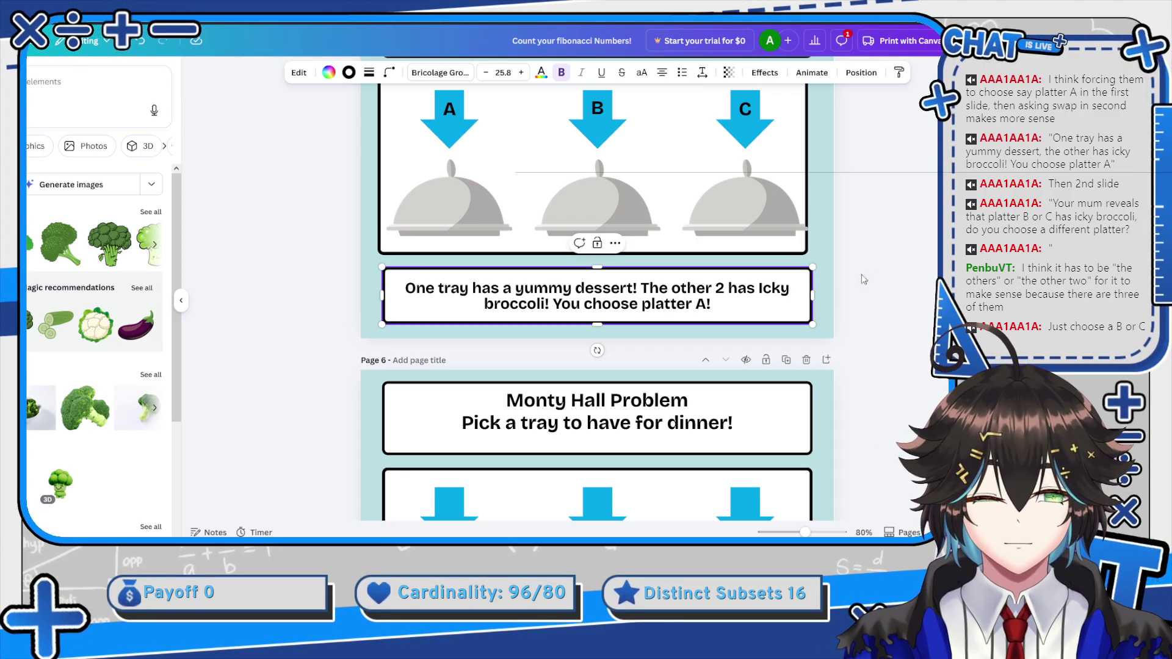
key(BackSpace)
text(ve)
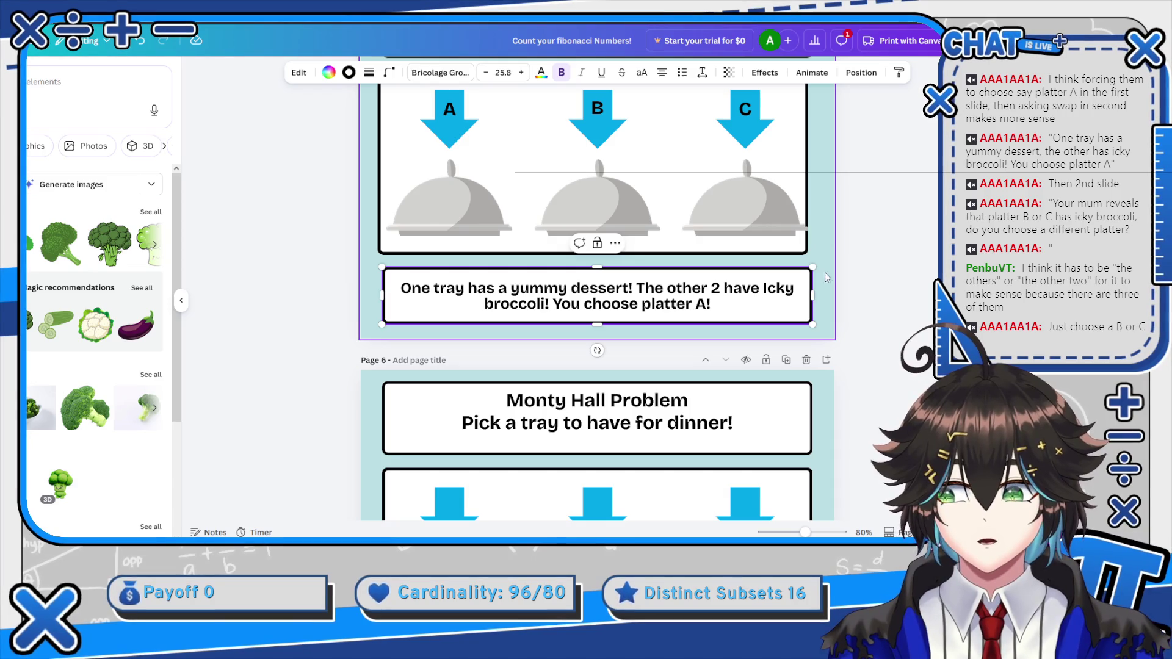
click(859, 300)
scroll(859, 300, down, 5)
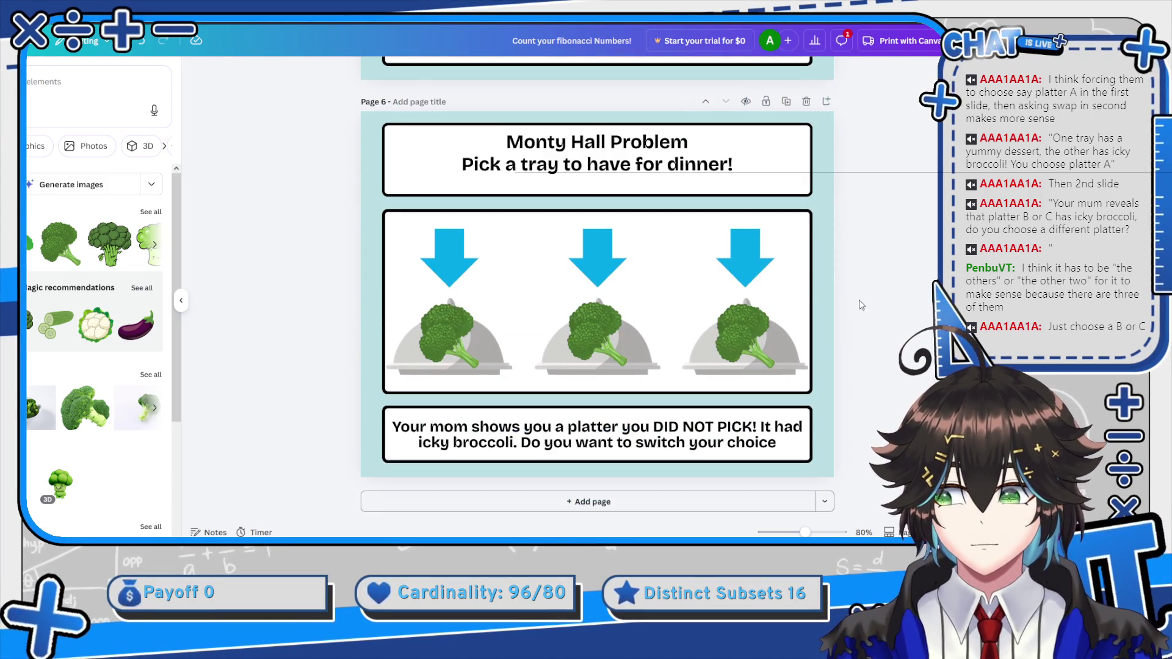
click(455, 333)
Delete the left-tray broccoli and copy page 5's A label onto page 6's three arrows
key(Delete)
scroll(464, 301, up, 3)
scroll(464, 301, up, 3)
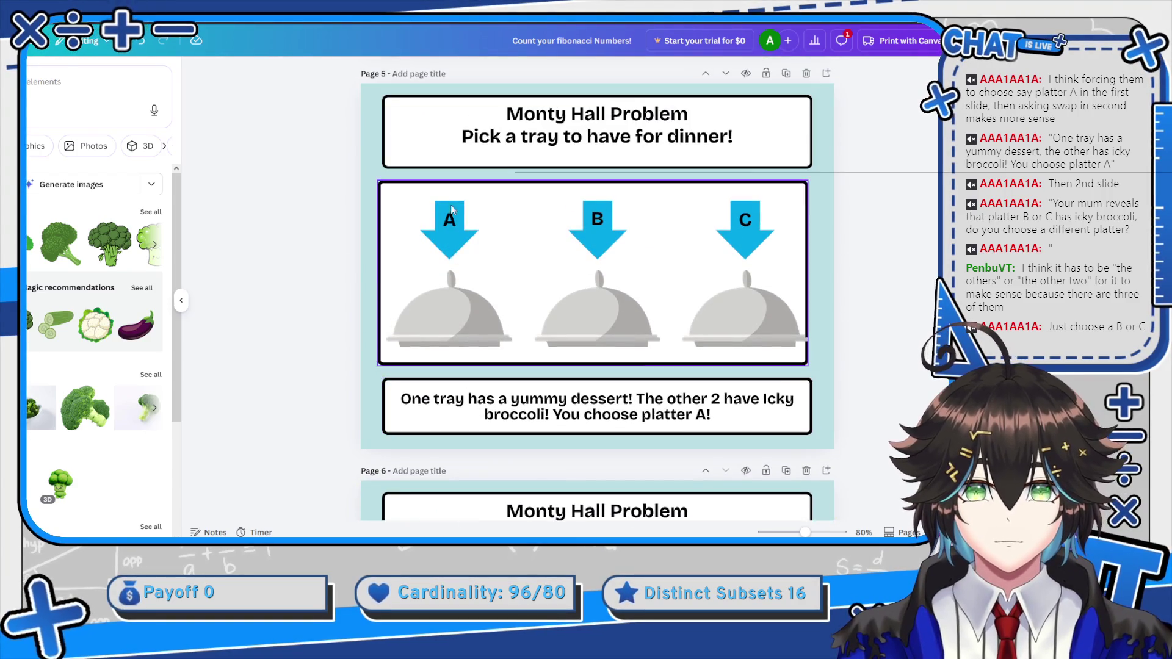
click(451, 221)
scroll(455, 244, down, 6)
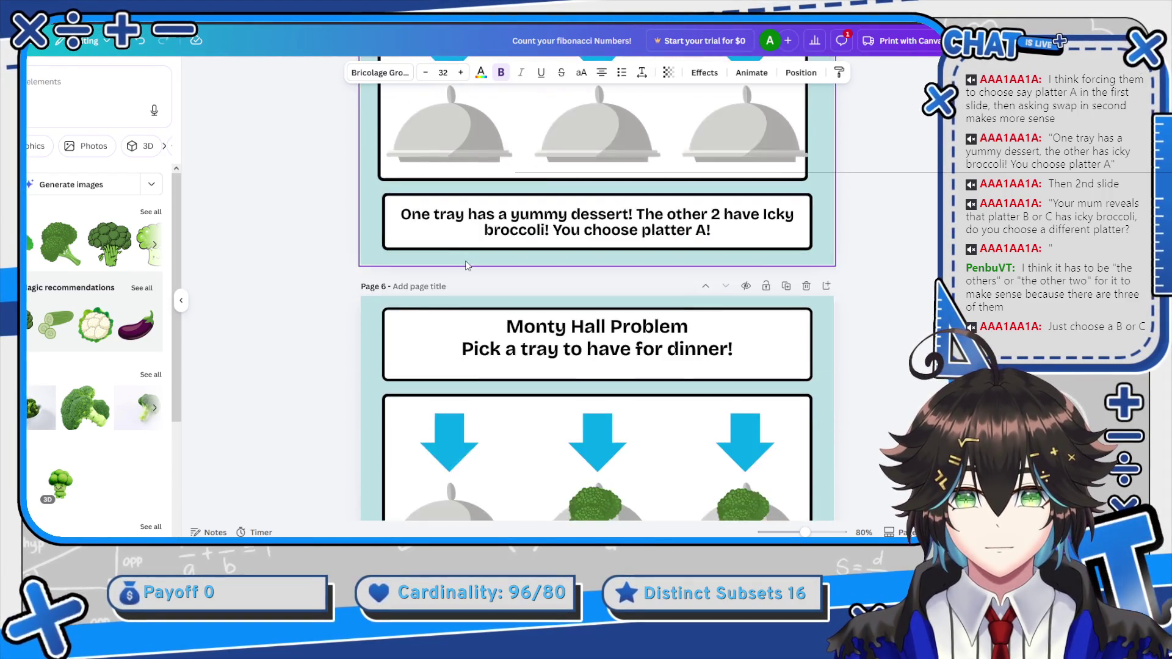
click(459, 263)
key(ctrl+v)
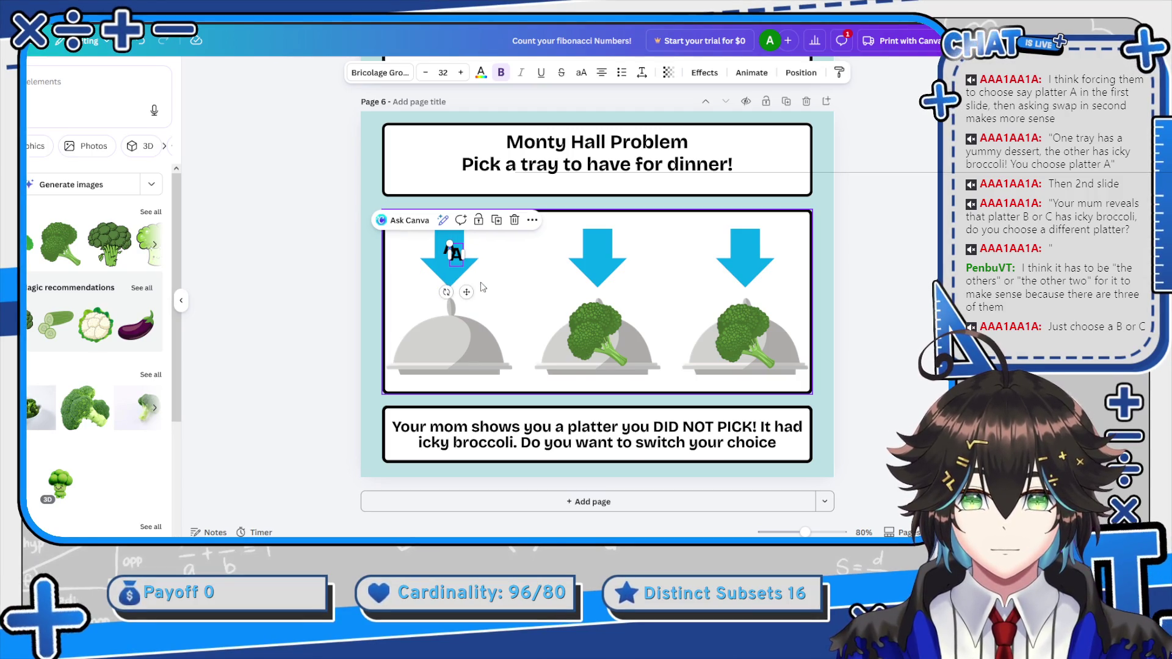
drag(458, 250, 605, 281)
click(463, 269)
drag(466, 292, 755, 282)
click(598, 252)
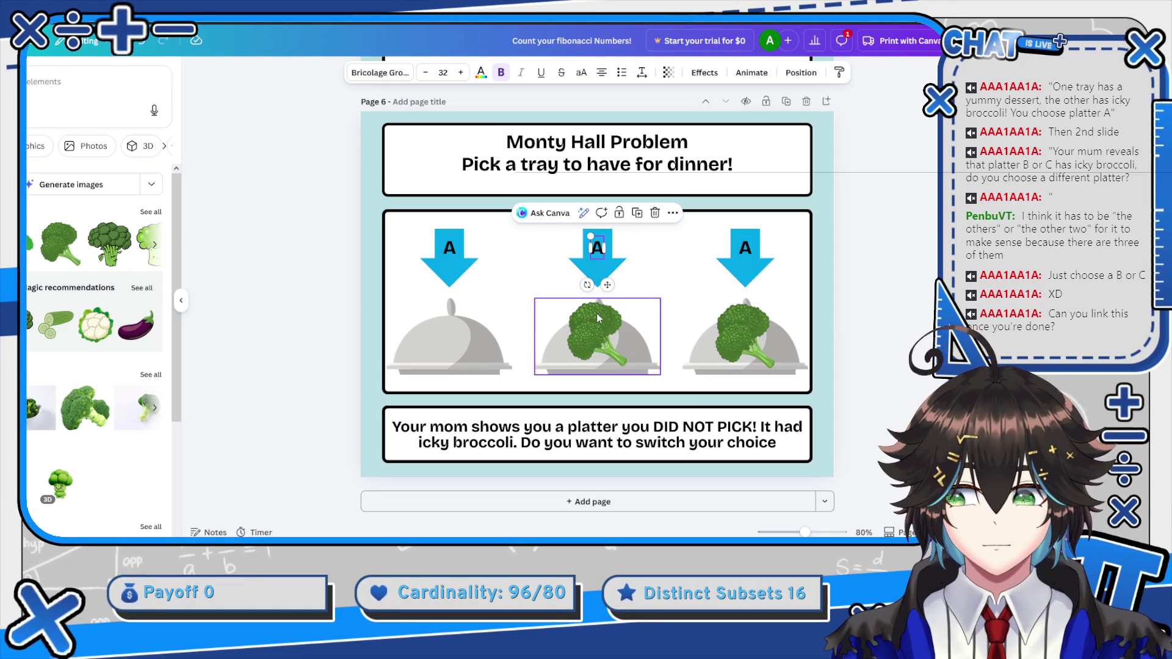
Move the middle broccoli to tray A, relabel the arrows B and C, and delete tray C's broccoli
click(598, 317)
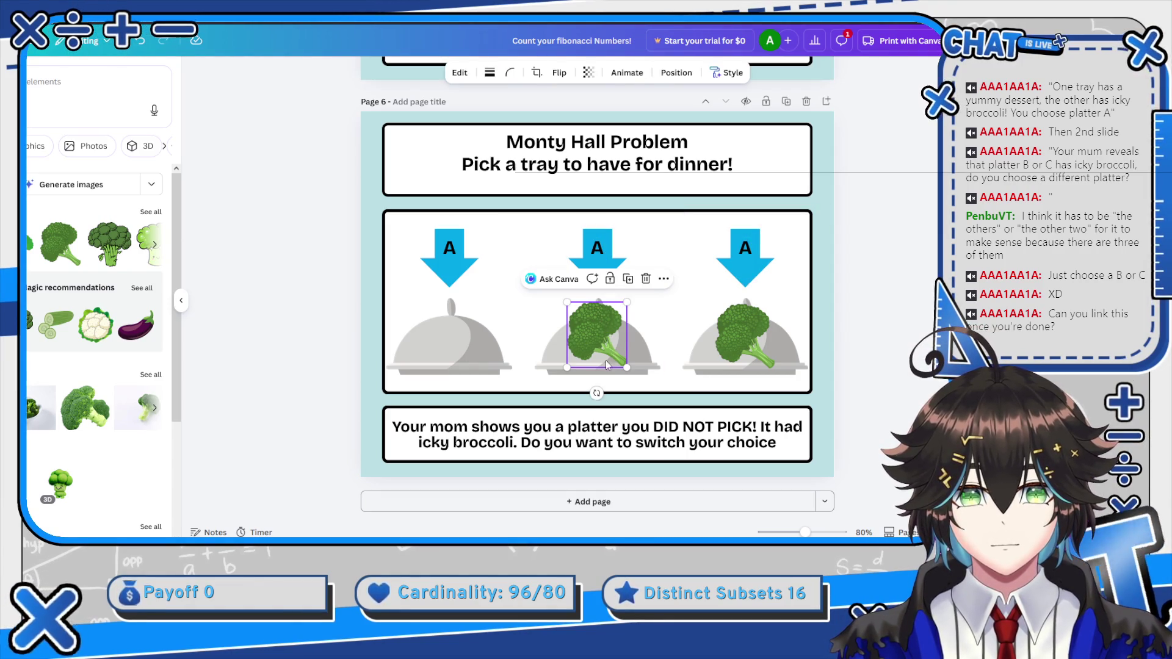
drag(599, 336, 455, 334)
double_click(603, 248)
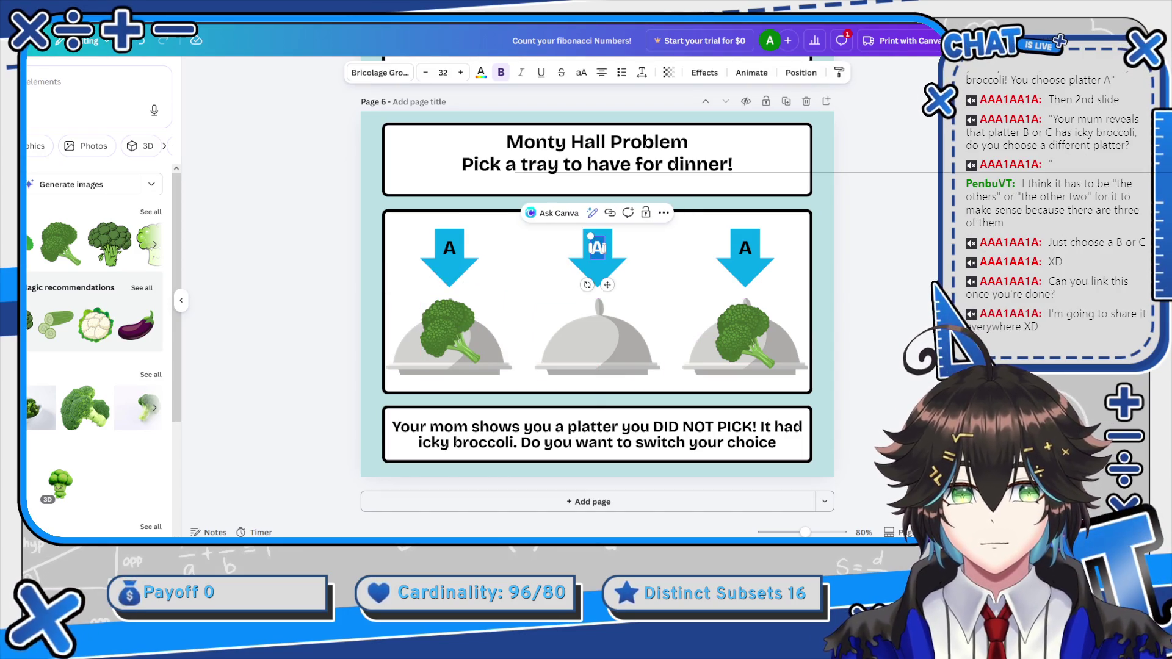
text(B)
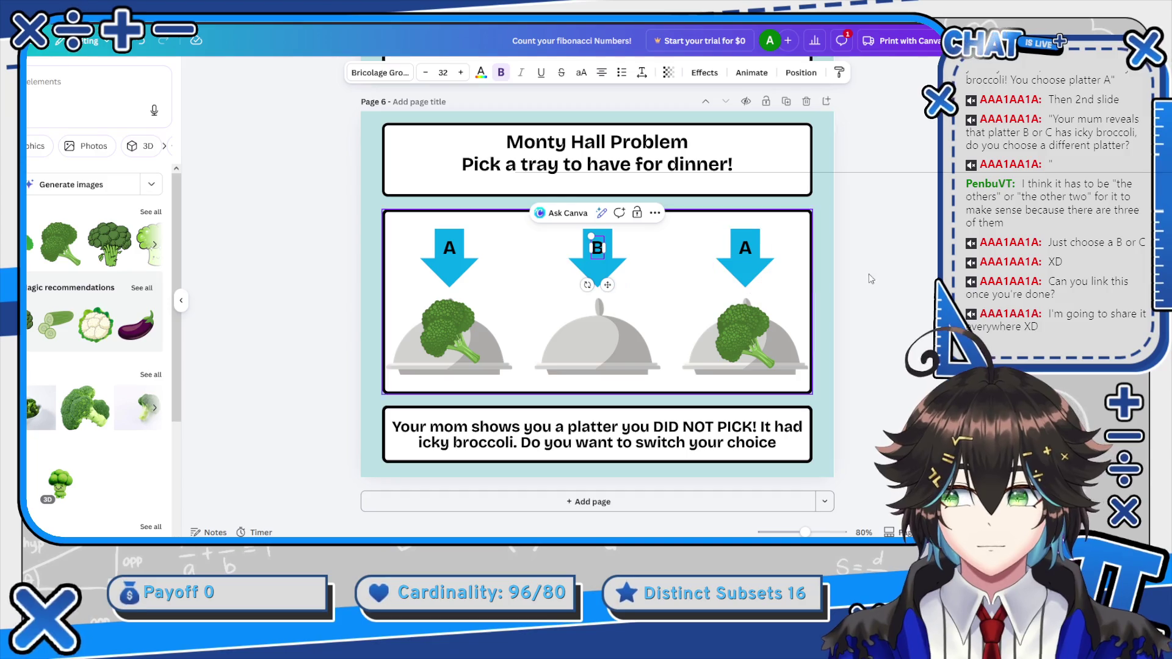
double_click(744, 249)
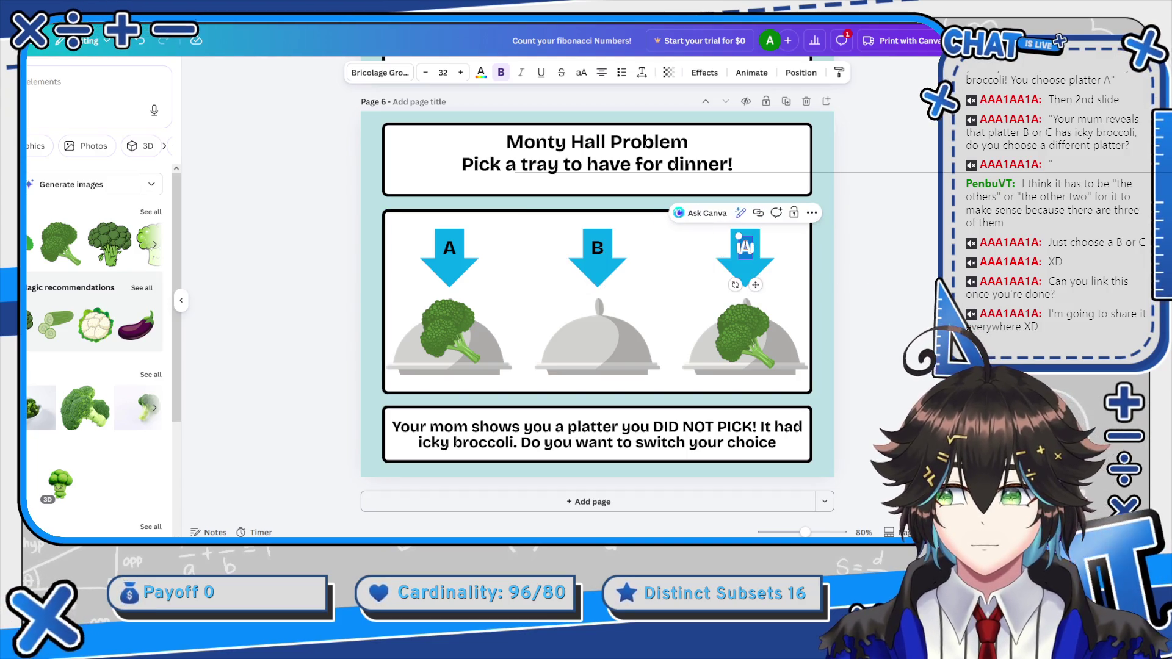
text(C)
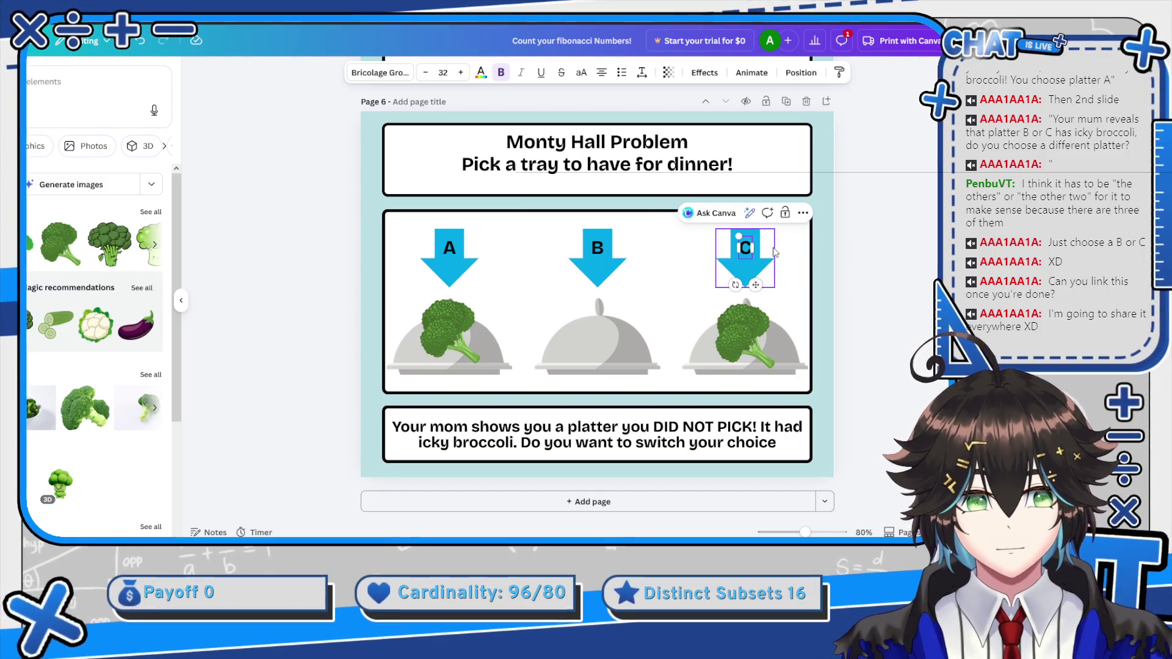
click(746, 324)
key(Delete)
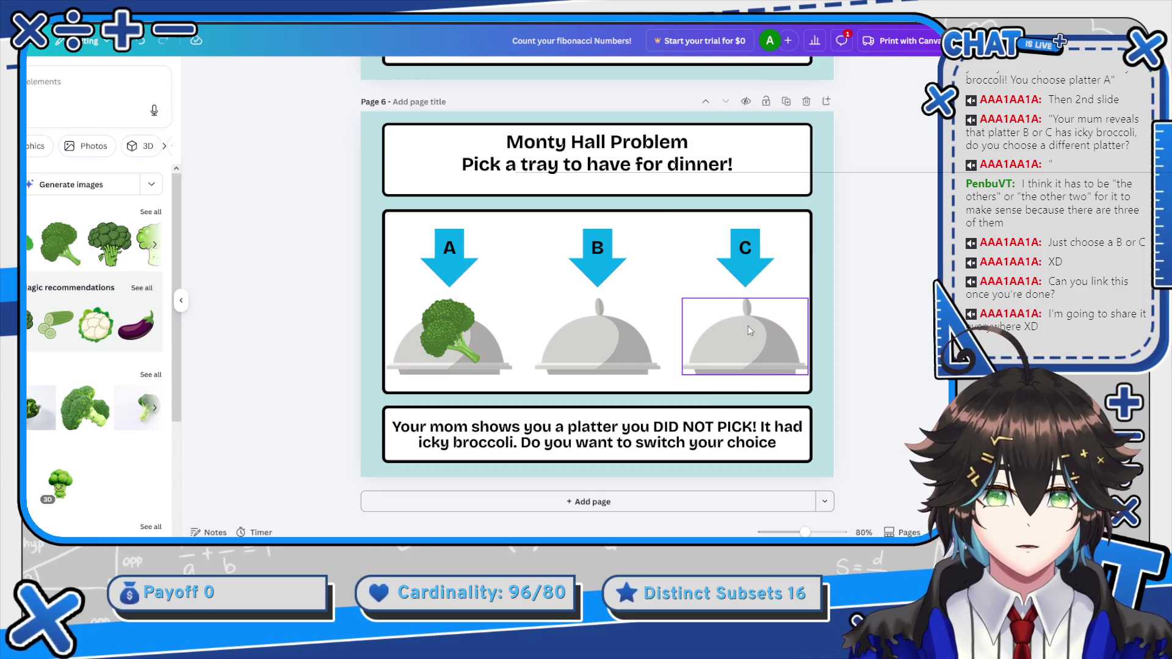
click(770, 454)
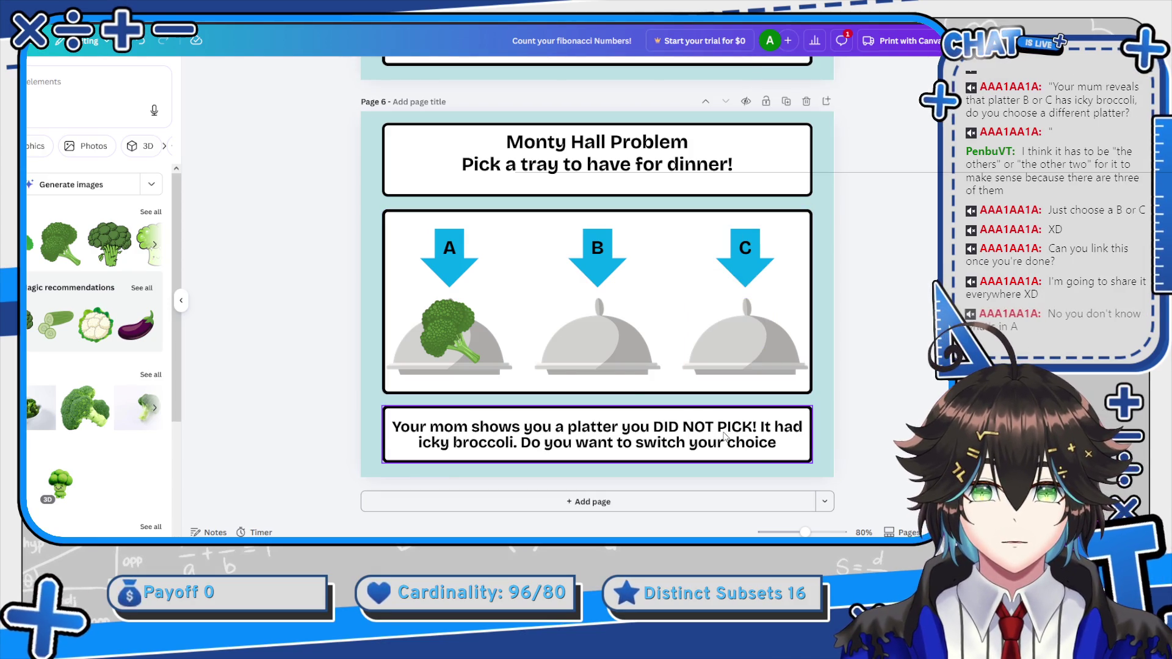
Move the broccoli from tray A onto tray B
click(771, 455)
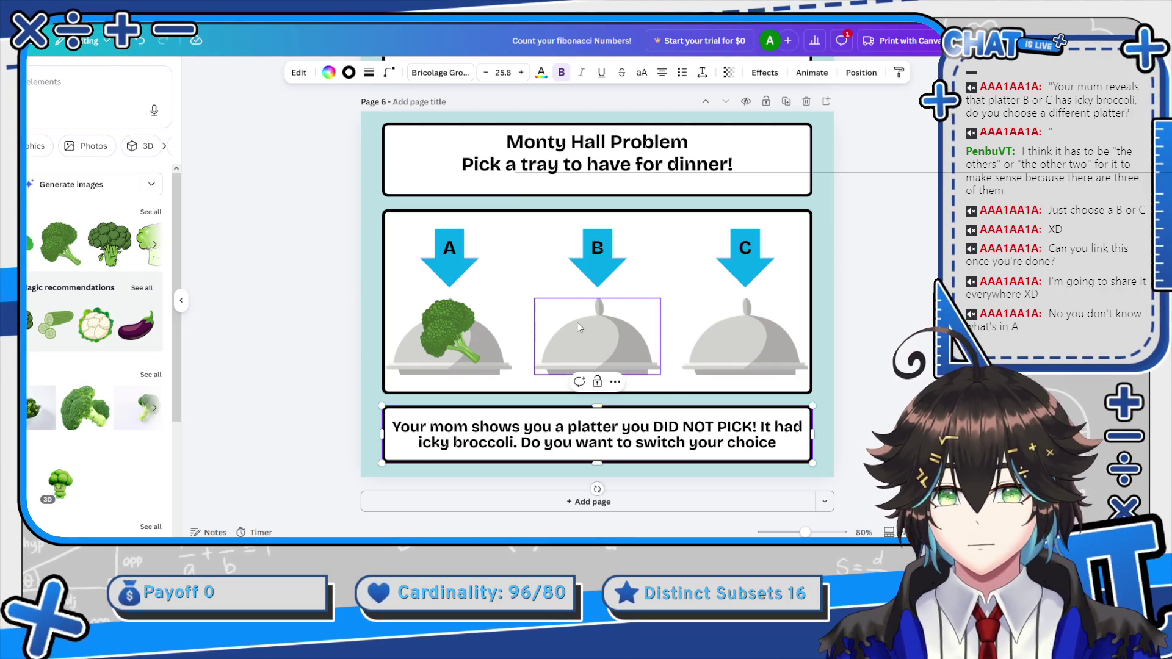
click(463, 357)
drag(450, 330, 595, 327)
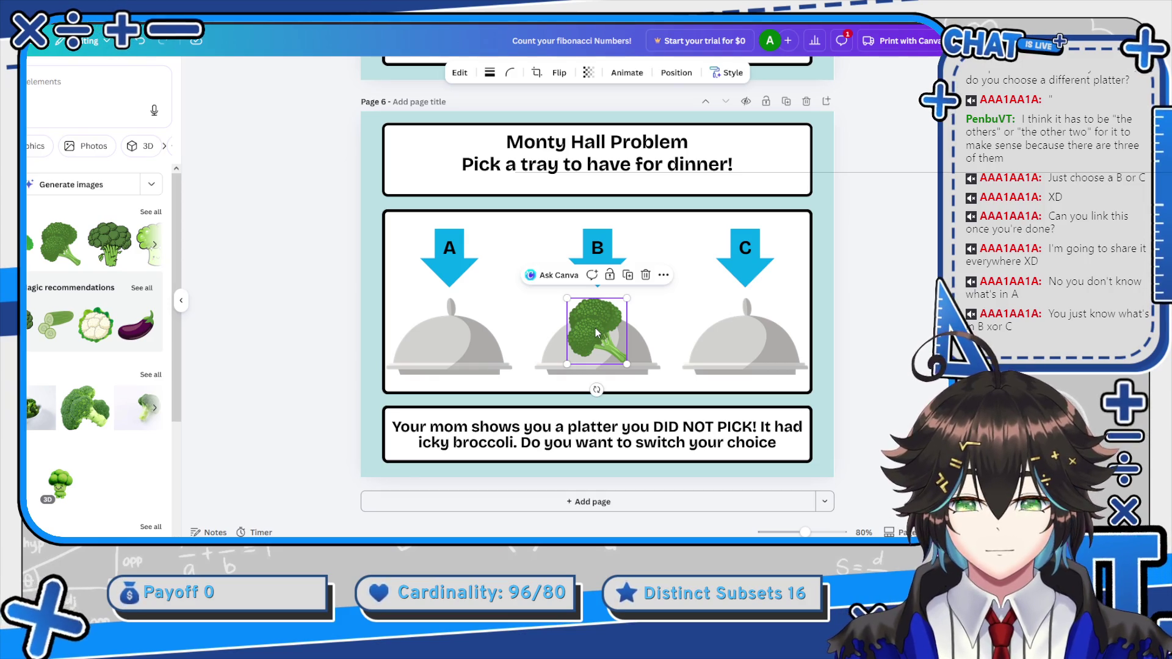
Overwrite the bottom caption with 'Your mom shows that platter B had Broccoli. Do you still want to cha'
click(614, 427)
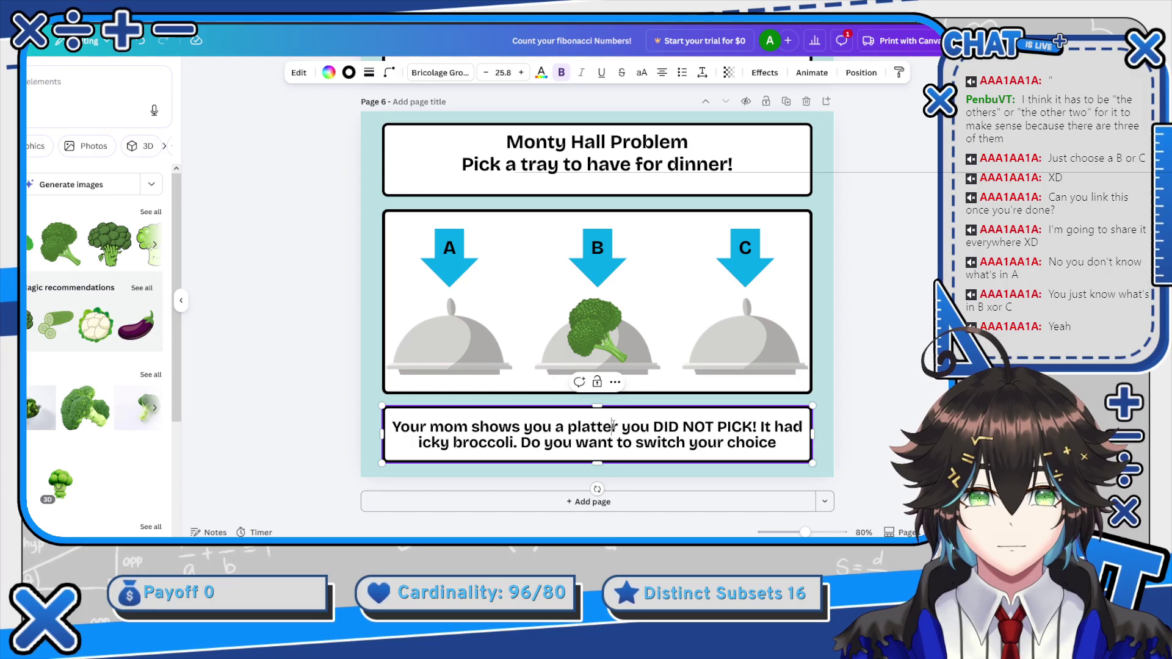
double_click(614, 426)
text(Yo)
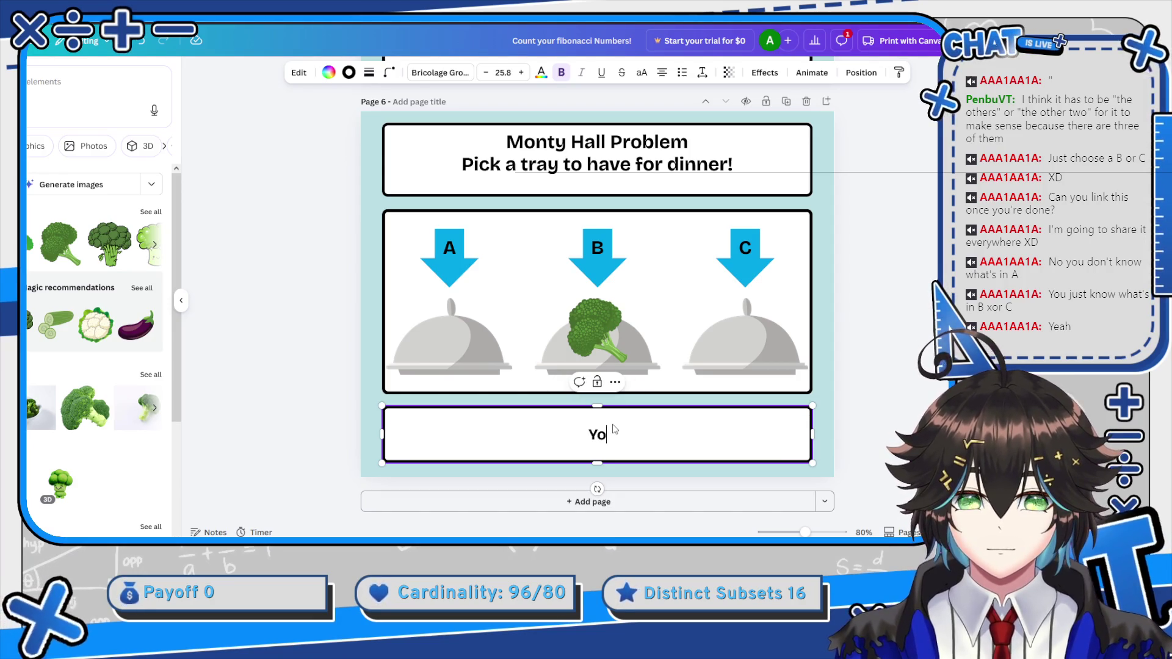
text(ur mom shows)
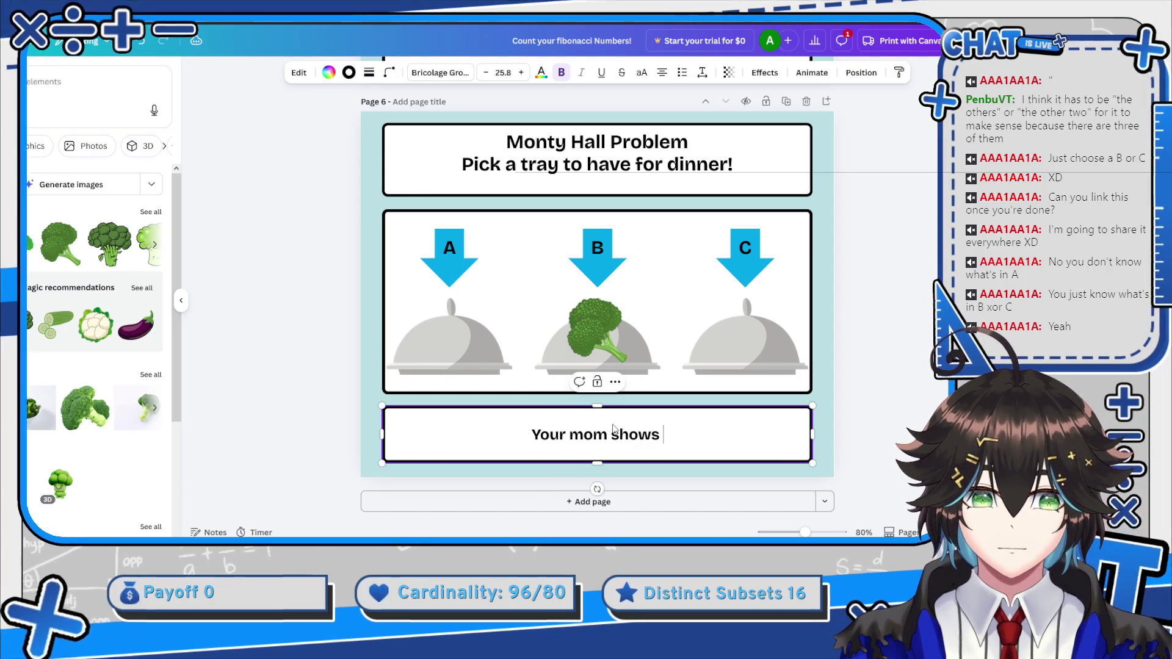
text( that platter B )
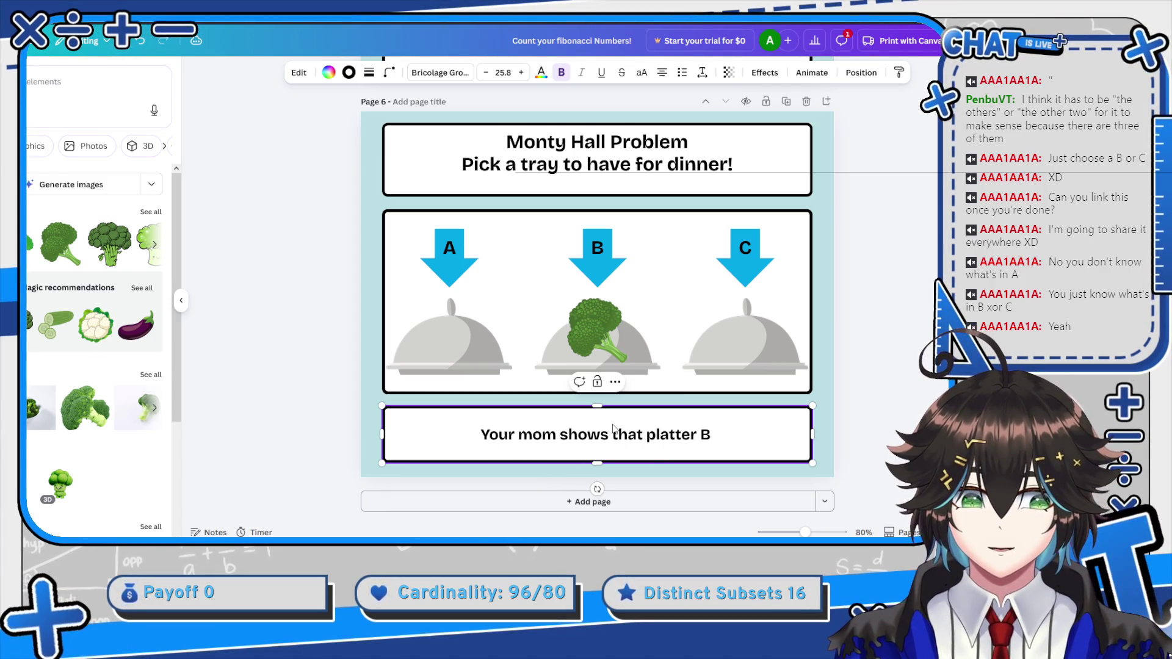
text(had)
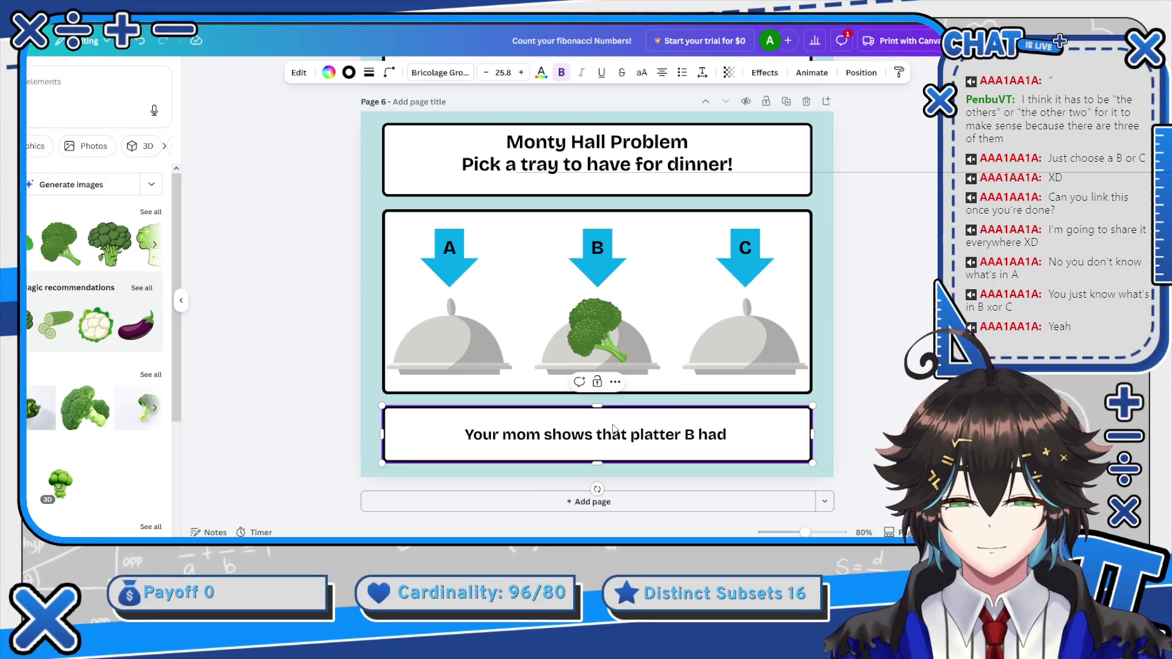
text( Broccoli.)
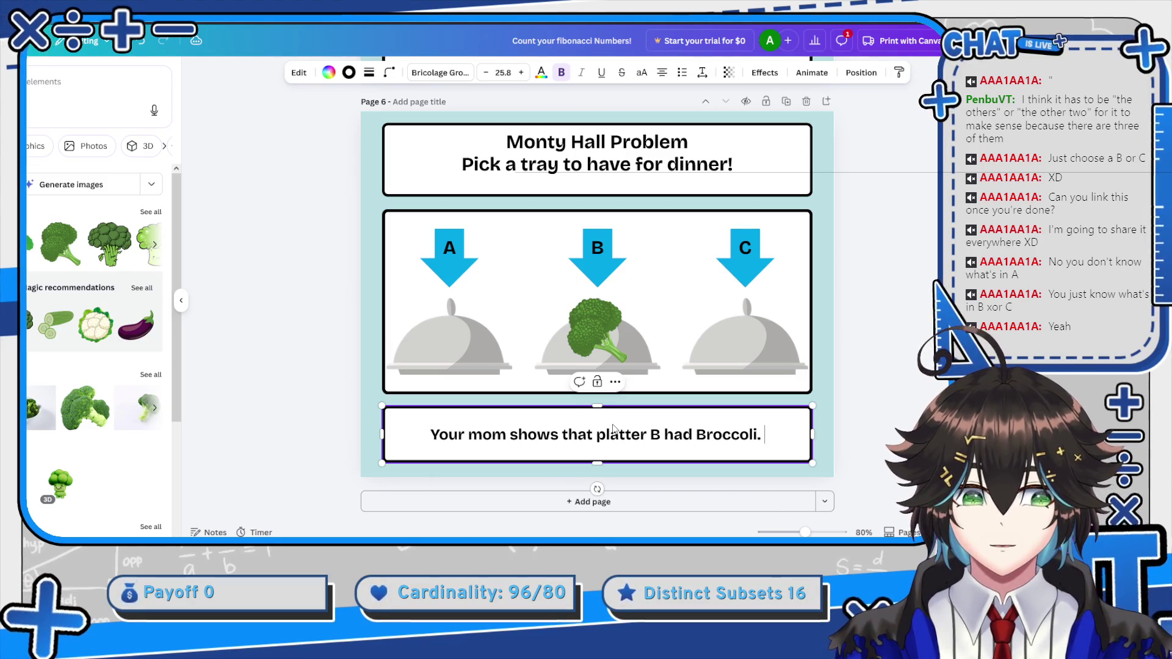
text( Do you still )
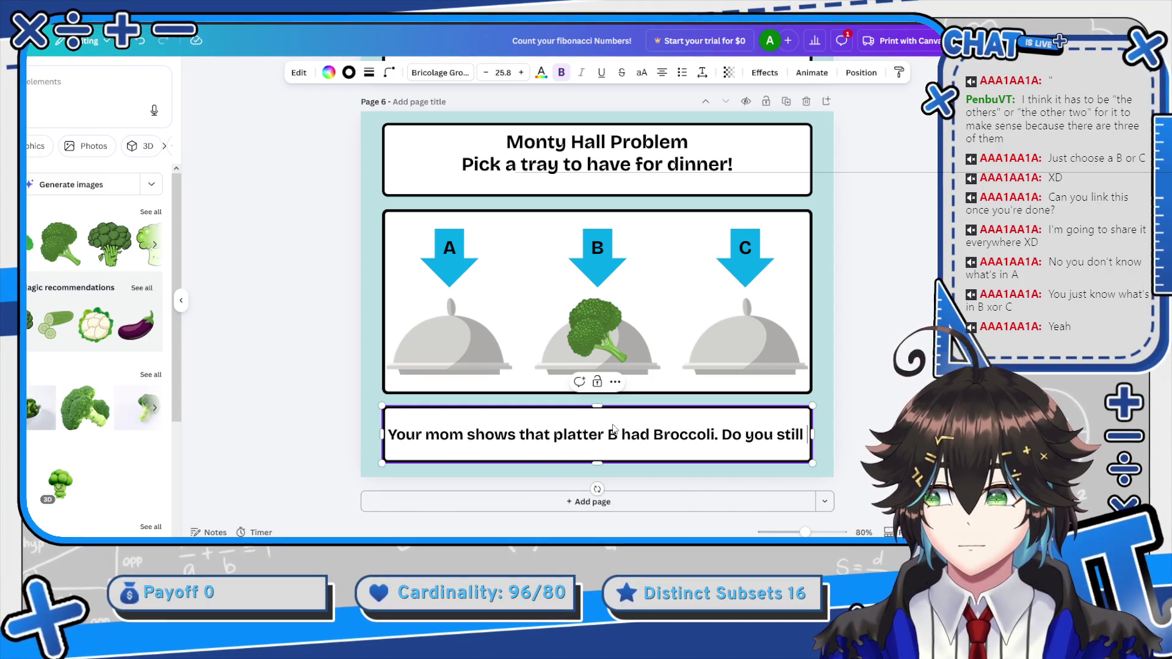
text(want to change)
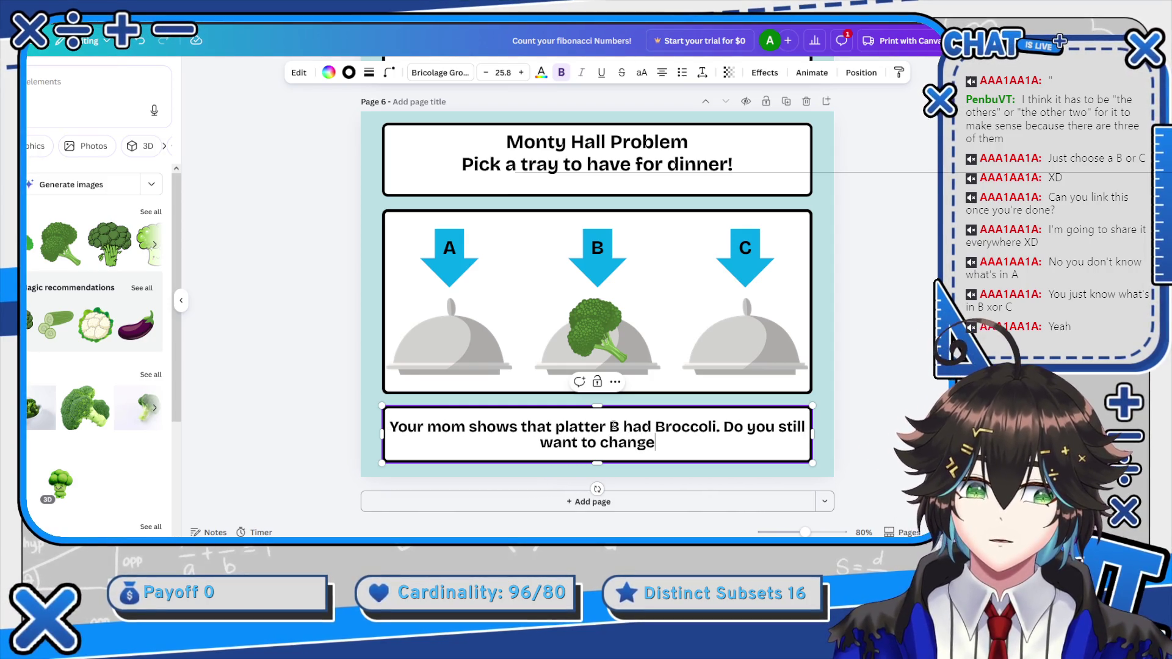
Change the caption's question to 'Do you want to swap for platter C?'
key(ctrl+BackSpace)
key(ctrl+BackSpace)
key(ctrl+BackSpace)
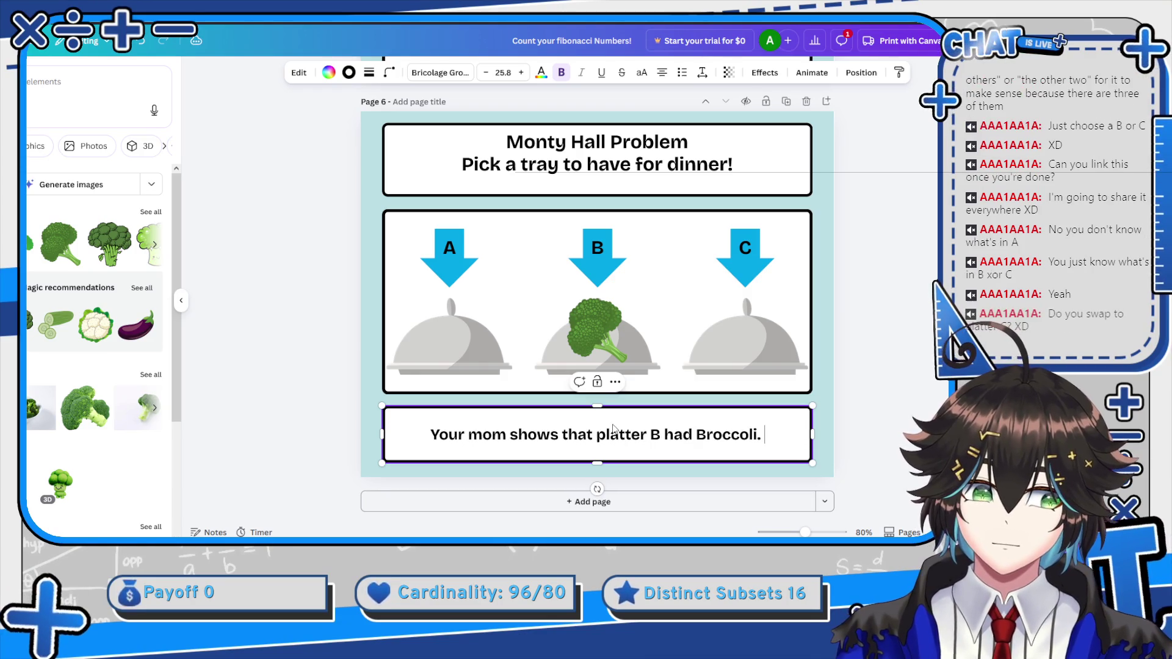
text(Do )
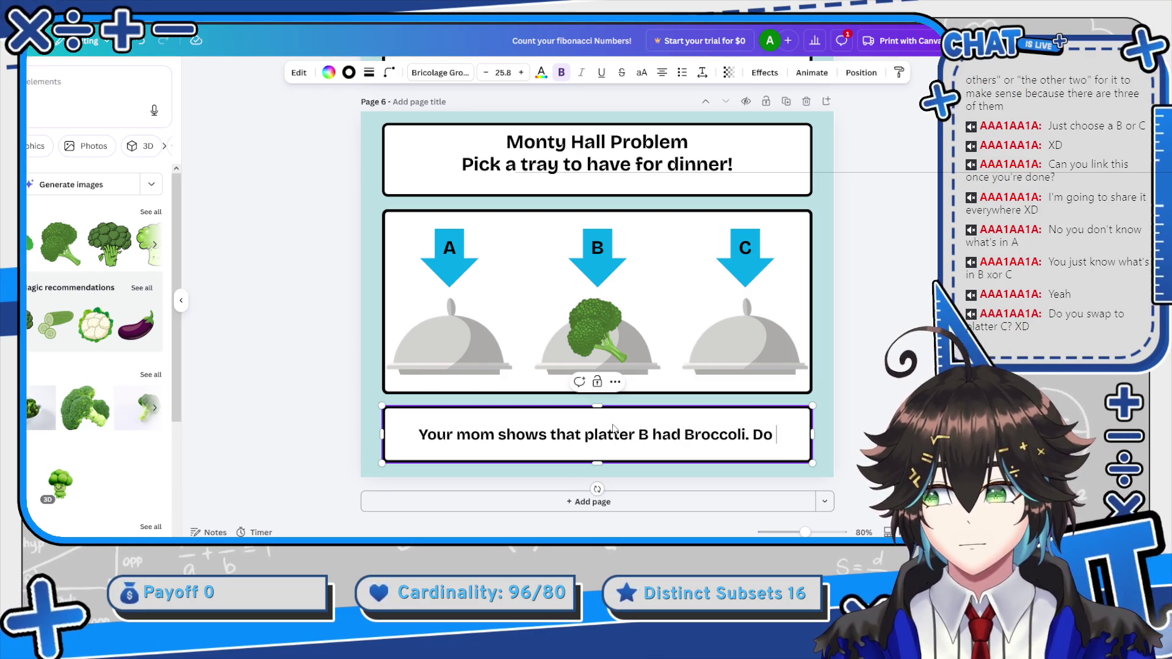
text(you want to )
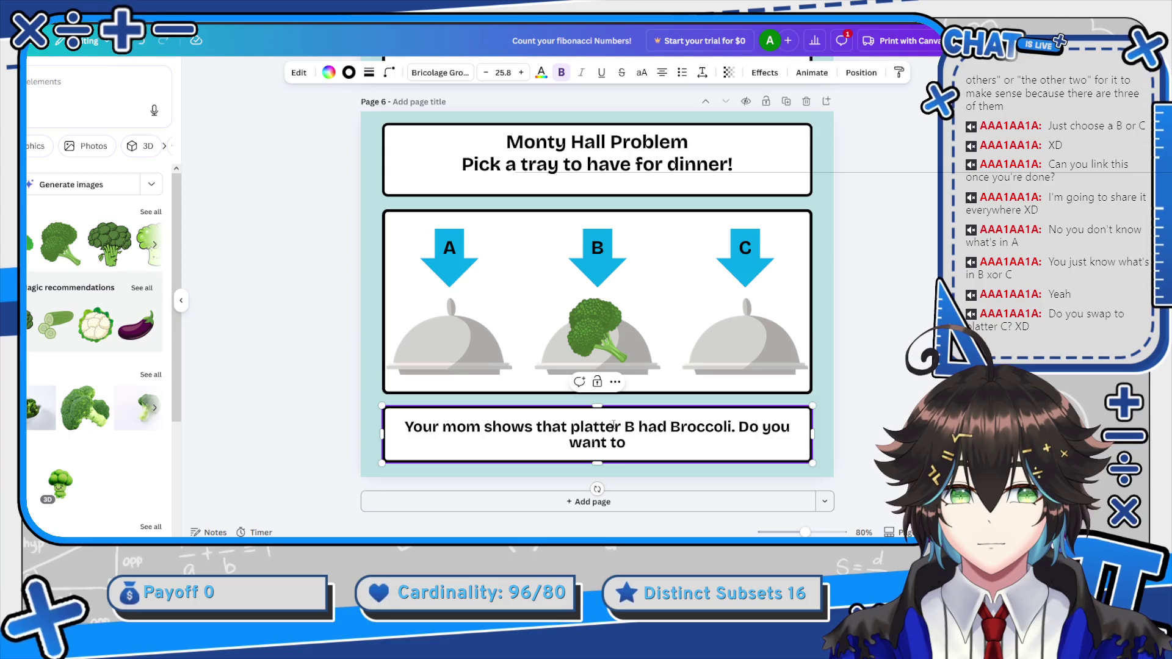
text(swap for)
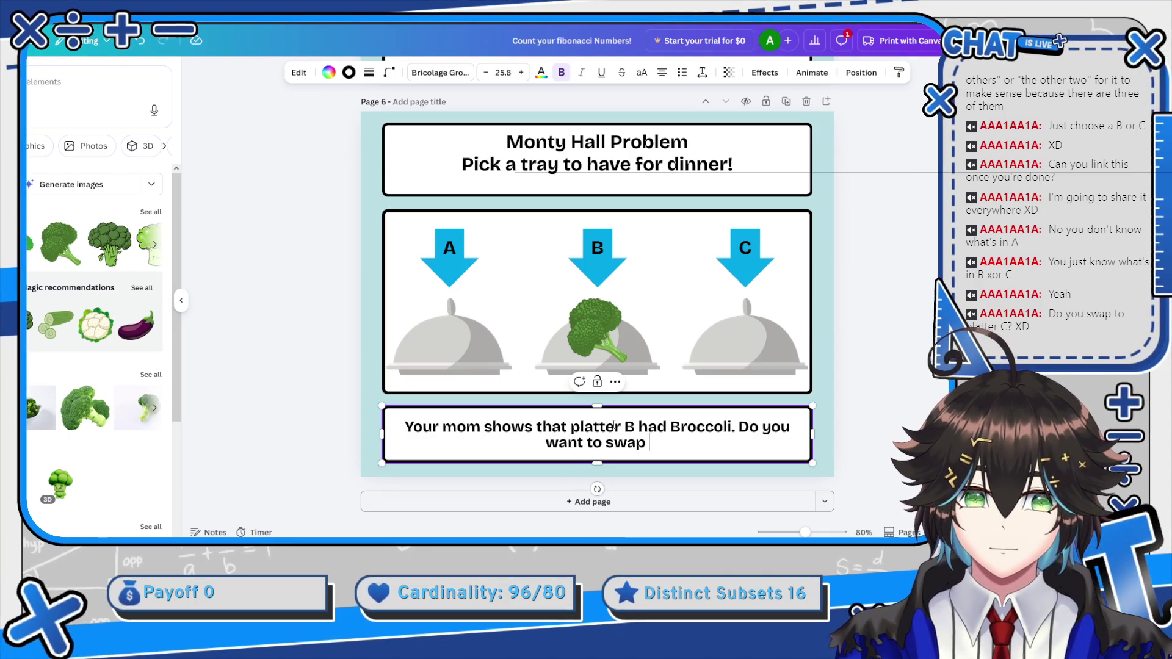
text( platter)
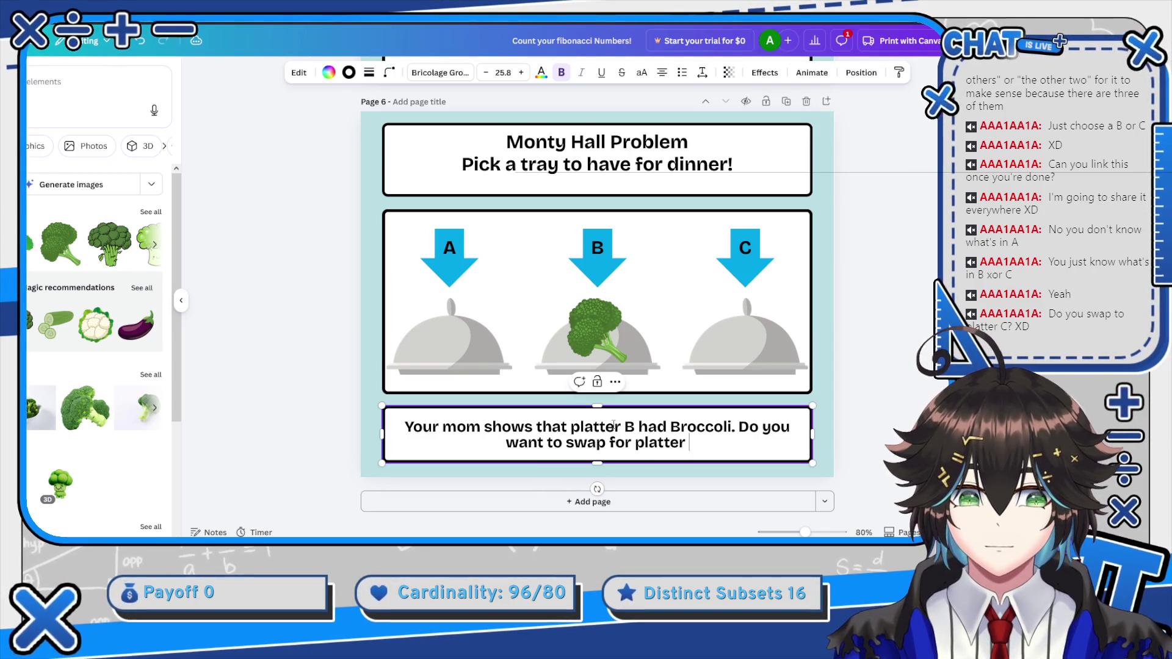
text( C?)
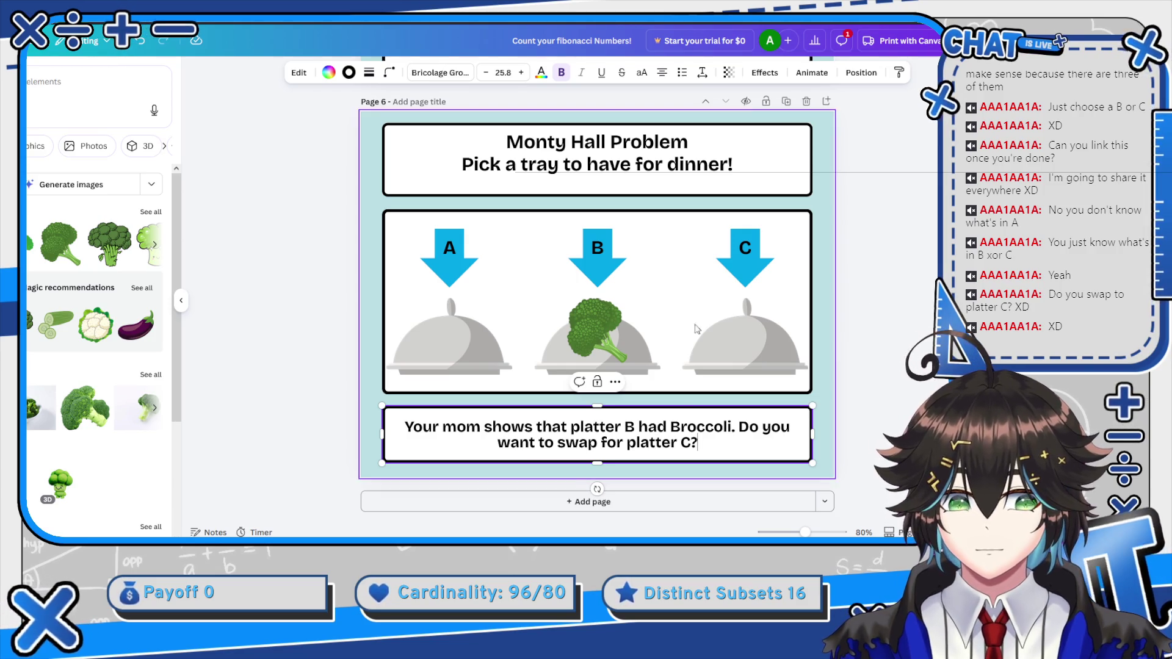
click(720, 441)
text(Which is the better o)
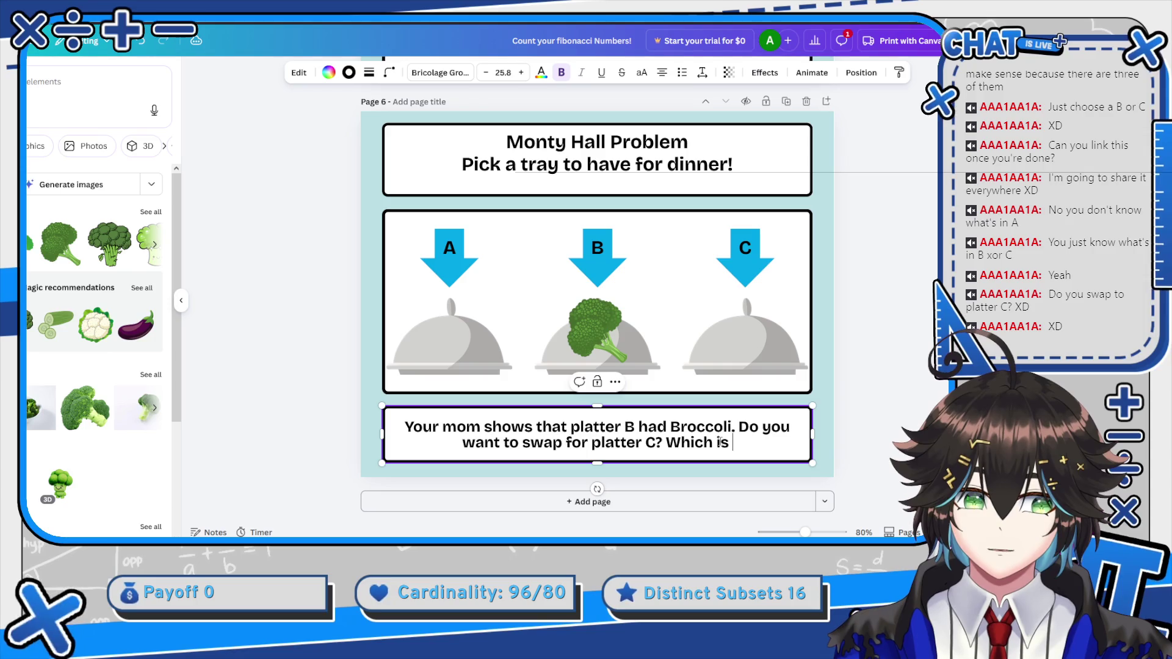
text(ptio)
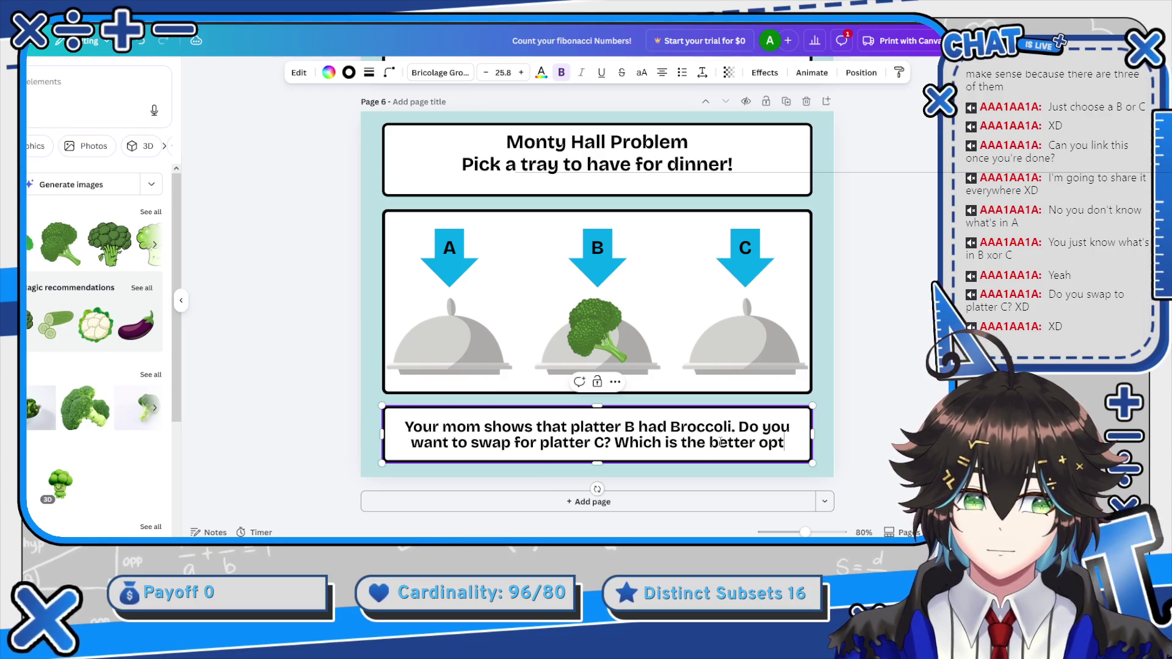
key(ctrl+shift+Left)
key(ctrl+shift+Left)
key(ctrl+shift+Left)
key(ctrl+shift+Left)
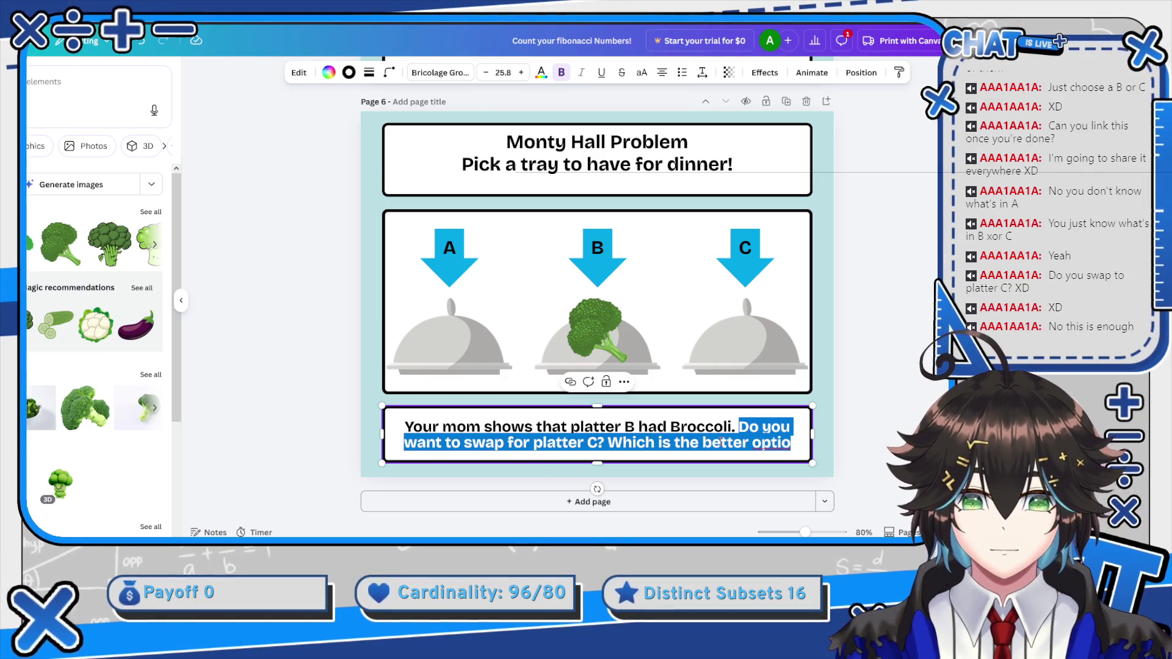
key(Right)
key(BackSpace)
key(BackSpace)
key(BackSpace)
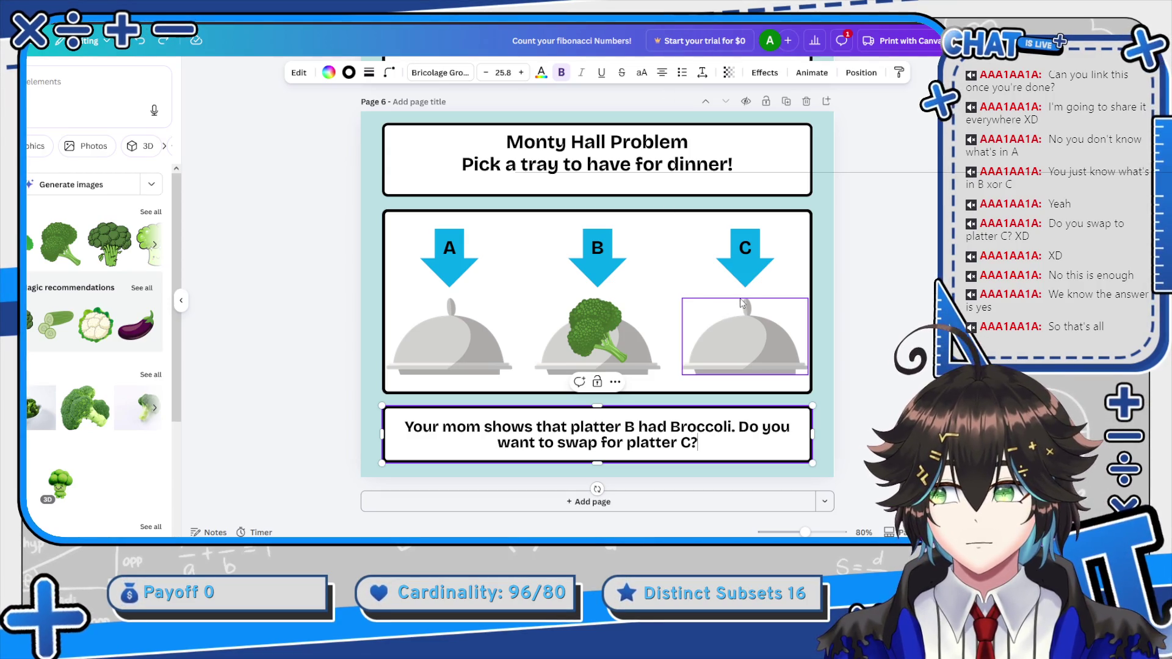
Exit caption editing and scroll back through pages 5 to 1, ending on page 3
scroll(870, 220, up, 10)
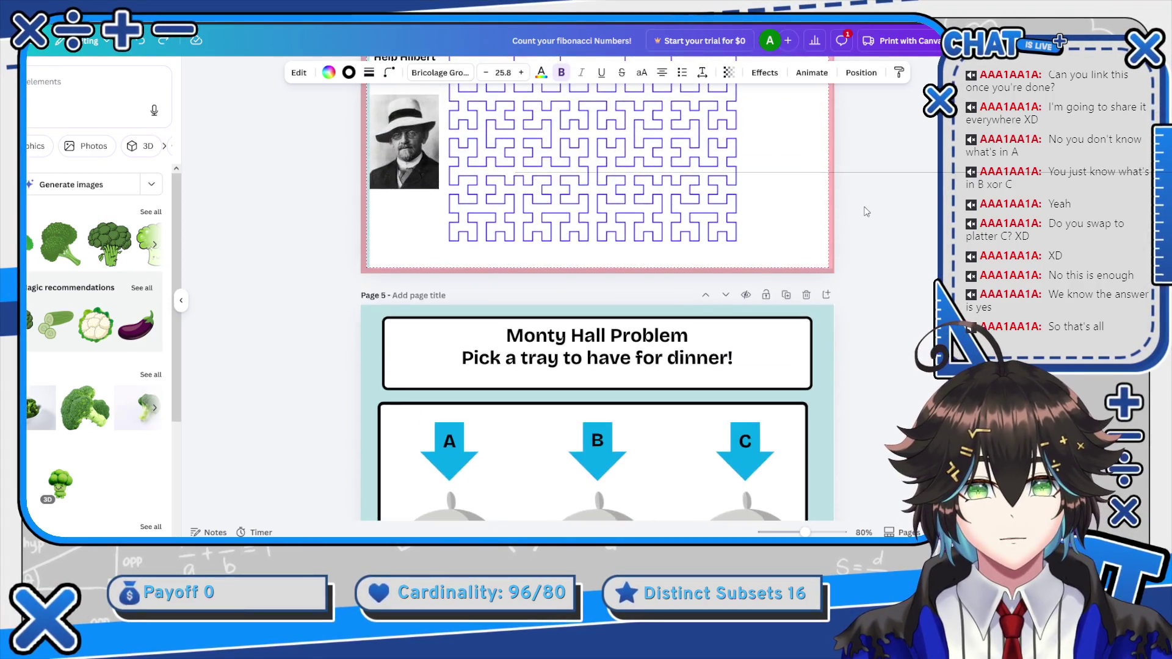
scroll(866, 212, up, 5)
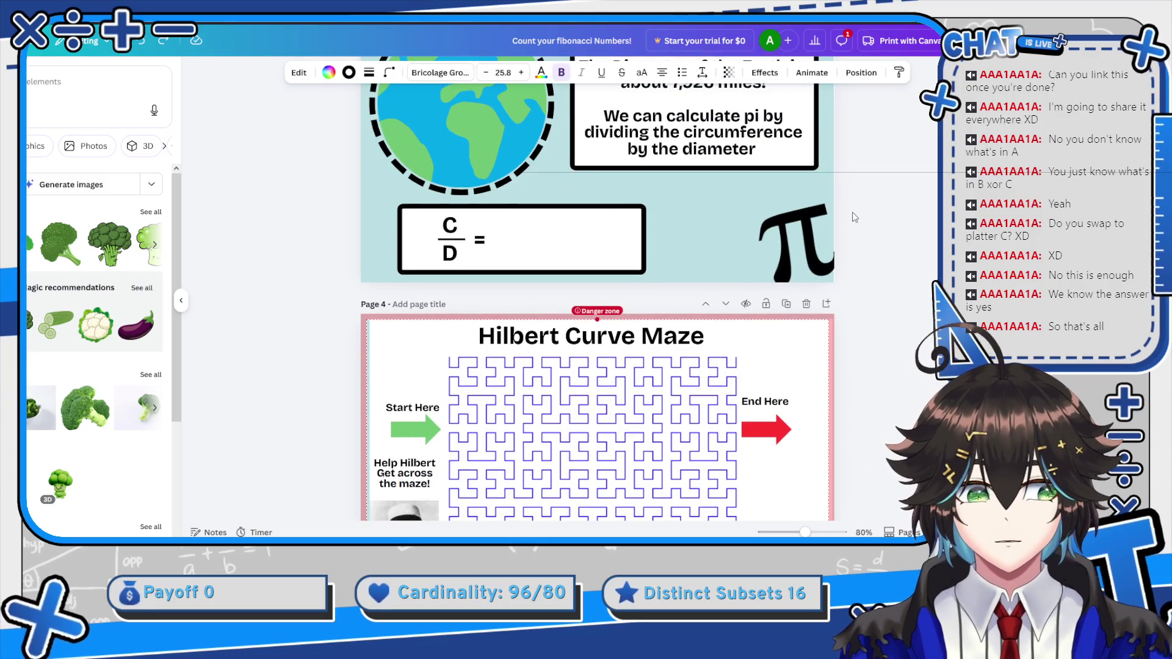
scroll(854, 217, up, 3)
scroll(848, 281, down, 15)
key(Escape)
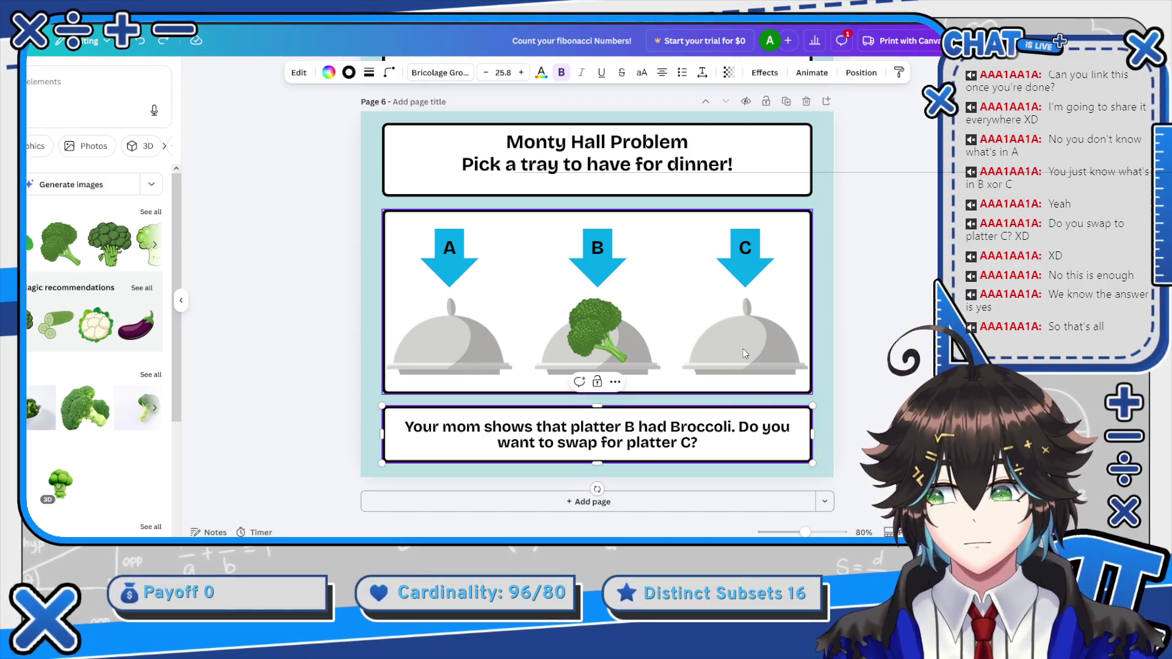
scroll(774, 181, up, 1)
scroll(774, 181, up, 10)
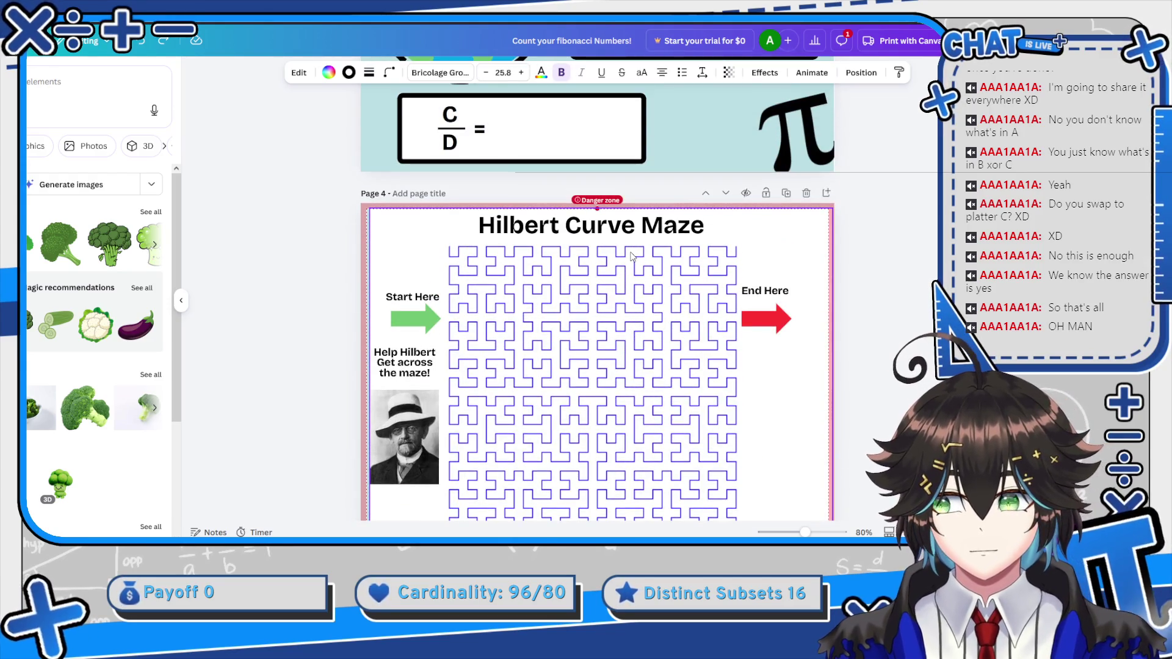
scroll(632, 257, up, 10)
scroll(631, 256, up, 3)
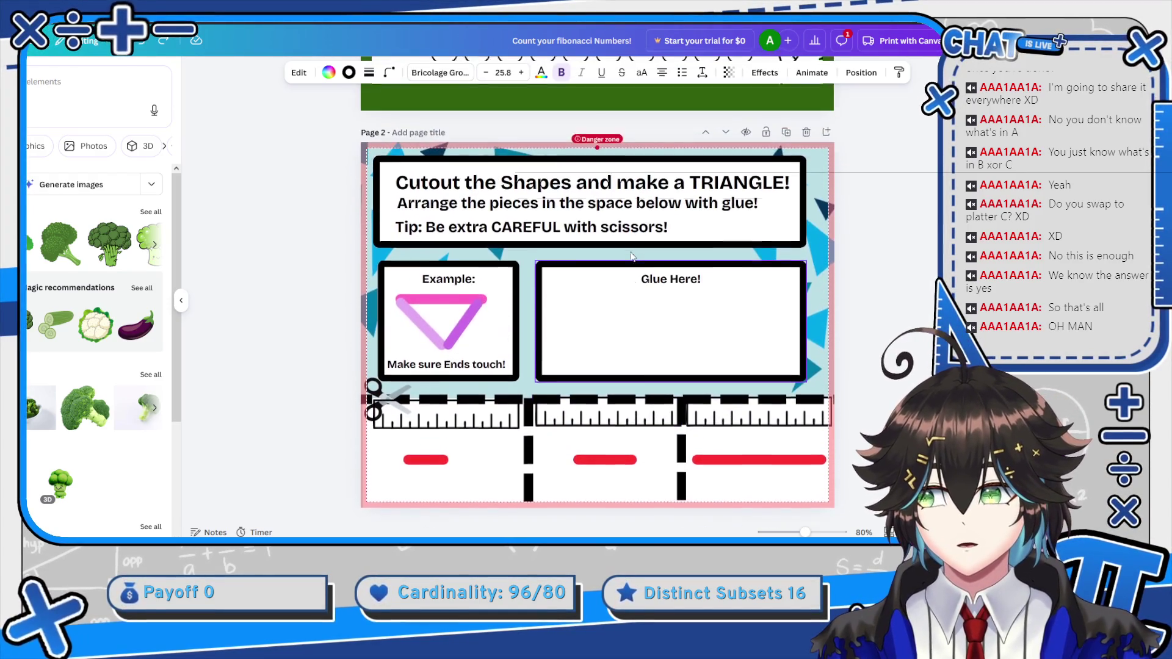
scroll(631, 254, up, 7)
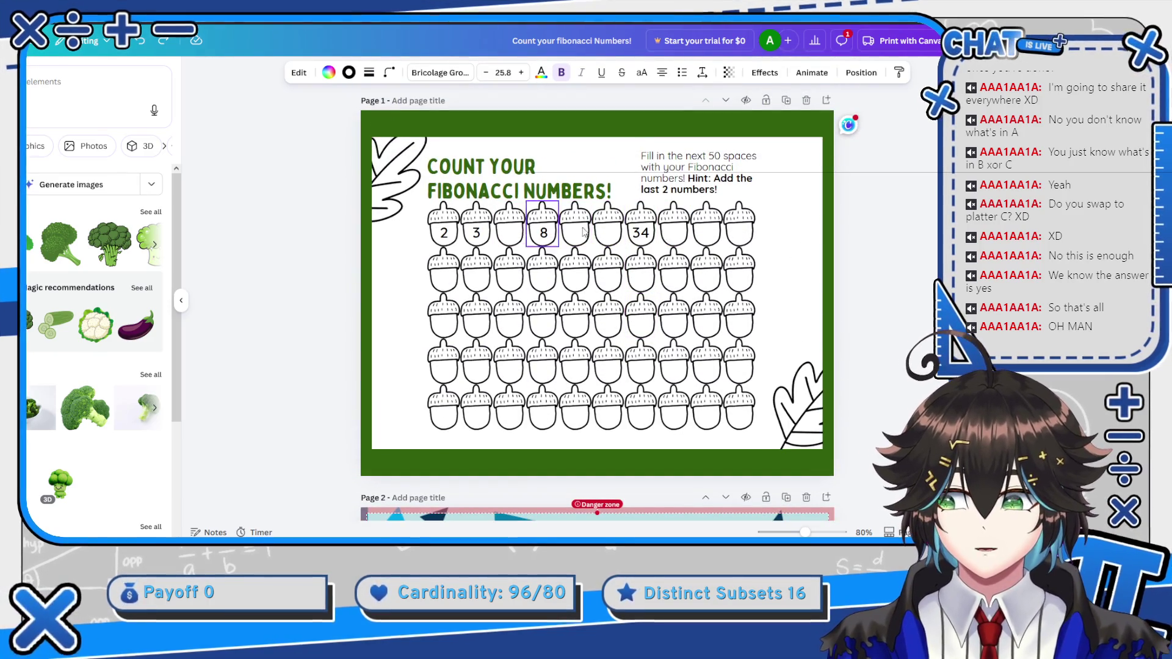
scroll(580, 229, down, 4)
scroll(580, 229, down, 20)
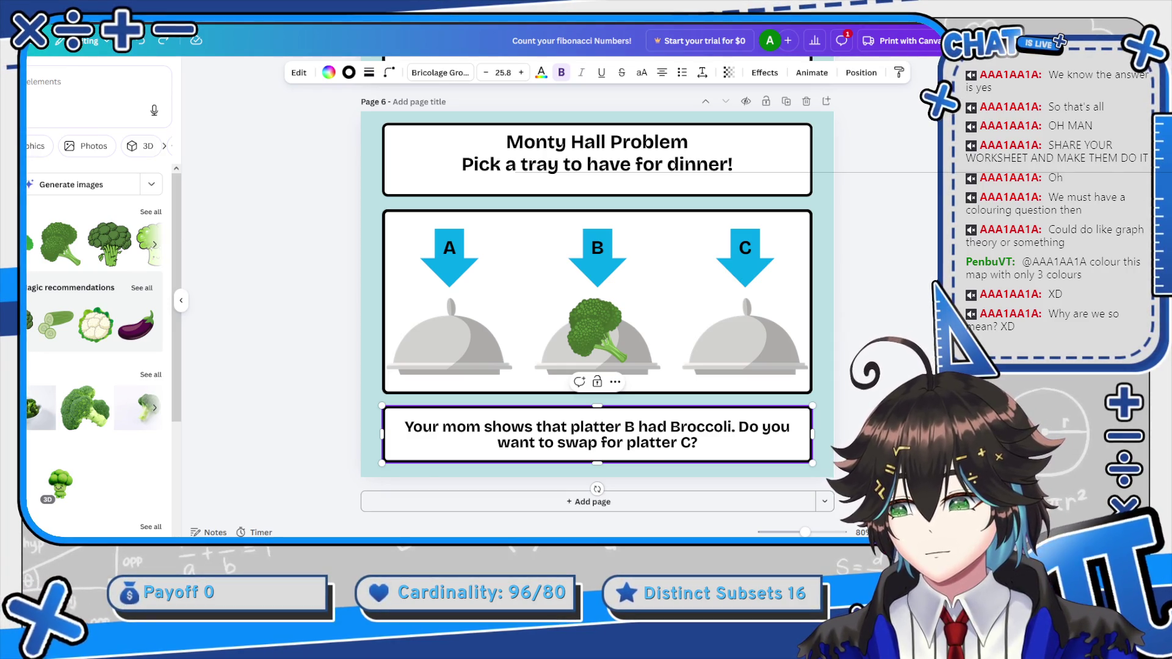
Switch from Canva to the Blender window
key(alt+Tab)
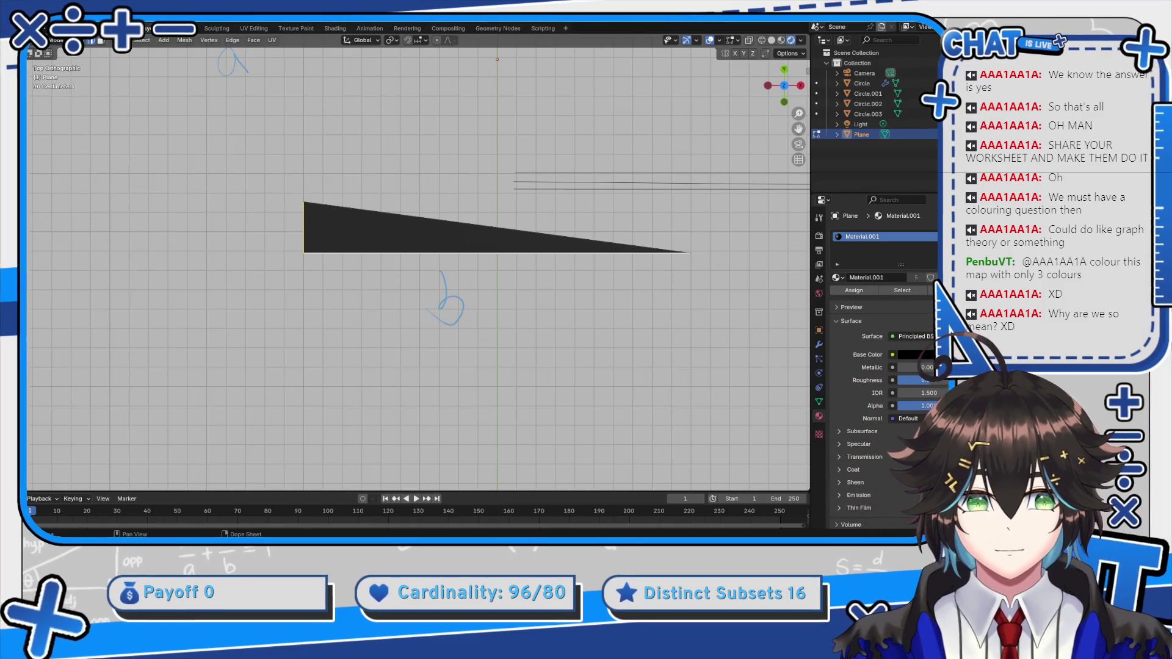
Create a full-copy scene and delete all of its objects
drag(427, 244, 425, 108)
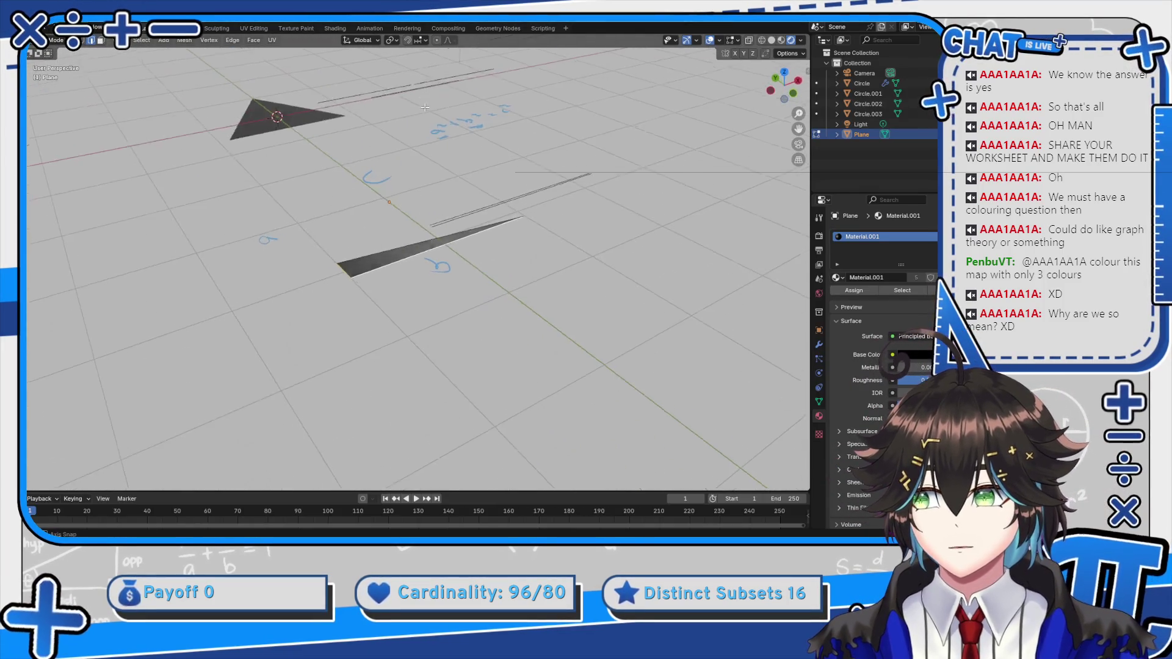
scroll(425, 107, down, 5)
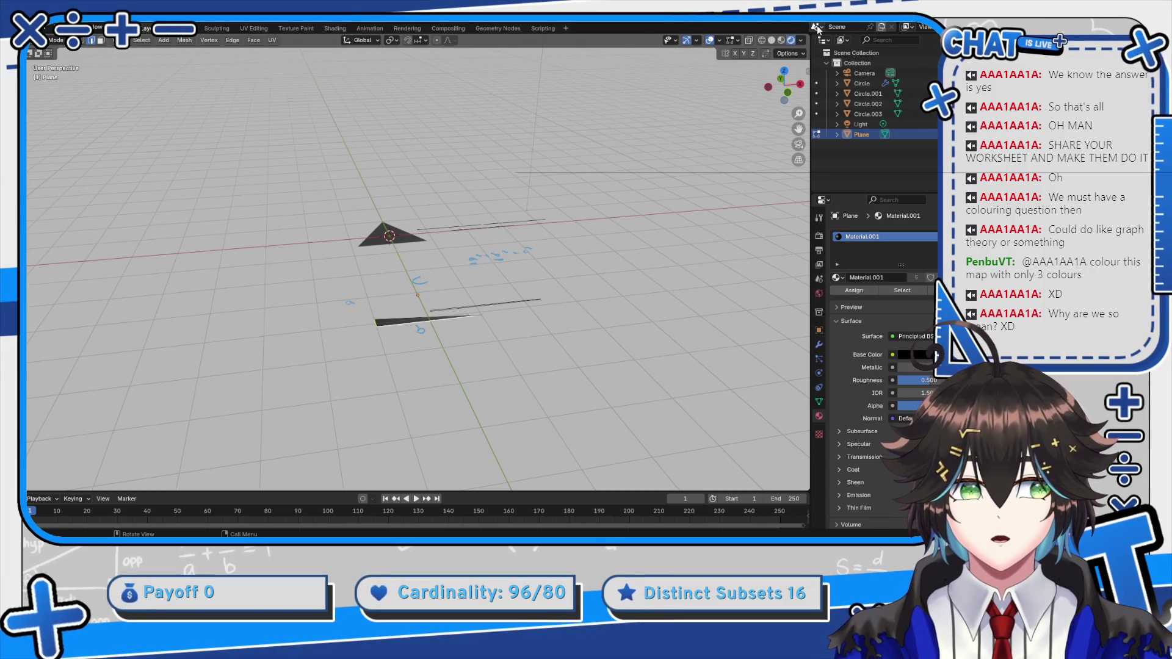
click(880, 27)
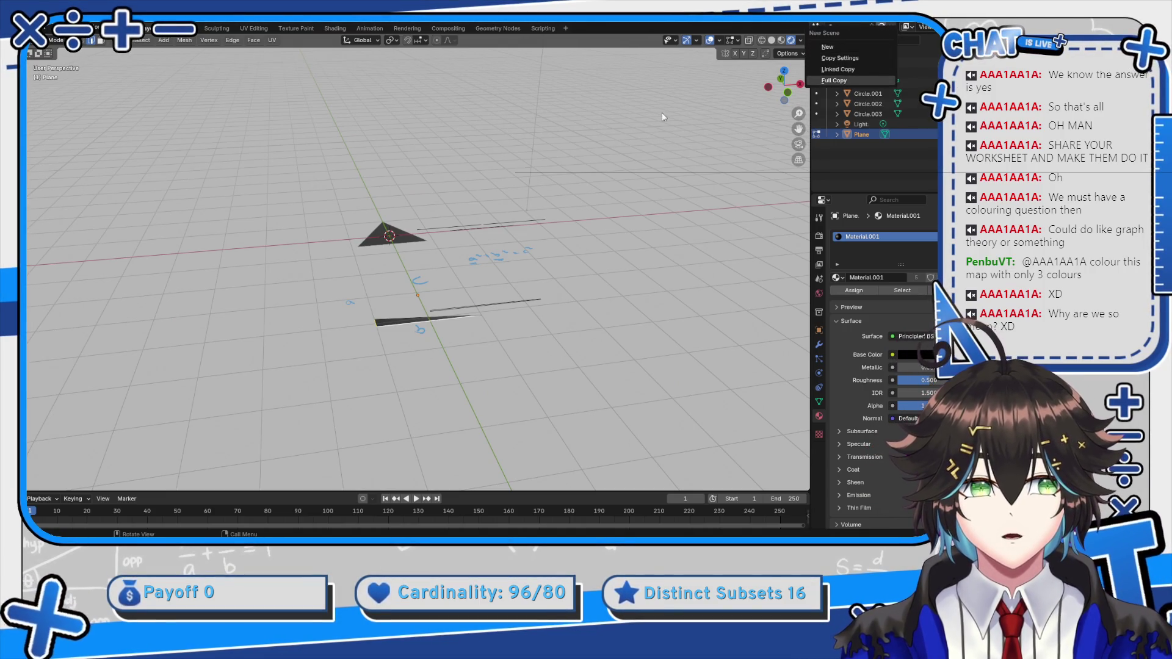
key(a)
key(x)
click(526, 167)
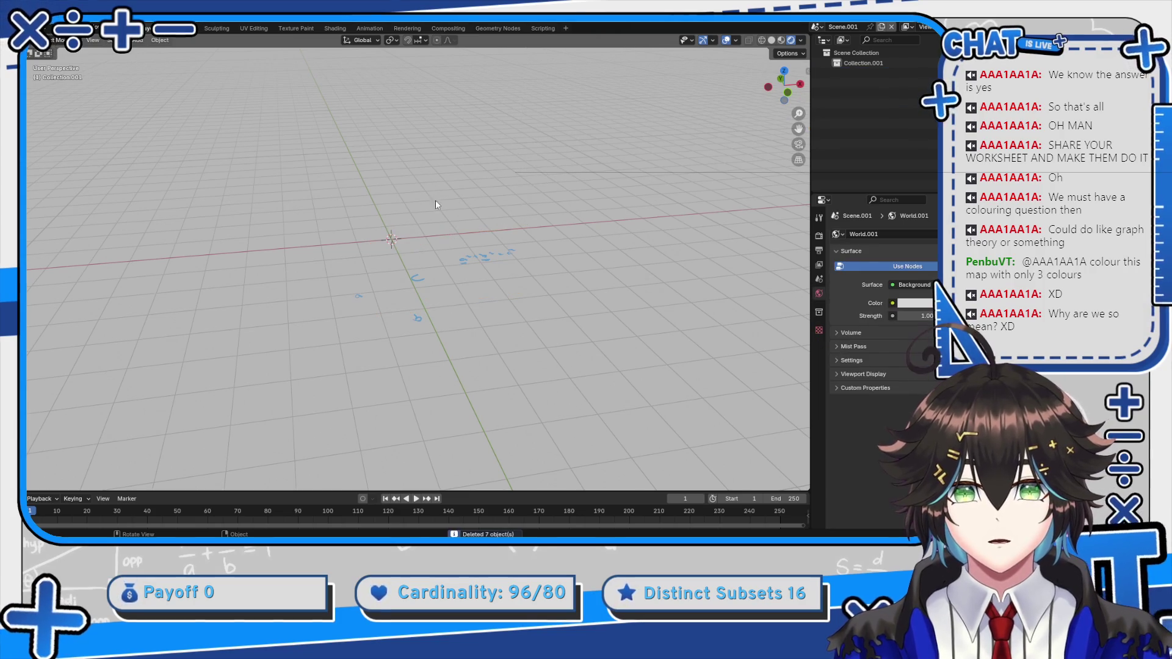
Erase the blue annotation scribbles with the Annotate Eraser
click(15, 190)
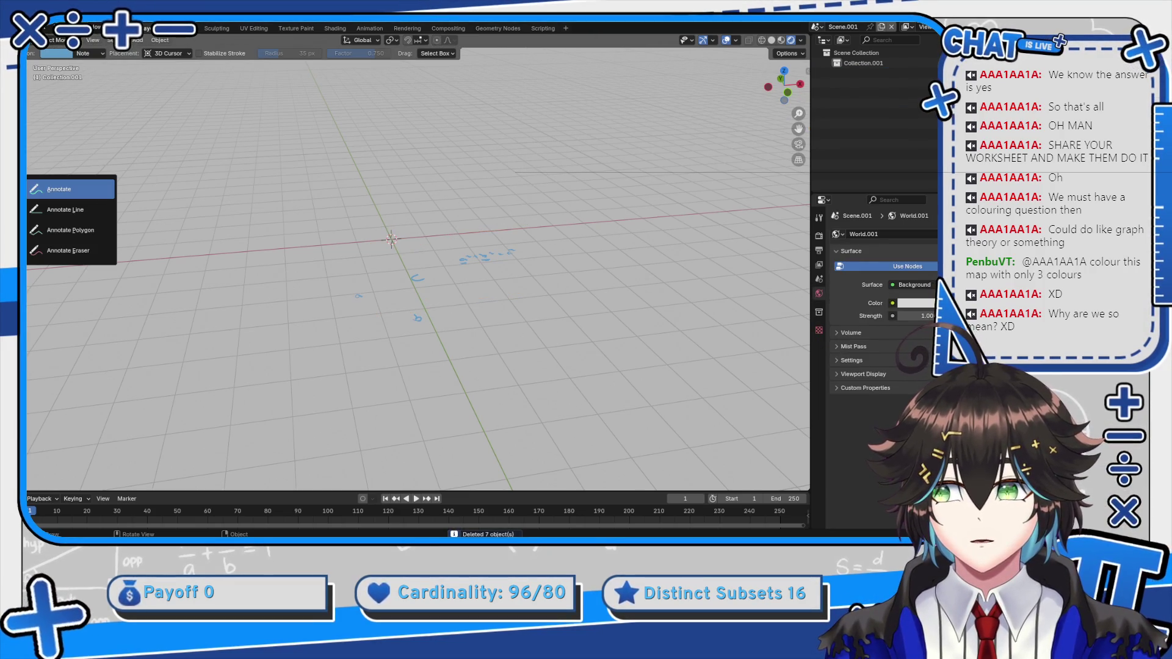
click(68, 250)
drag(196, 254, 256, 233)
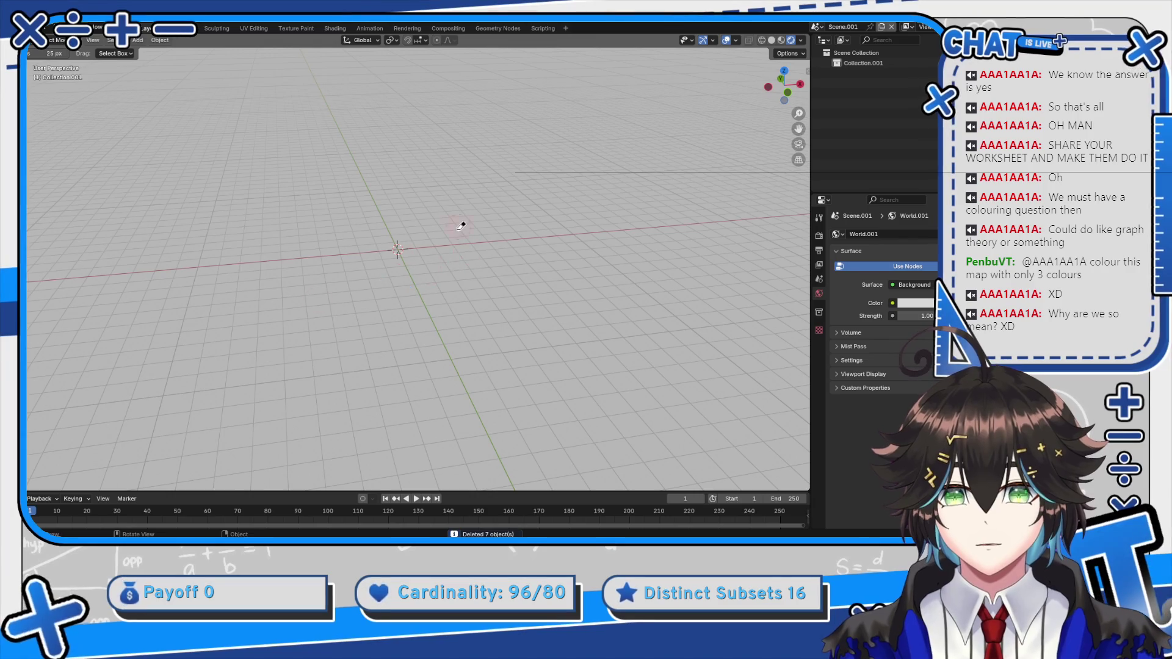
Add a plane in top view and switch to the Shading workspace
key(KP_7)
key(shift+a)
mouse_move(419, 141)
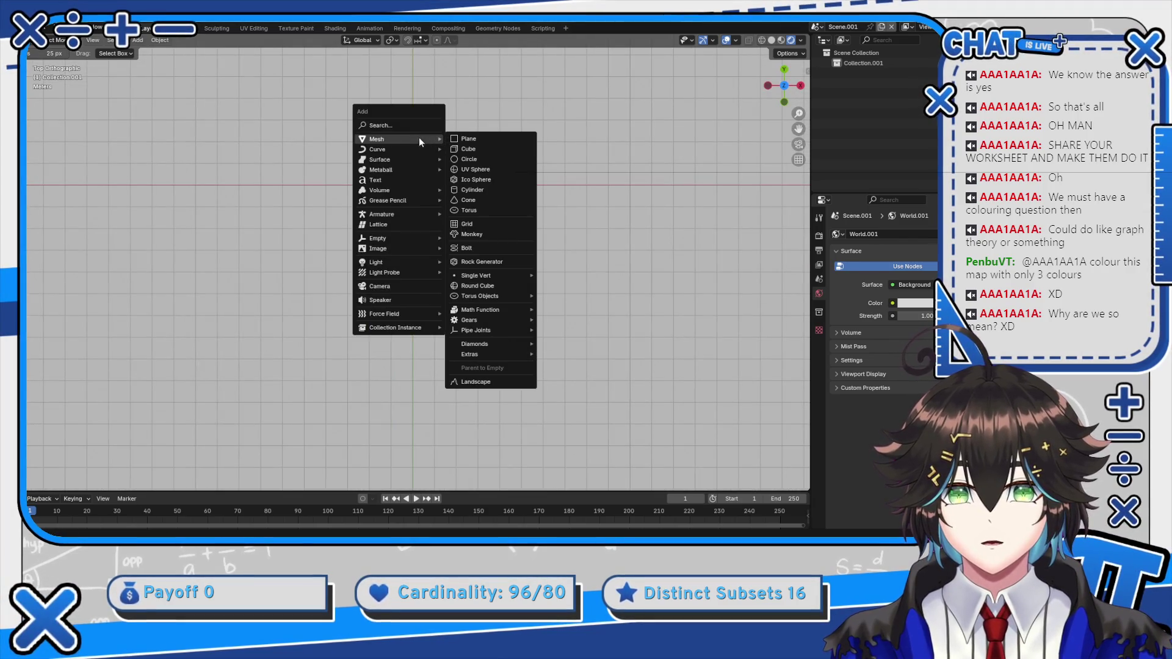
click(462, 141)
scroll(452, 183, up, 5)
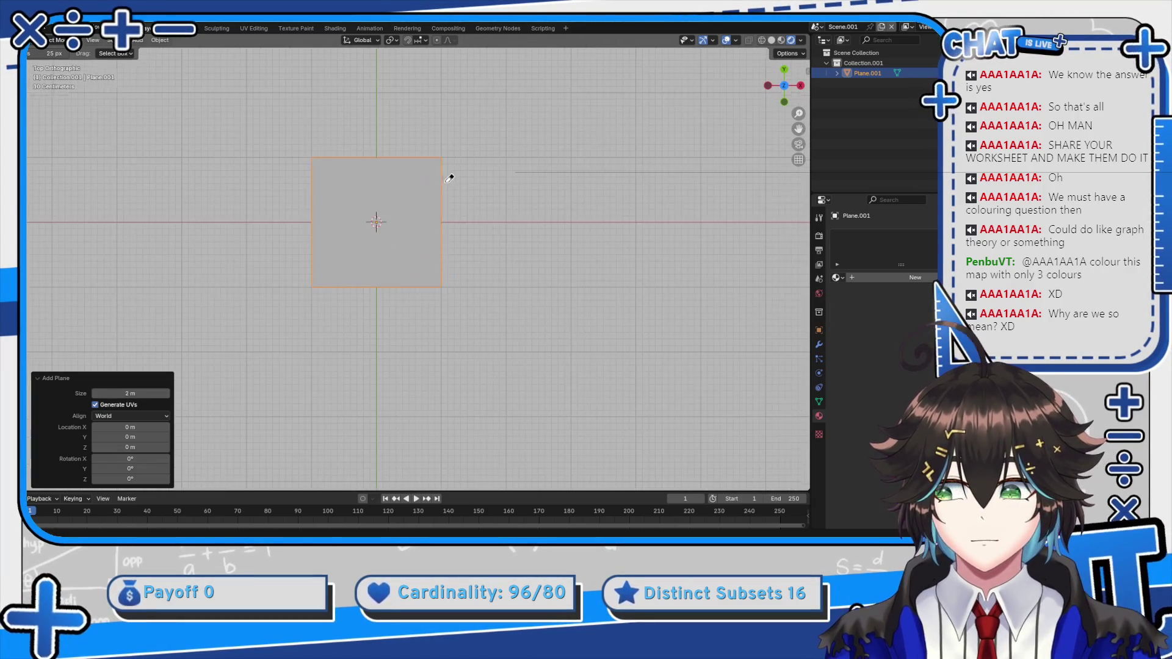
click(335, 29)
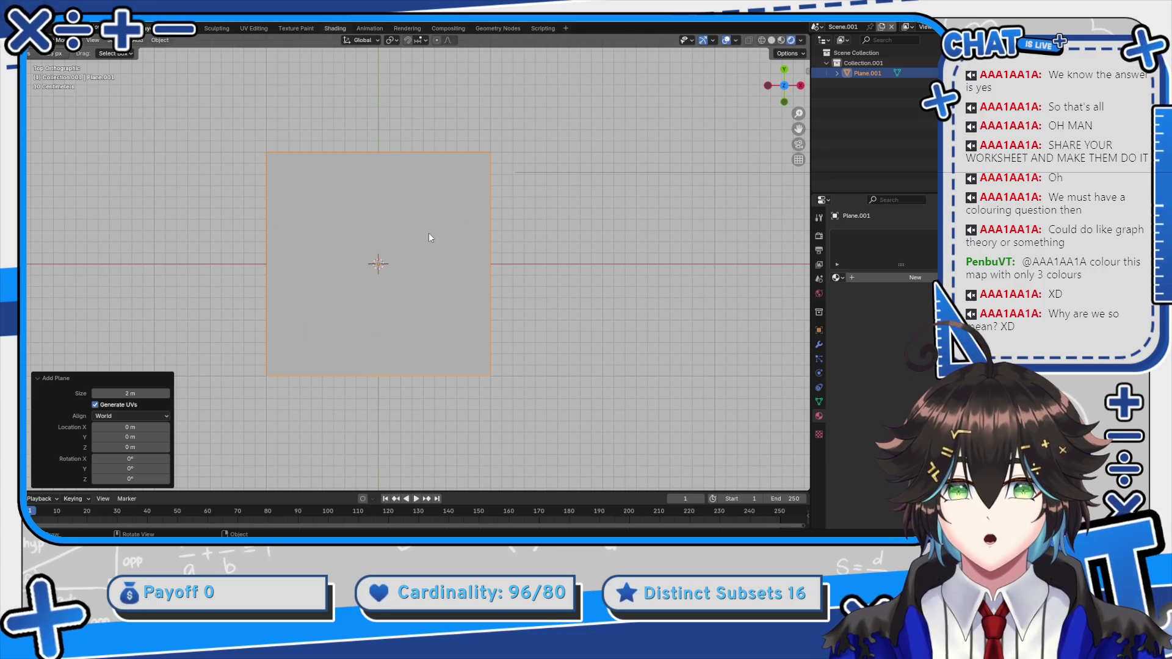
scroll(423, 173, up, 4)
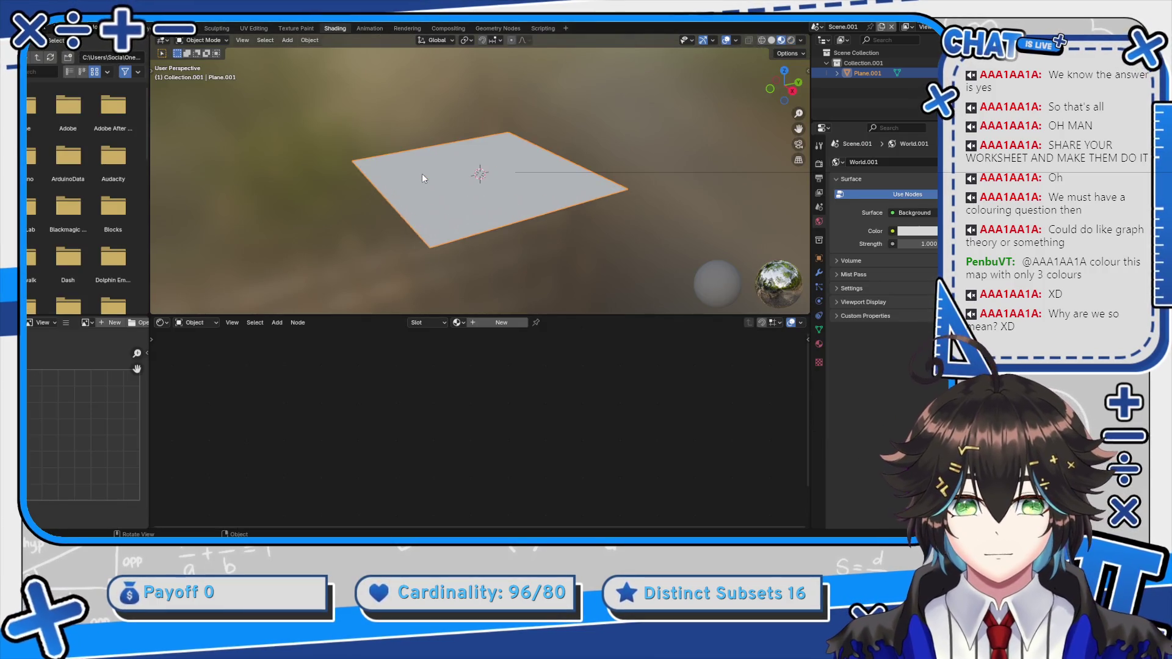
Give the plane a new material and add a Voronoi Texture node
key(ctrl+KP_1)
key(KP_7)
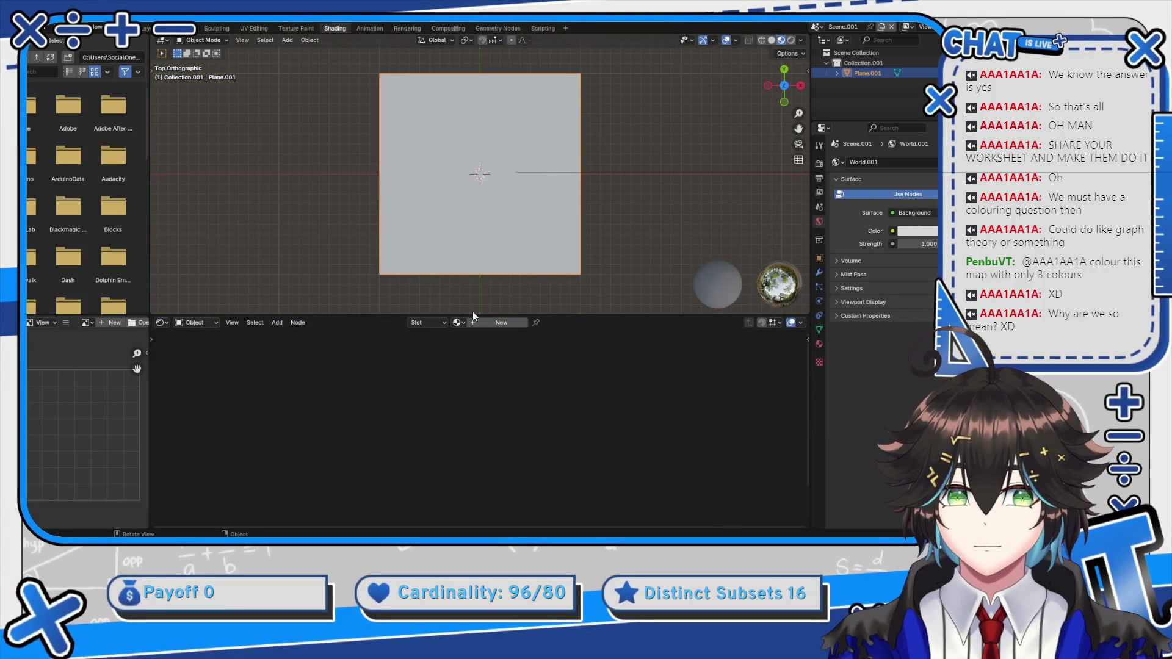
click(481, 322)
key(shift+a)
text(voro)
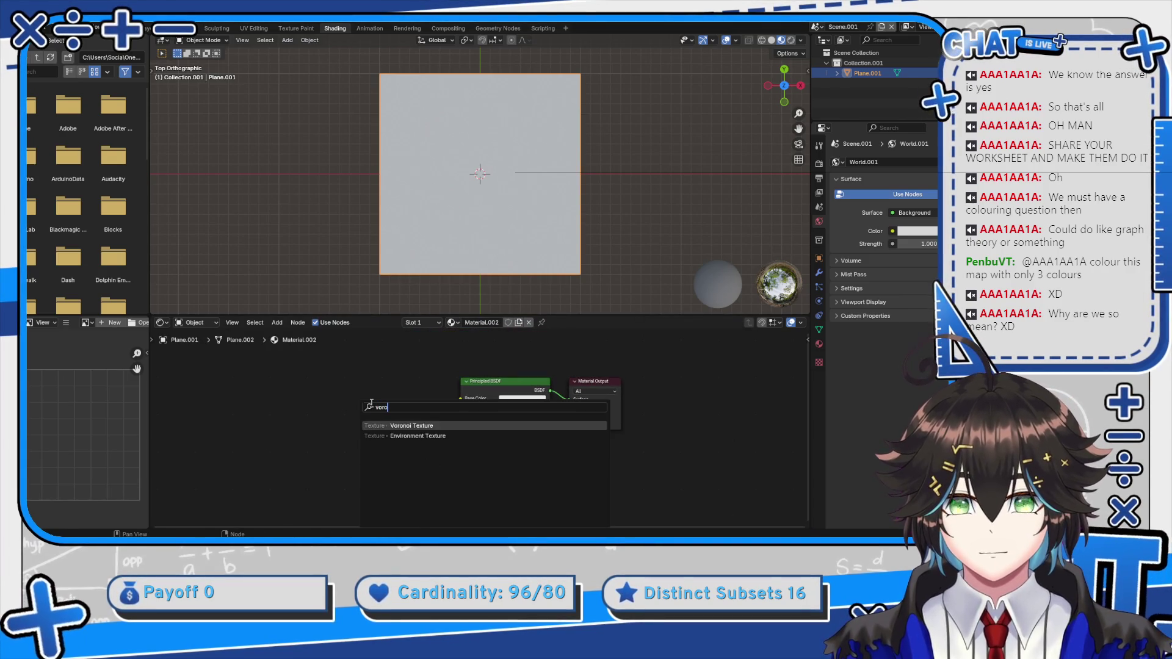
key(Return)
click(403, 408)
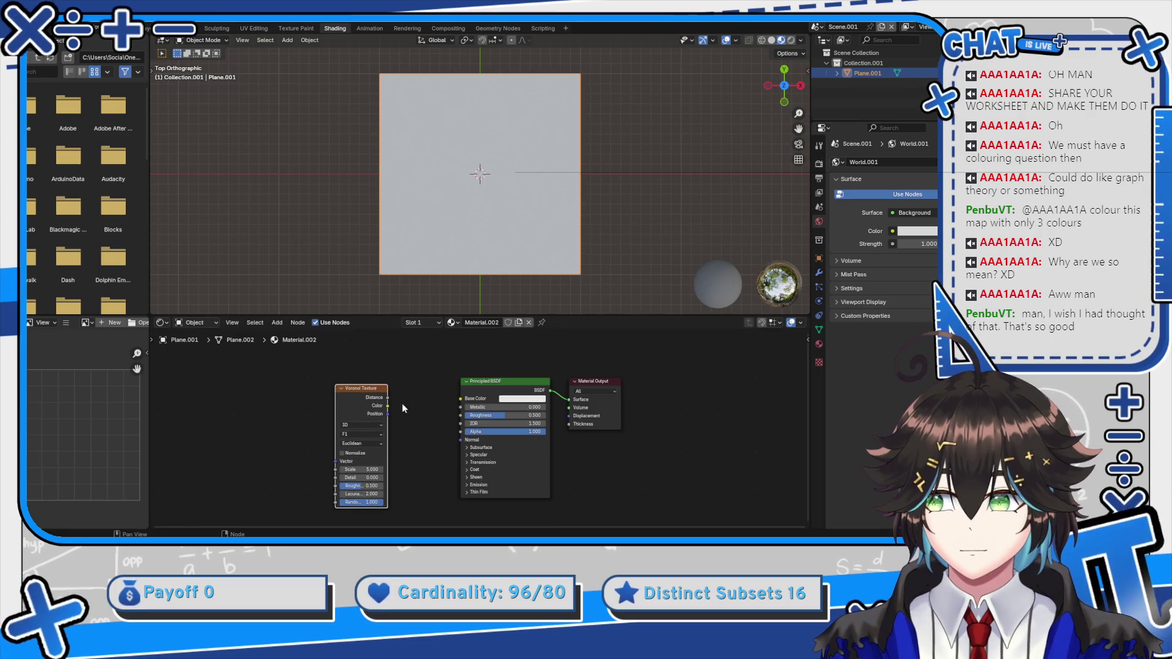
Link the Voronoi Color output to Principled BSDF Base Color and shift the node left
scroll(436, 234, left, 2)
scroll(390, 391, up, 2)
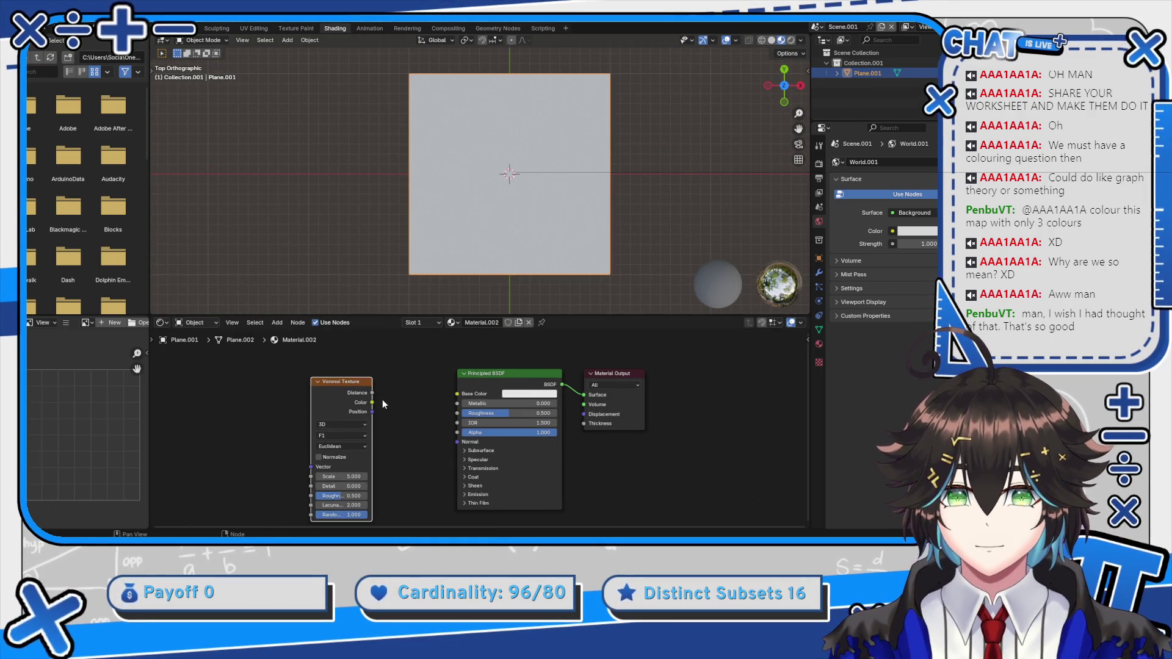
drag(448, 392, 449, 390)
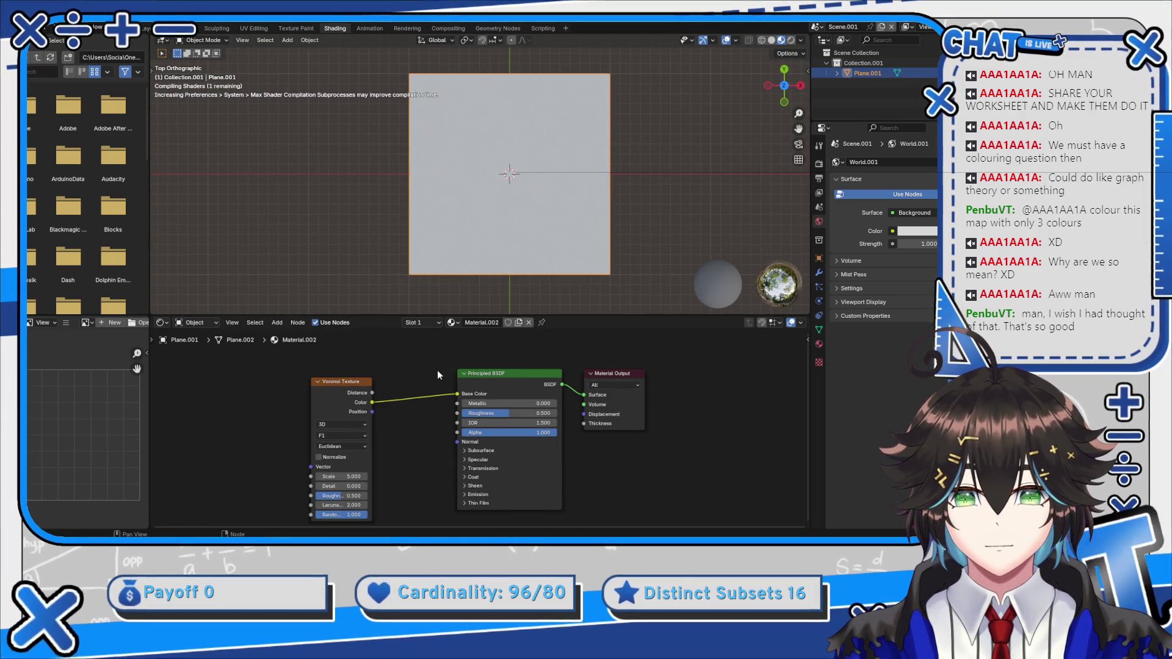
scroll(518, 379, left, 2)
scroll(495, 244, down, 2)
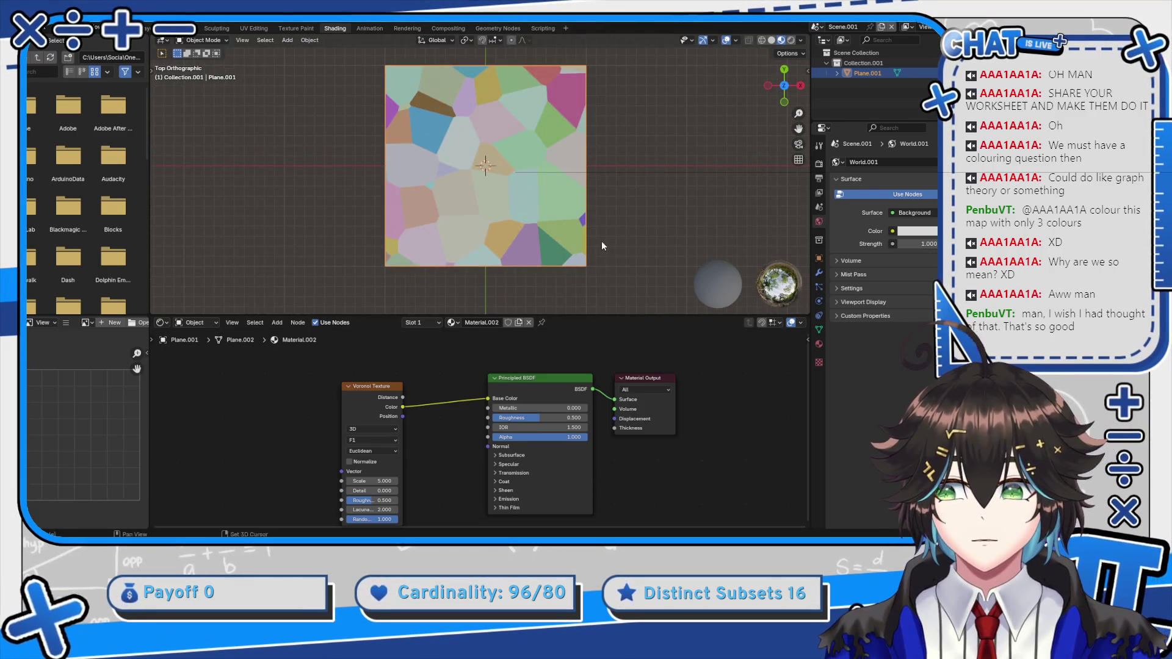
scroll(602, 241, up, 2)
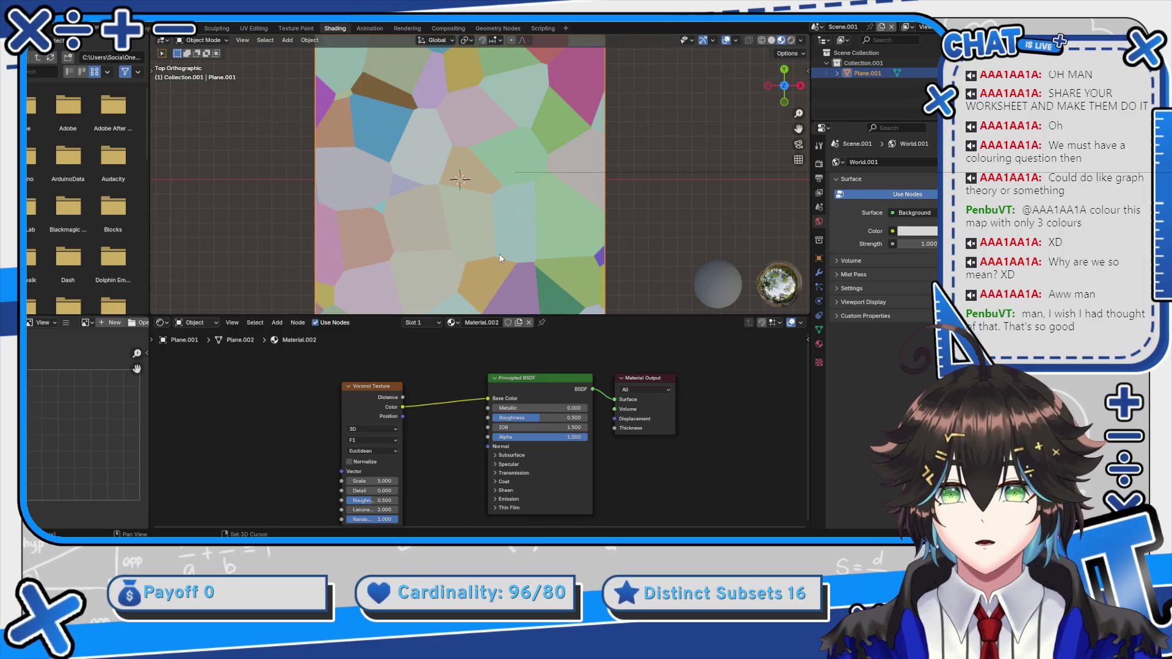
scroll(491, 269, down, 2)
drag(382, 384, 260, 380)
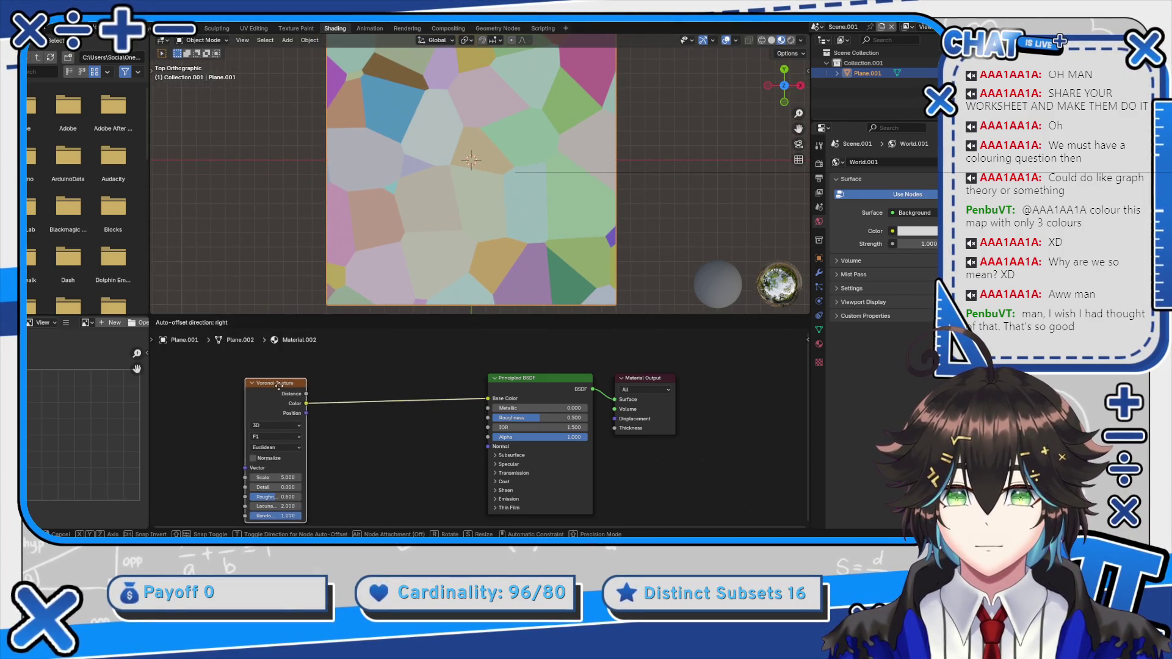
Insert a Color Ramp node between the Voronoi Texture and Principled BSDF
key(shift+a)
click(352, 376)
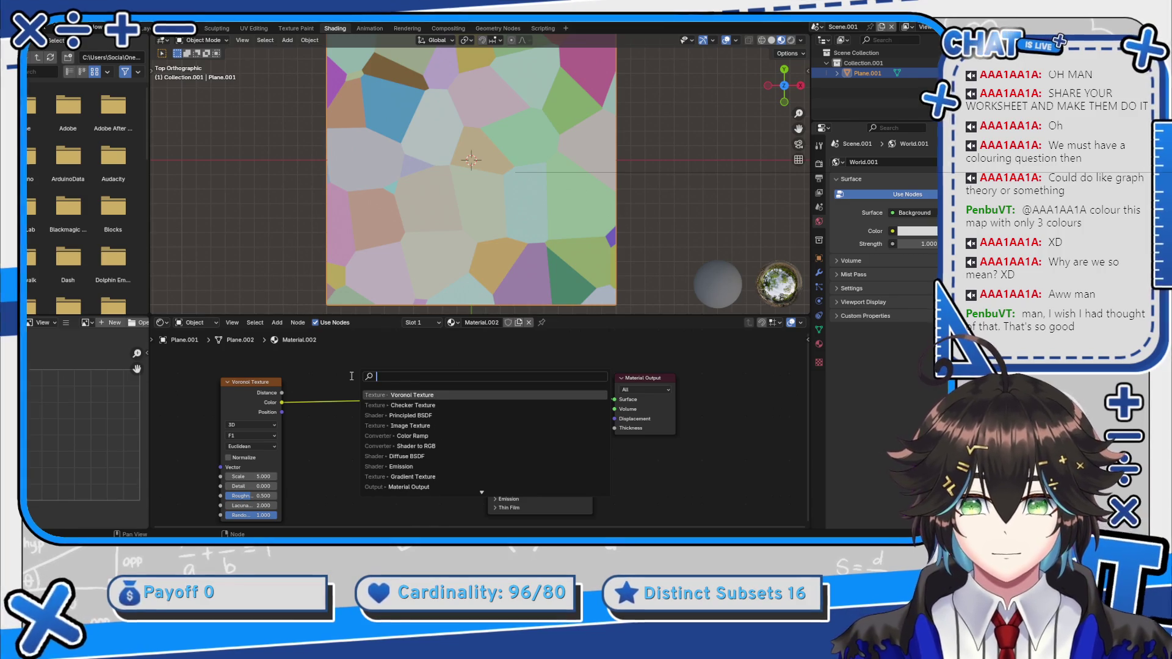
text(co)
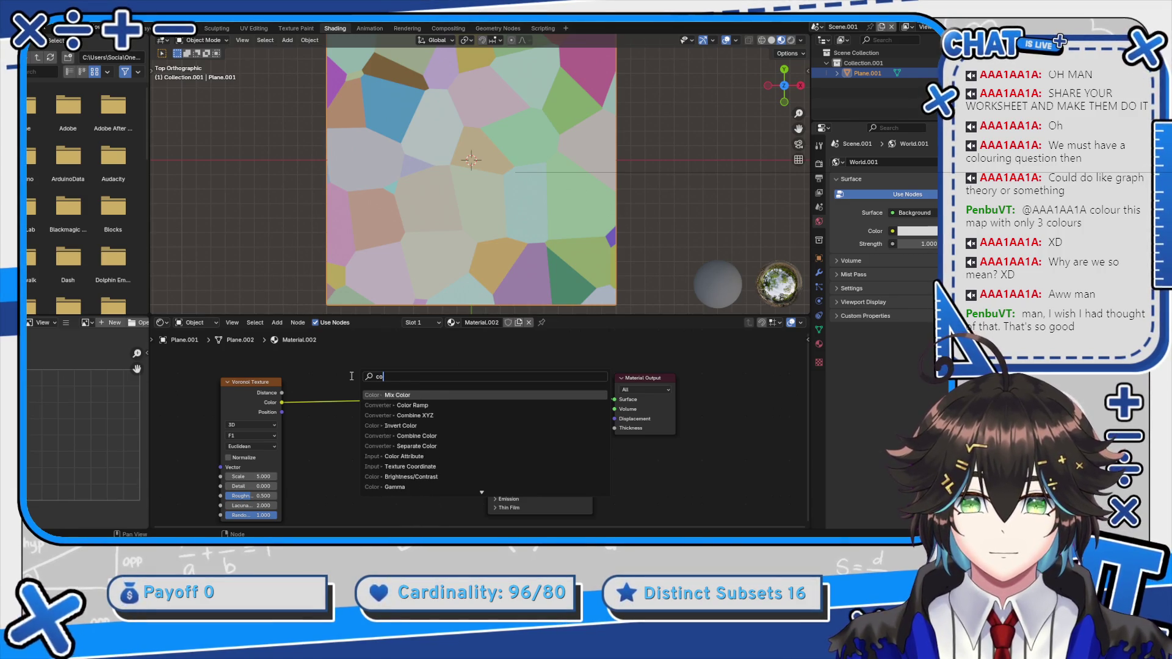
text(lor ram)
key(Return)
click(352, 378)
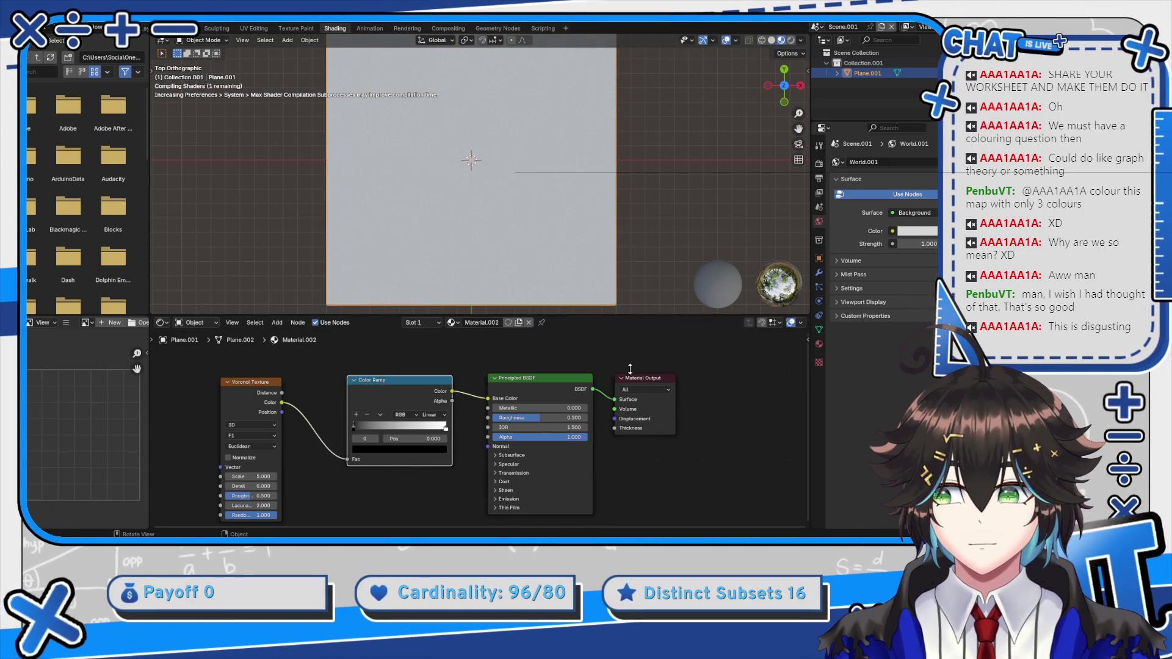
drag(630, 368, 630, 371)
scroll(350, 429, up, 1)
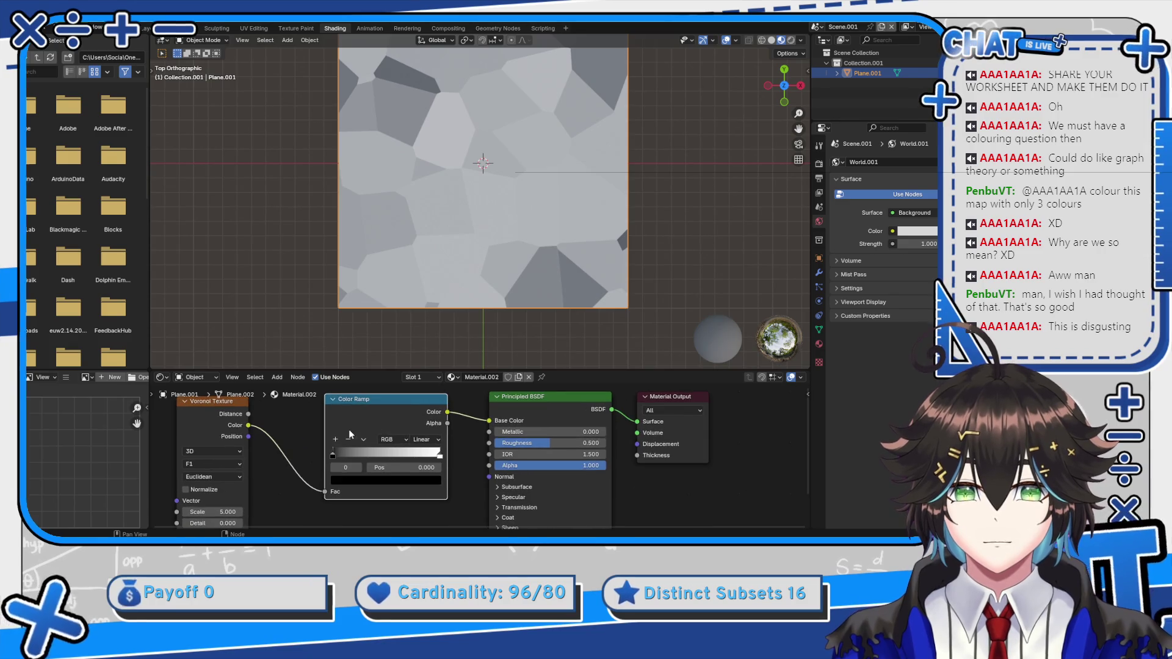
Add ramp stops at 0.24 and 0.5, move white to 0.75, and set Constant interpolation
click(336, 439)
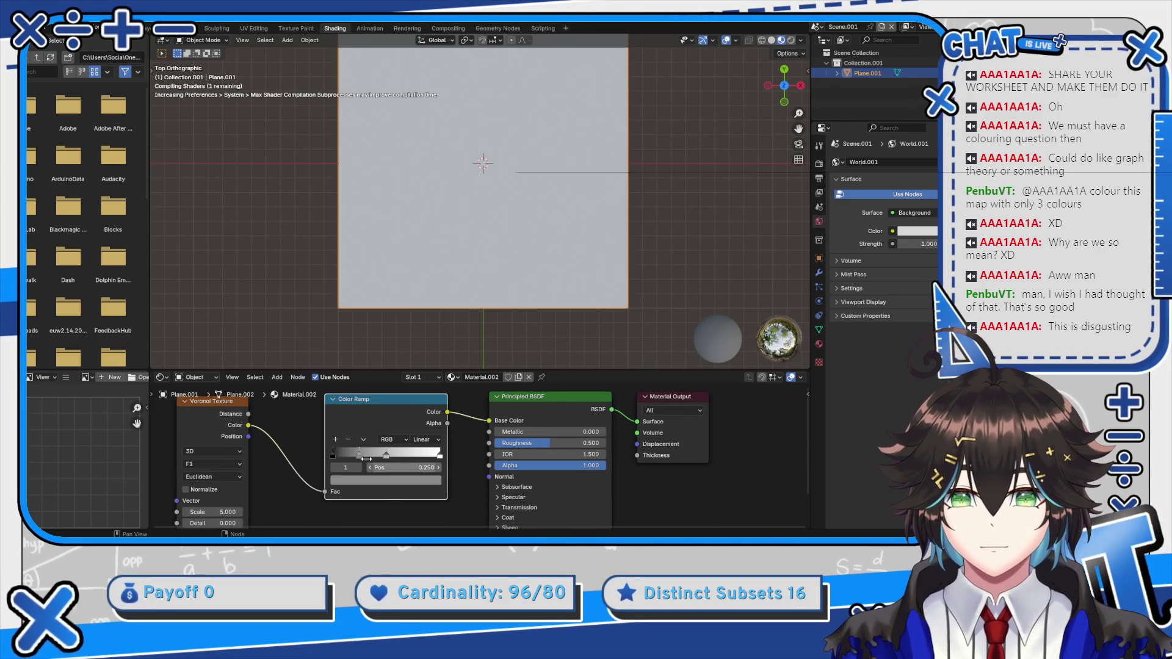
drag(366, 459, 358, 457)
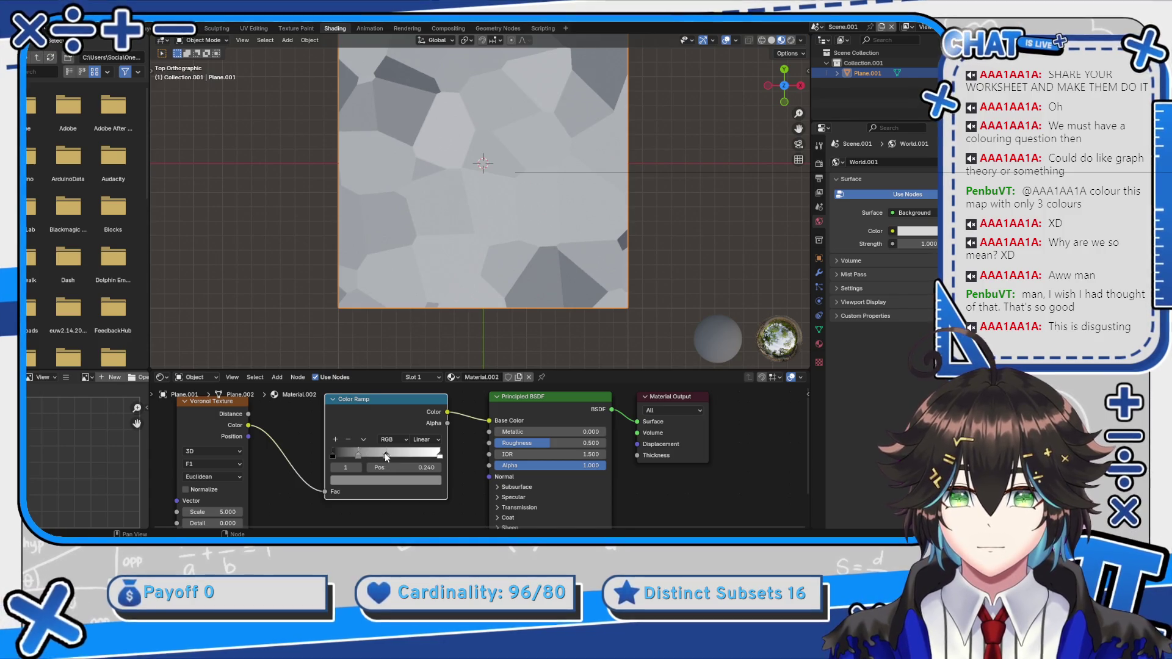
click(384, 453)
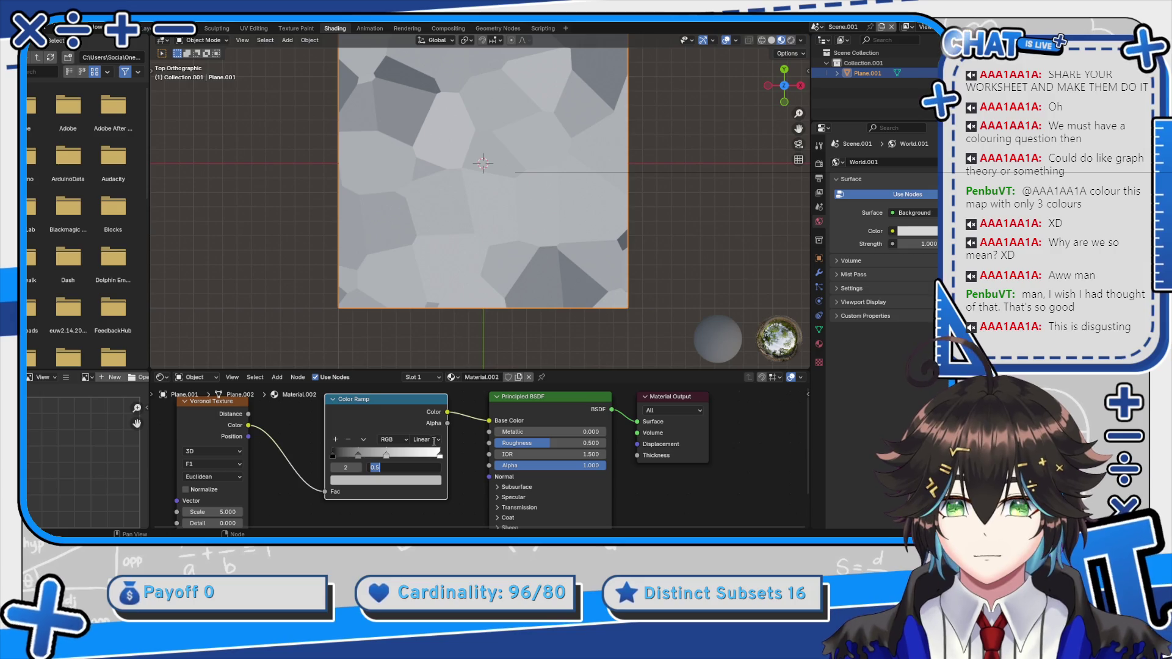
click(439, 454)
drag(439, 455, 430, 462)
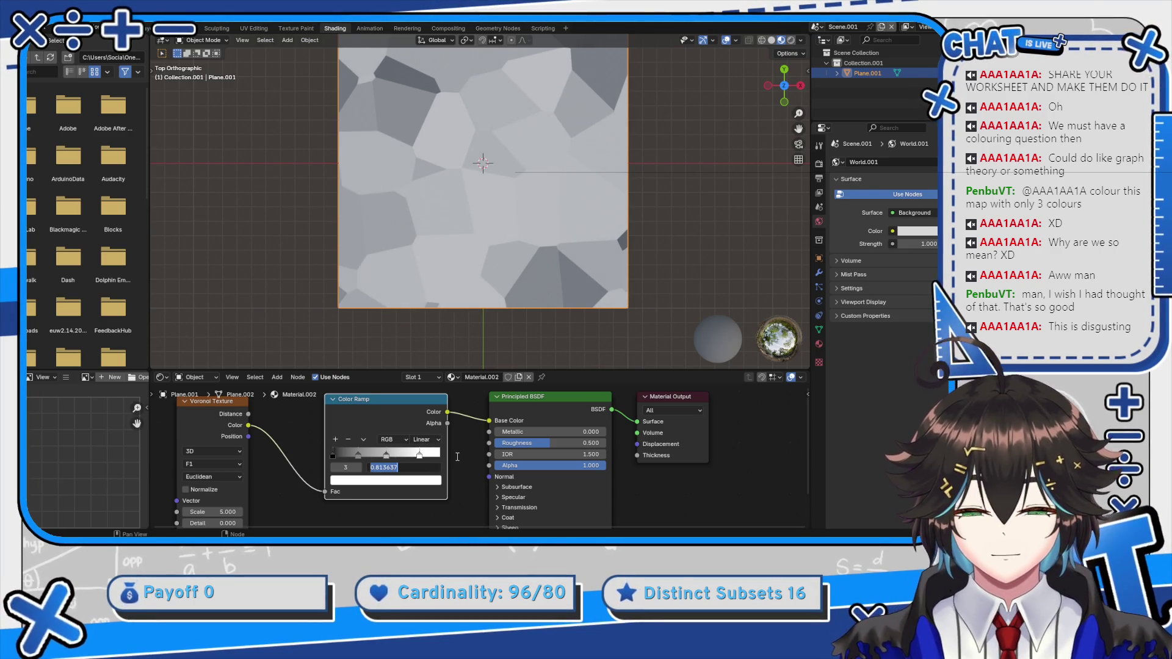
key(Return)
click(426, 440)
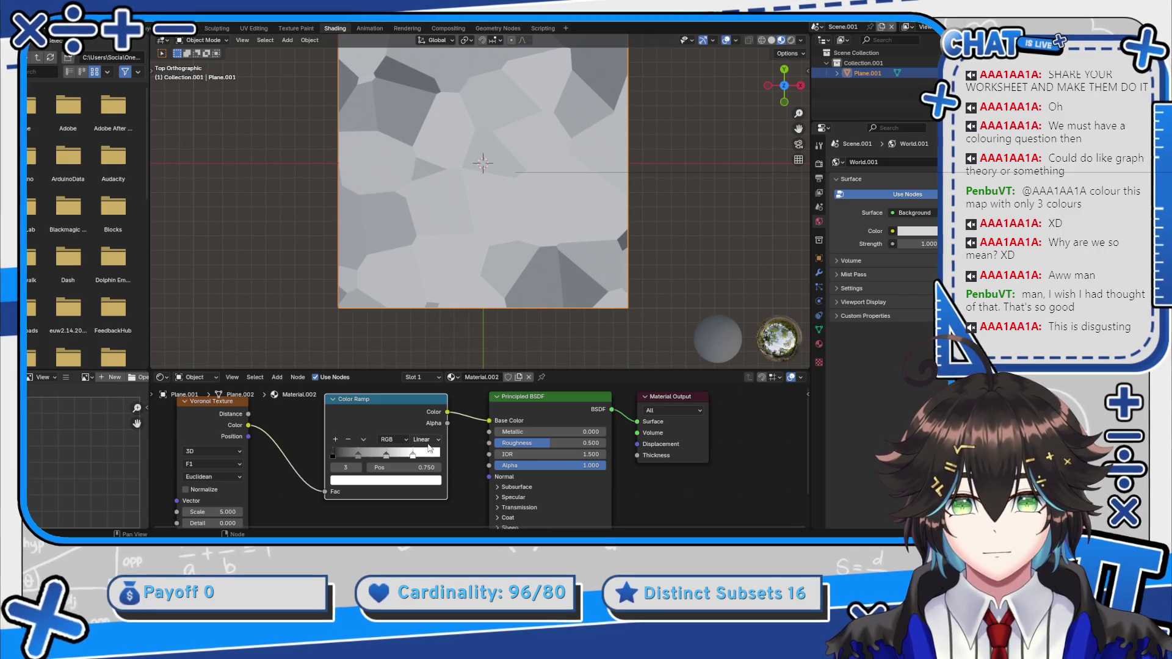
click(430, 510)
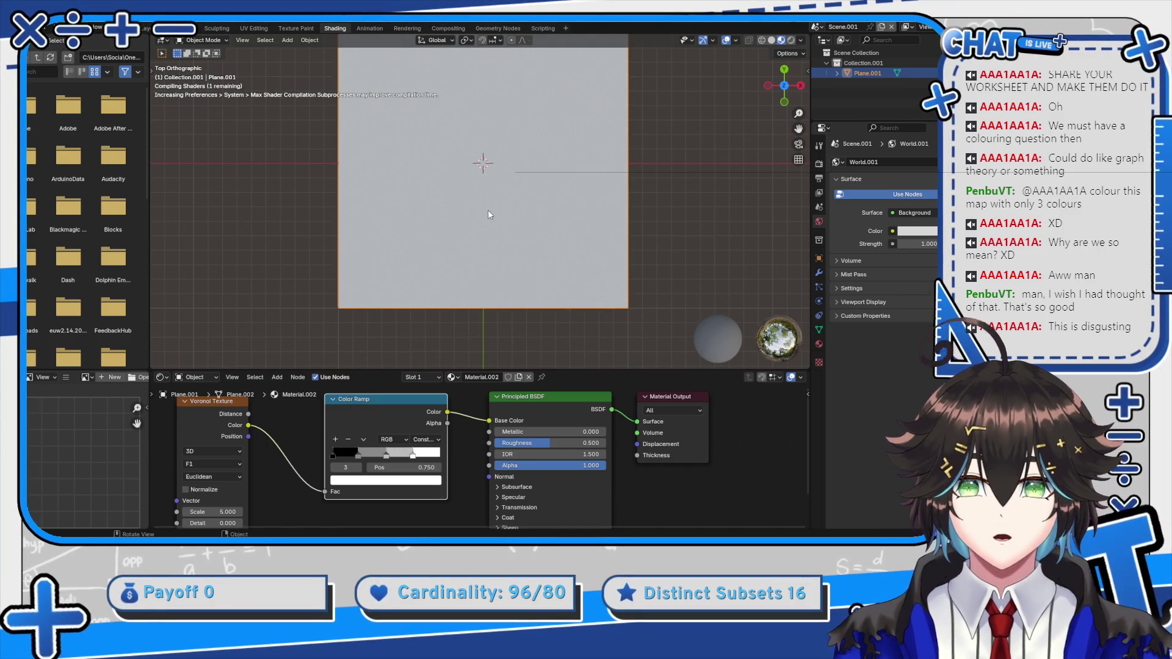
Colour the first (black) Color Ramp stop blue
drag(487, 176, 481, 215)
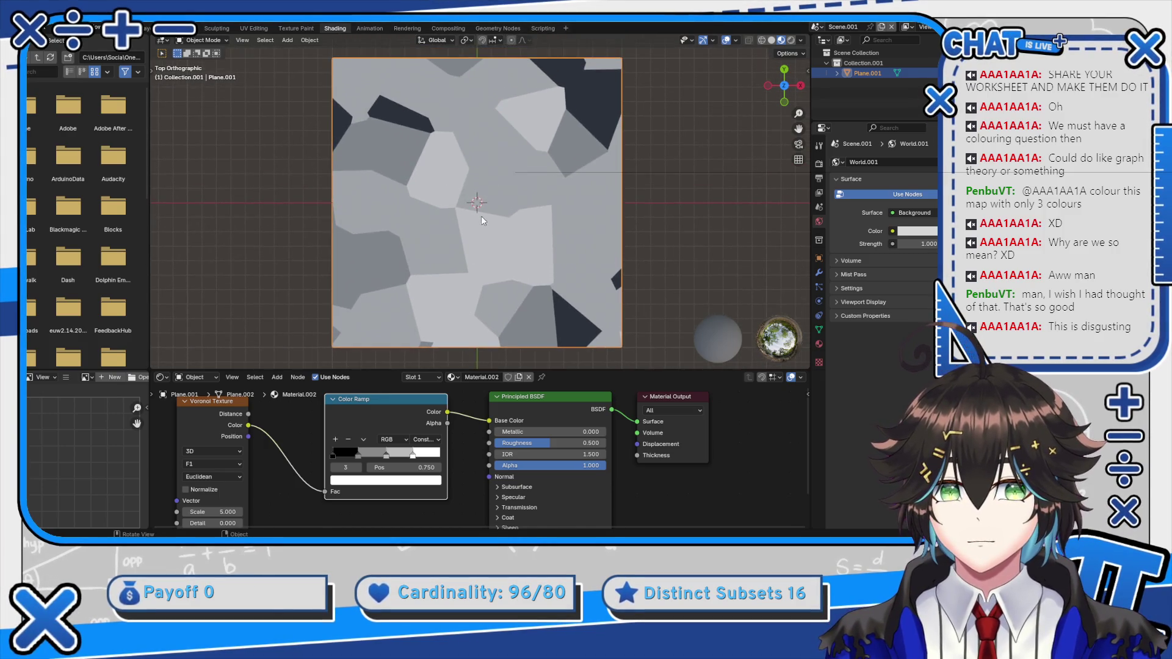
scroll(481, 216, up, 1)
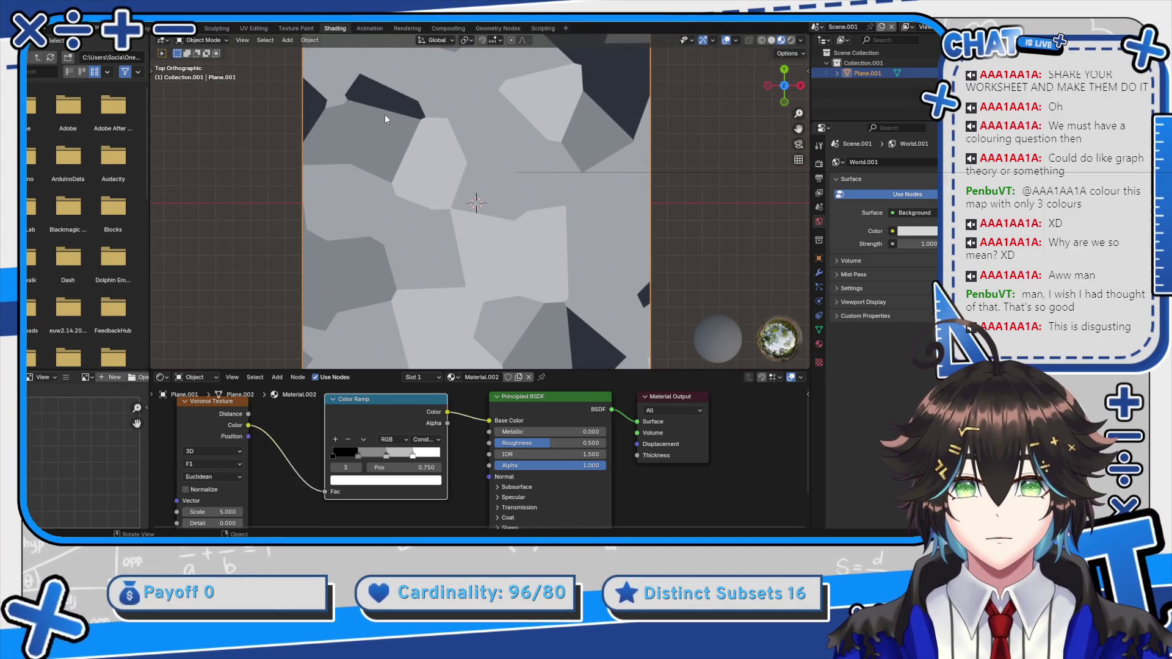
scroll(401, 160, down, 2)
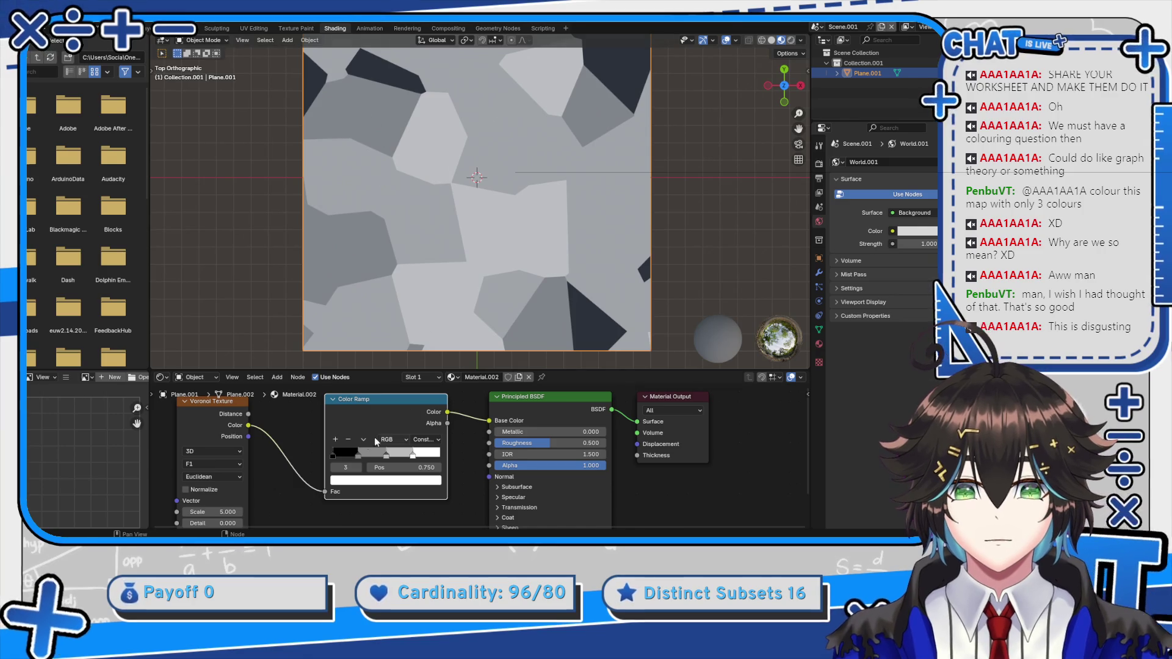
click(332, 456)
click(348, 479)
mouse_move(432, 406)
mouse_down()
mouse_move(433, 357)
mouse_move(389, 410)
mouse_up()
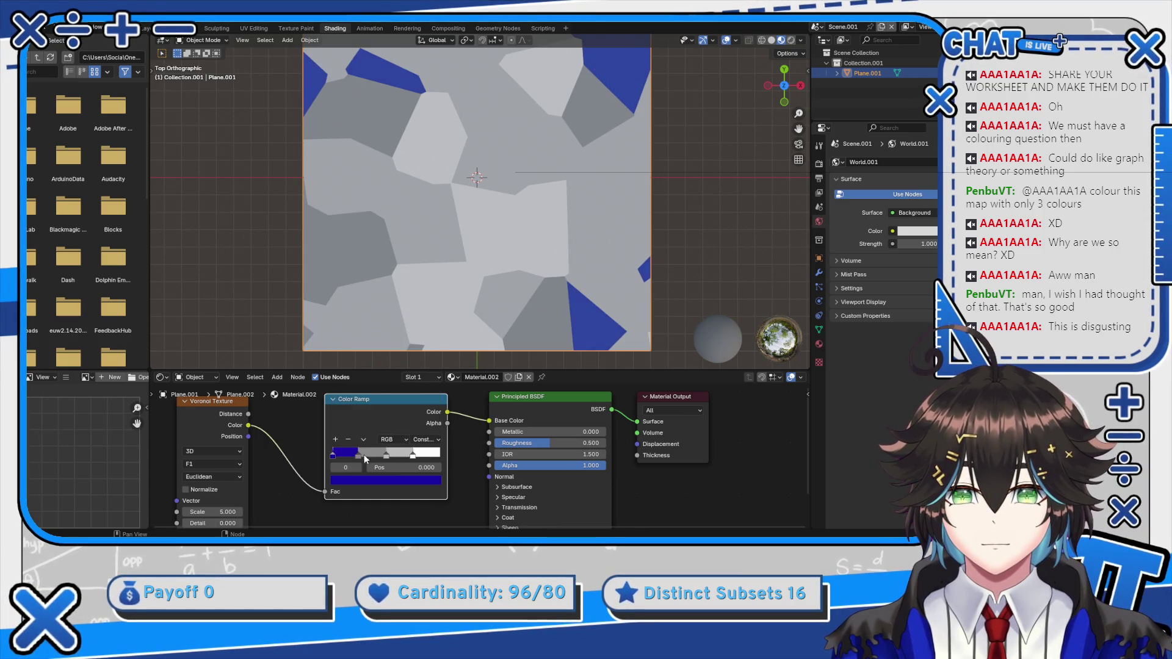
Colour the second Color Ramp stop red and the third stop bright green
click(366, 458)
click(363, 480)
drag(433, 362, 433, 322)
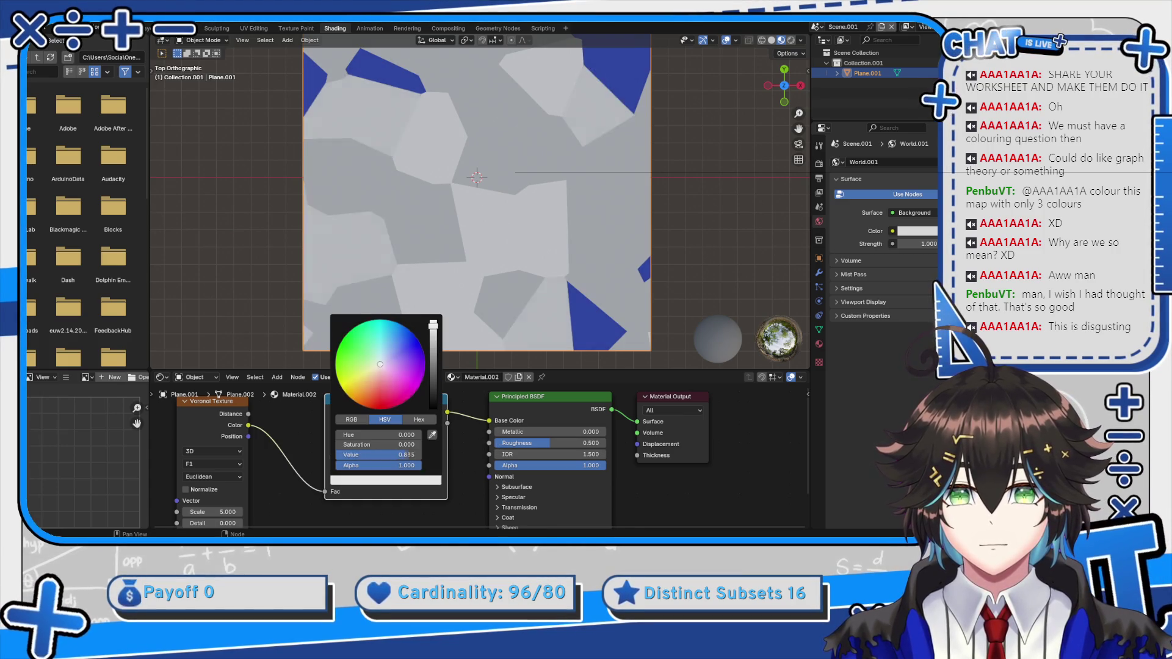
click(388, 408)
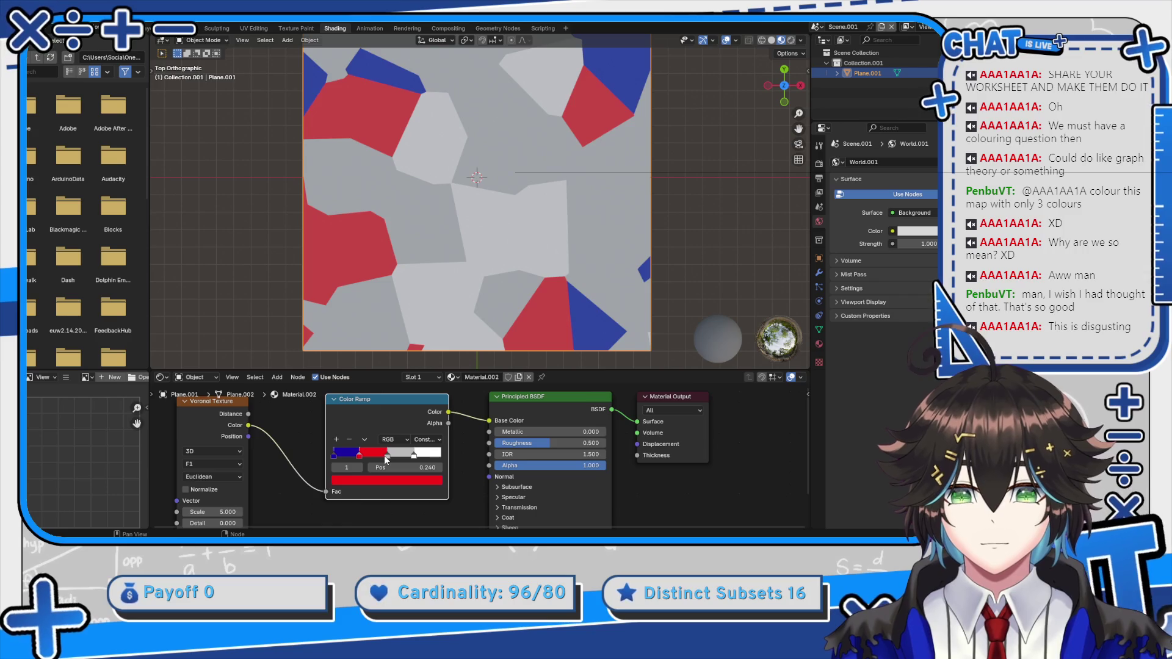
click(386, 456)
click(388, 481)
drag(433, 353, 434, 321)
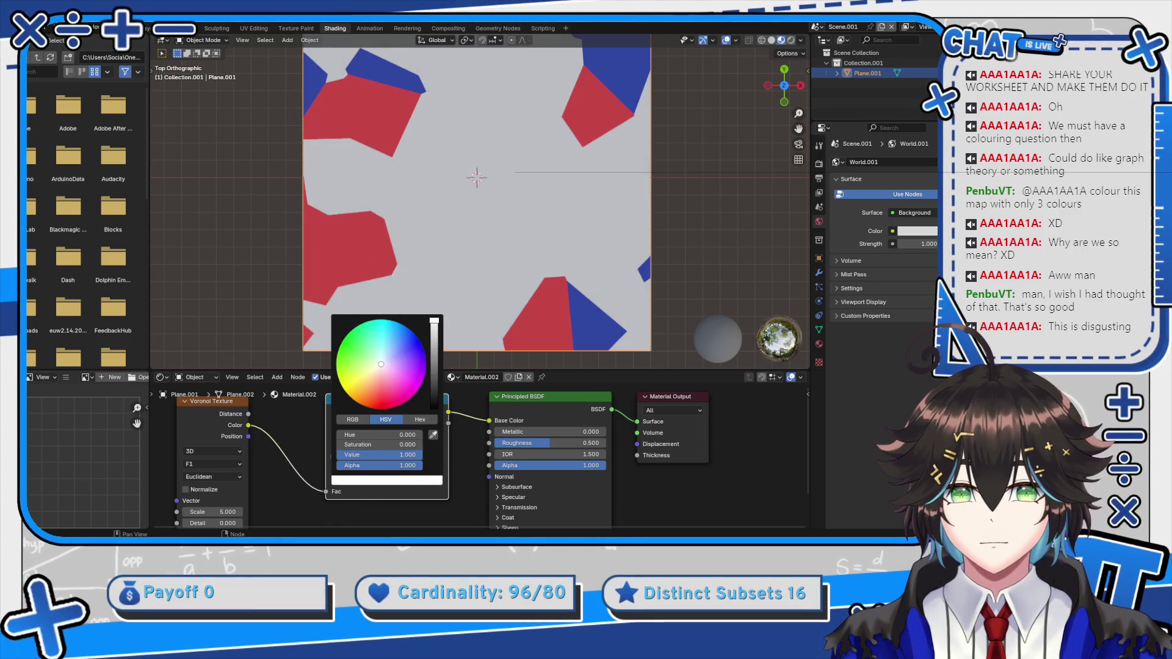
click(365, 356)
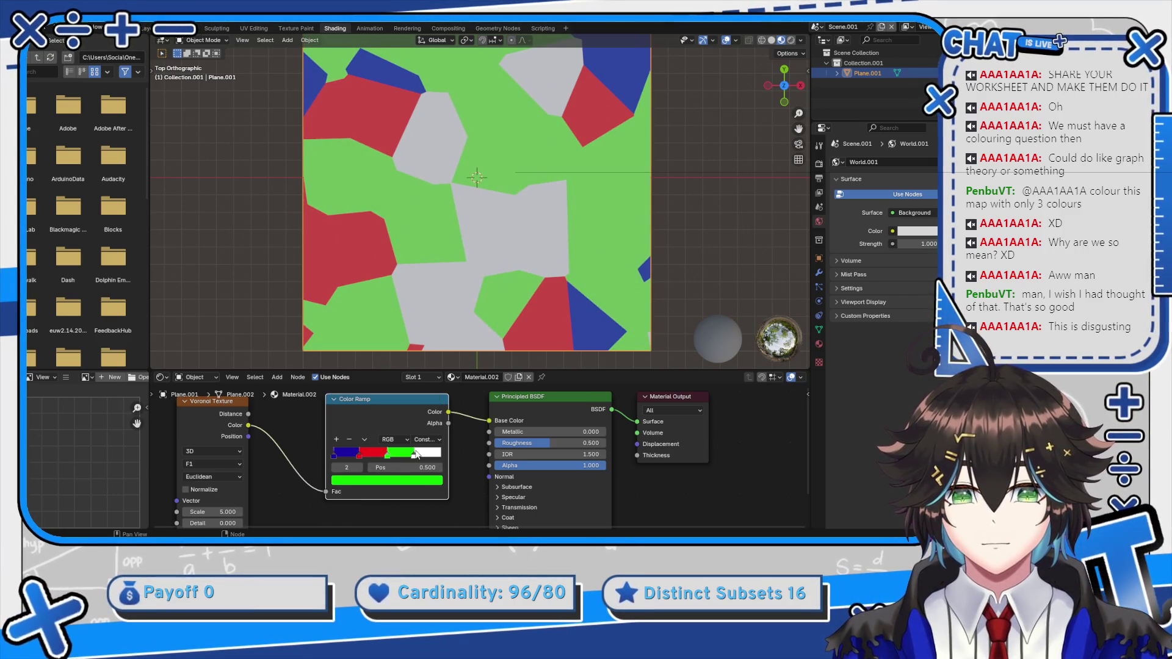
Change the last, white Color Ramp stop to a magenta hue
click(410, 480)
click(420, 388)
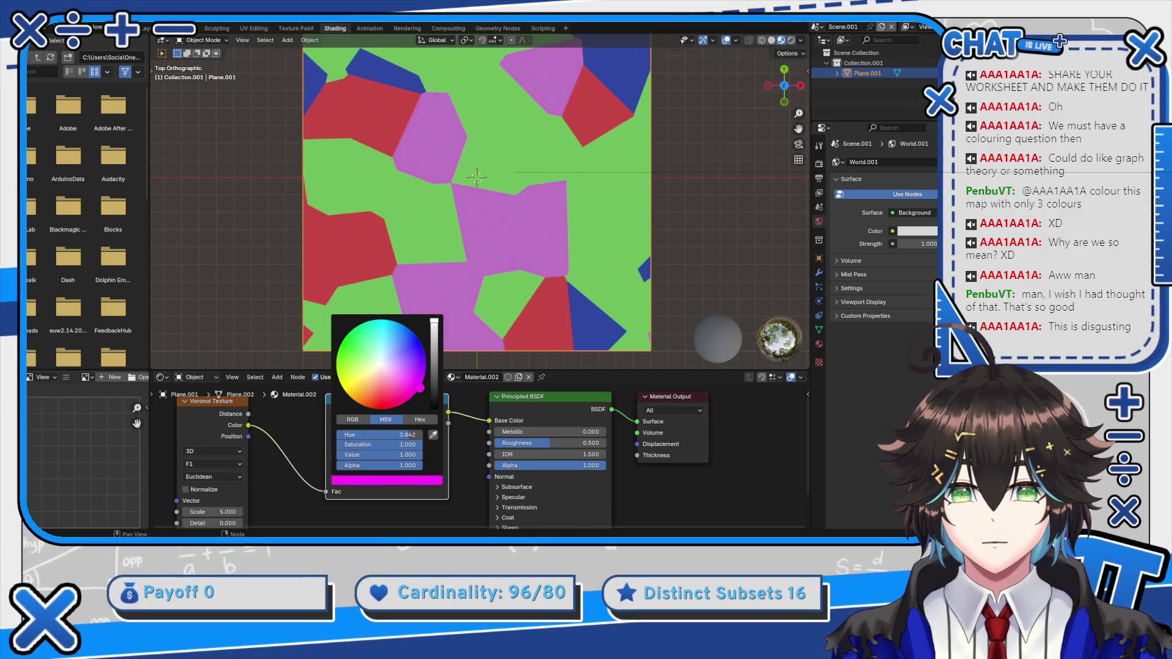
click(435, 480)
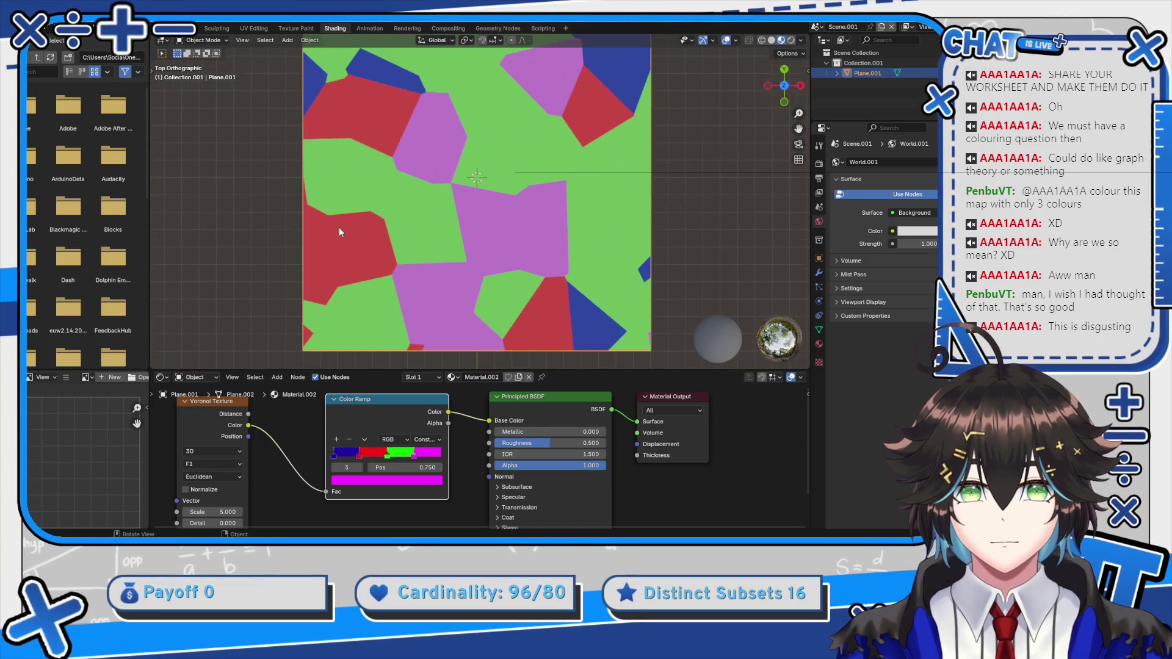
scroll(305, 415, down, 3)
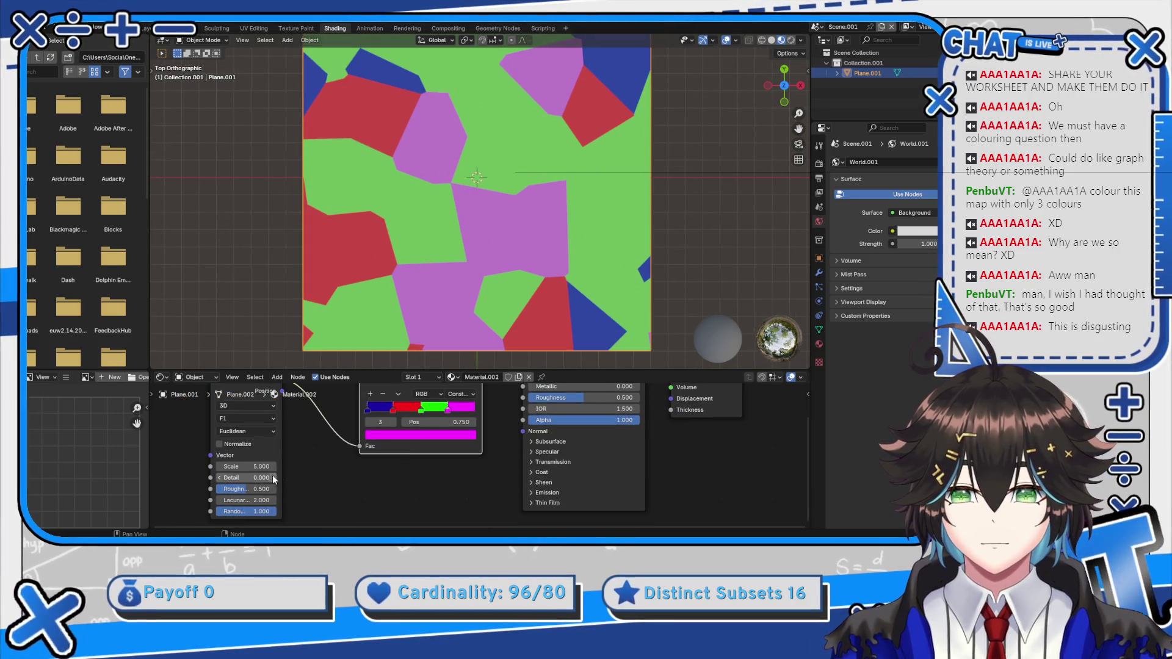
Adjust the Voronoi Scale, settling on 16.410 for bigger cells
mouse_move(257, 466)
mouse_down()
mouse_move(225, 466)
mouse_move(342, 467)
mouse_up()
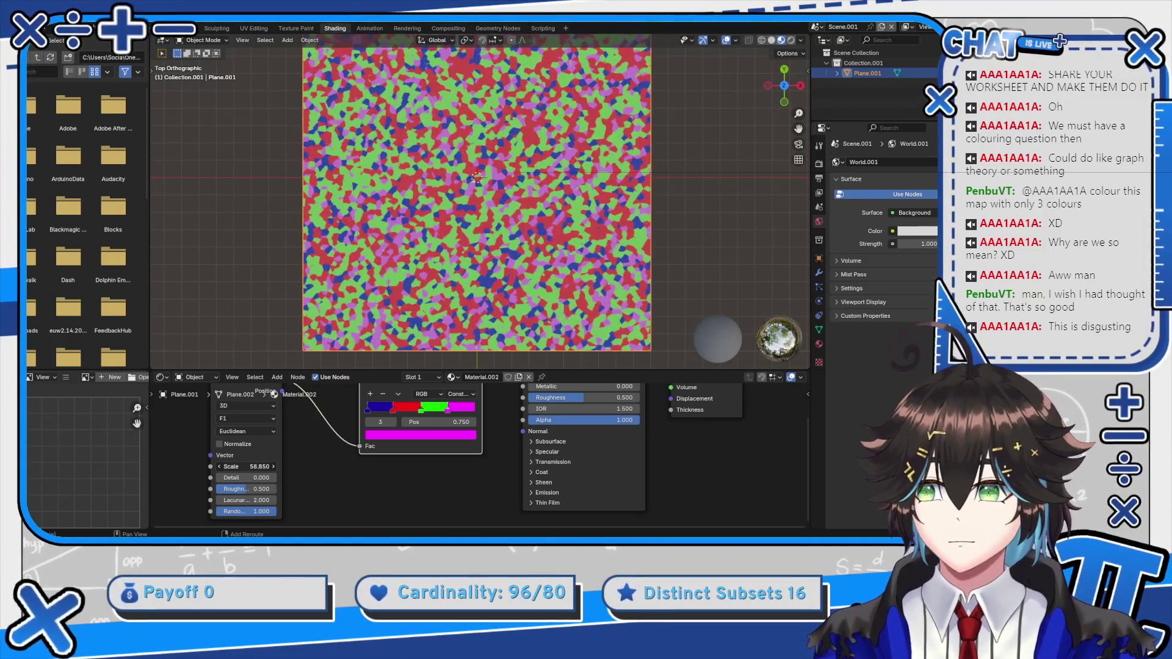
scroll(555, 254, up, 10)
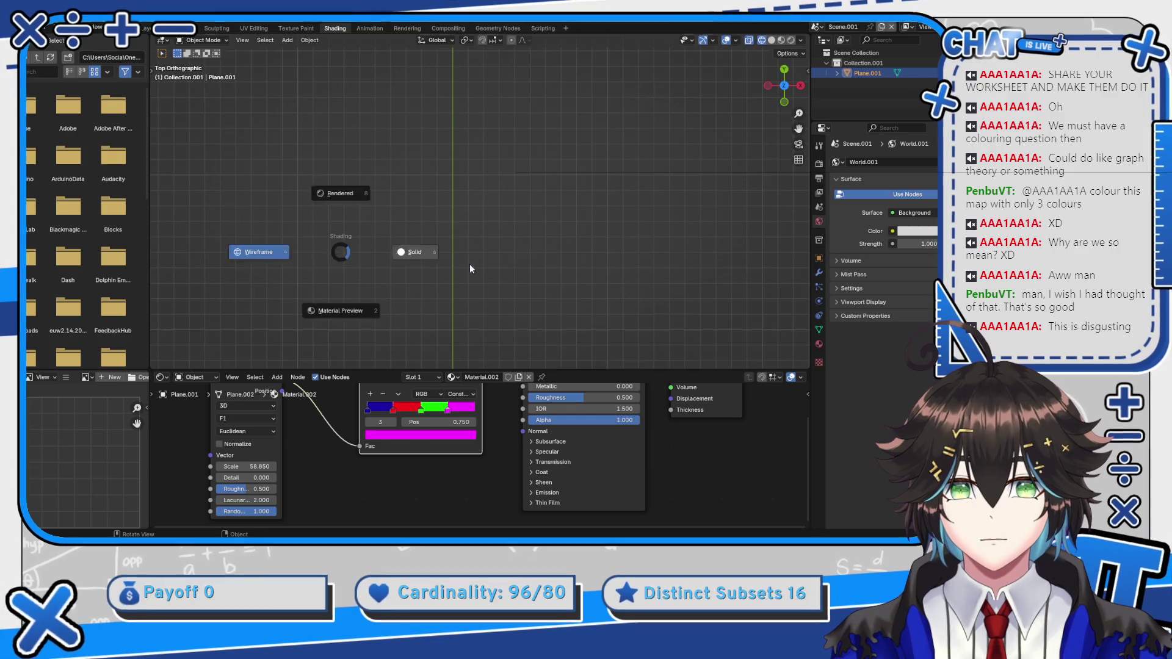
scroll(469, 183, down, 3)
scroll(469, 184, down, 6)
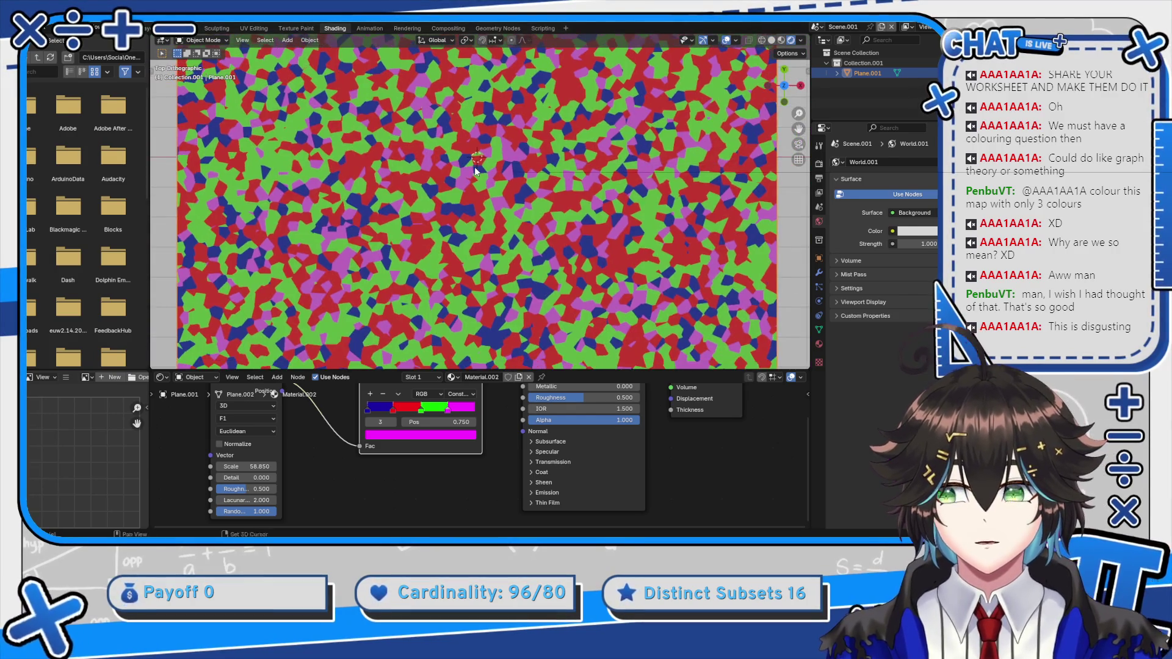
drag(250, 469, 189, 469)
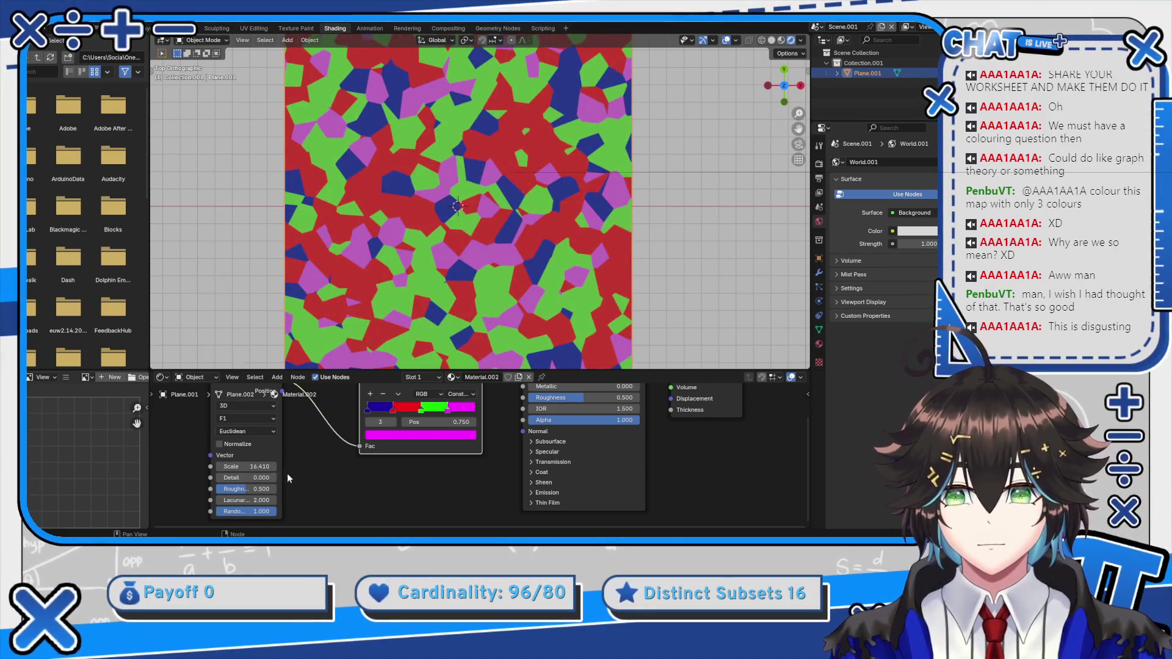
Set Voronoi Randomness to 0 and increase its roughness
drag(249, 514, 214, 514)
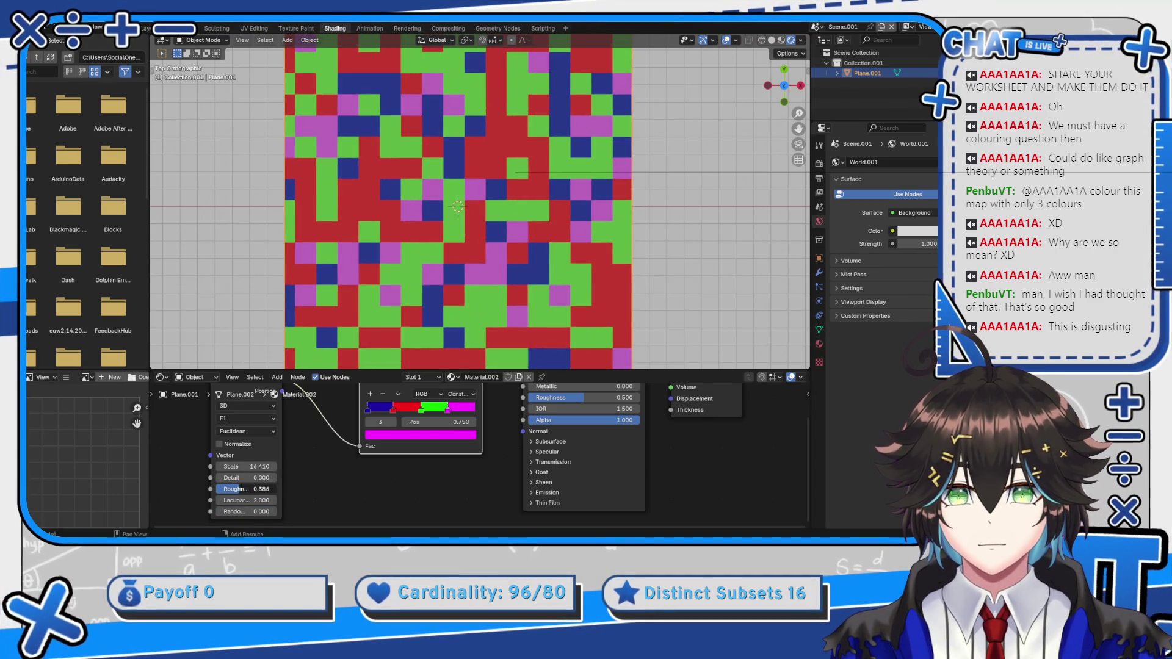
drag(239, 489, 276, 480)
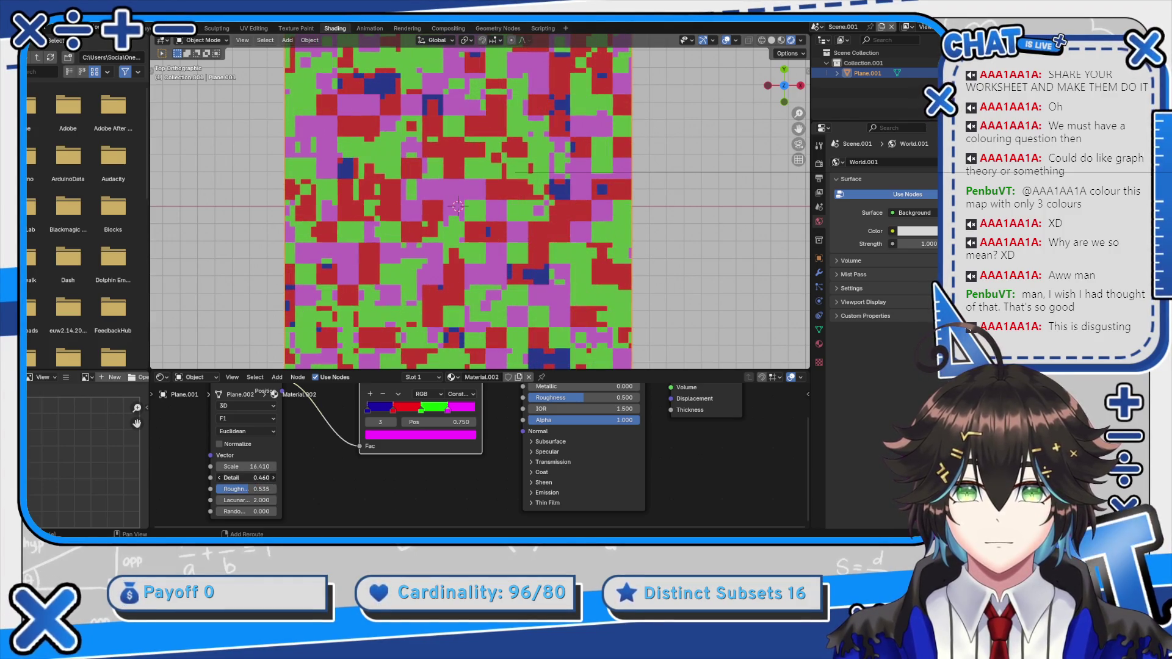
scroll(428, 275, up, 3)
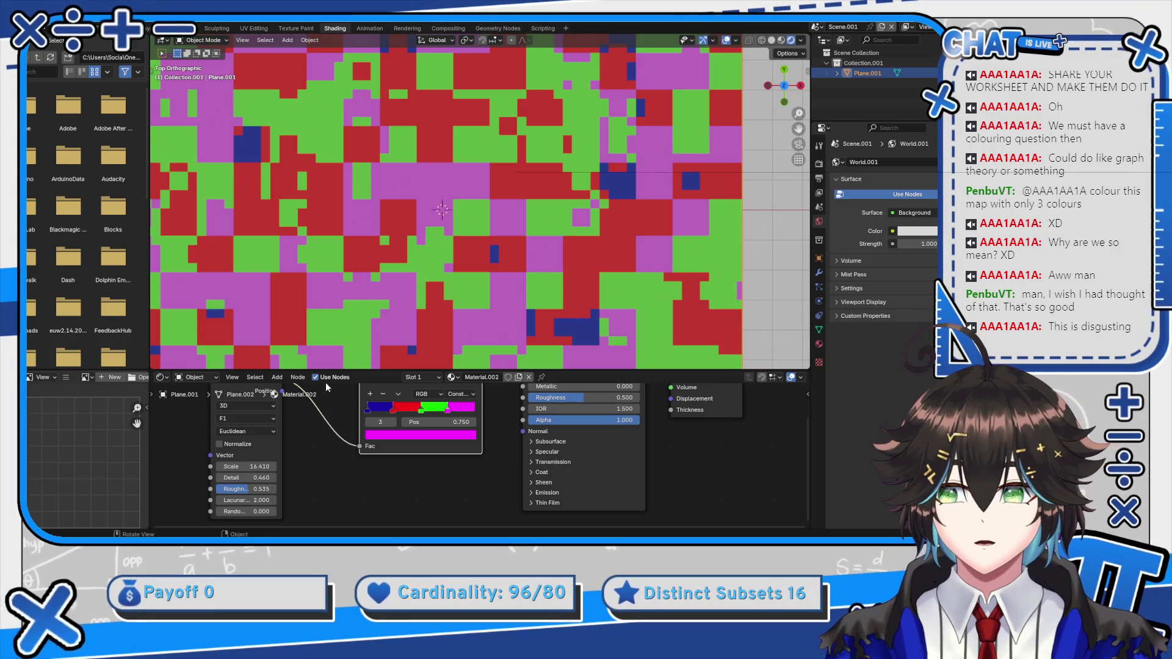
scroll(328, 438, down, 2)
Lower the Voronoi Scale to 5.290 for larger blocks
drag(391, 414, 389, 458)
scroll(309, 408, down, 2)
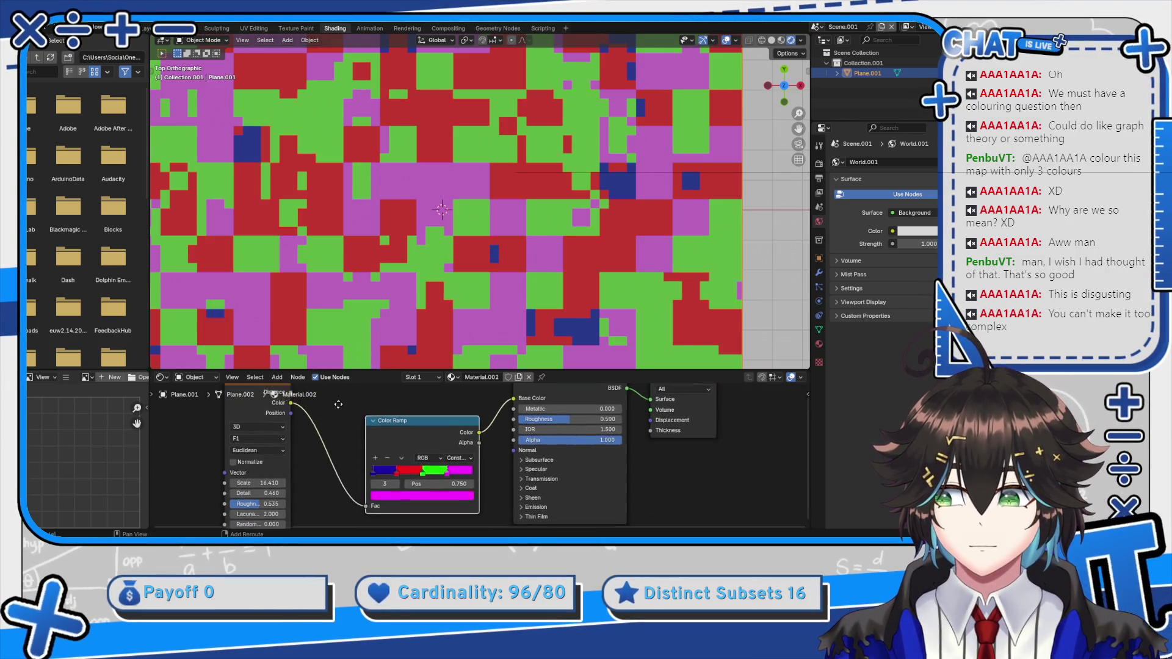
drag(285, 492, 238, 492)
scroll(520, 237, down, 3)
scroll(520, 237, down, 1)
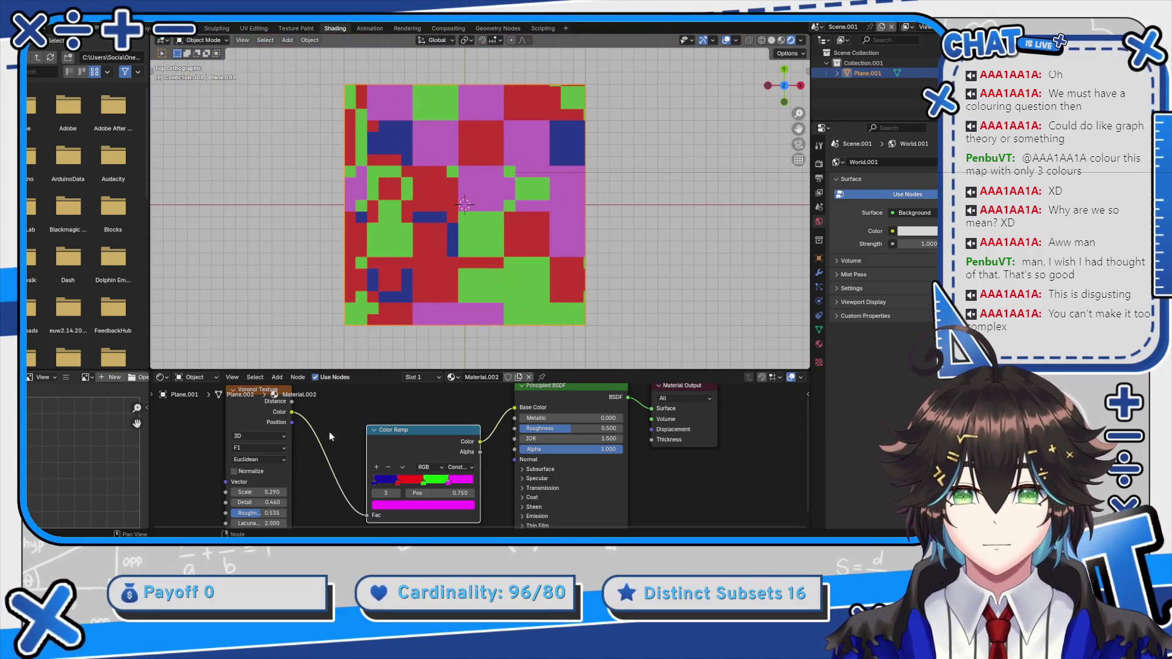
scroll(399, 449, down, 2)
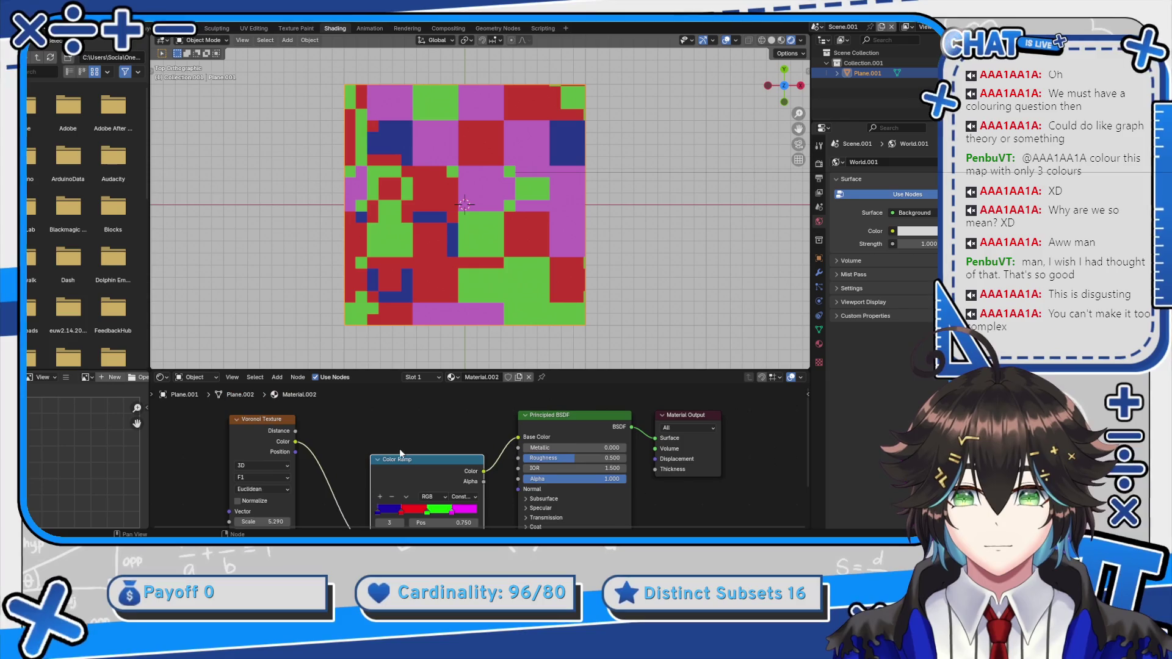
Turn the first Color Ramp stop black and darken the red stop to near black
click(379, 470)
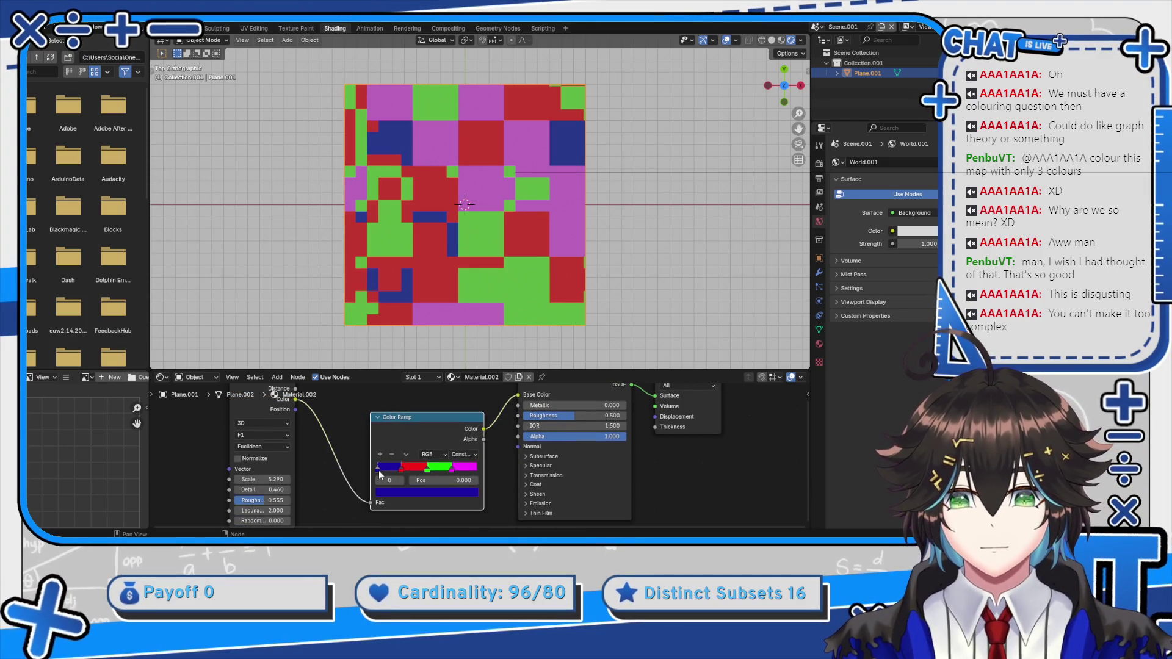
click(390, 492)
click(469, 432)
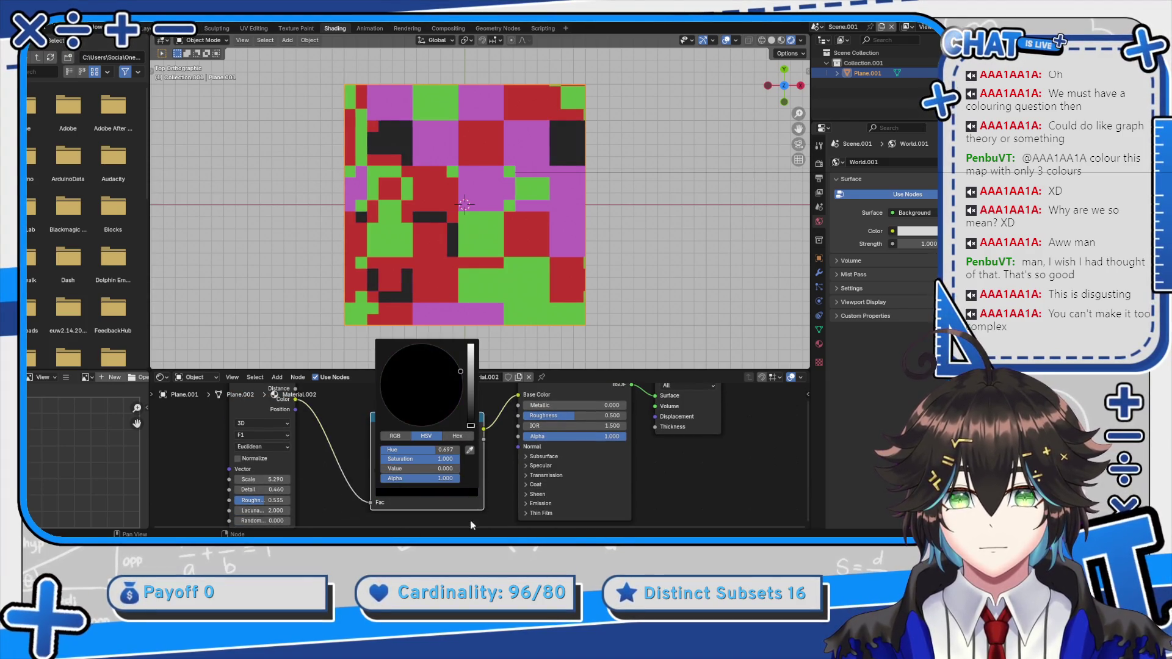
click(408, 468)
click(408, 490)
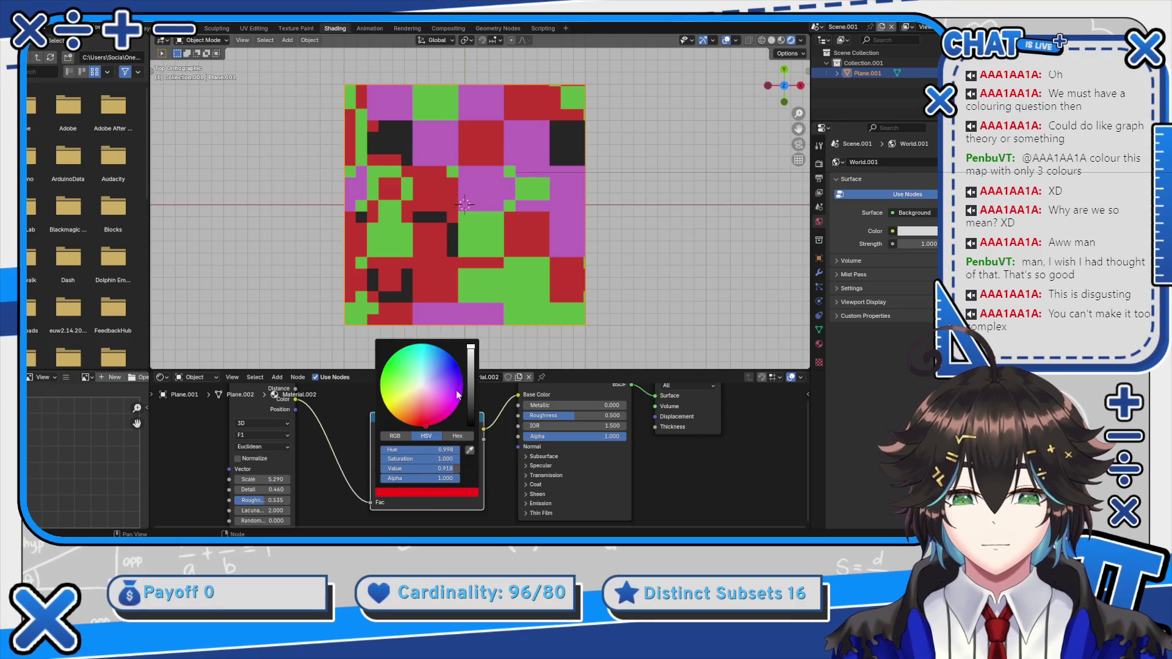
click(471, 401)
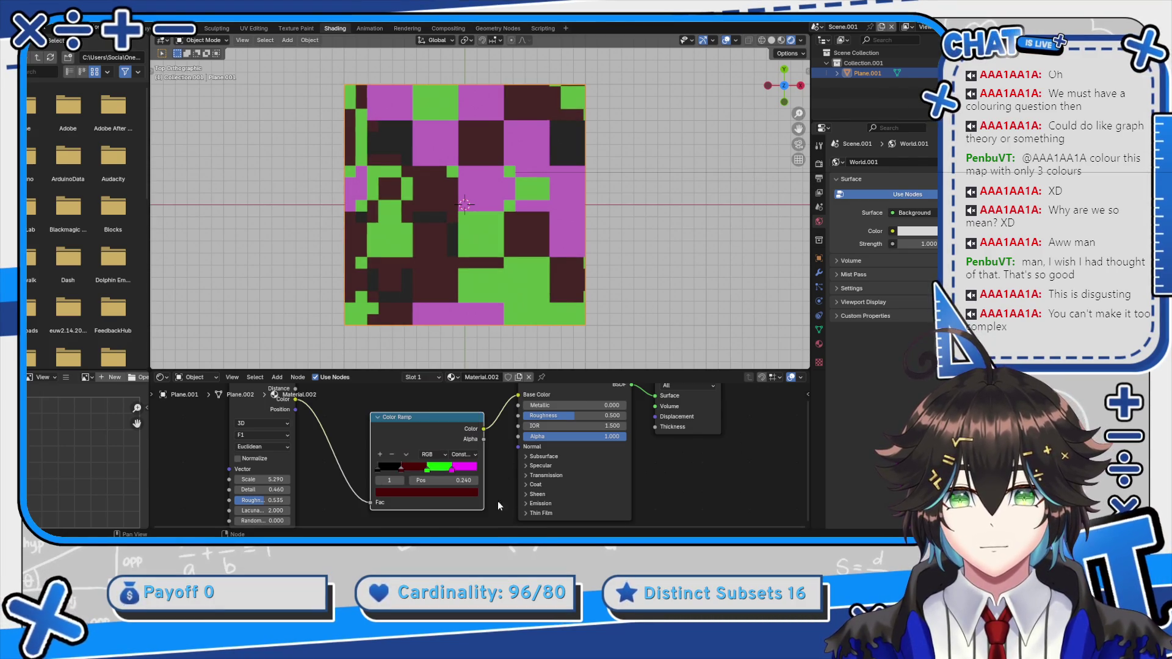
Delete the maroon and green stops, then move the magenta stop to the right end and make it white
click(394, 453)
click(425, 471)
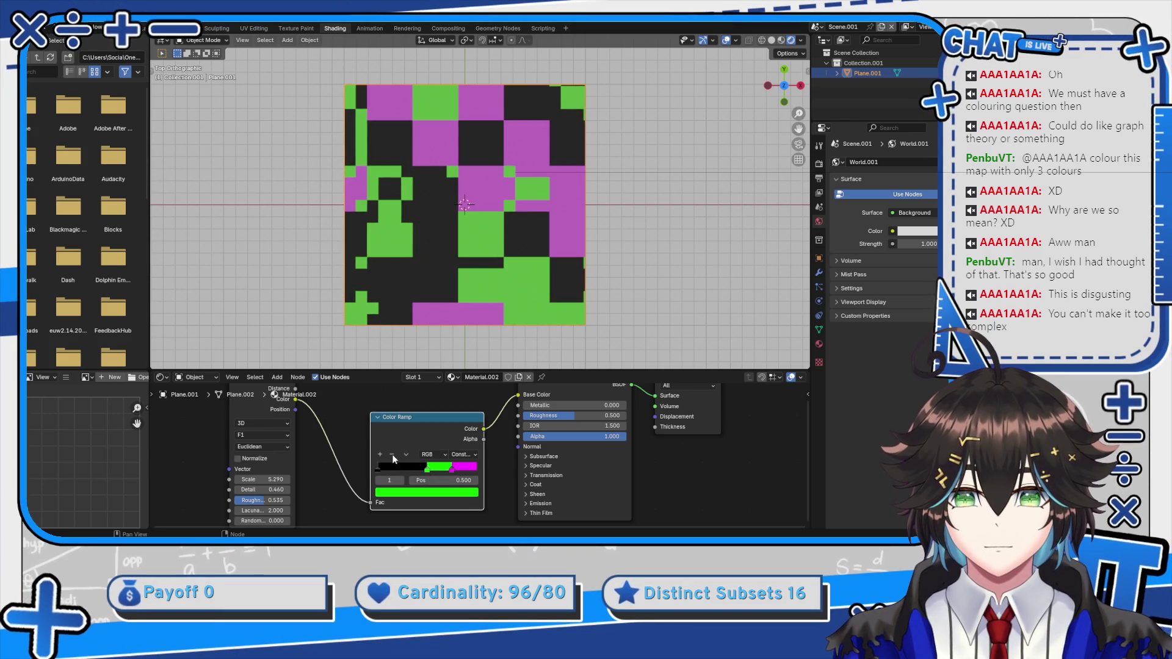
click(392, 455)
click(444, 492)
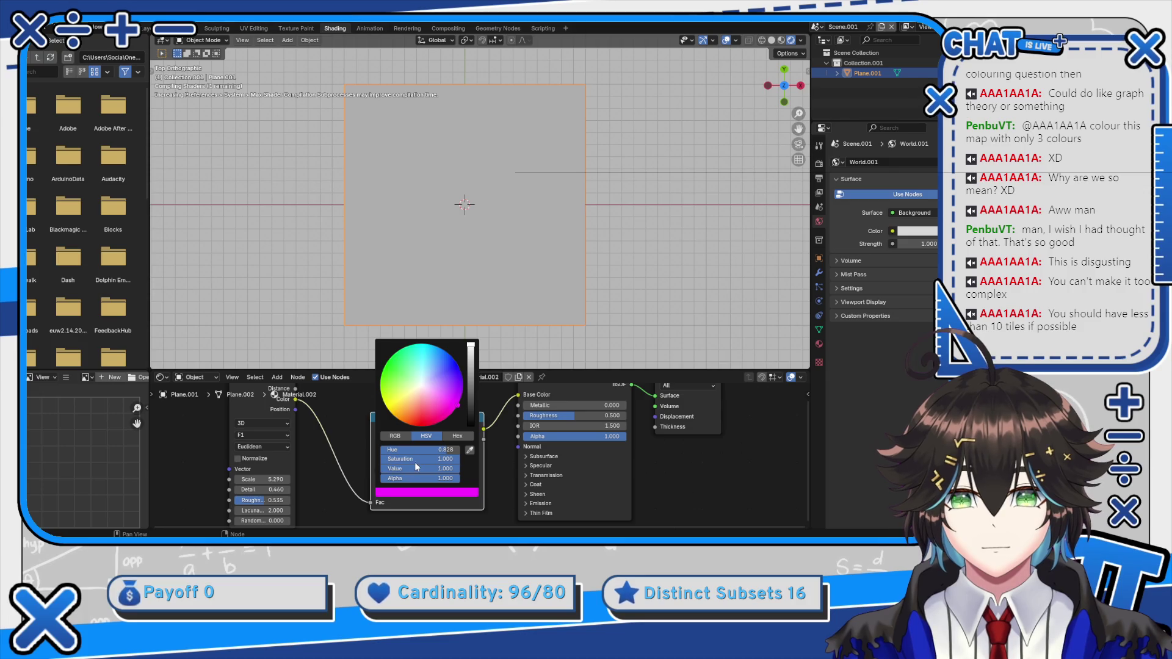
drag(378, 470, 514, 477)
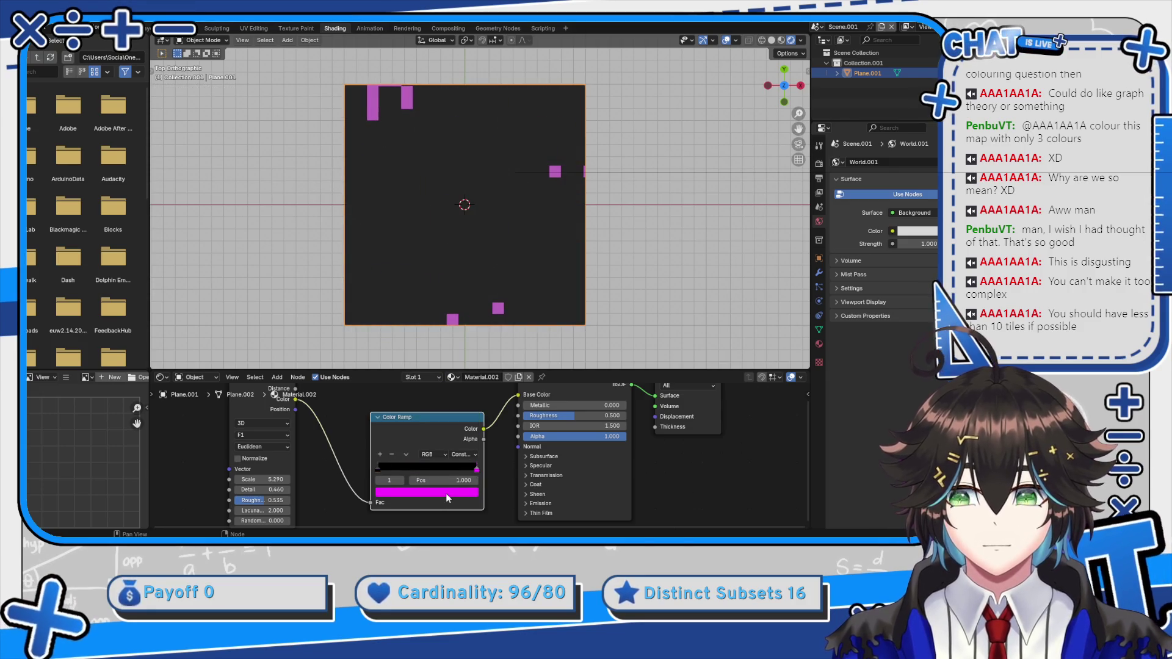
click(449, 498)
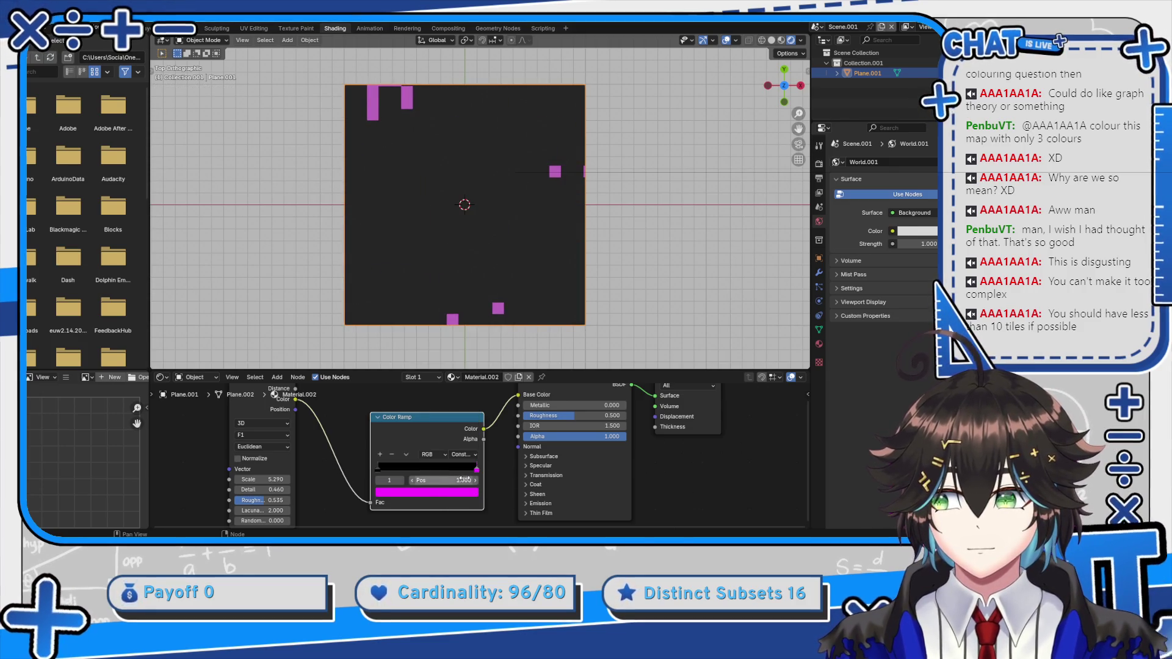
click(422, 384)
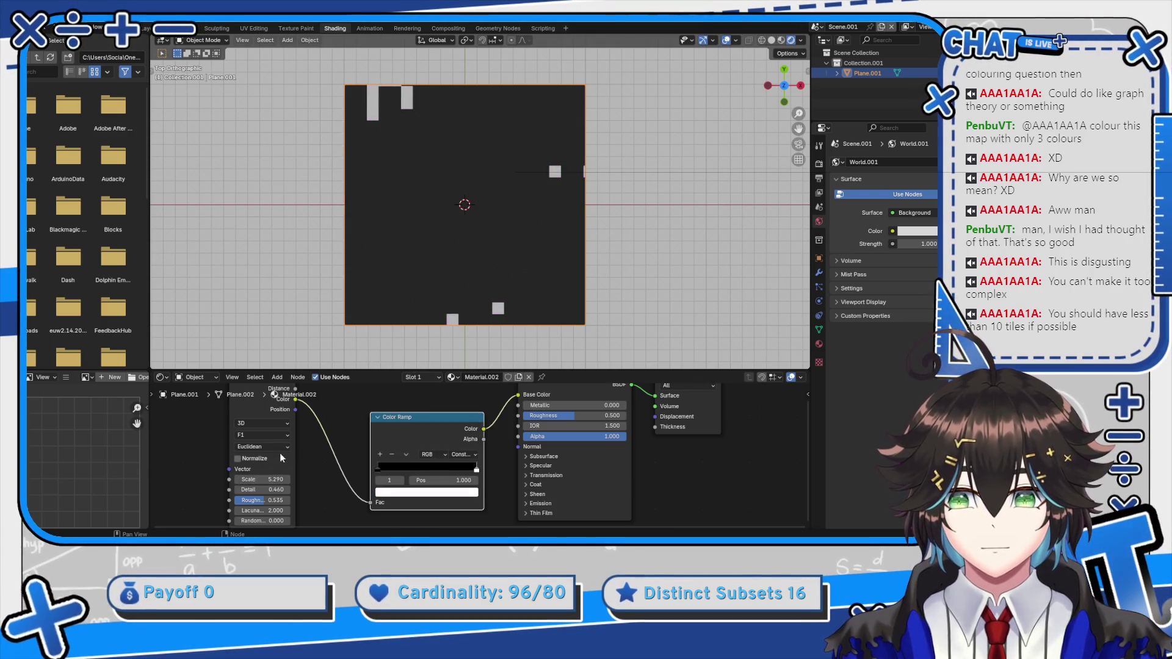
Set the Voronoi Texture Scale to 1
drag(306, 454, 350, 430)
click(310, 453)
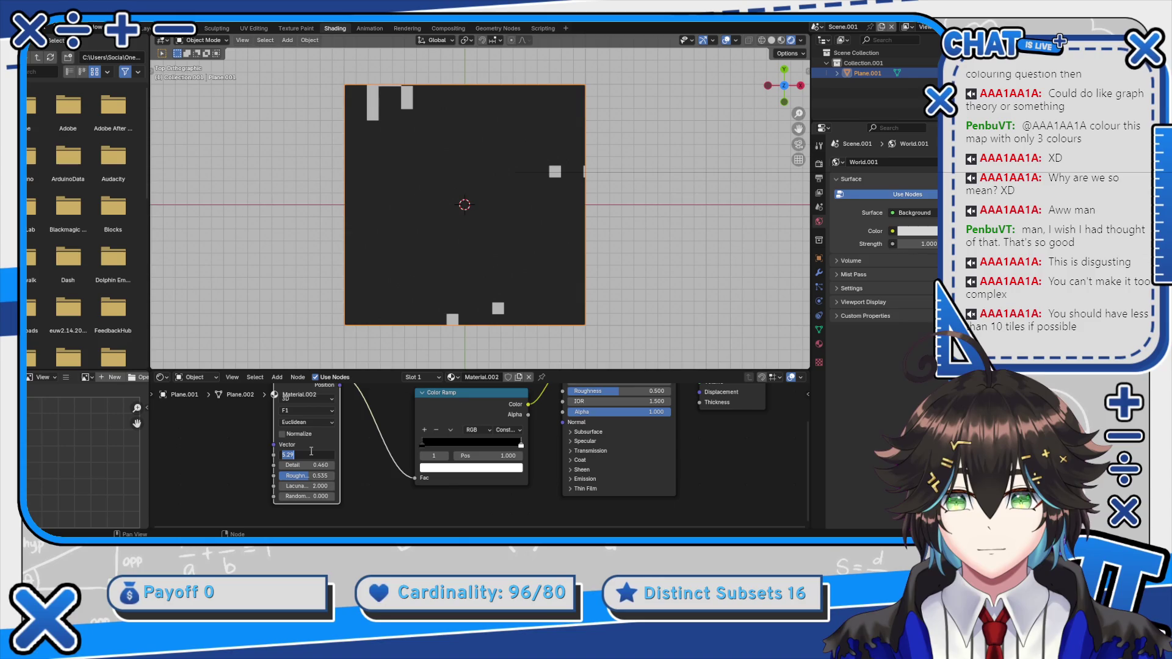
text(1)
key(Return)
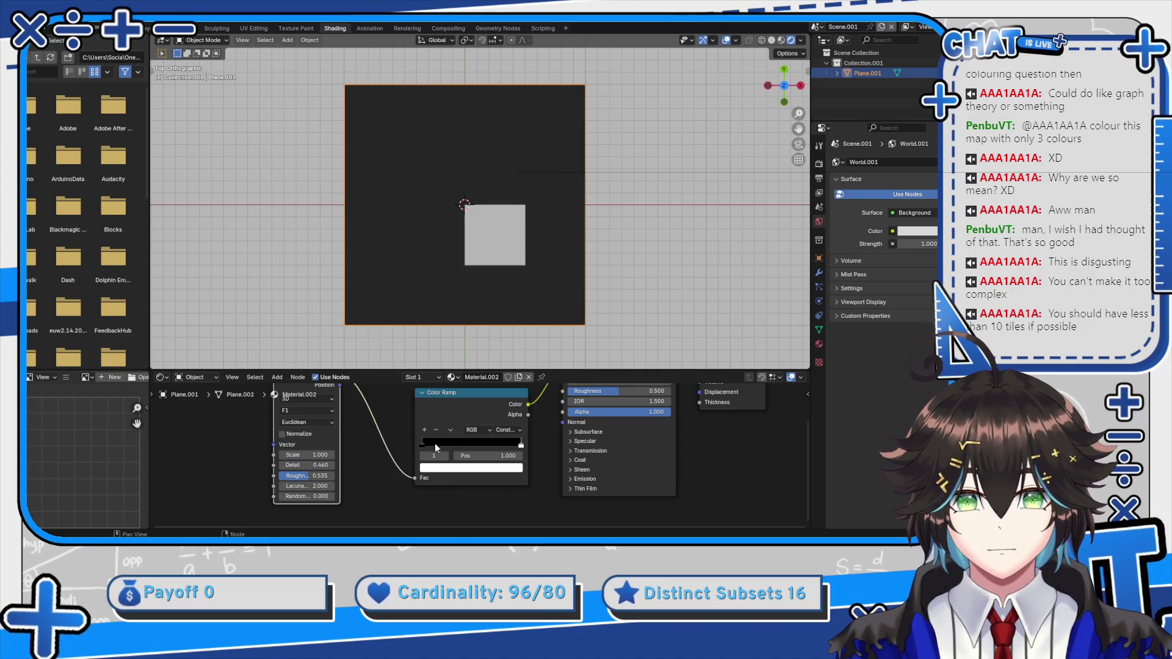
Switch ramp interpolation to Ease and place the white stop at 0.500 for grey tiles
drag(509, 439, 459, 445)
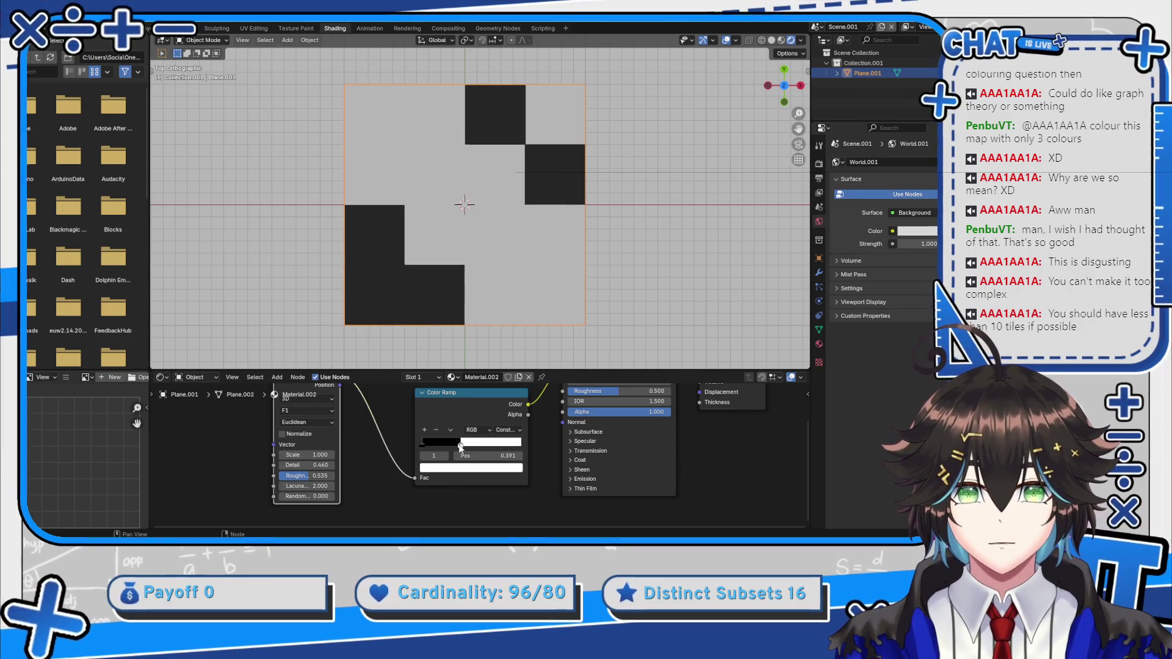
click(507, 430)
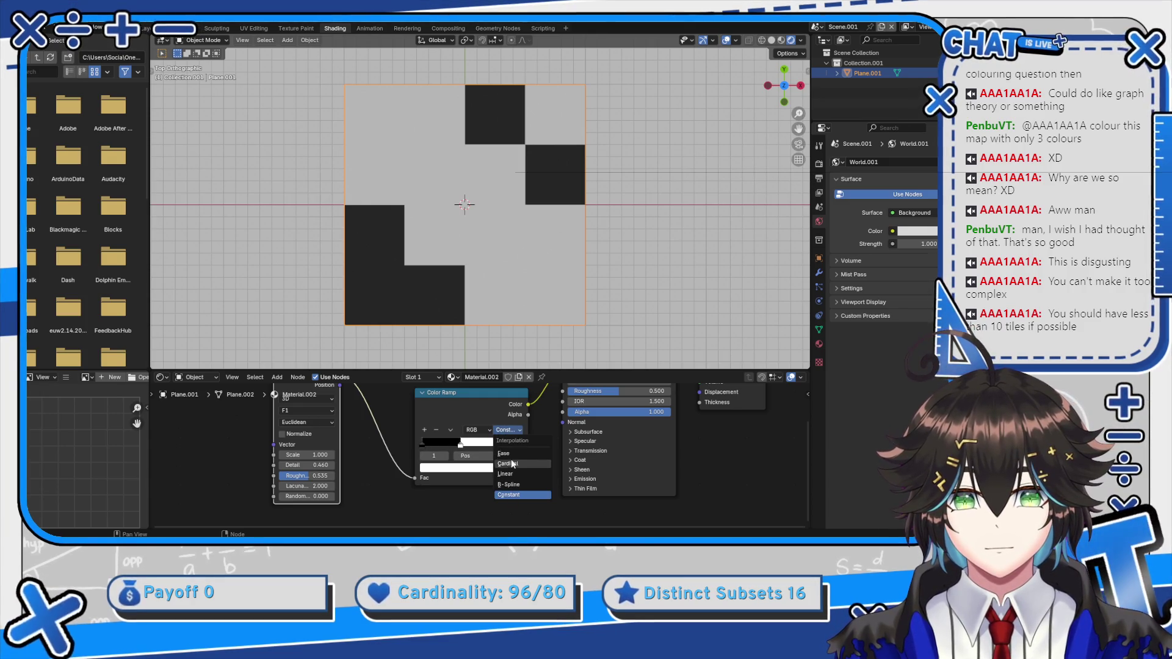
click(506, 453)
drag(459, 444, 488, 448)
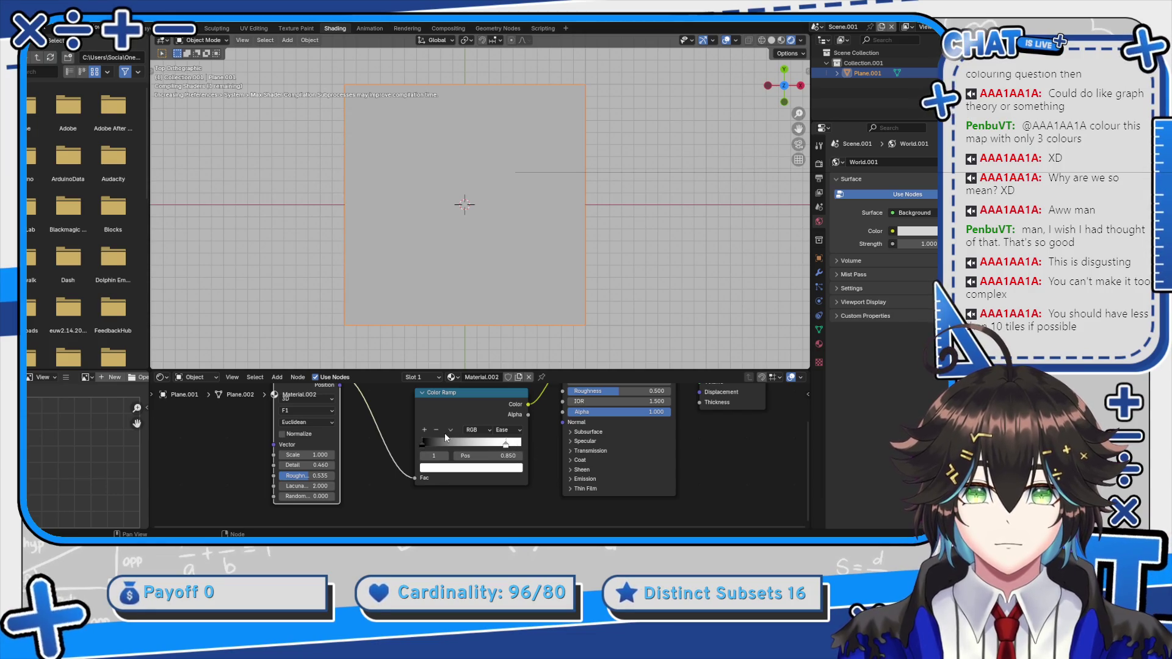
mouse_move(512, 445)
mouse_down()
mouse_move(478, 447)
mouse_move(548, 446)
mouse_up()
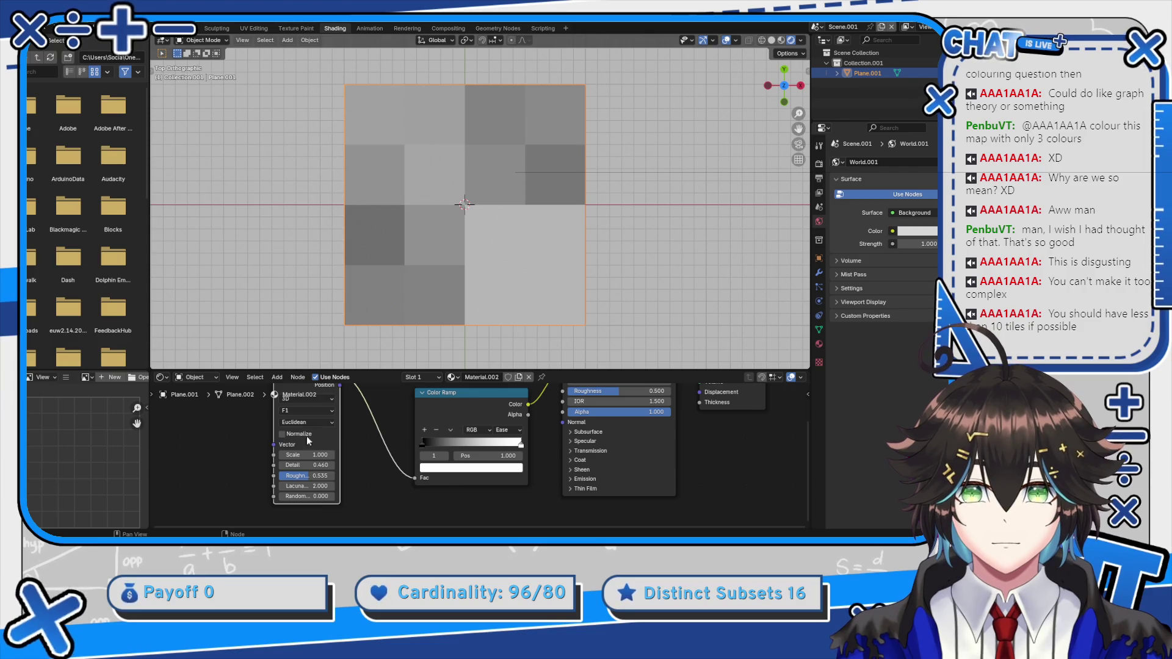
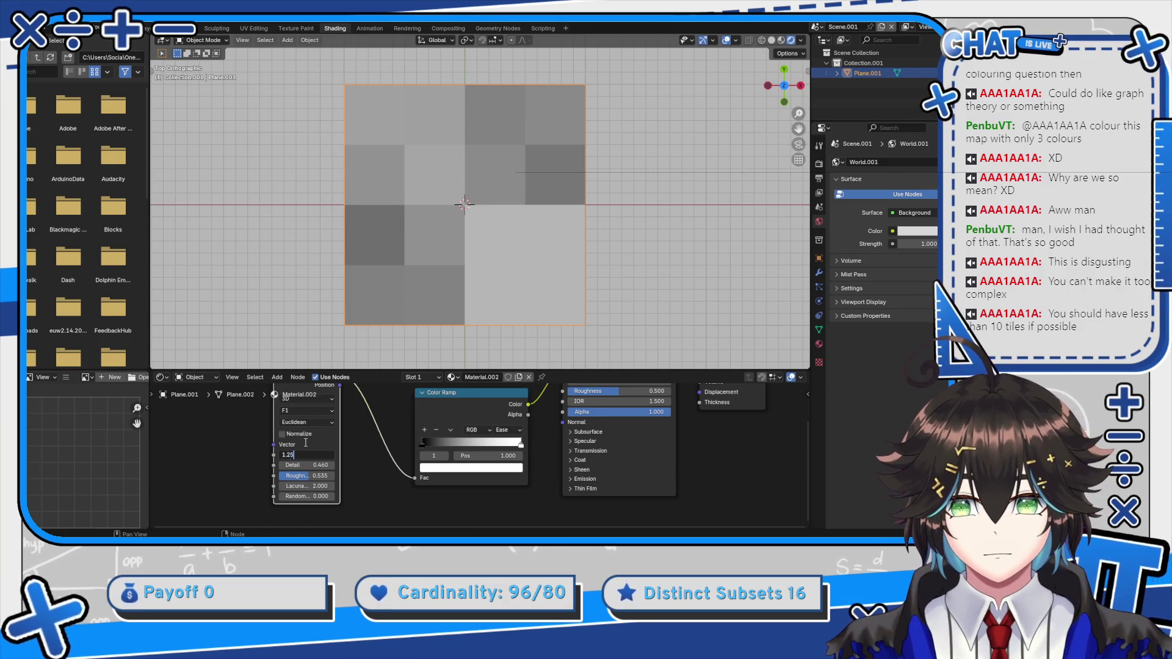
Confirm Voronoi Scale 1.25, try Detail 0 then restore 0.46, and raise Randomness to 0.768
key(Return)
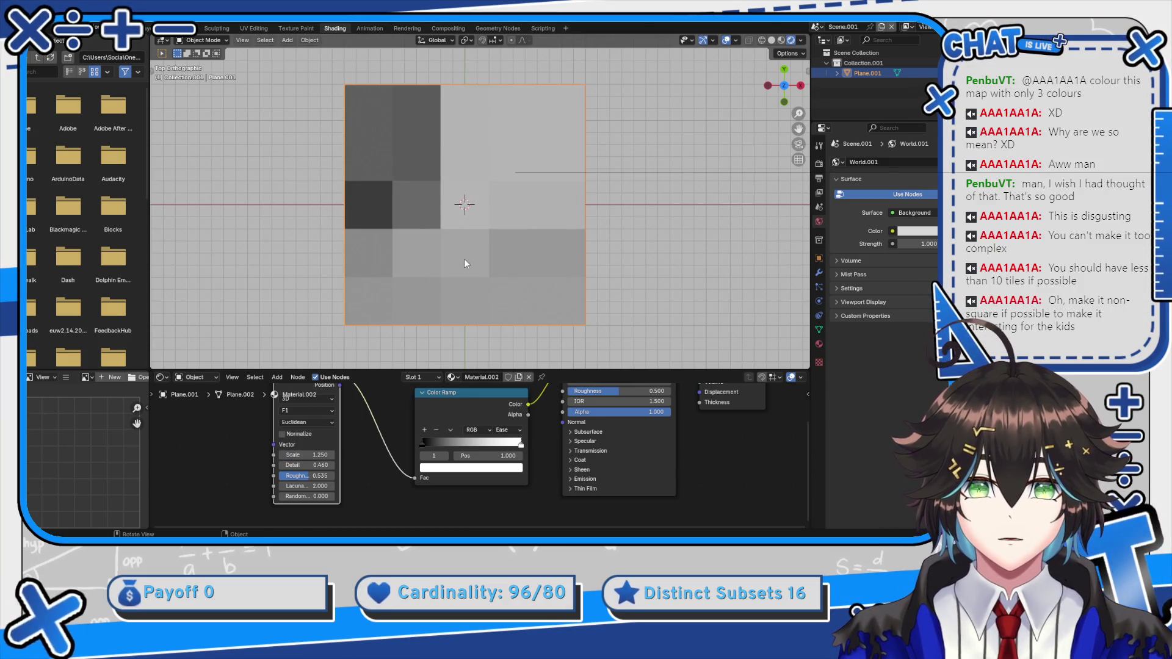
scroll(464, 259, up, 3)
scroll(428, 207, down, 2)
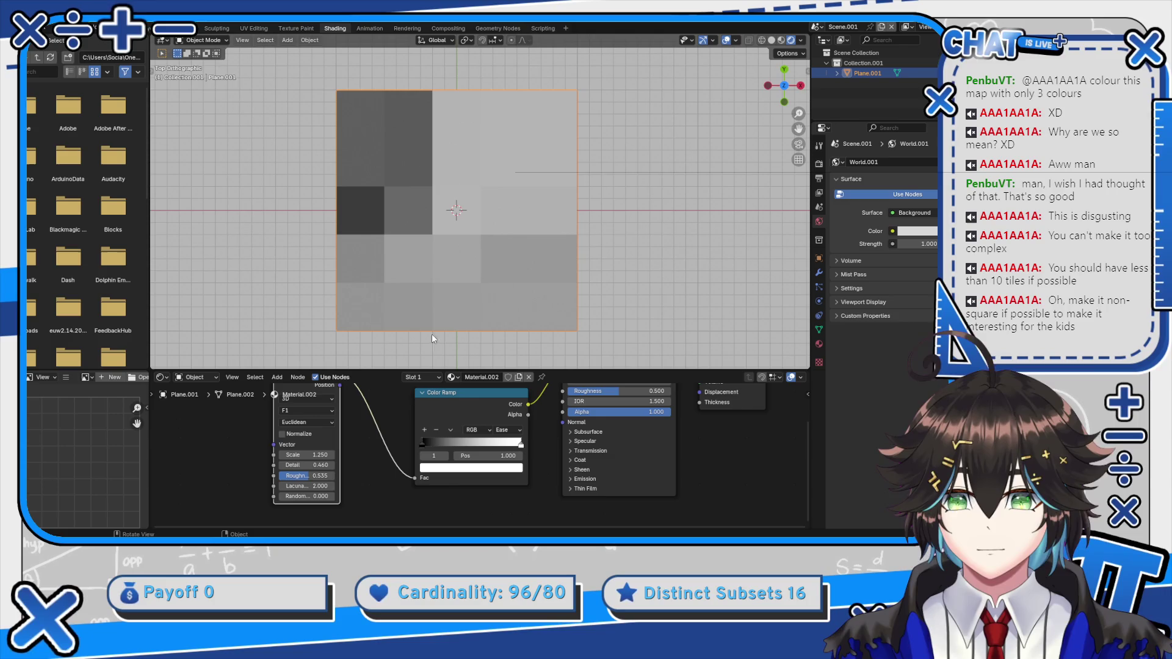
scroll(433, 238, down, 4)
scroll(433, 226, up, 1)
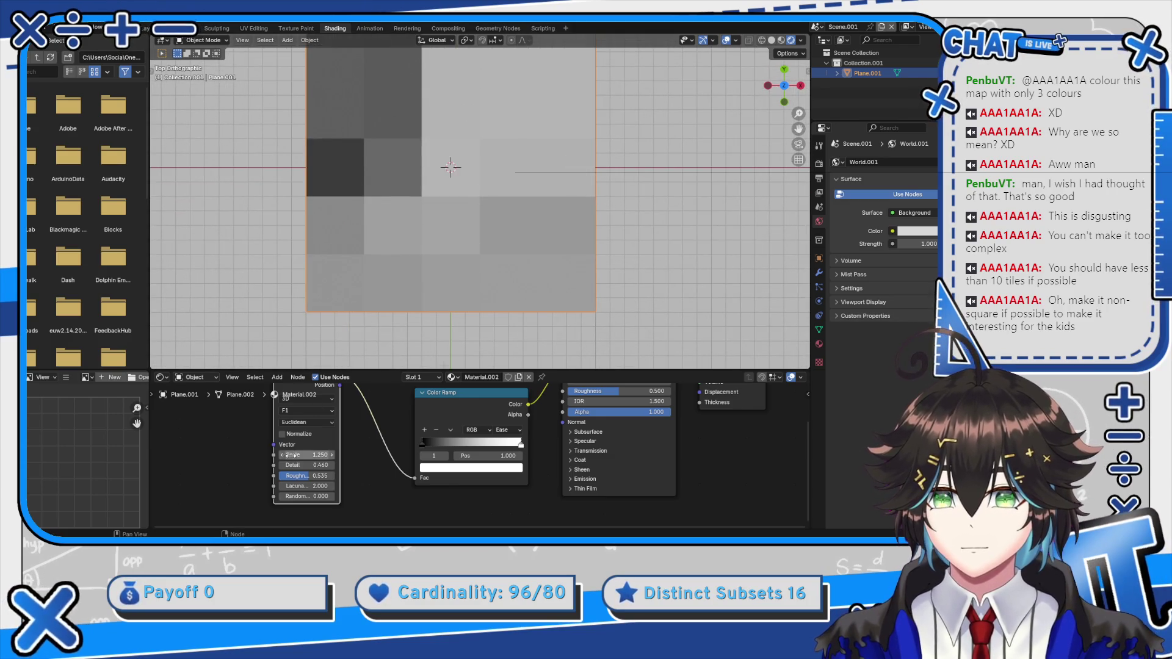
drag(293, 465, 265, 465)
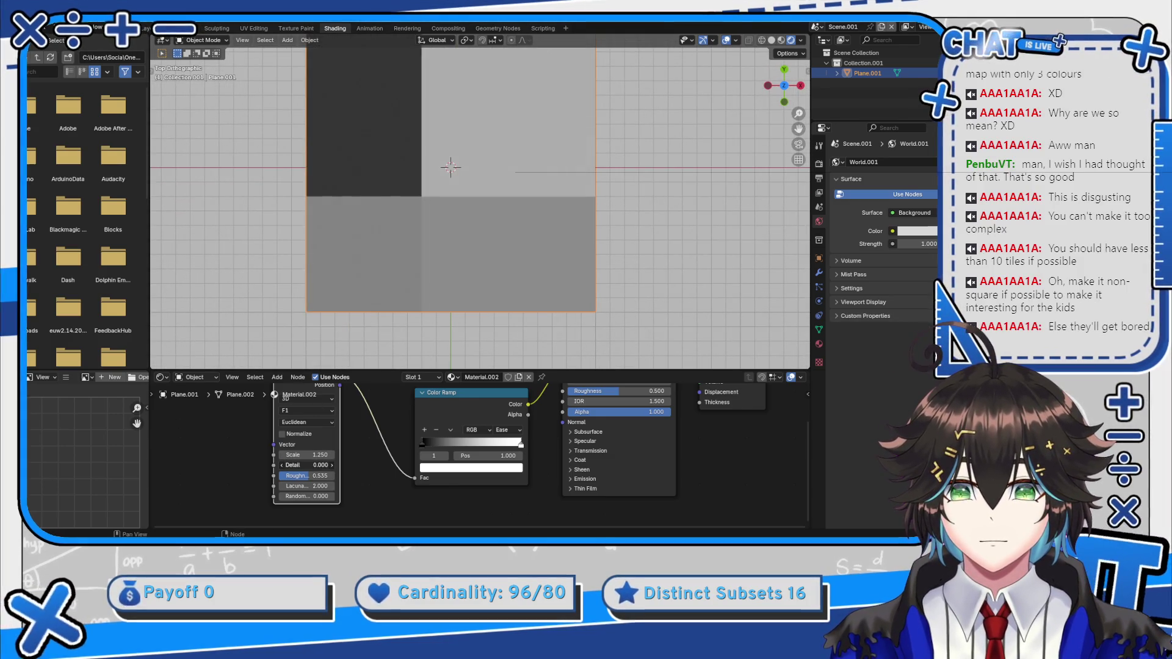
click(305, 465)
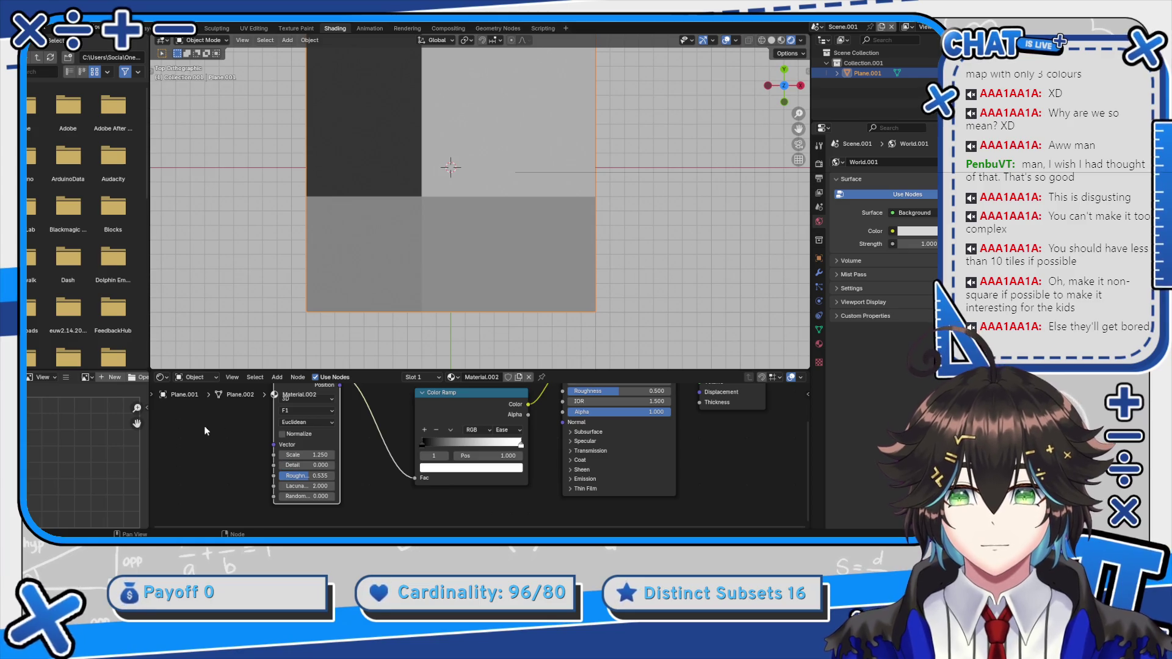
key(ctrl+z)
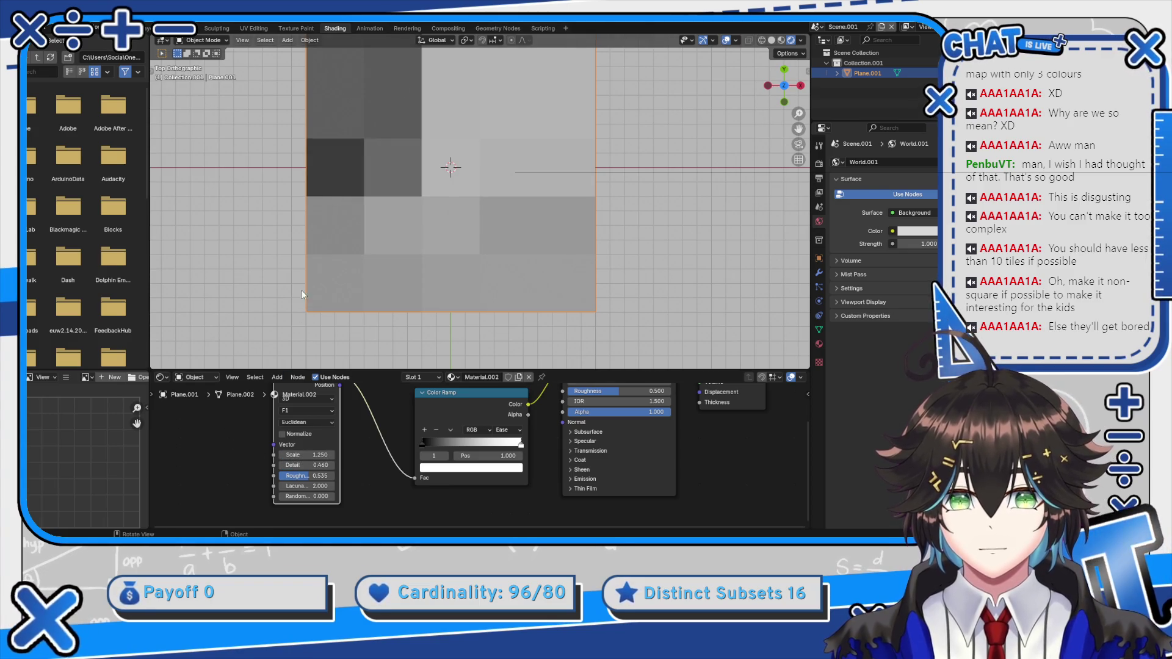
drag(296, 496, 376, 496)
scroll(524, 270, up, 1)
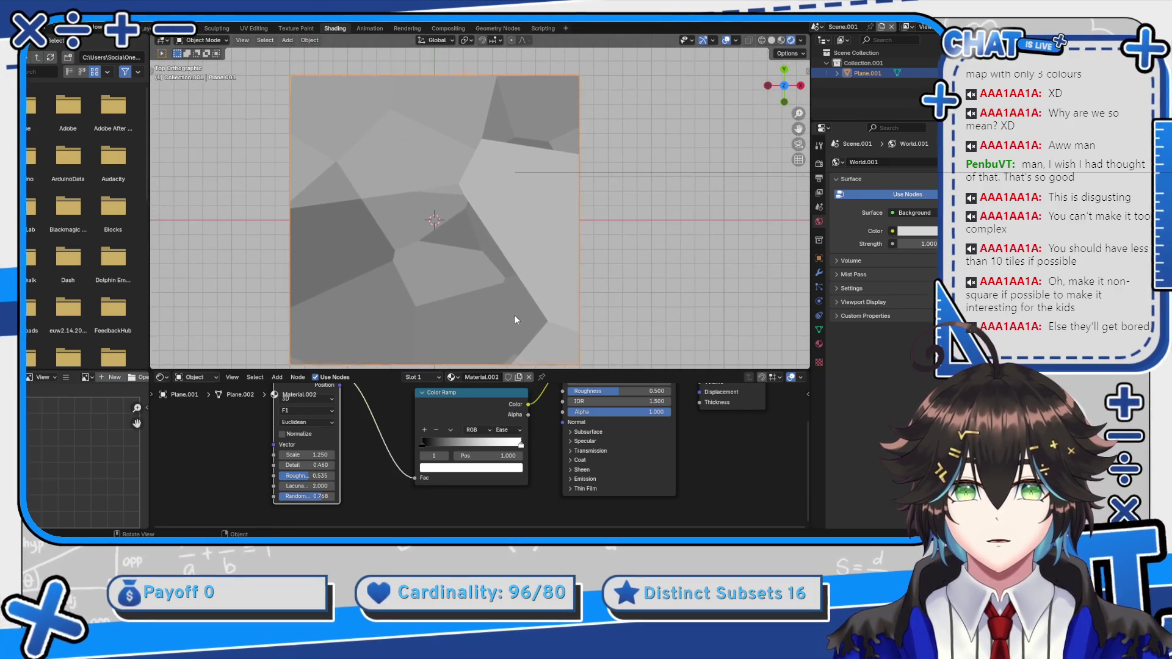
Add two Color Ramp stops, set Interpolation to Constant, and move the second stop to 0.600
click(426, 429)
click(426, 430)
drag(471, 444, 456, 444)
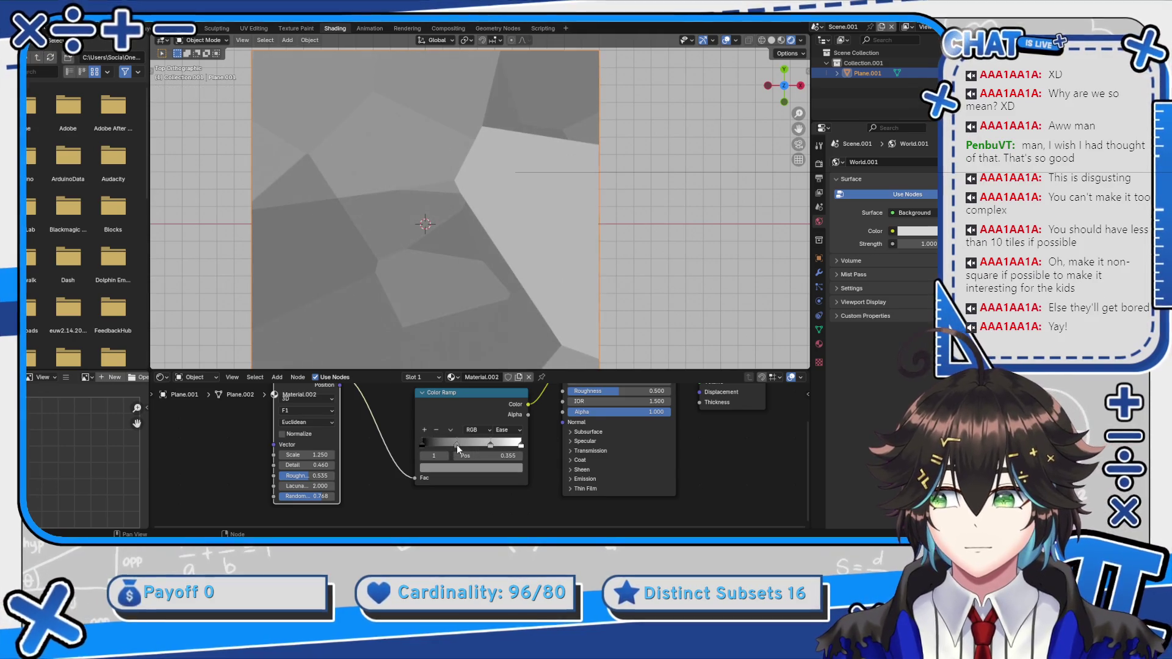
click(489, 444)
click(505, 429)
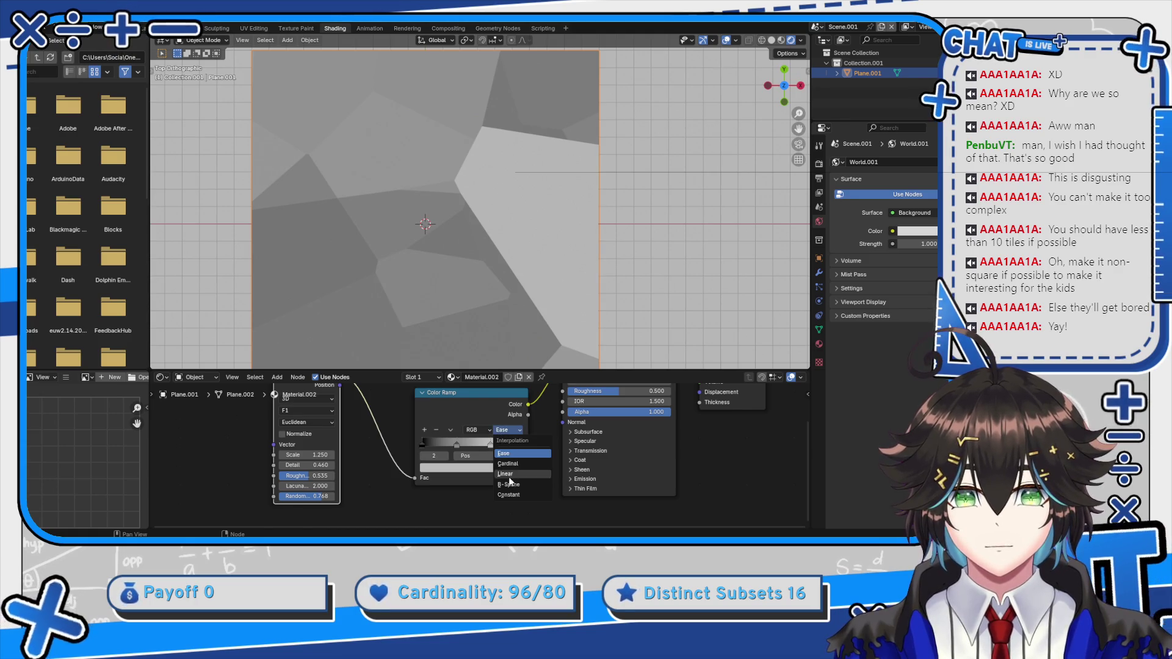
click(506, 494)
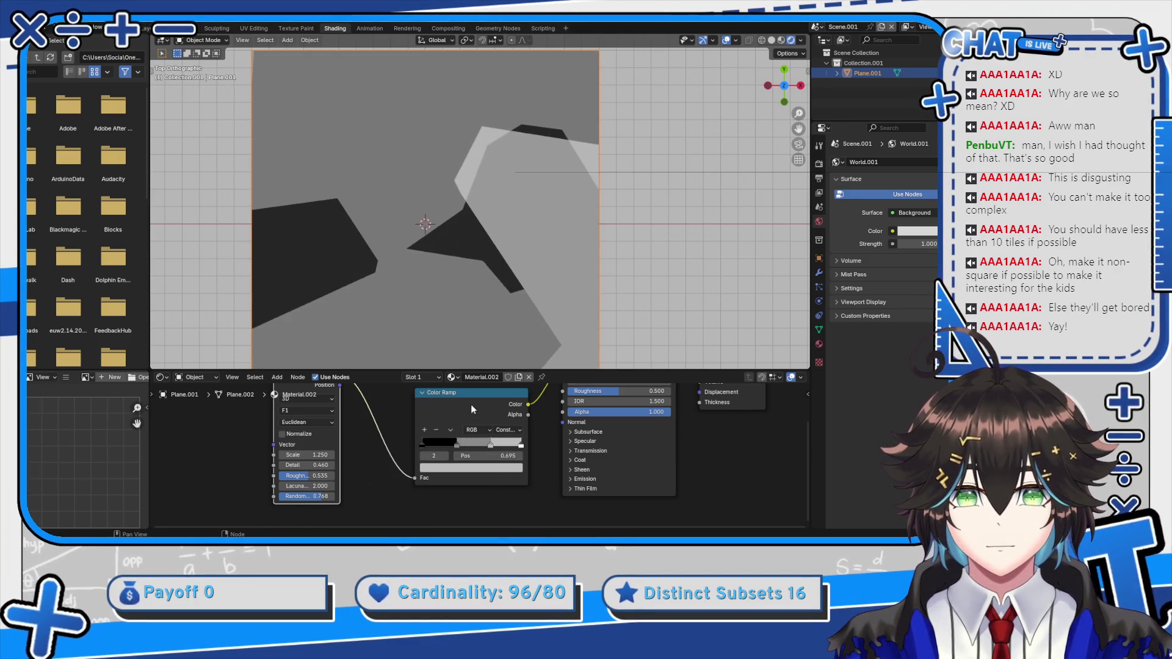
drag(492, 445, 481, 452)
Reposition the Color Ramp node and slide the first stop to shrink the black areas
key(g)
click(448, 448)
mouse_move(441, 450)
mouse_down()
mouse_move(430, 452)
mouse_move(491, 452)
mouse_move(463, 449)
mouse_up()
scroll(490, 302, down, 3)
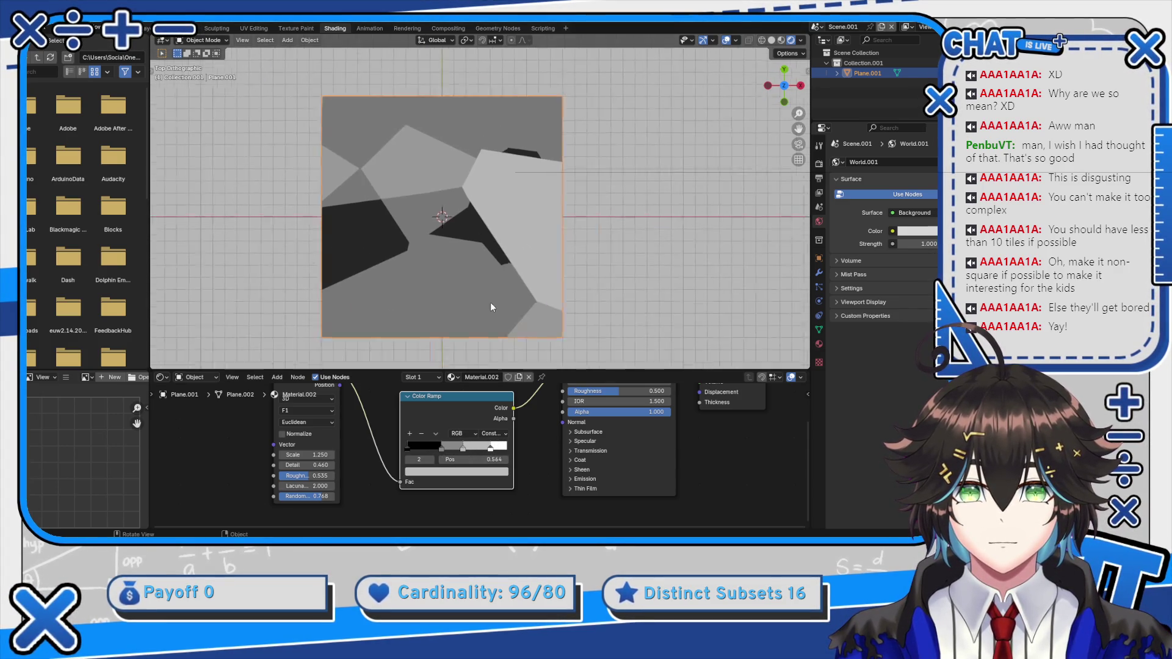
click(442, 449)
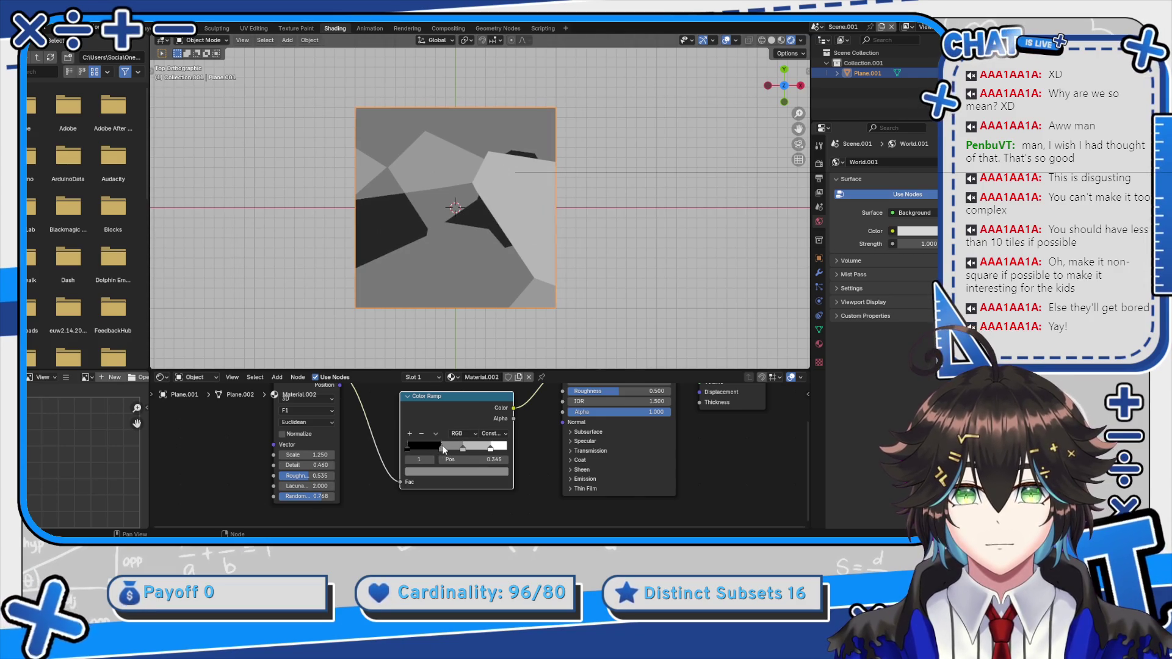
Reset Voronoi Scale to 1.25 and raise Detail to 0.790
mouse_move(308, 454)
mouse_down()
mouse_move(345, 454)
mouse_move(308, 454)
mouse_up()
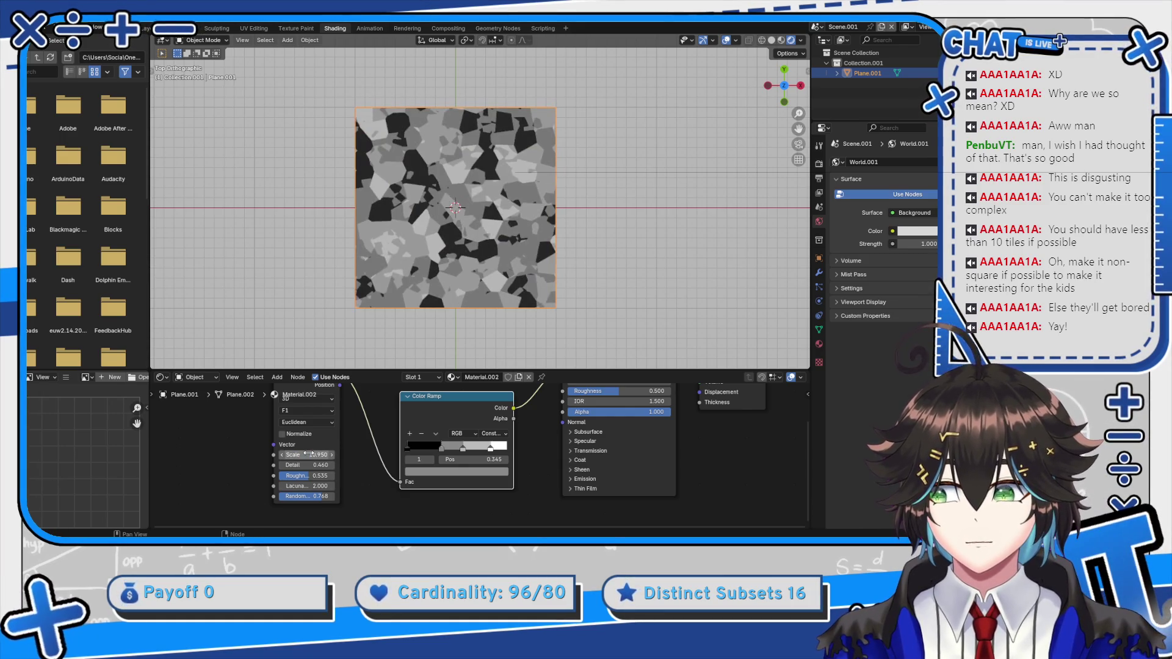
click(309, 454)
text(1.25)
key(Return)
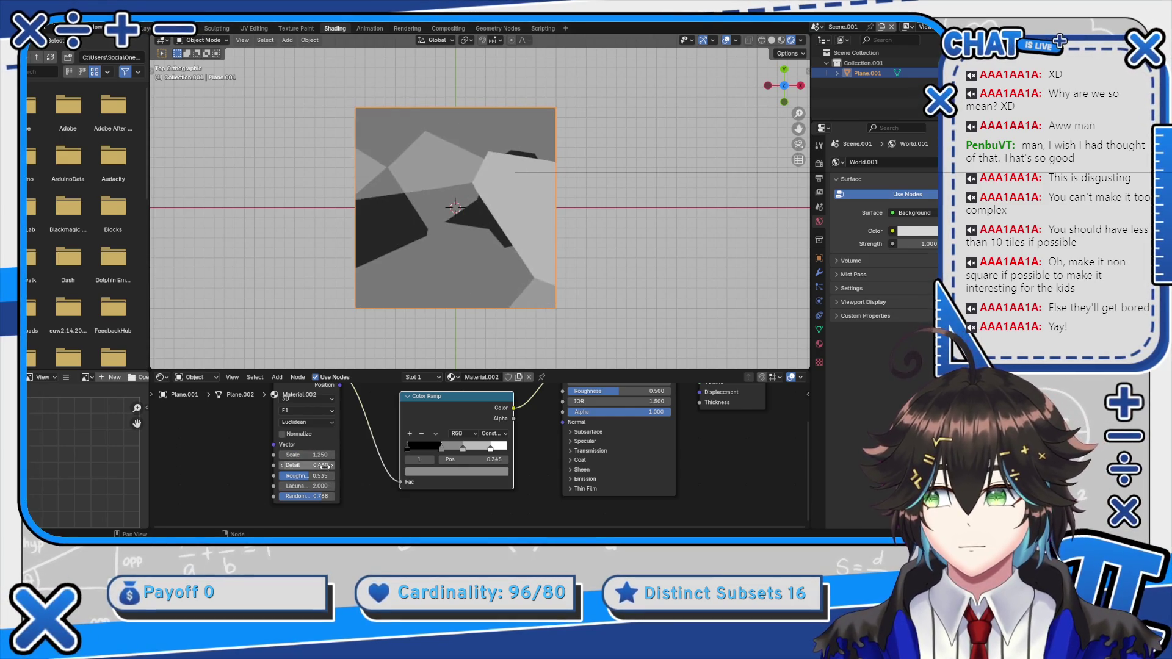
mouse_move(308, 464)
mouse_down()
mouse_move(369, 465)
mouse_move(308, 465)
mouse_move(323, 465)
mouse_move(308, 475)
mouse_up()
scroll(466, 291, up, 3)
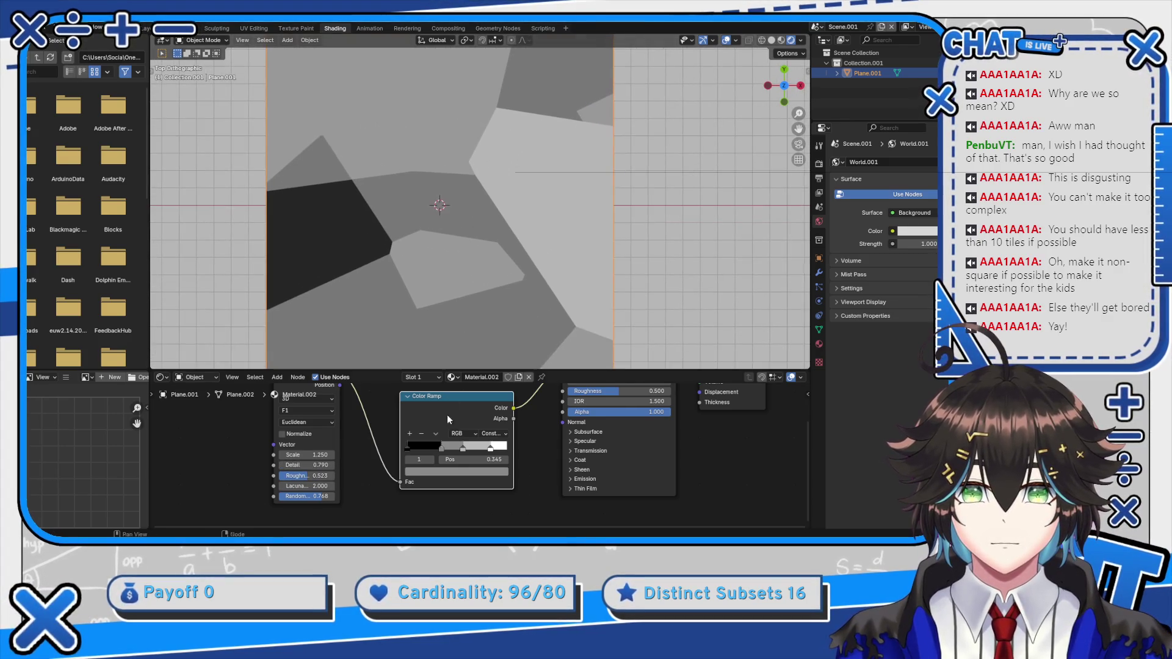
Connect the Voronoi Color output directly to the Principled BSDF Base Color
scroll(446, 415, up, 2)
scroll(456, 447, down, 1)
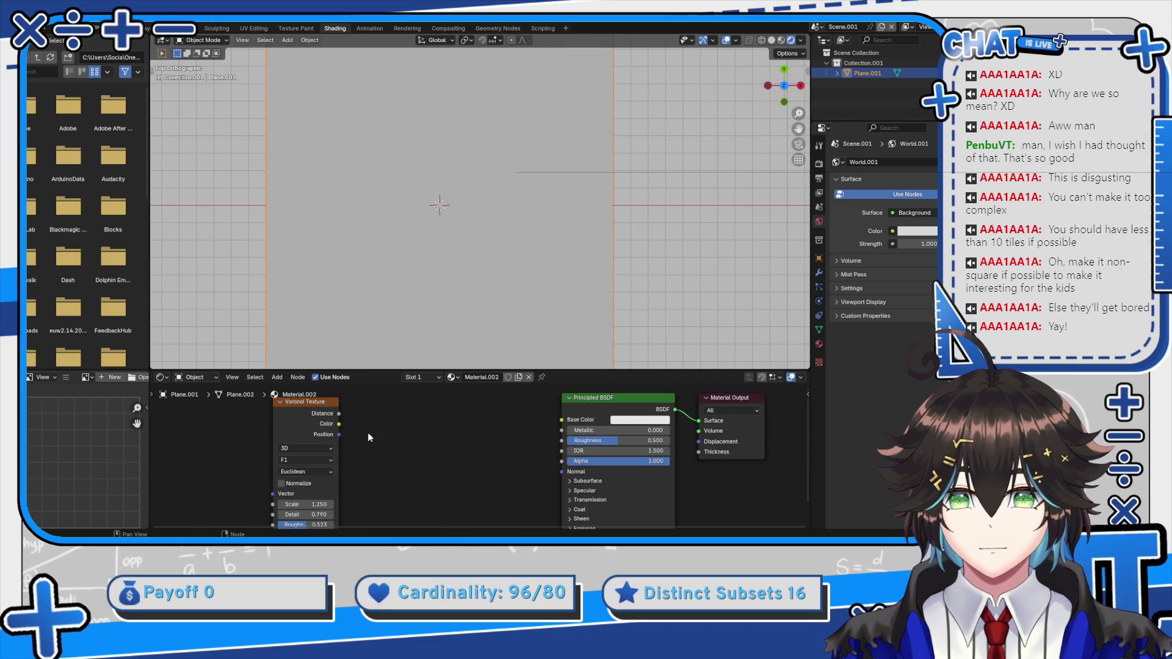
drag(339, 424, 562, 420)
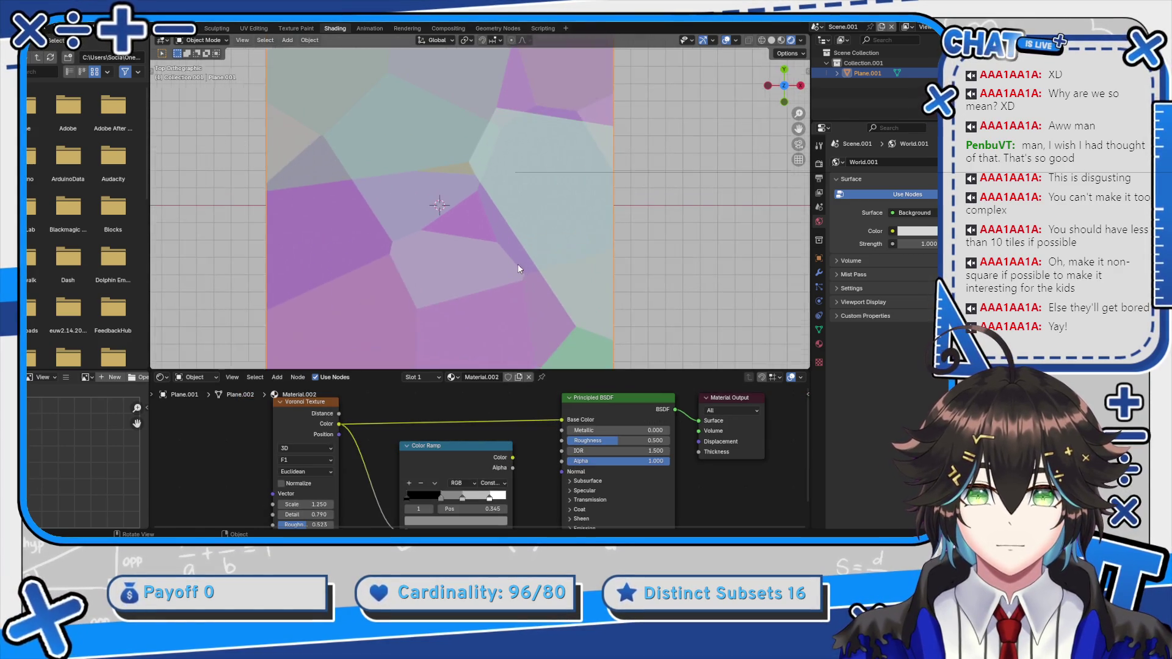
Set Voronoi Scale to 2.55 and Lacunarity to 0 for larger pastel cells
drag(319, 503, 349, 503)
drag(386, 344, 418, 273)
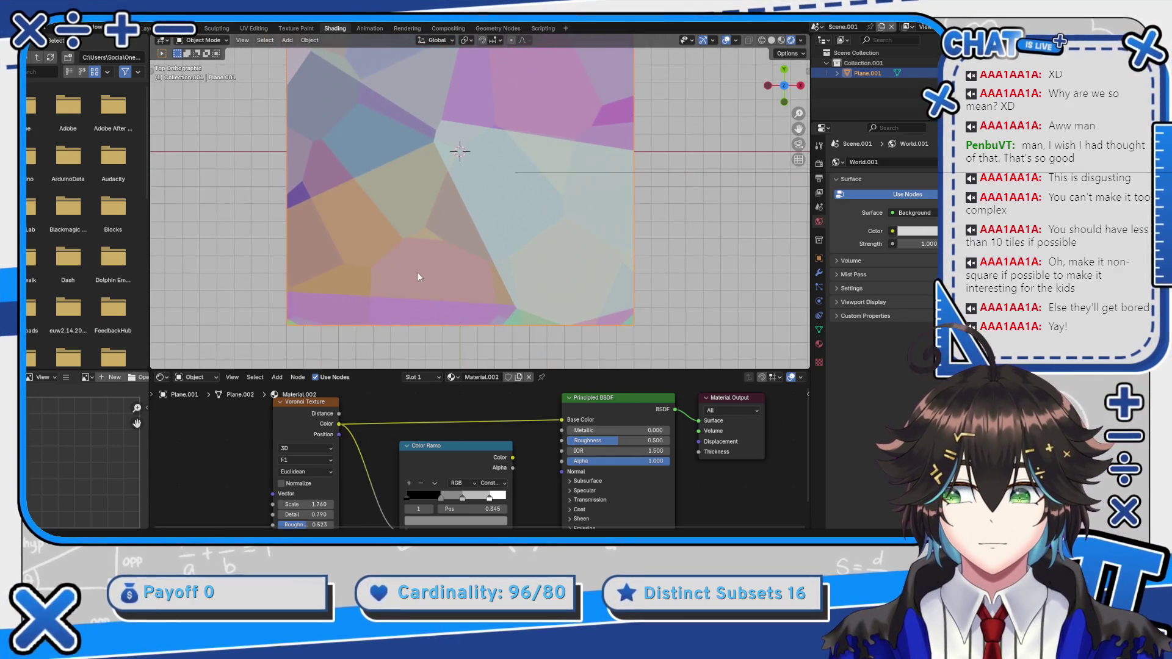
scroll(409, 426, down, 3)
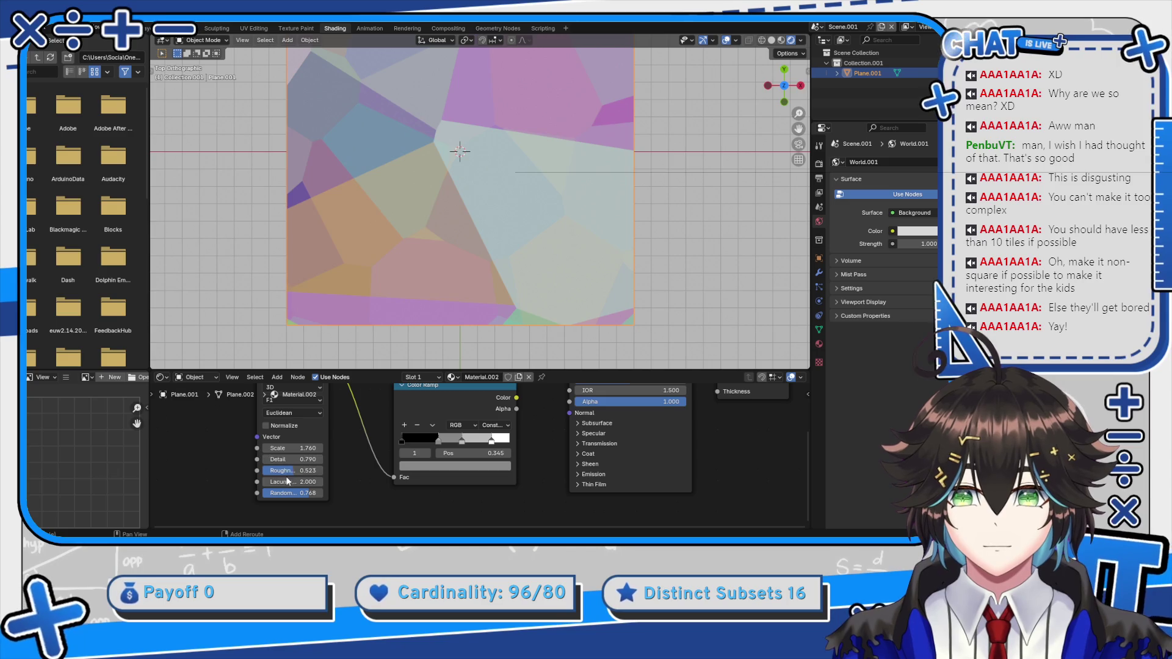
mouse_move(289, 482)
mouse_down()
mouse_move(262, 482)
mouse_move(314, 448)
mouse_move(348, 448)
mouse_move(310, 448)
mouse_up()
scroll(523, 262, down, 3)
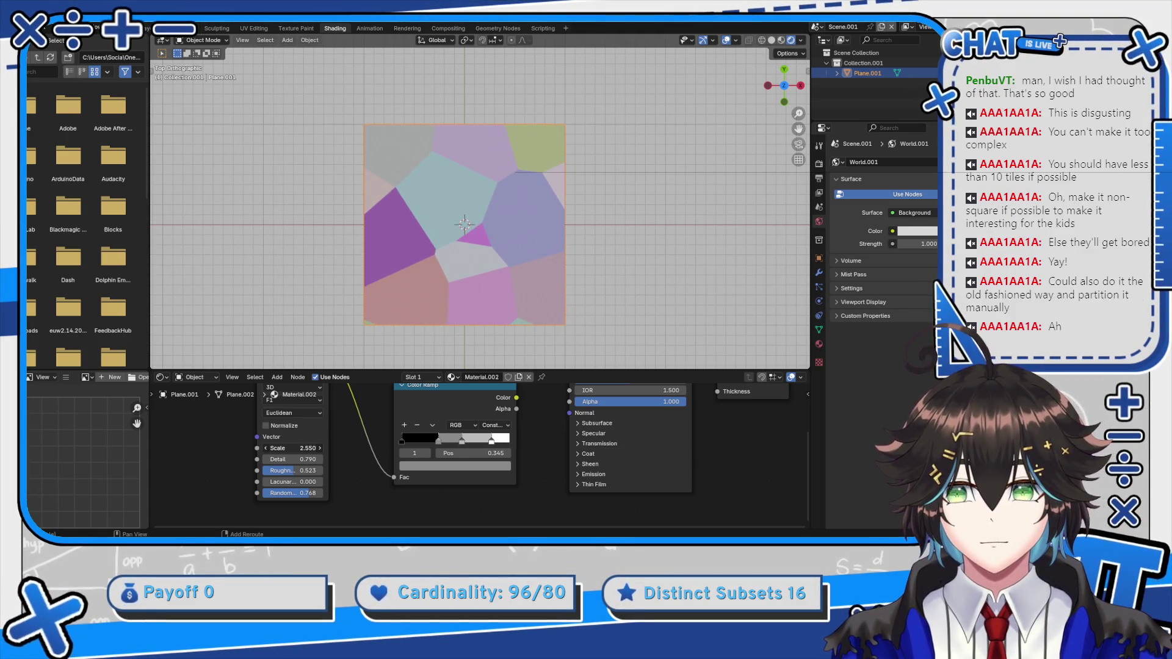
scroll(317, 458, up, 2)
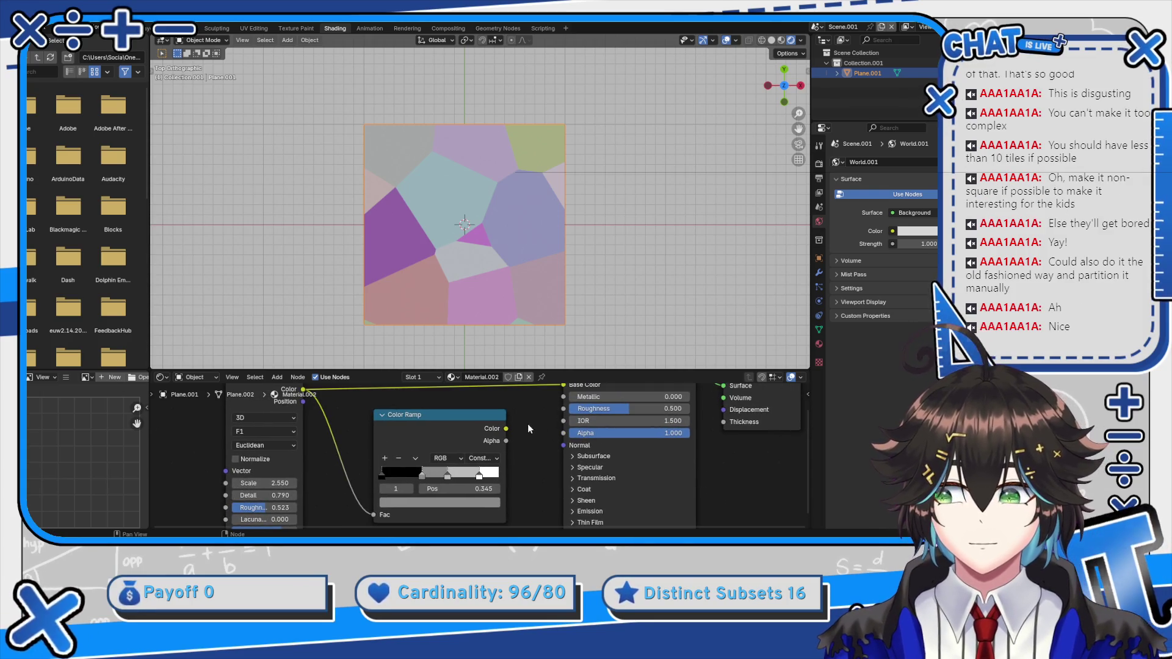
Widen the Voronoi node, try the Color Ramp into Base Color, then reconnect Voronoi Color
mouse_move(506, 429)
mouse_down()
mouse_move(526, 409)
mouse_move(516, 415)
mouse_up()
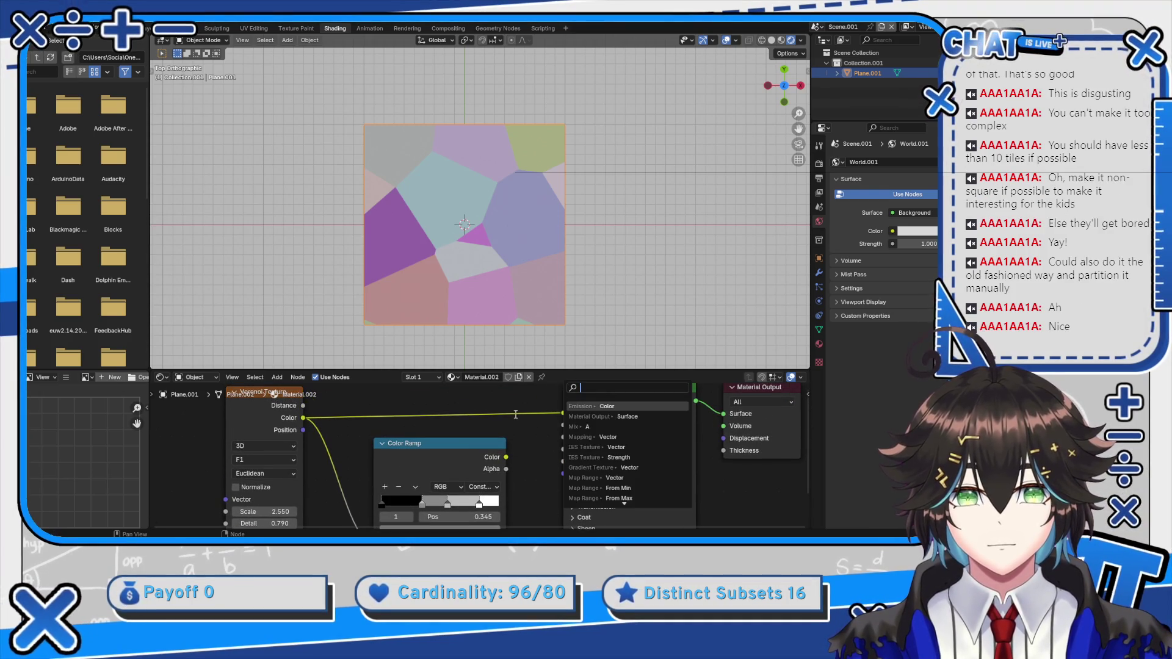
key(Escape)
scroll(373, 445, down, 5)
scroll(373, 446, left, 5)
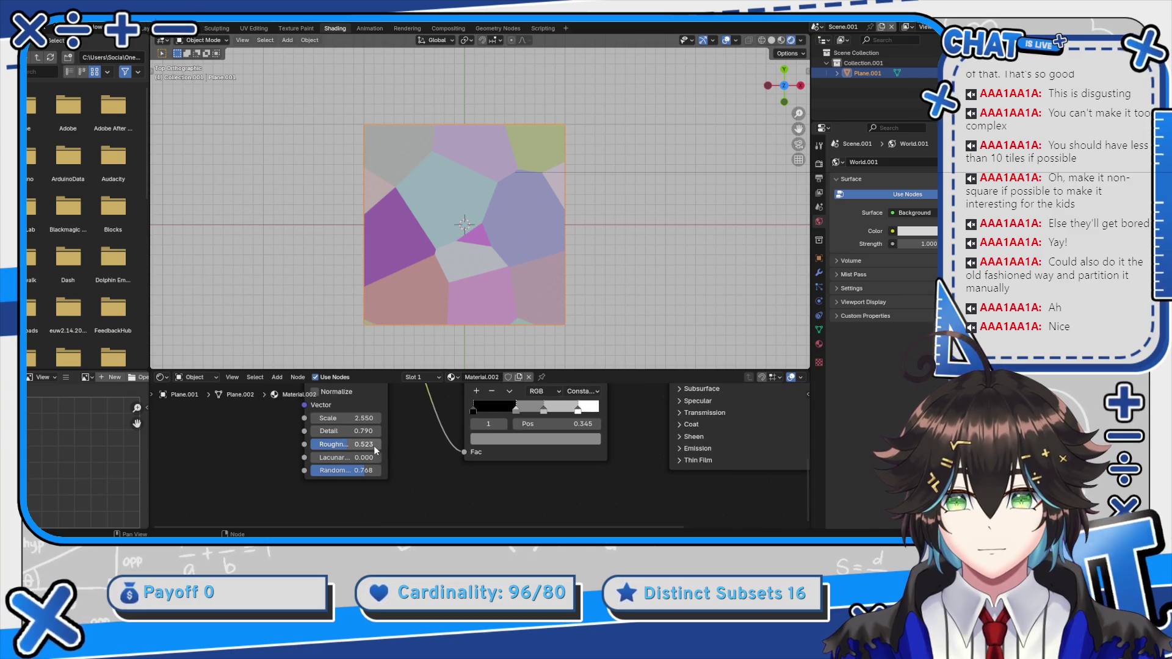
drag(386, 446, 417, 448)
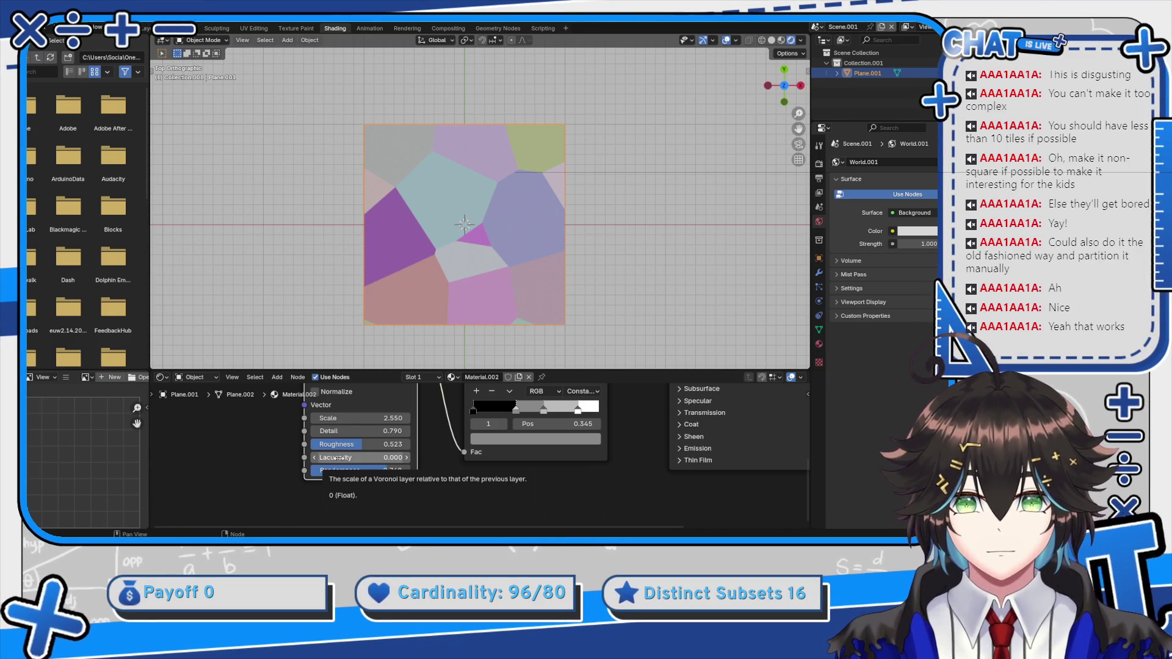
mouse_move(568, 388)
mouse_down()
mouse_move(456, 496)
mouse_move(556, 421)
mouse_up()
mouse_move(454, 513)
mouse_down()
mouse_move(468, 449)
mouse_move(452, 453)
mouse_move(464, 488)
mouse_move(431, 497)
mouse_up()
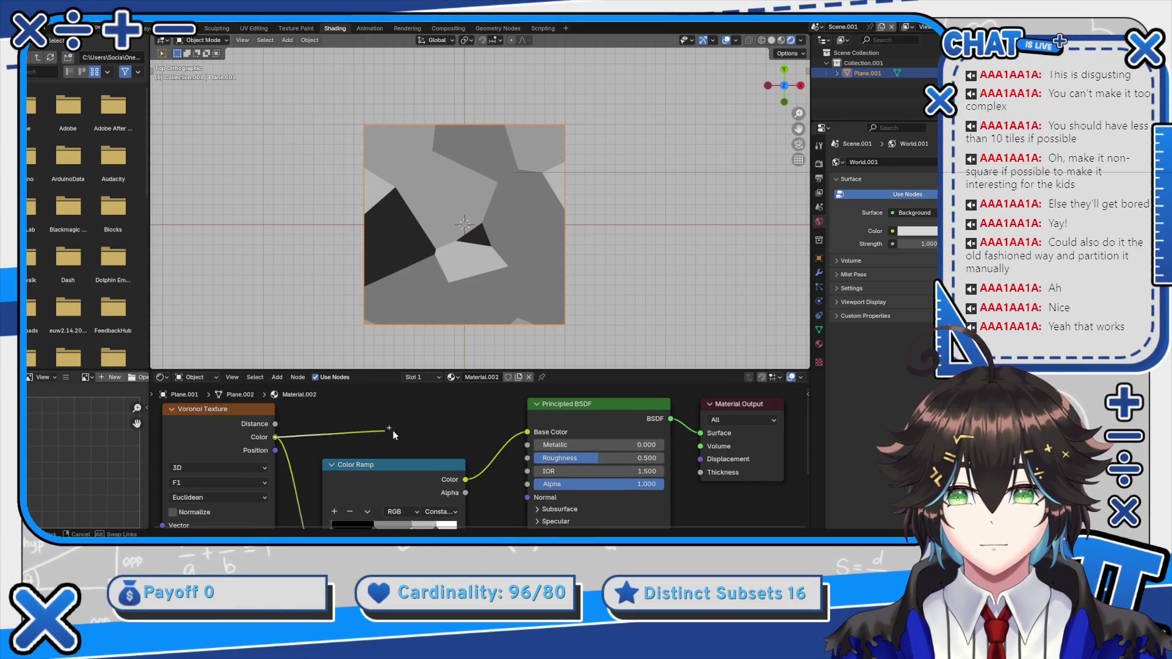
drag(534, 431, 528, 432)
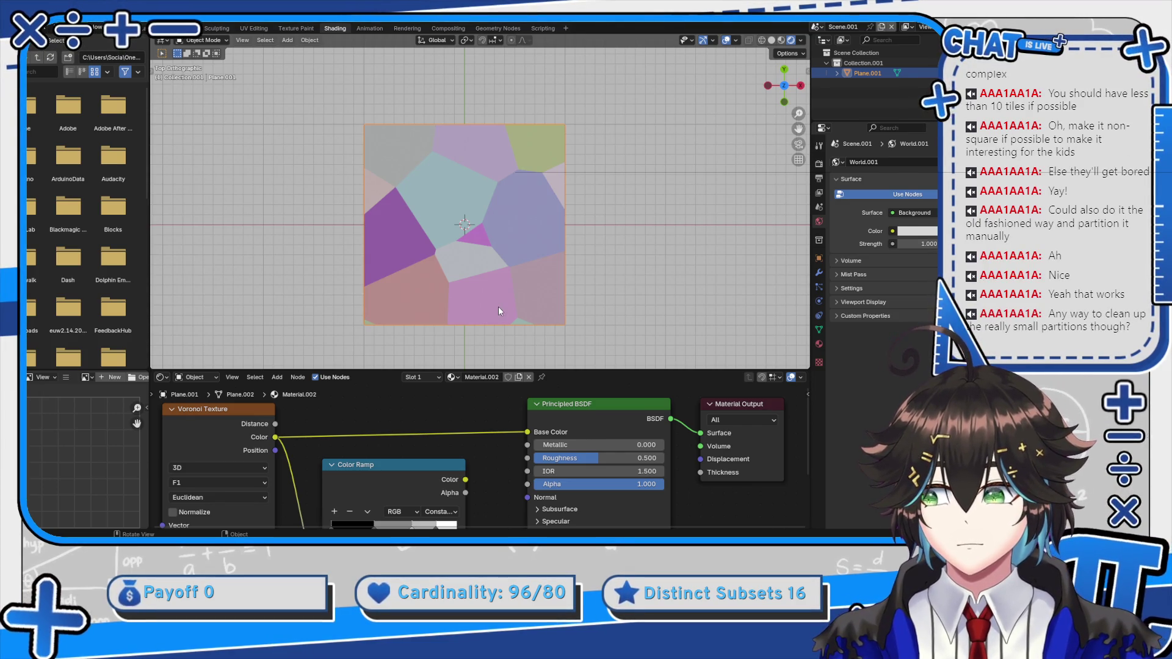
Adjust the Voronoi Randomness and nudge its Scale up slightly
mouse_move(298, 517)
mouse_down()
mouse_move(360, 471)
mouse_move(379, 407)
mouse_up()
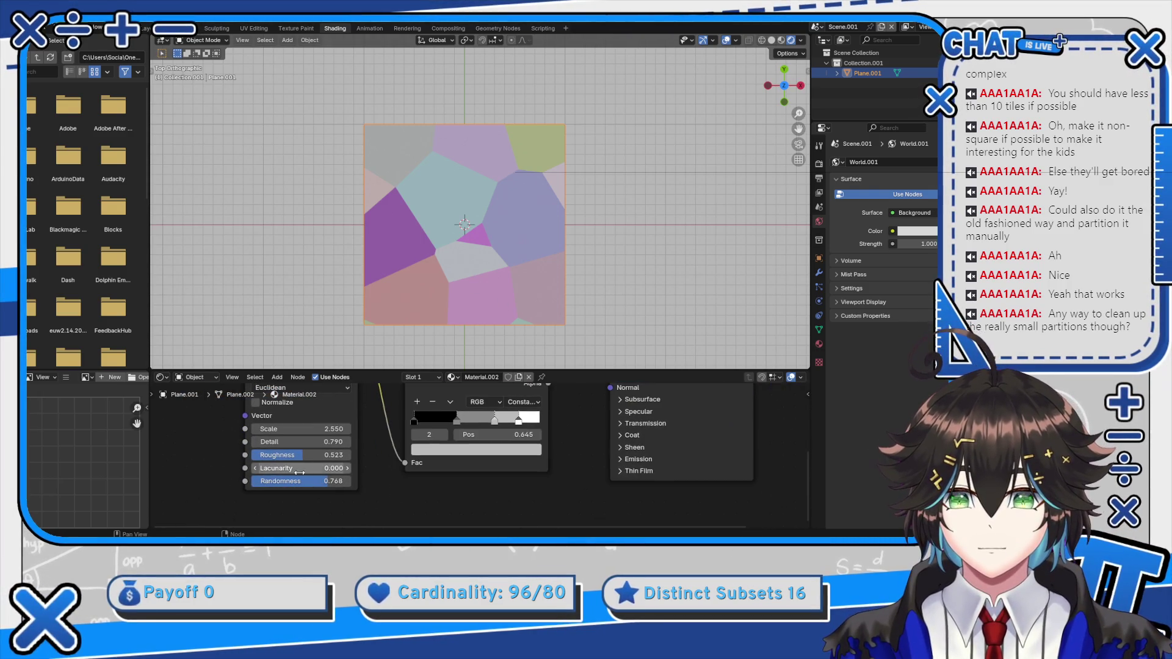
mouse_move(324, 481)
mouse_down()
mouse_move(345, 481)
mouse_move(302, 481)
mouse_up()
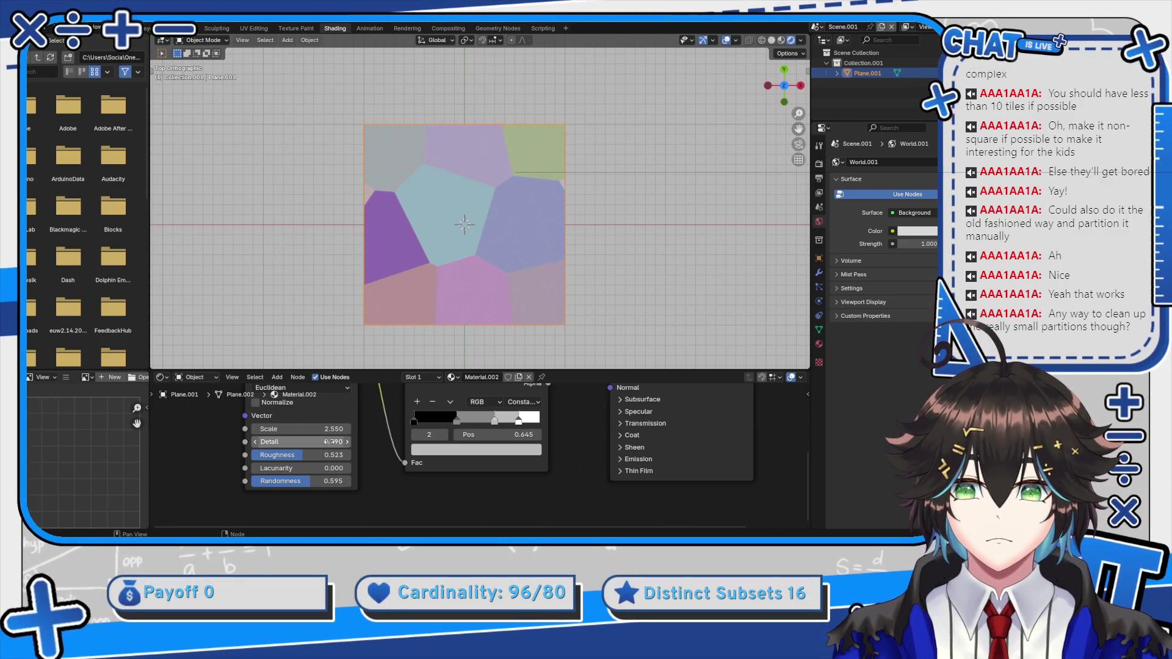
drag(321, 430, 355, 431)
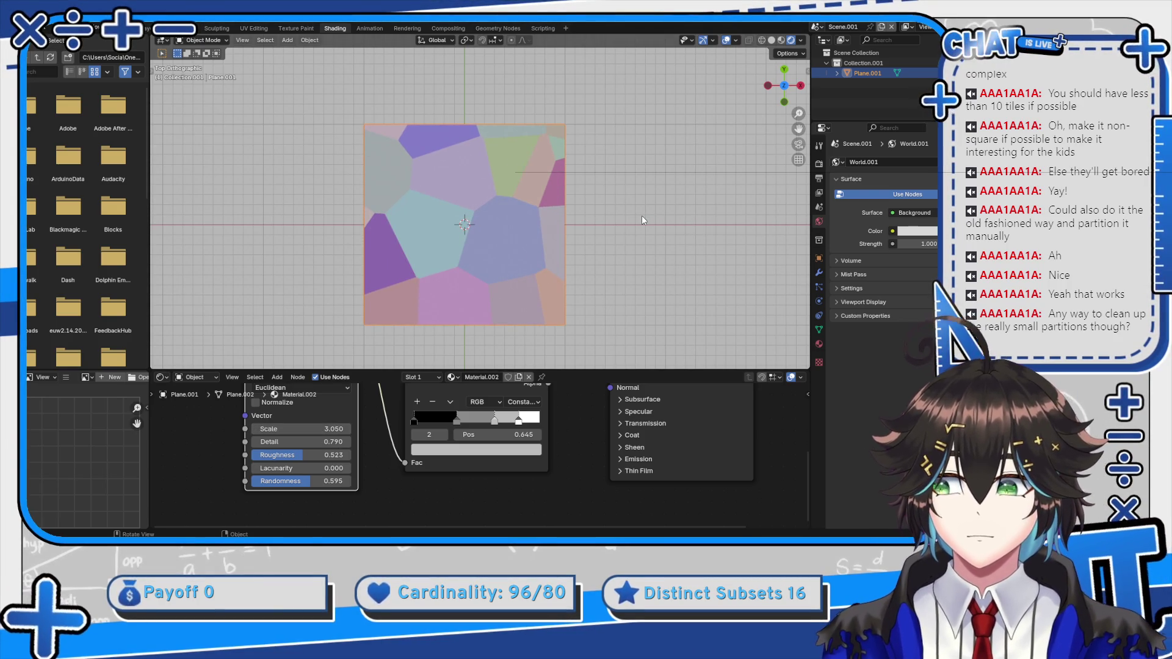
scroll(642, 219, up, 2)
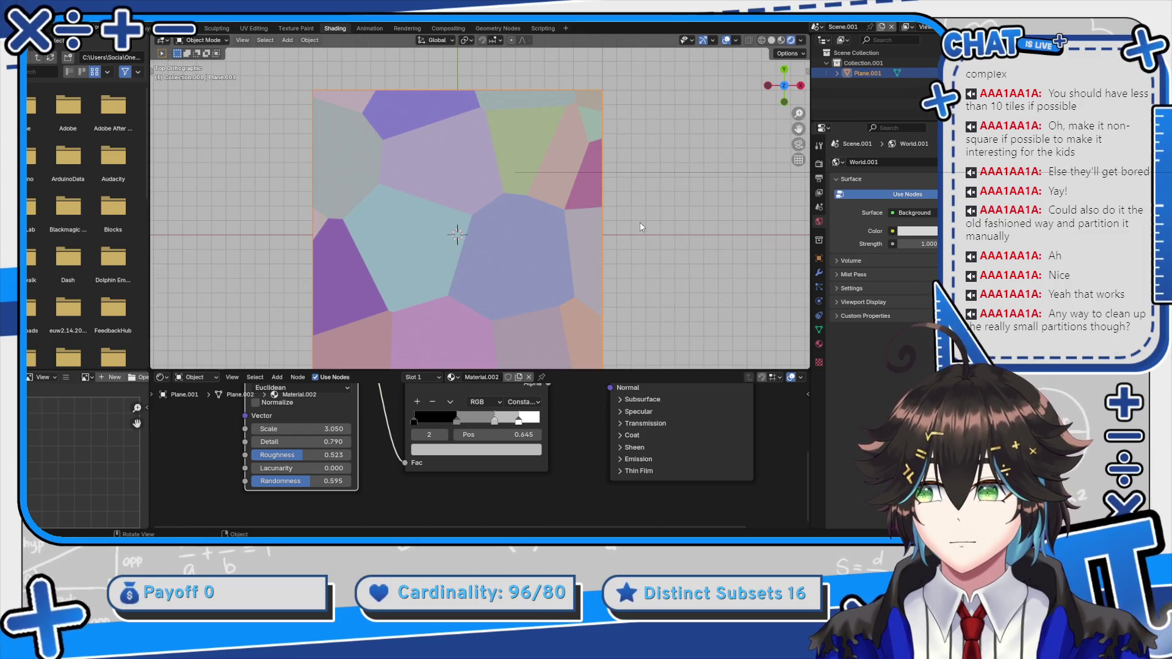
drag(633, 243, 632, 215)
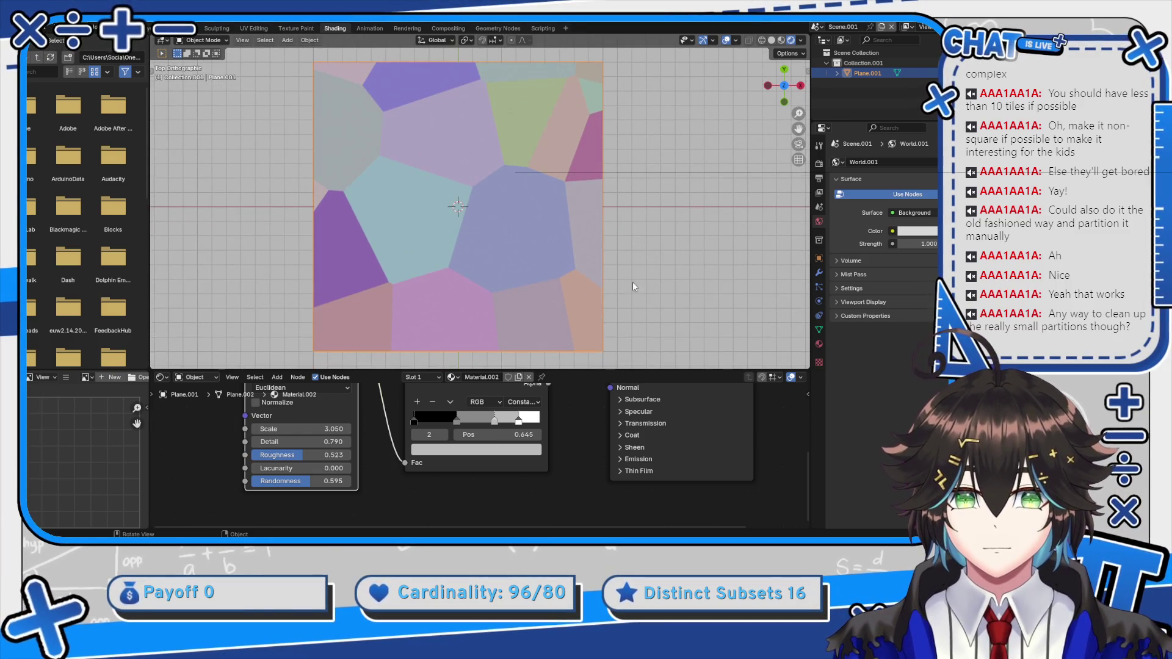
Set the View Transform to Standard and lower Voronoi Scale to 2.580
click(820, 166)
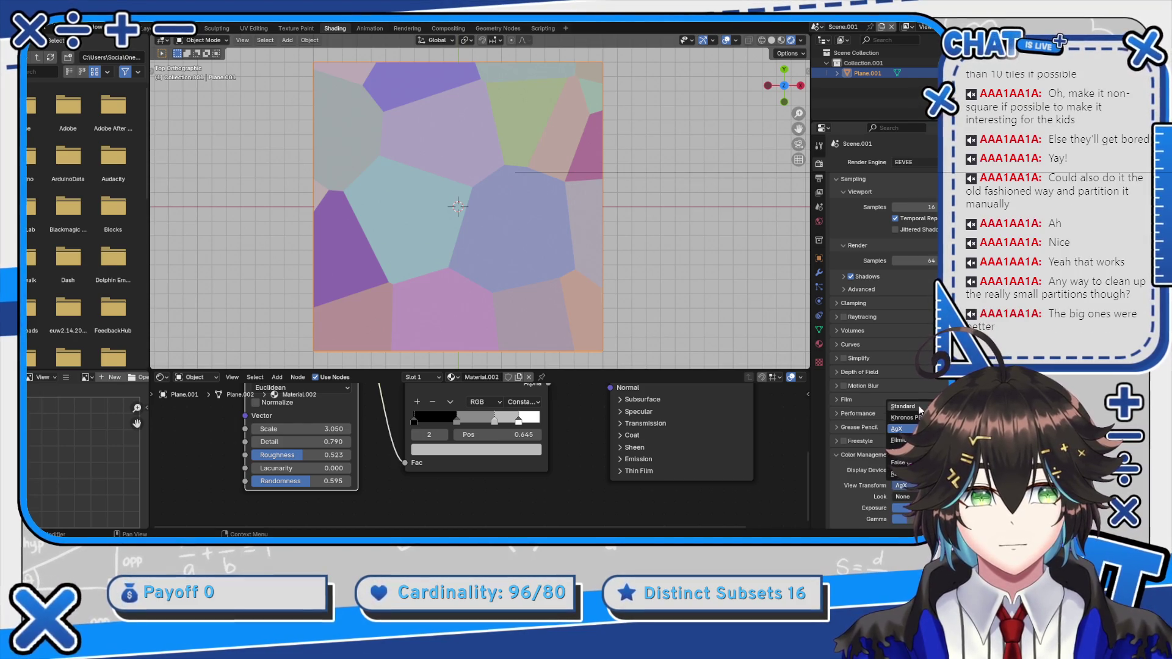
click(904, 407)
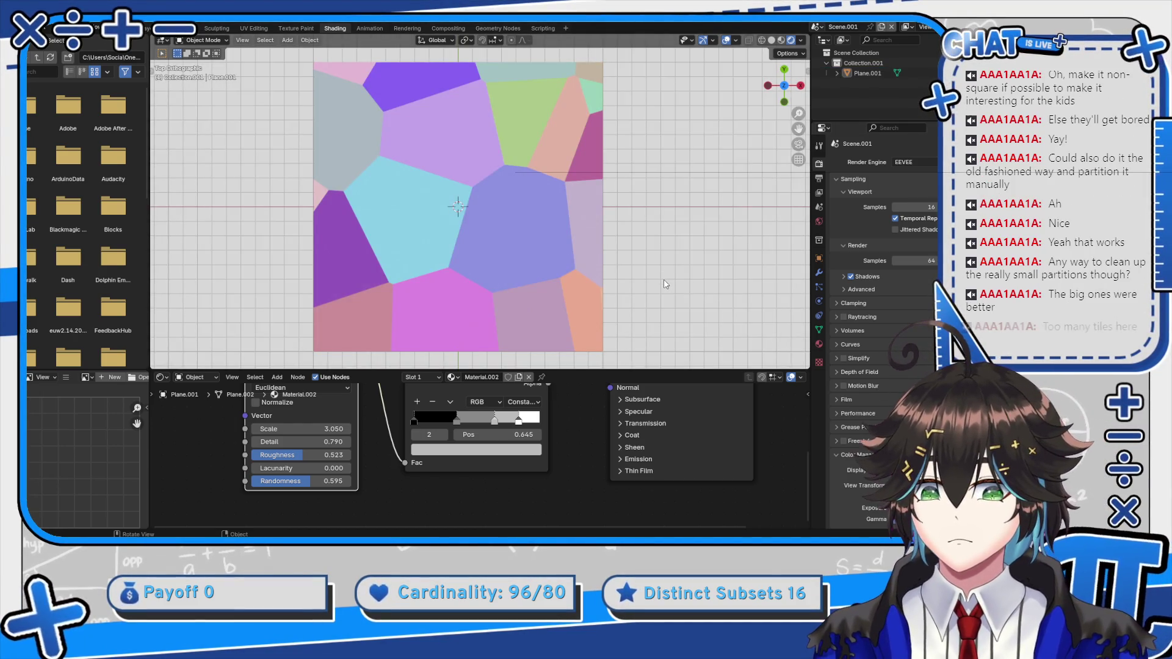
drag(305, 429, 266, 429)
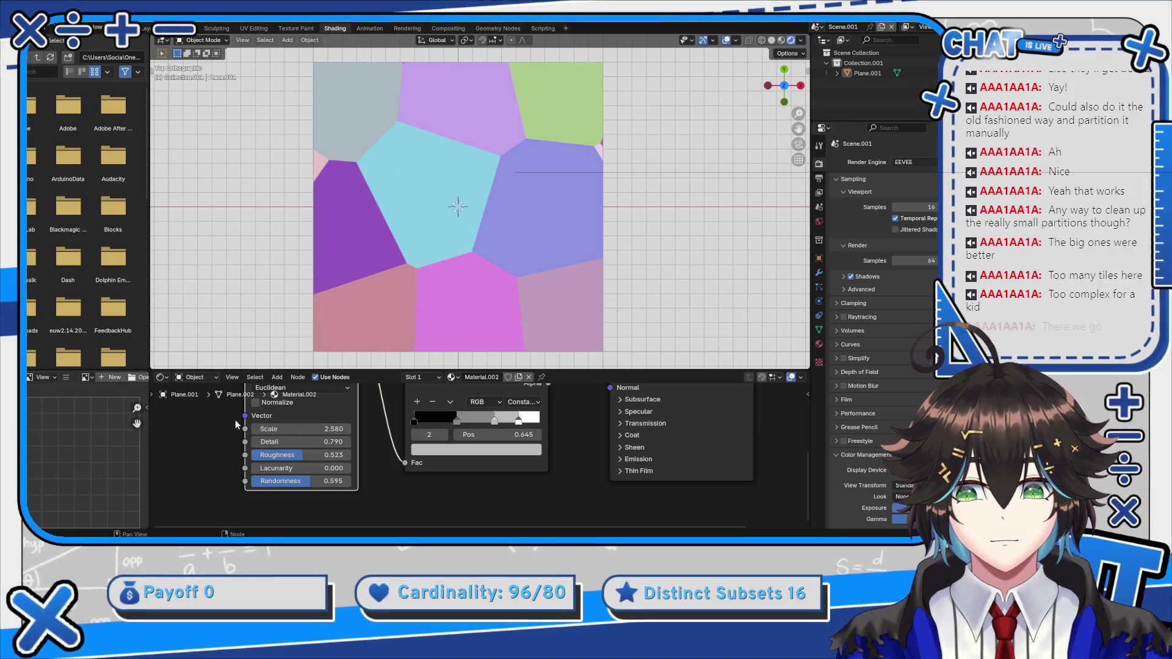
drag(191, 411, 365, 442)
Add a Texture Coordinate node at the far left of the node tree
key(shift+a)
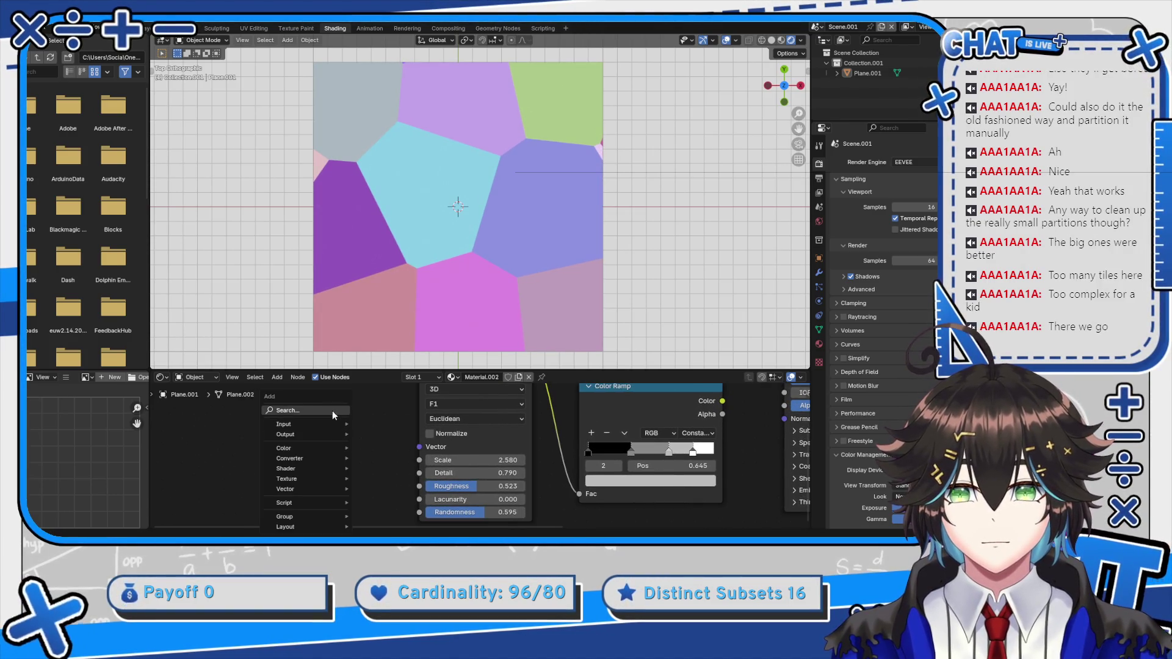
click(332, 411)
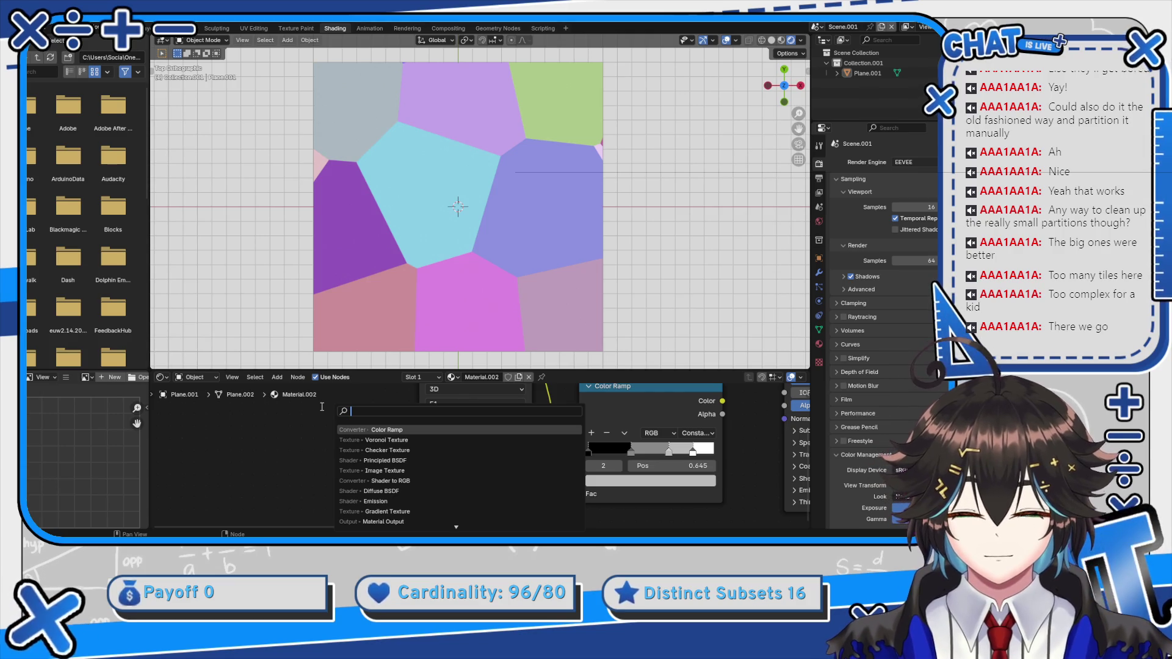
text(texture co)
key(Return)
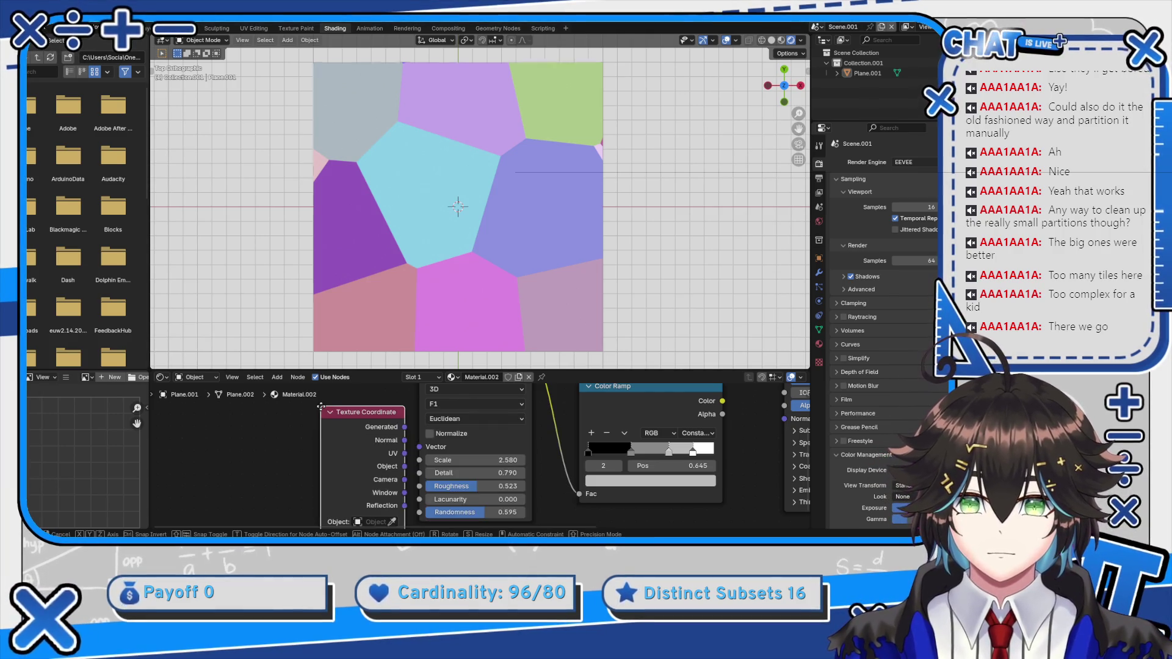
click(218, 411)
Add a Vector Math Add node to the left of the Voronoi node
key(shift+a)
mouse_move(331, 433)
click(320, 411)
text(vect)
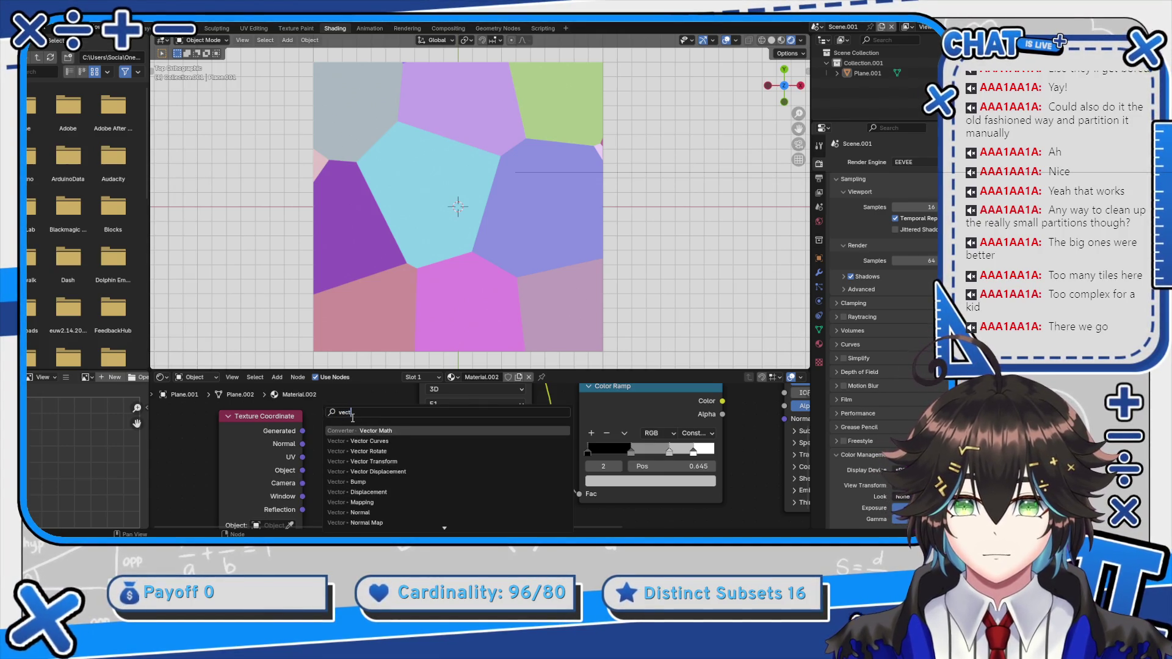
key(Return)
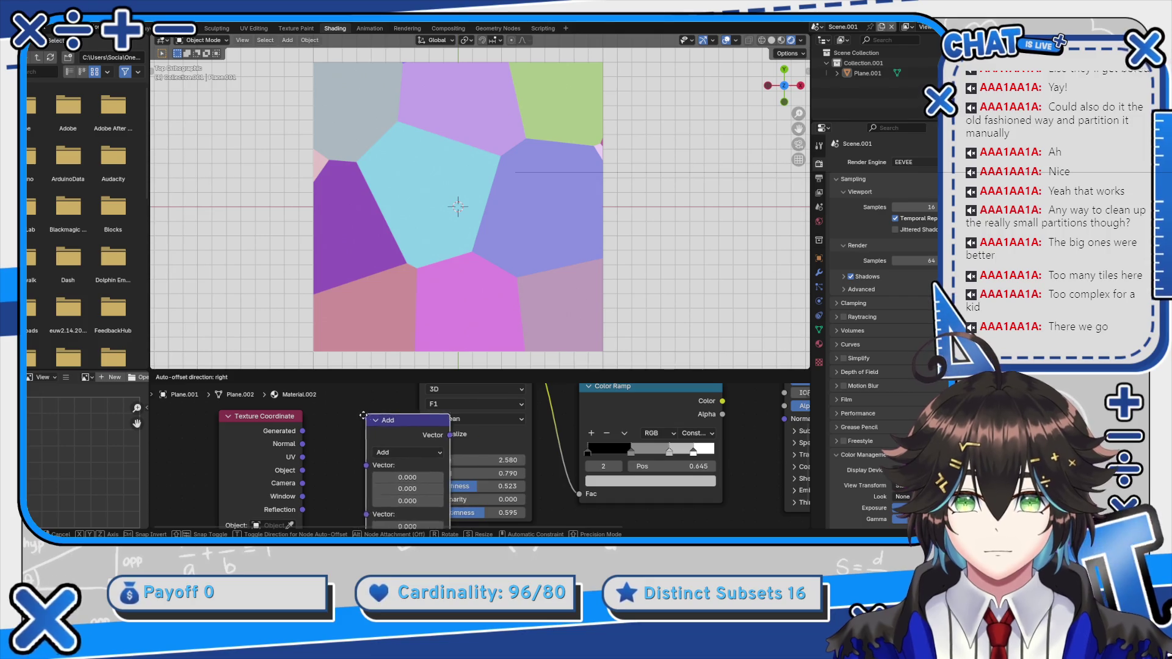
click(314, 452)
Feed UV coordinates into the Add node and offset them by X 0.680, Y -0.040
drag(313, 457, 302, 470)
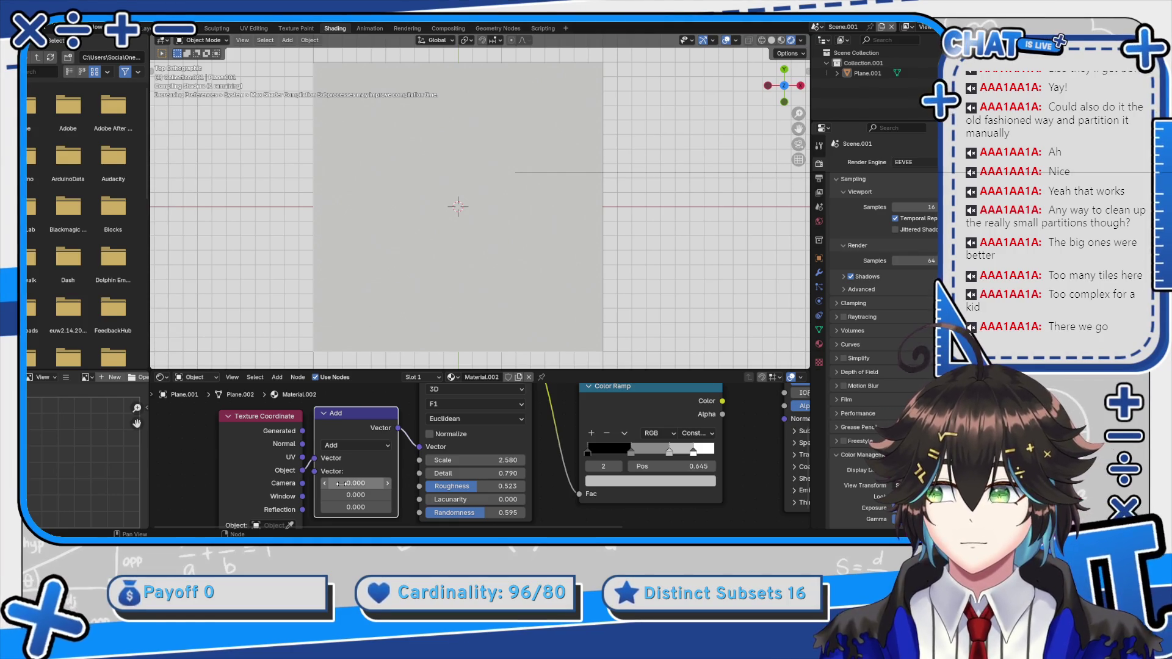
drag(340, 483, 359, 483)
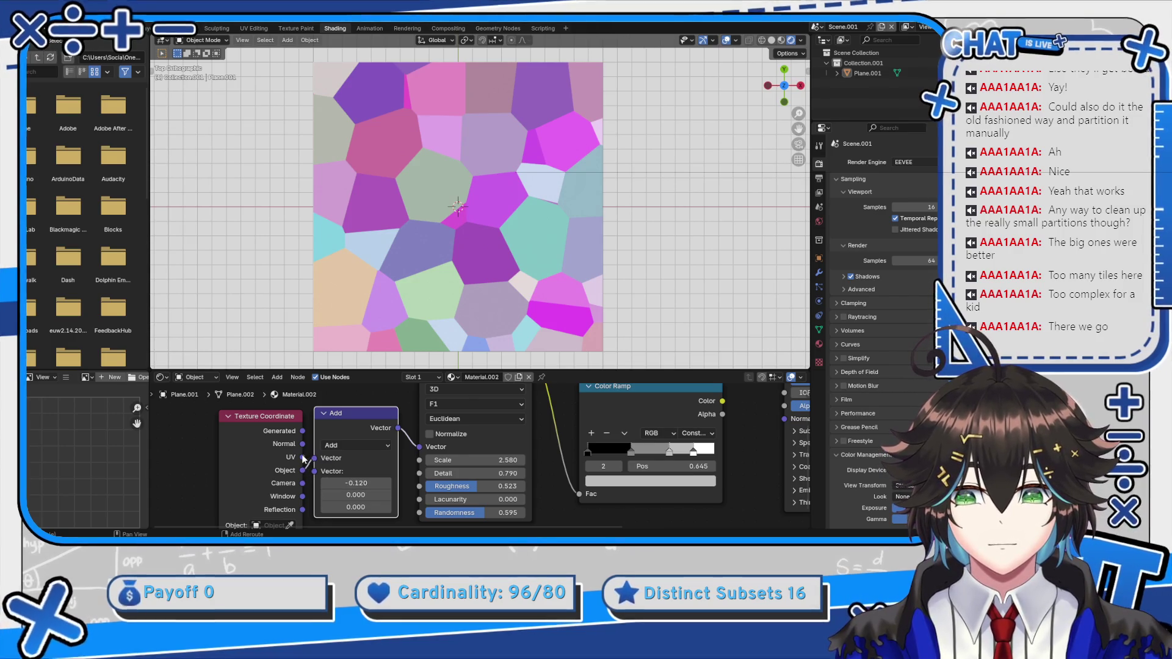
drag(311, 459, 315, 463)
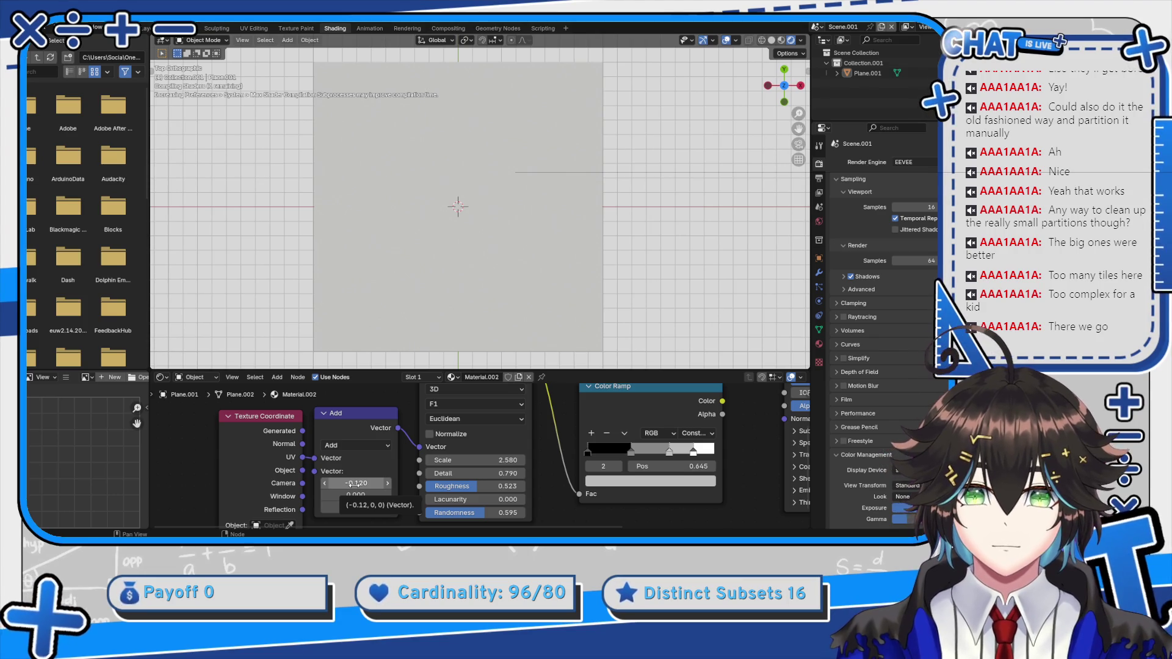
mouse_move(354, 484)
mouse_down()
mouse_move(444, 484)
mouse_move(420, 484)
mouse_up()
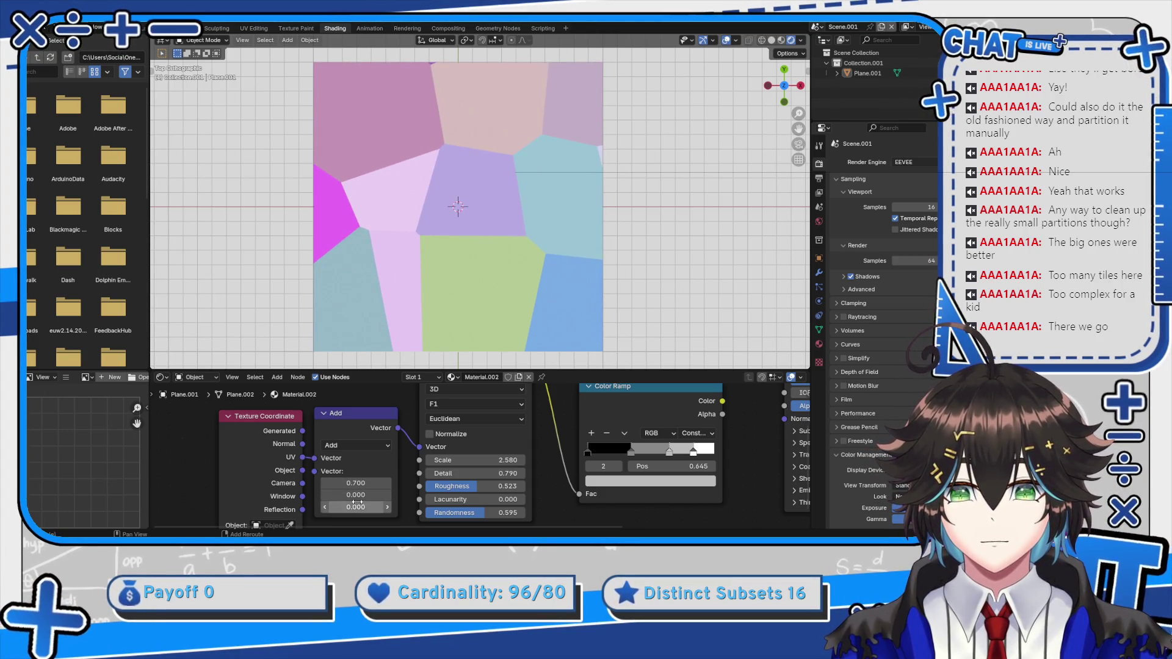
drag(356, 495, 349, 495)
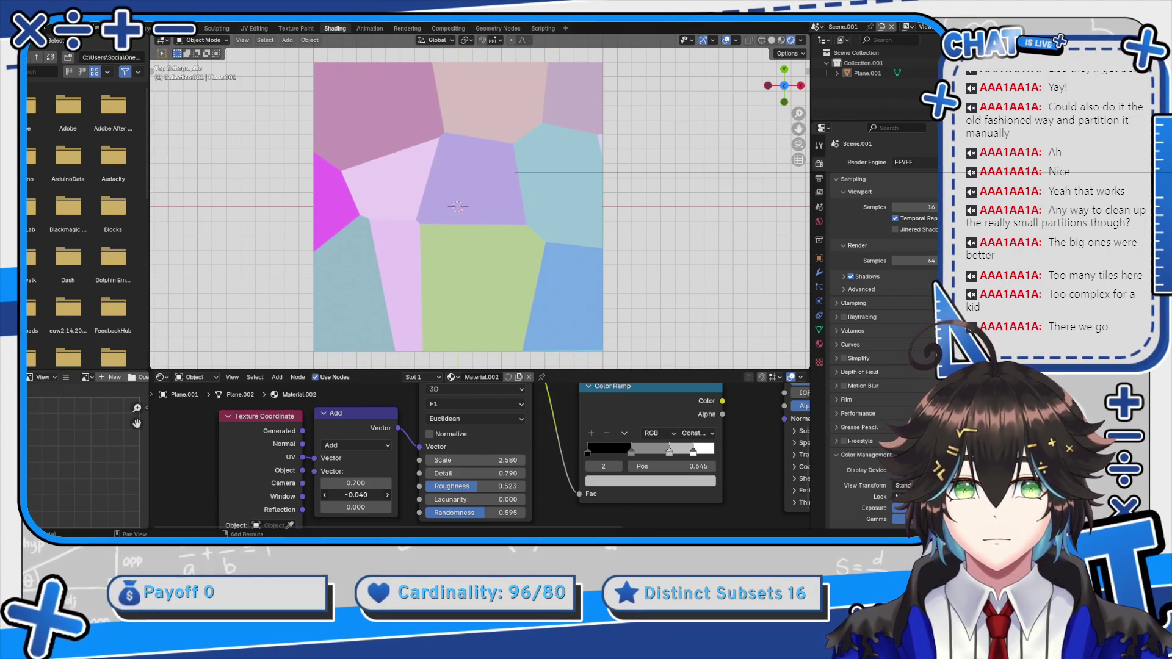
drag(356, 482, 350, 483)
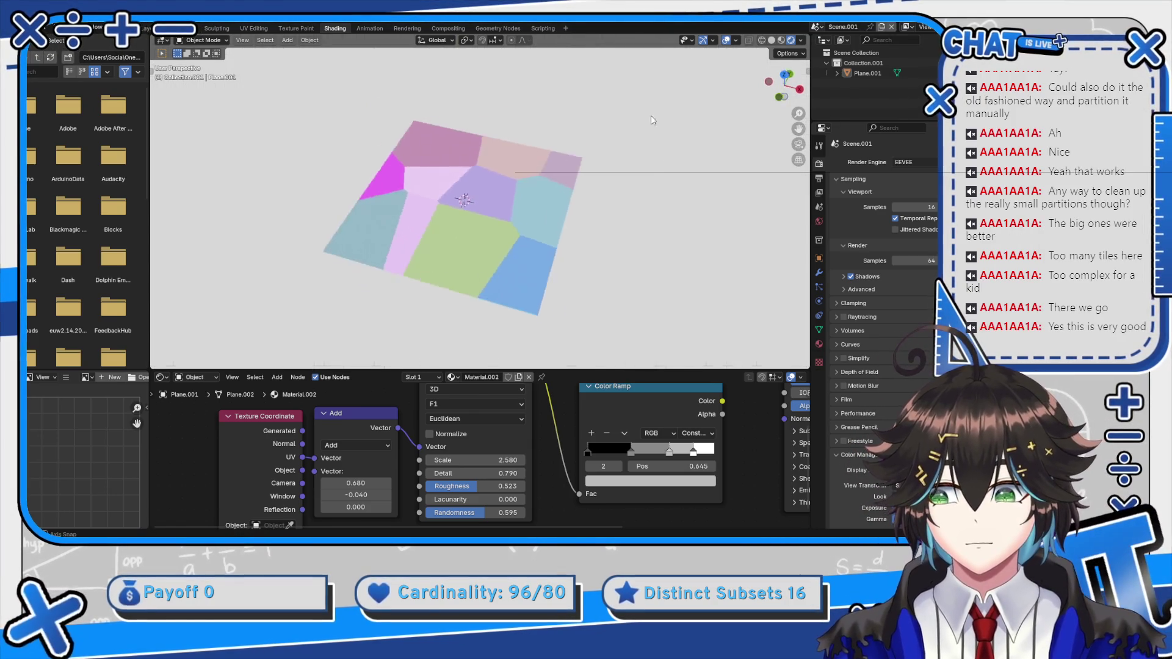
Add a camera above the plane and switch to the Layout workspace
key(shift+a)
click(598, 247)
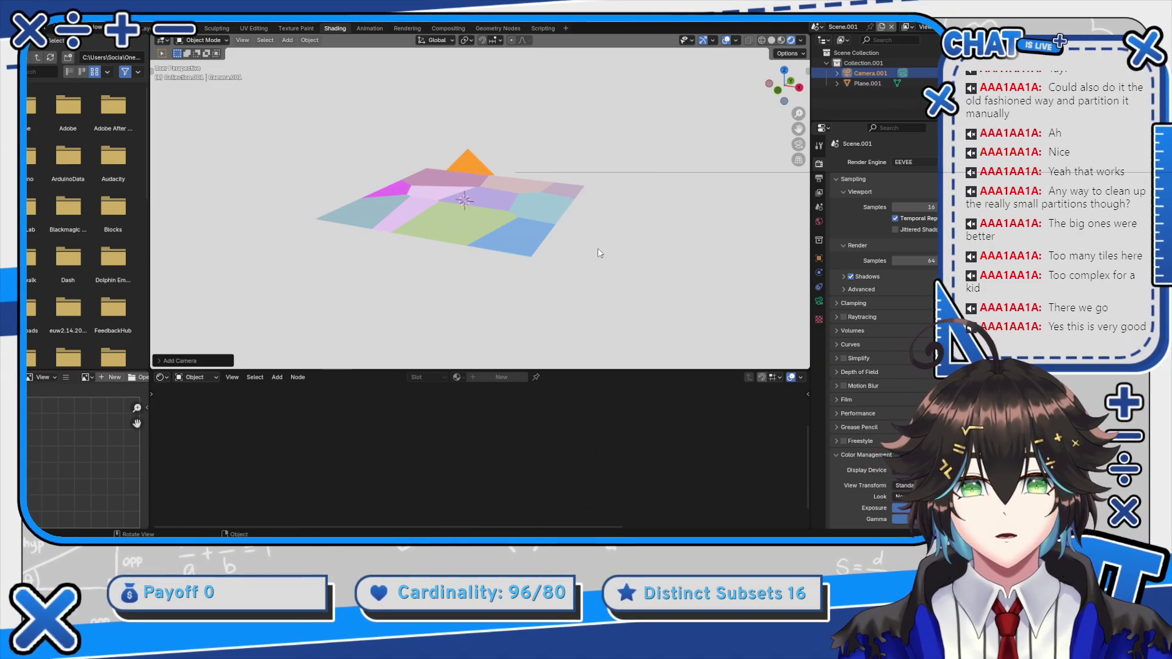
scroll(599, 248, down, 5)
key(g)
click(455, 131)
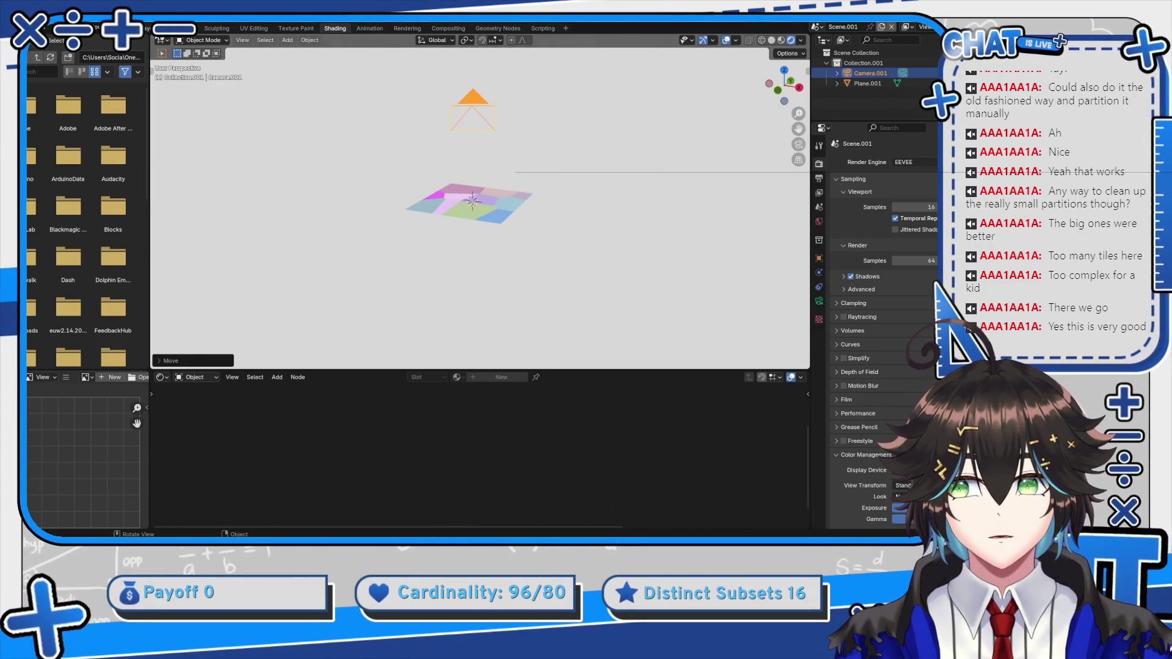
click(160, 28)
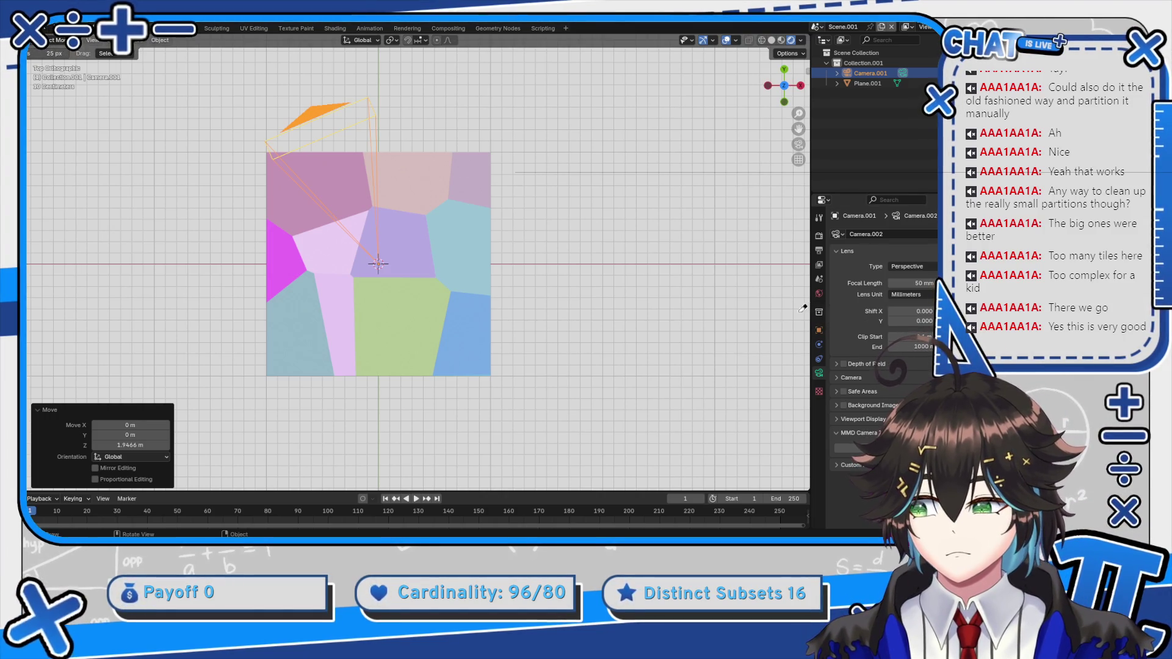
Zero the camera's rotation so it points straight down and raise it to Z 2.2269 m
click(819, 330)
click(918, 265)
text(0)
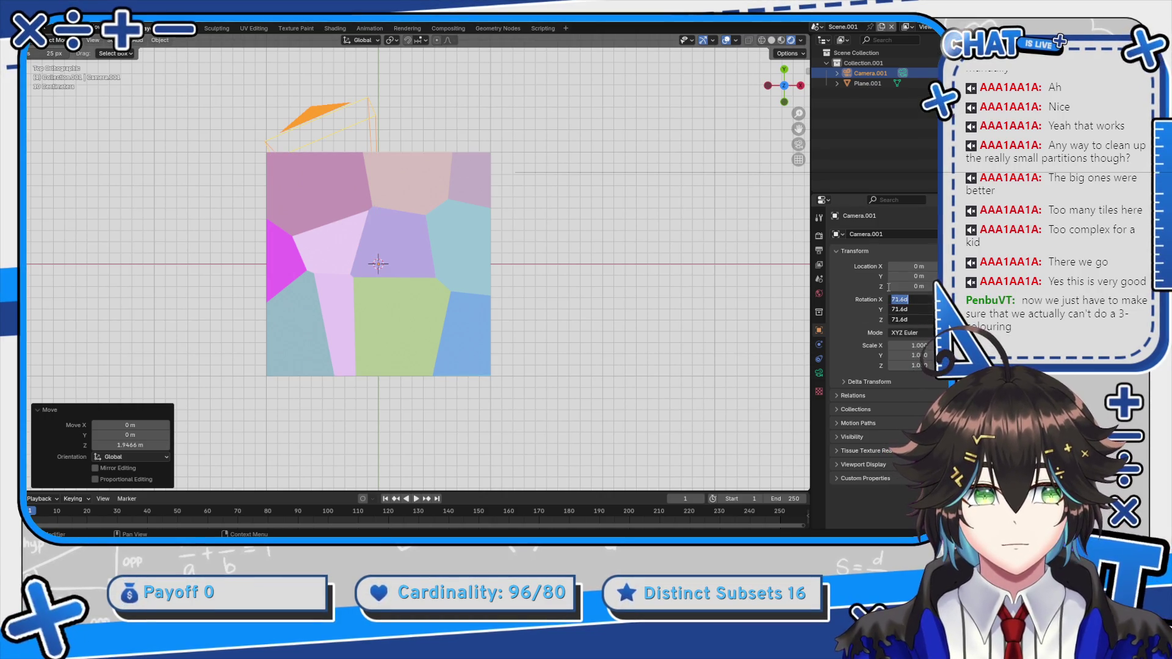
text(0)
key(Return)
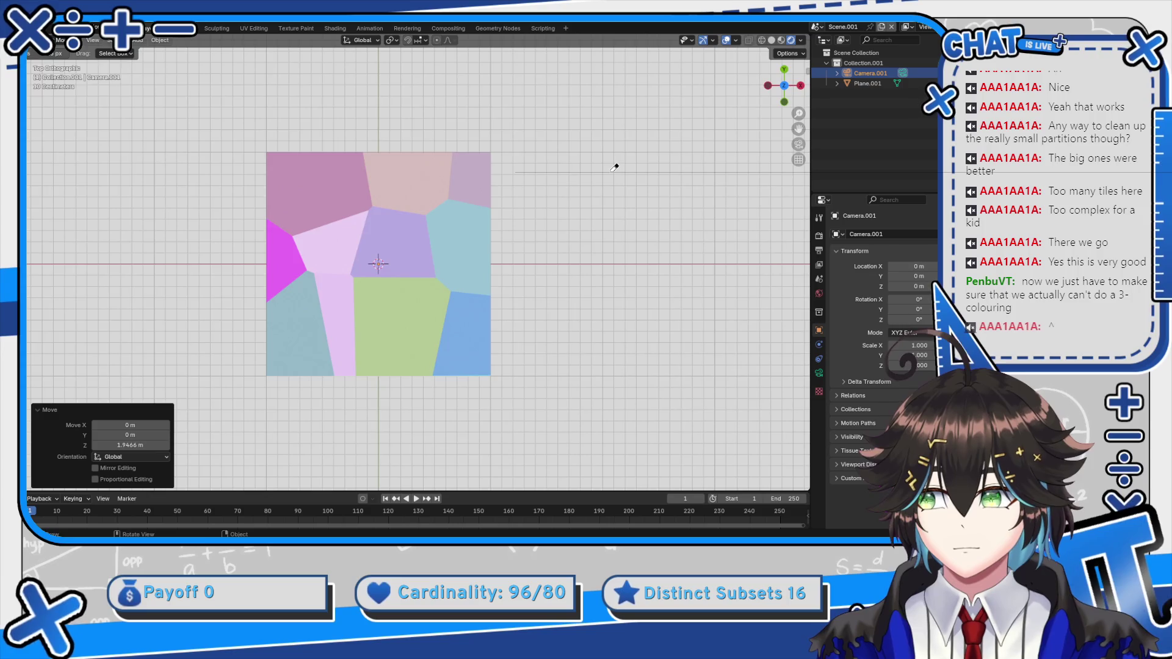
drag(550, 80, 571, 137)
key(g)
key(z)
click(570, 475)
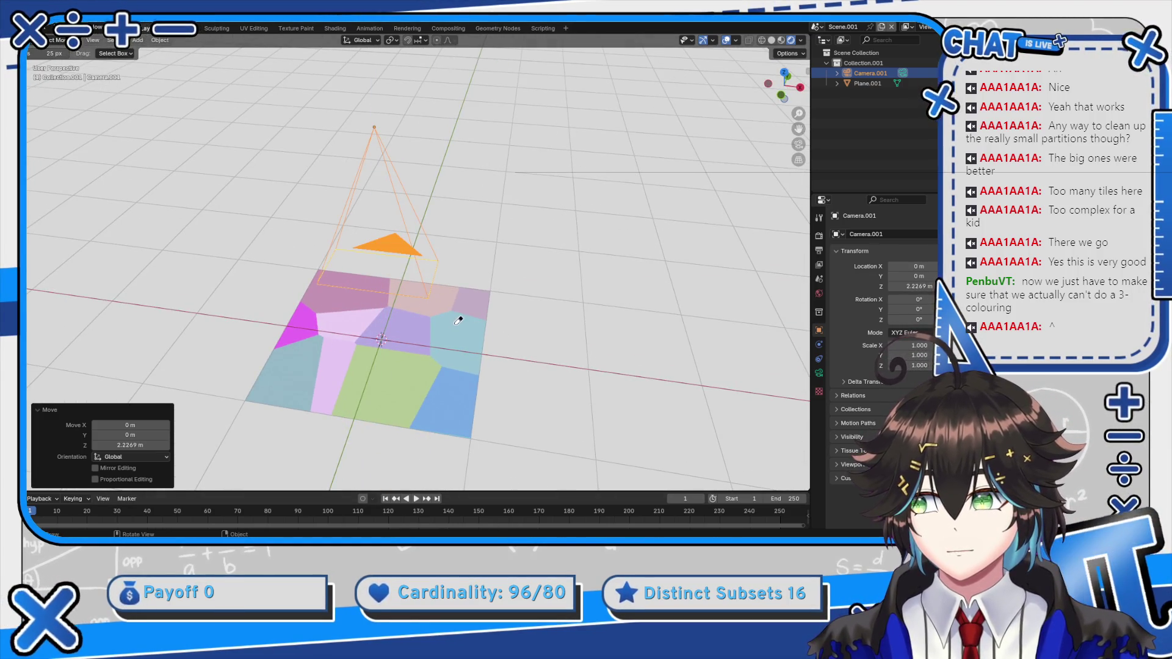
View the plane from top orthographic view and bring up the render properties
scroll(459, 317, up, 3)
mouse_move(454, 272)
mouse_down()
mouse_move(473, 252)
mouse_move(483, 269)
mouse_up()
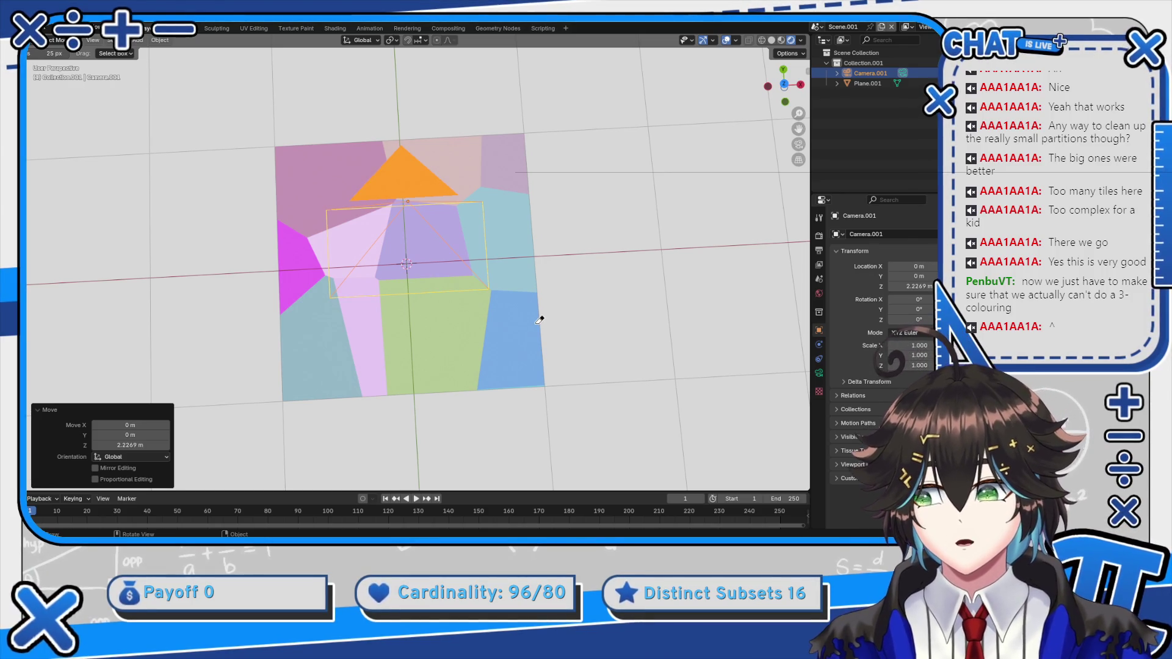
scroll(527, 250, up, 3)
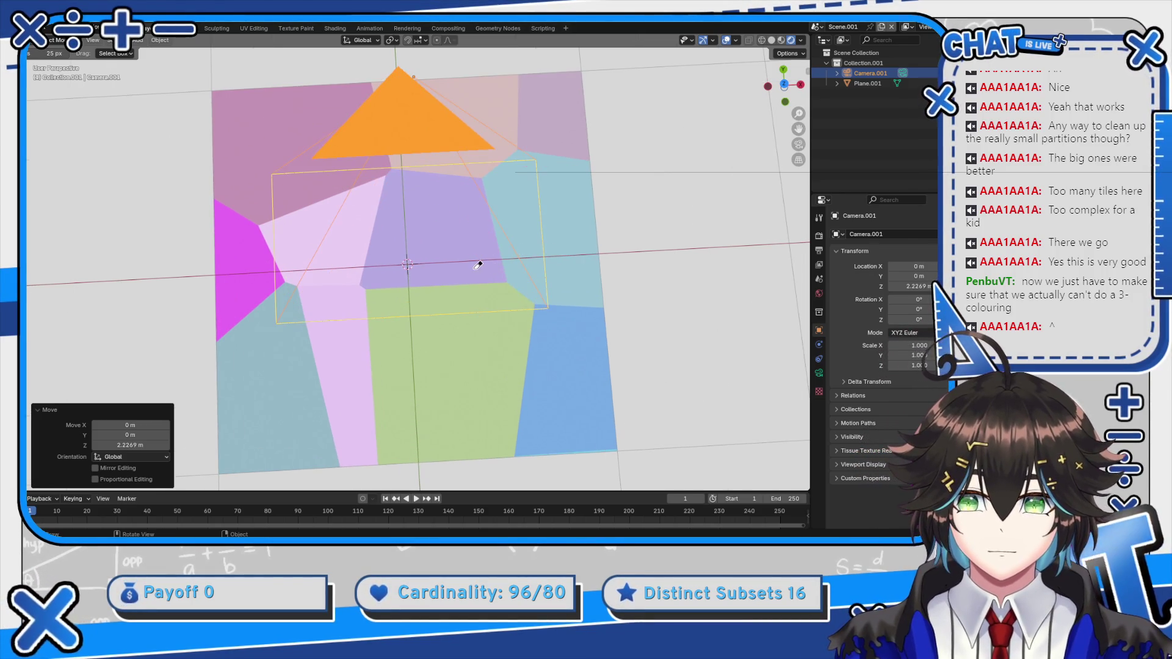
key(KP_7)
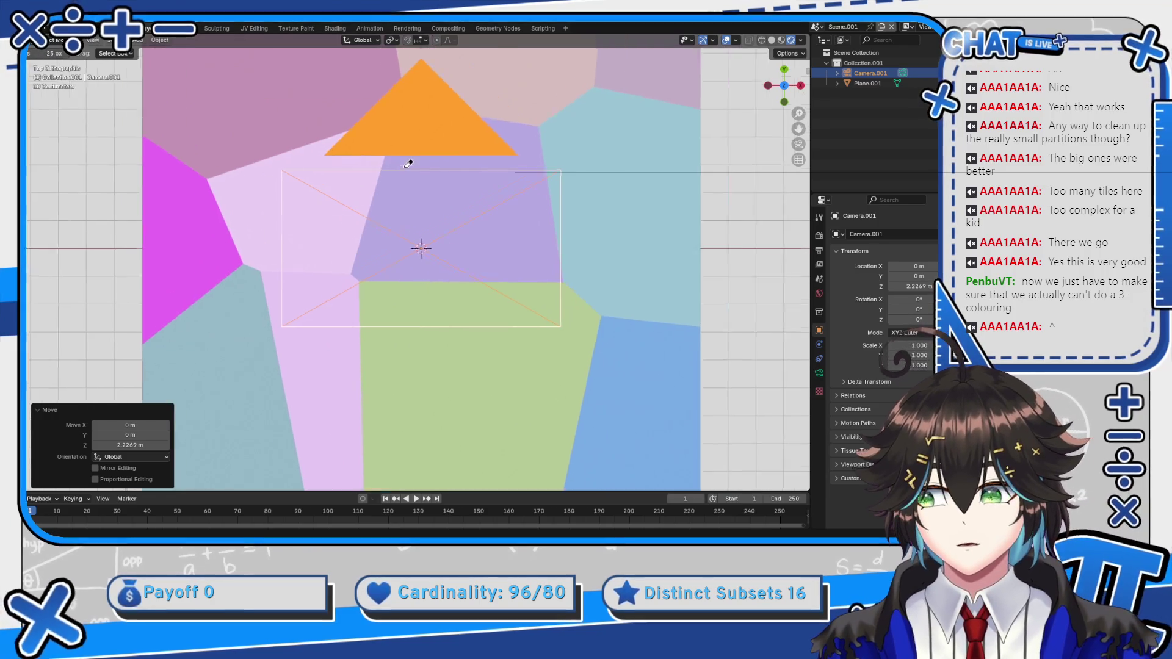
scroll(672, 248, up, 1)
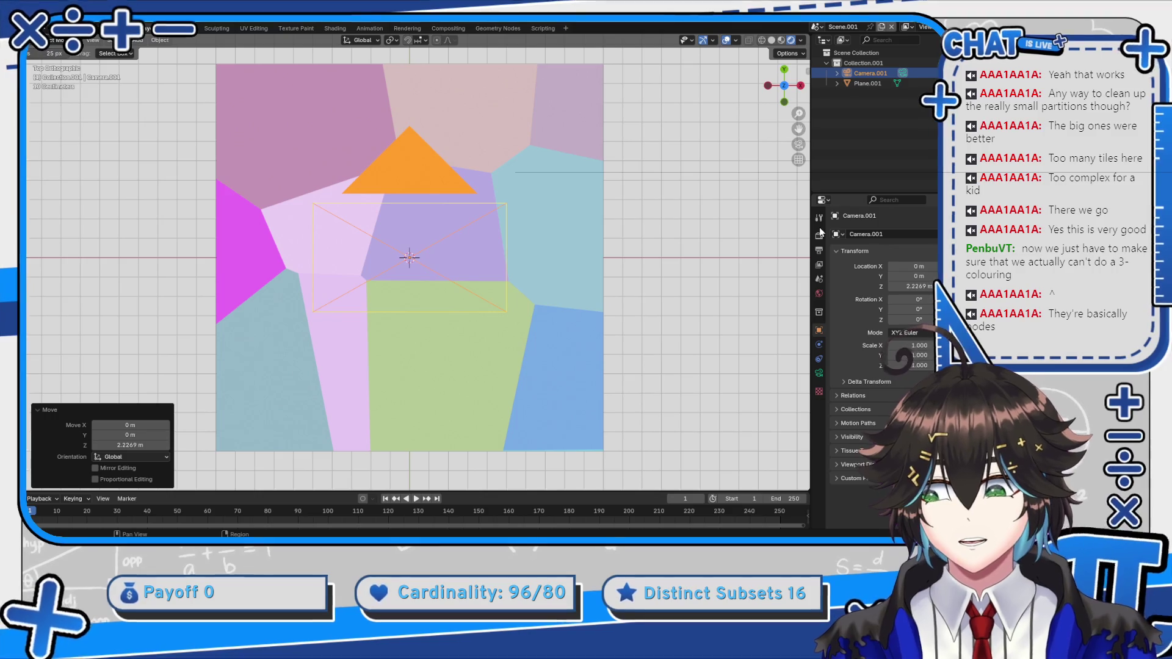
click(820, 236)
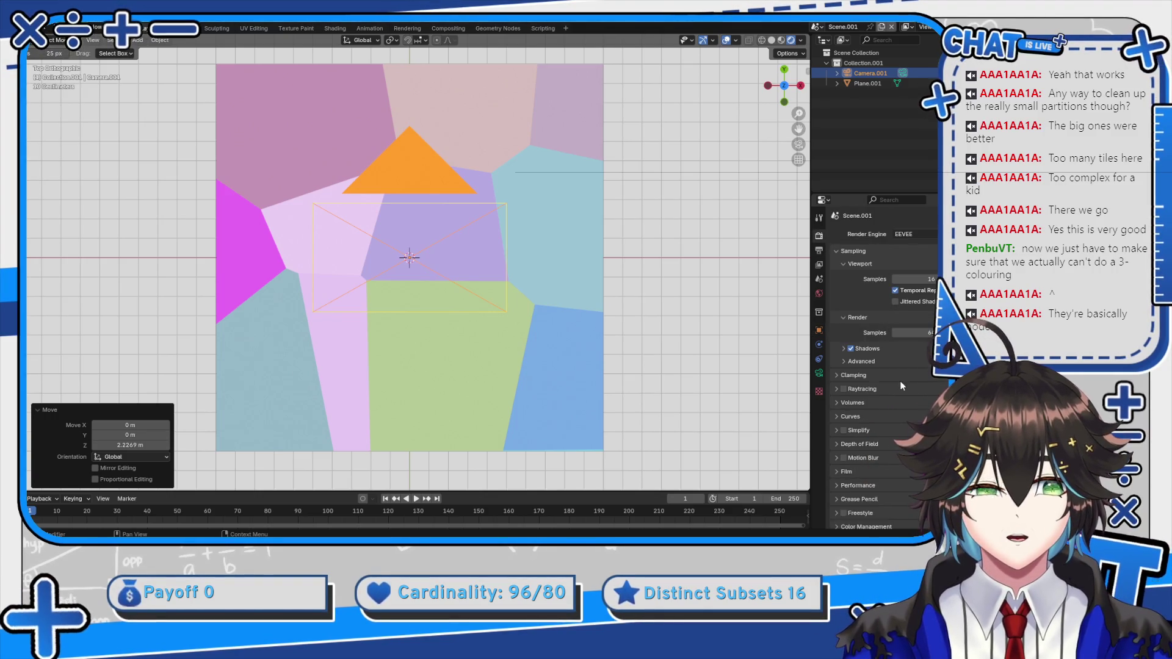
Expand Color Management and try a Look that makes the colours paler
click(865, 523)
scroll(874, 494, down, 4)
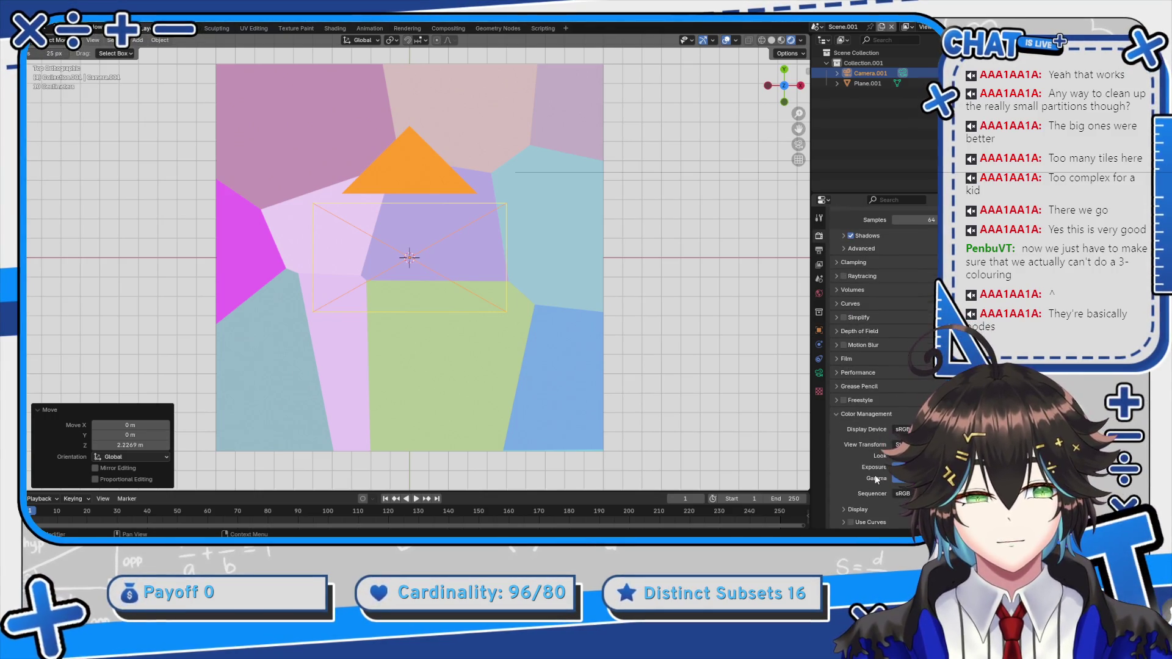
click(903, 445)
key(Escape)
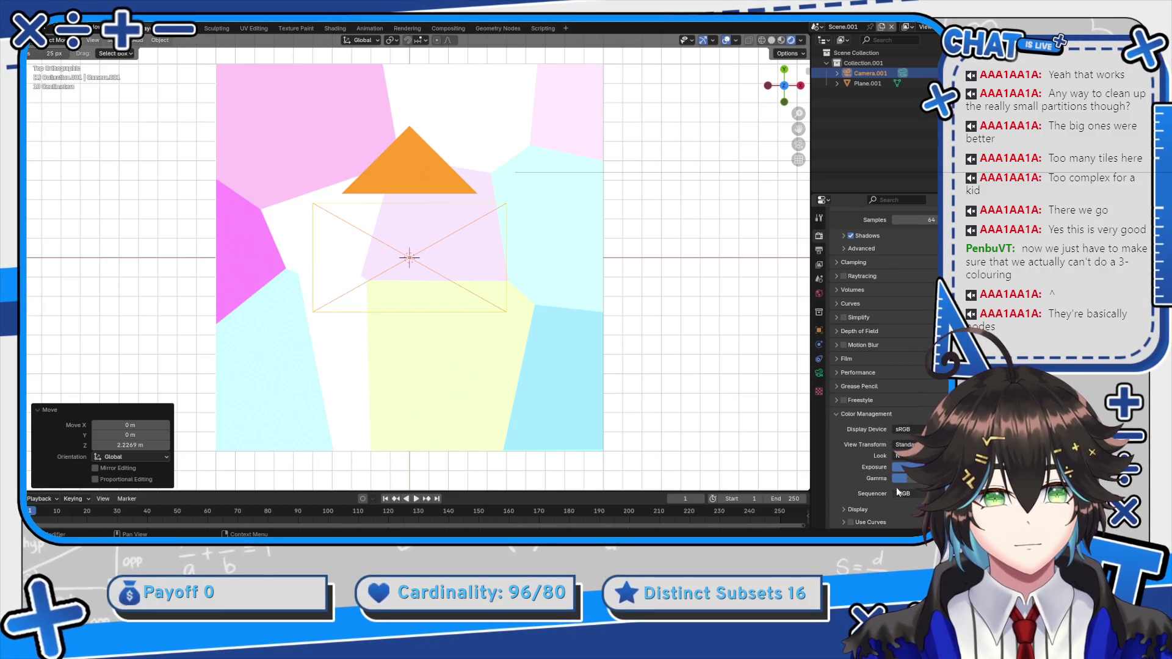
click(907, 455)
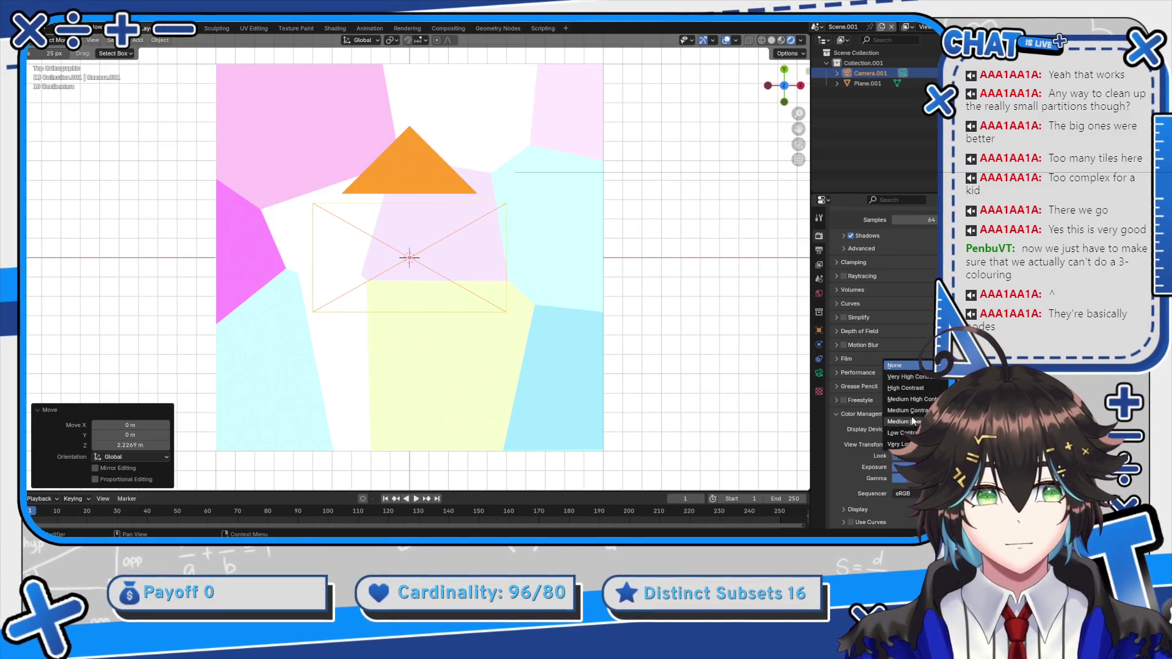
click(911, 388)
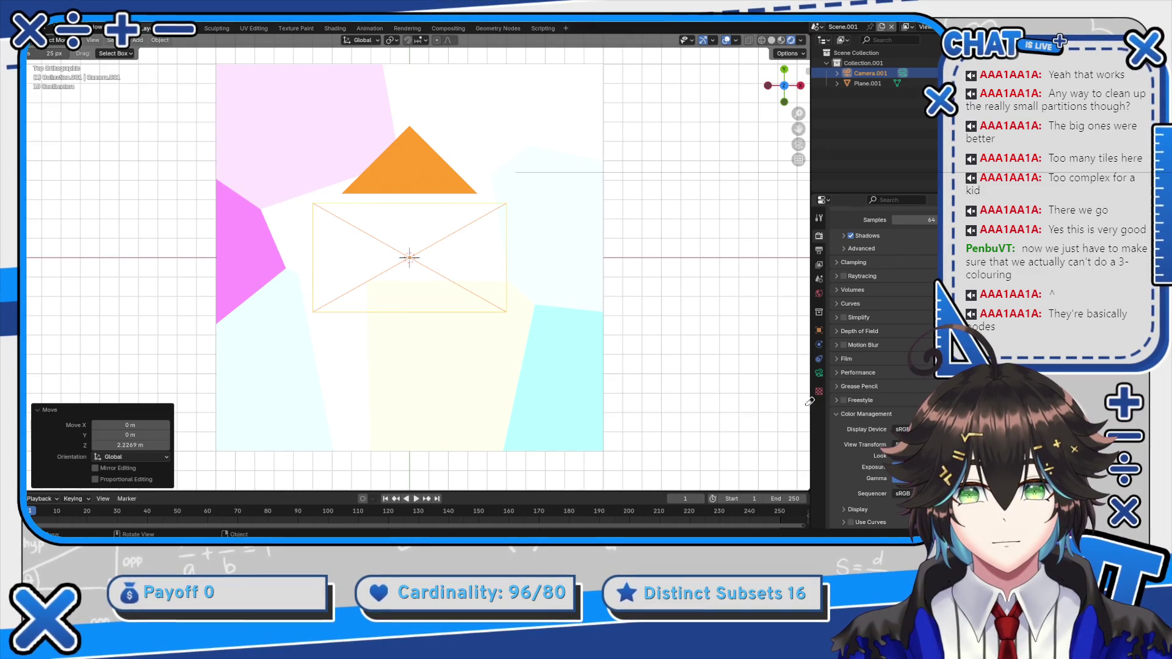
Try the High Contrast look, then settle on a look giving stronger pastel colours
click(906, 455)
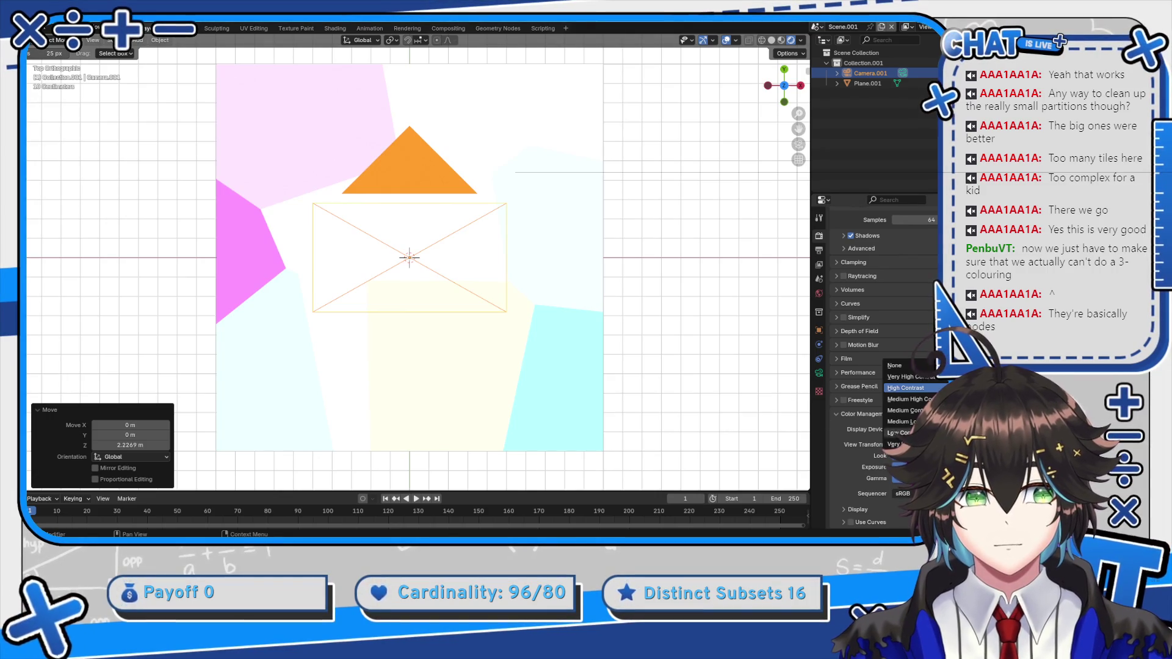
click(911, 376)
click(907, 456)
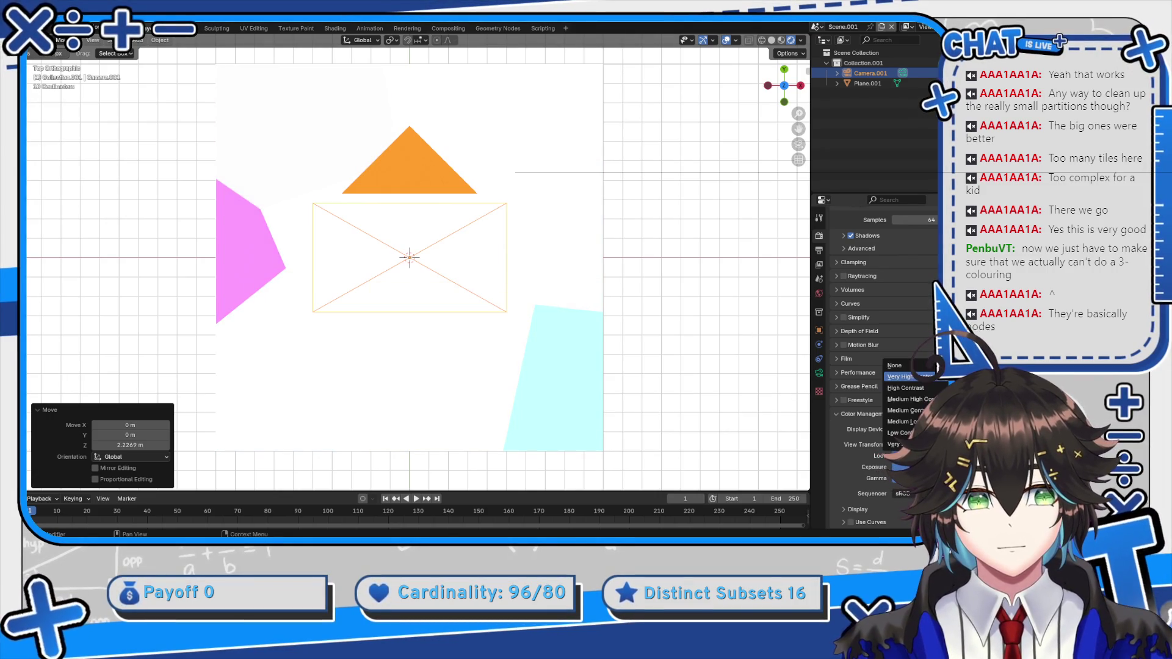
click(910, 420)
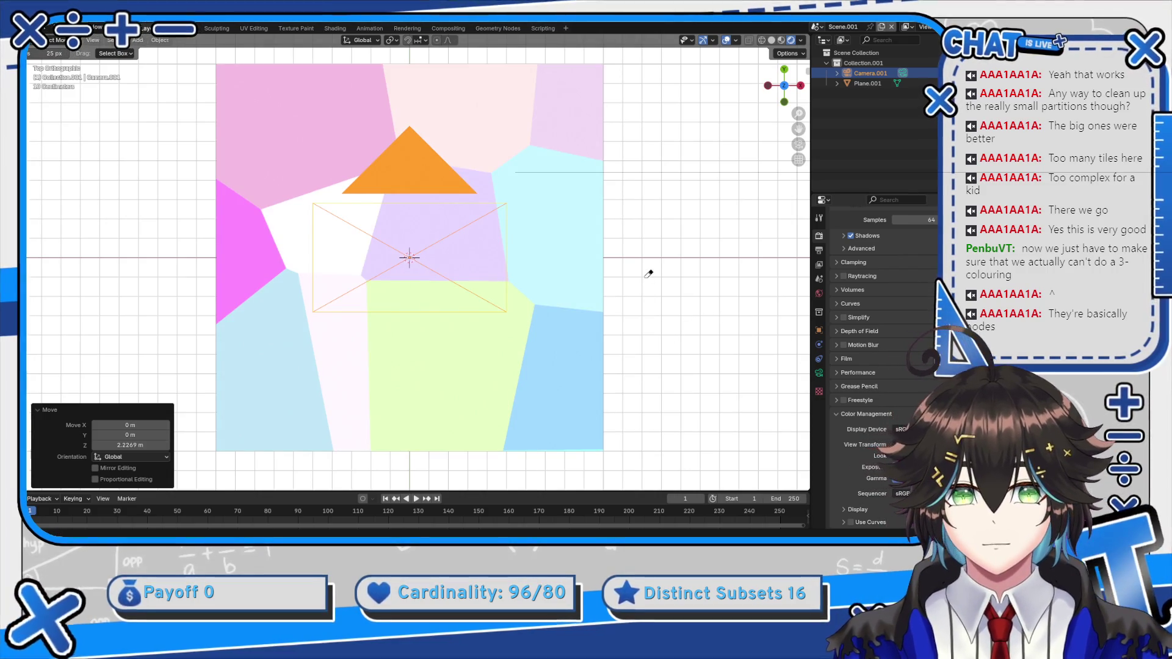
shift+scroll(649, 299, up, 1)
ctrl+scroll(686, 262, left, 3)
shift+scroll(686, 262, down, 1)
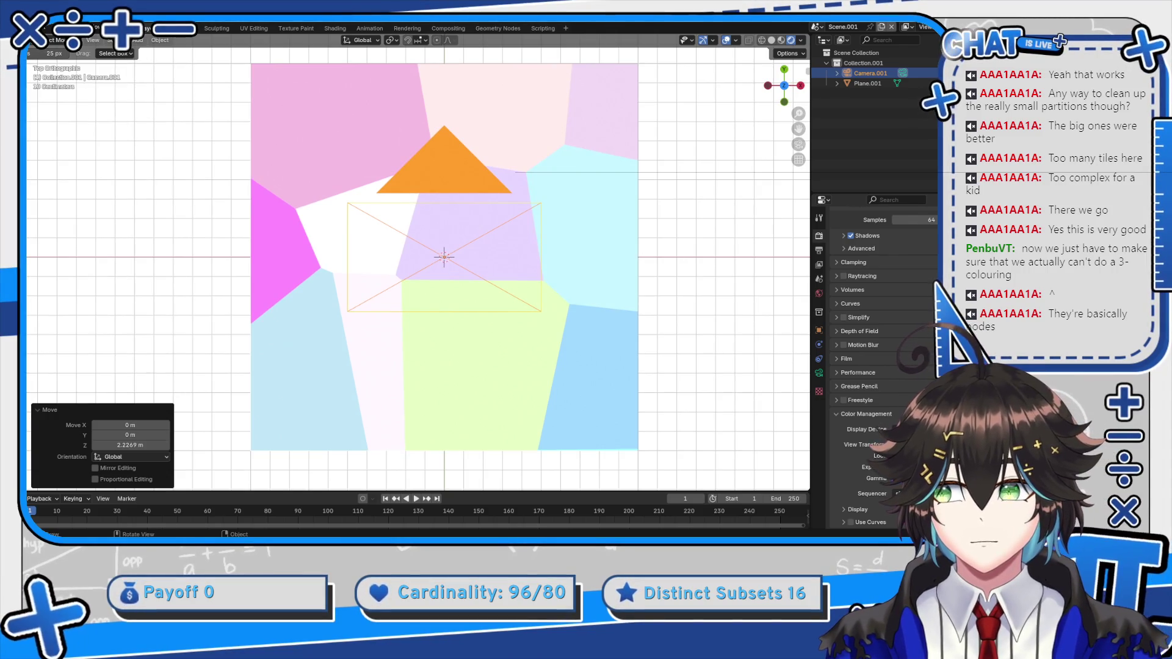
drag(118, 119, 256, 263)
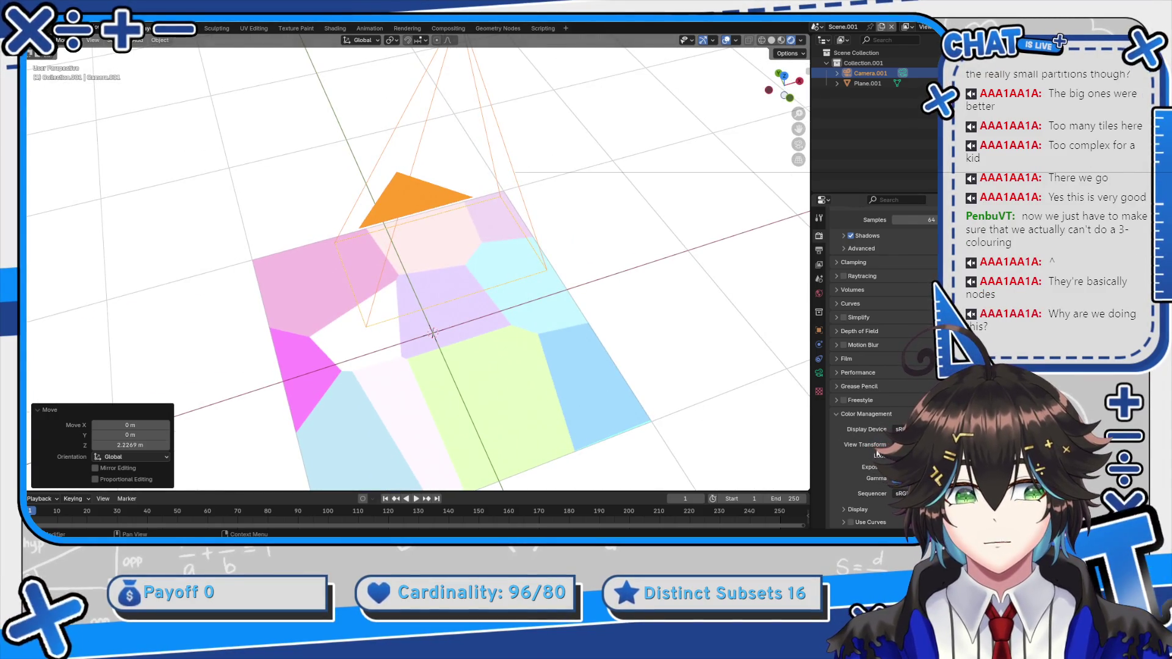
Choose a different Color Management look for the viewport
click(882, 455)
click(895, 421)
mouse_move(605, 293)
mouse_down()
mouse_move(626, 304)
mouse_move(620, 243)
mouse_move(430, 133)
mouse_up()
scroll(430, 133, down, 2)
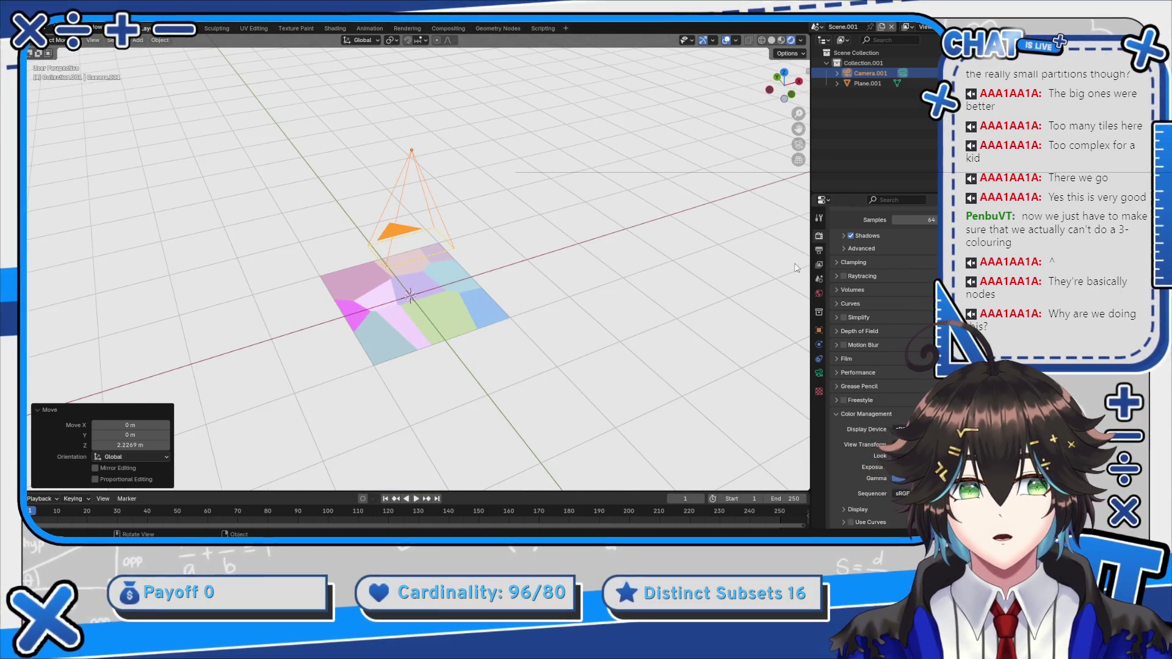
Set the output resolution to 1024 px
click(818, 251)
scroll(857, 261, up, 3)
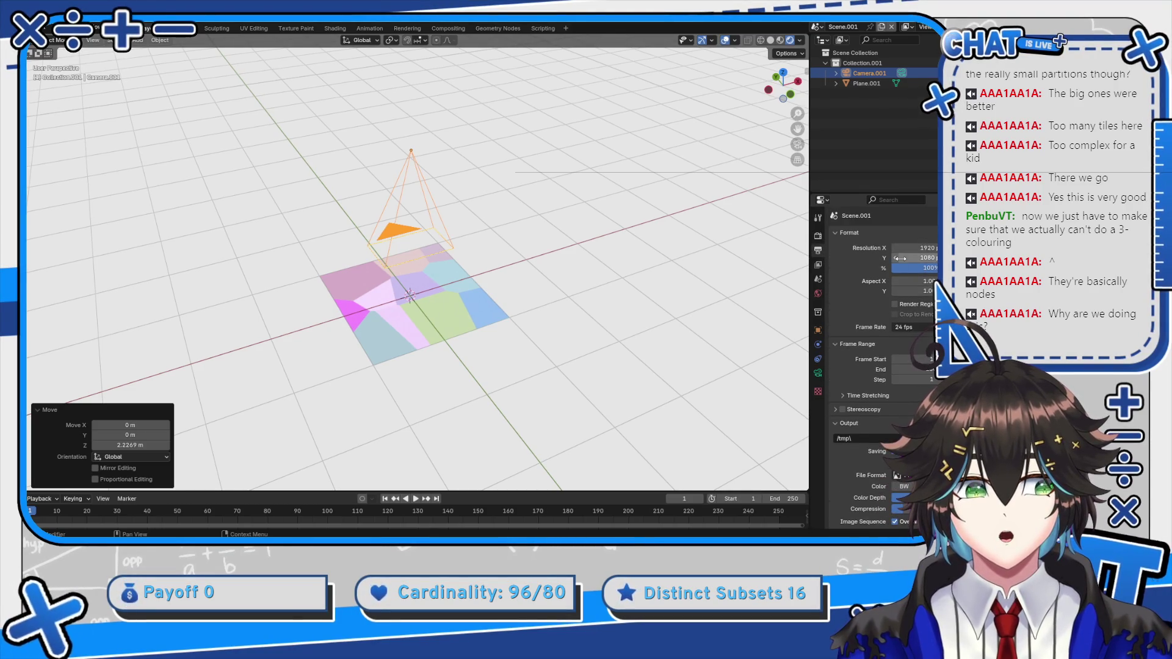
text(1024)
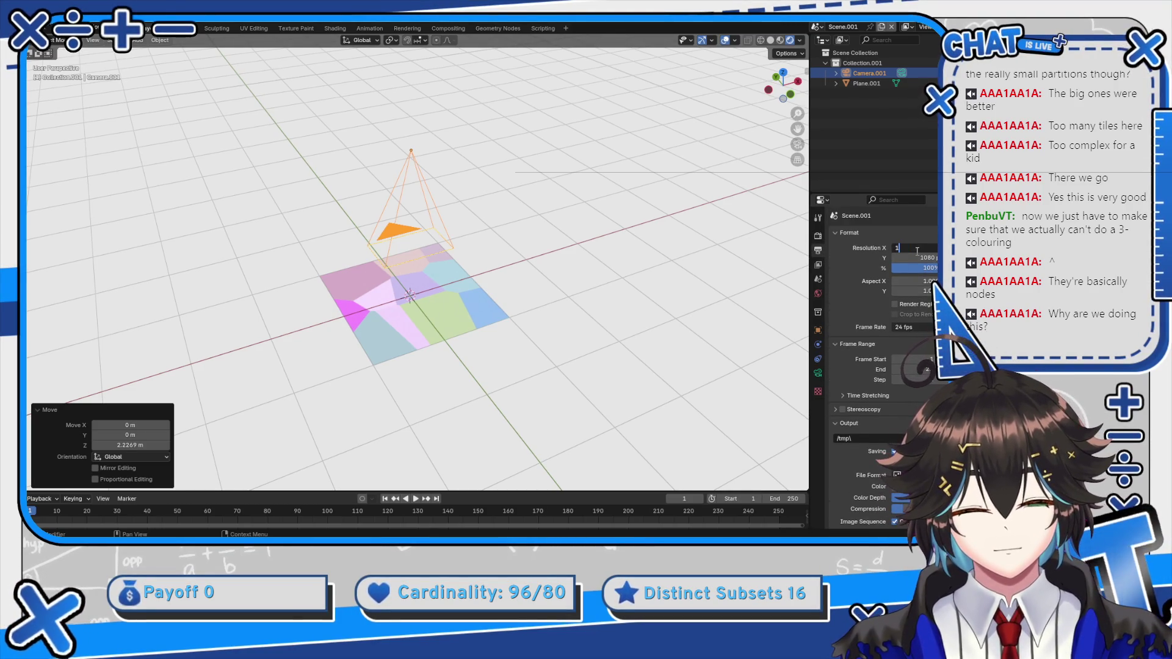
key(Return)
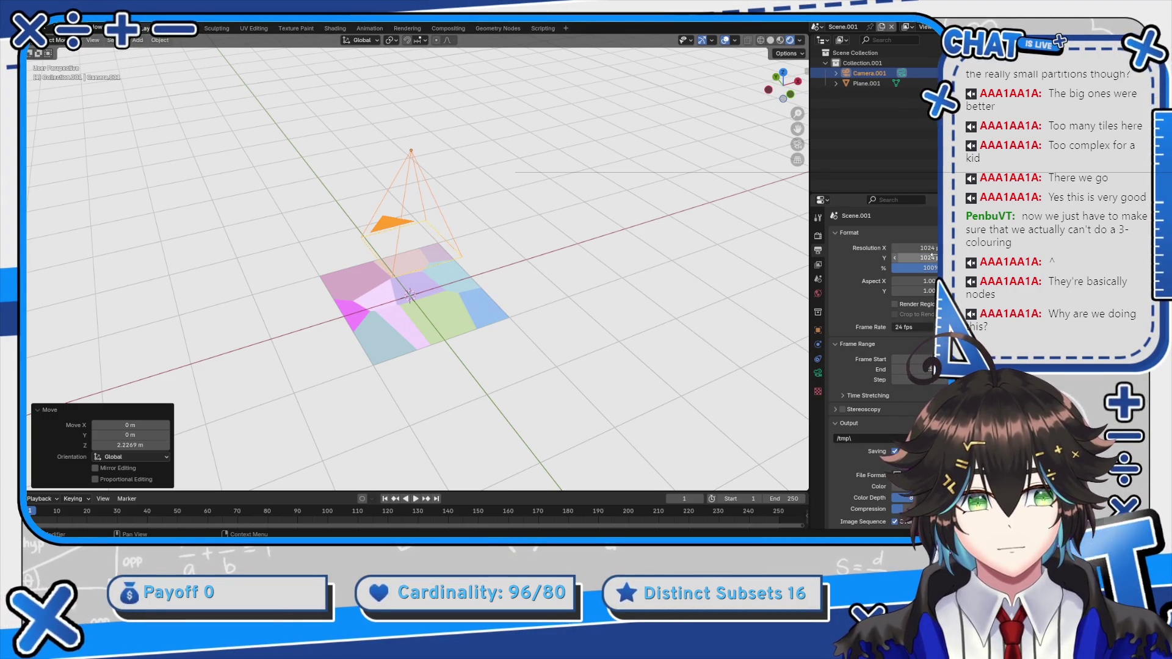
Make the camera orthographic with an Orthographic Scale of 2
click(818, 373)
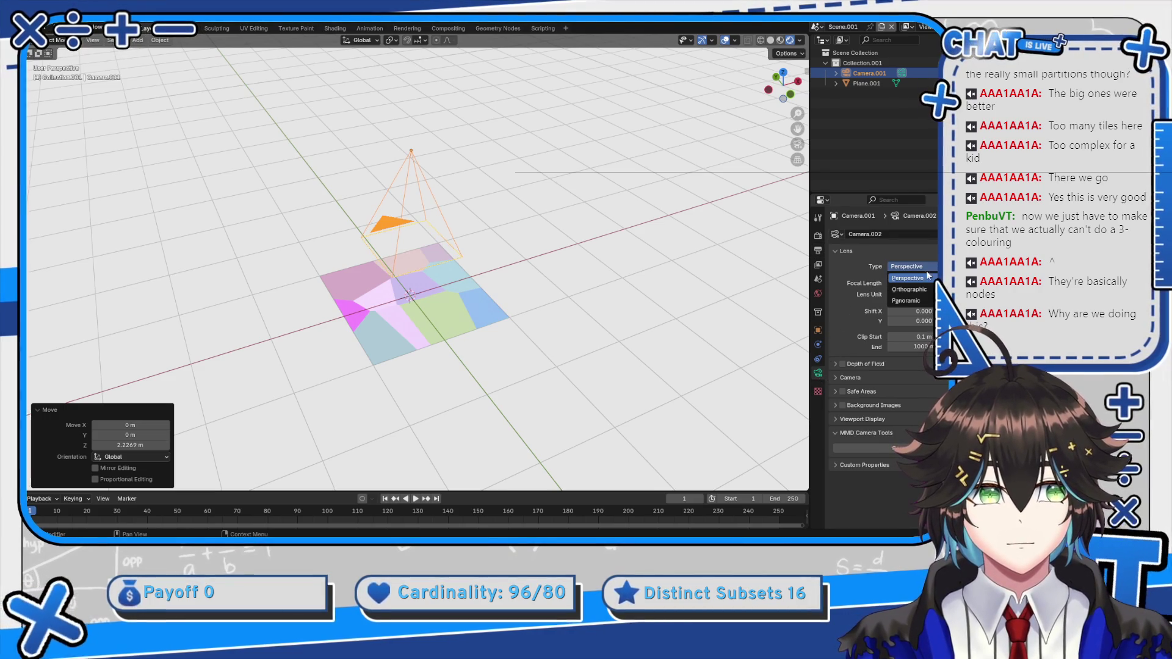
click(921, 291)
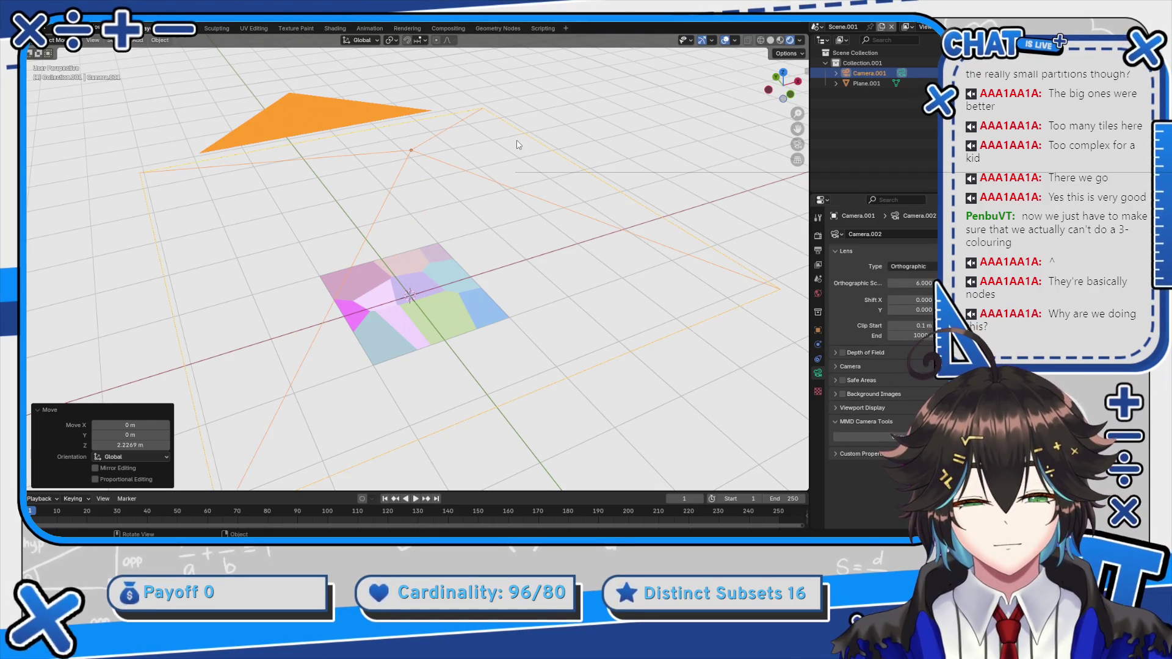
key(KP_5)
mouse_move(693, 336)
mouse_down()
mouse_move(688, 348)
mouse_move(580, 275)
mouse_up()
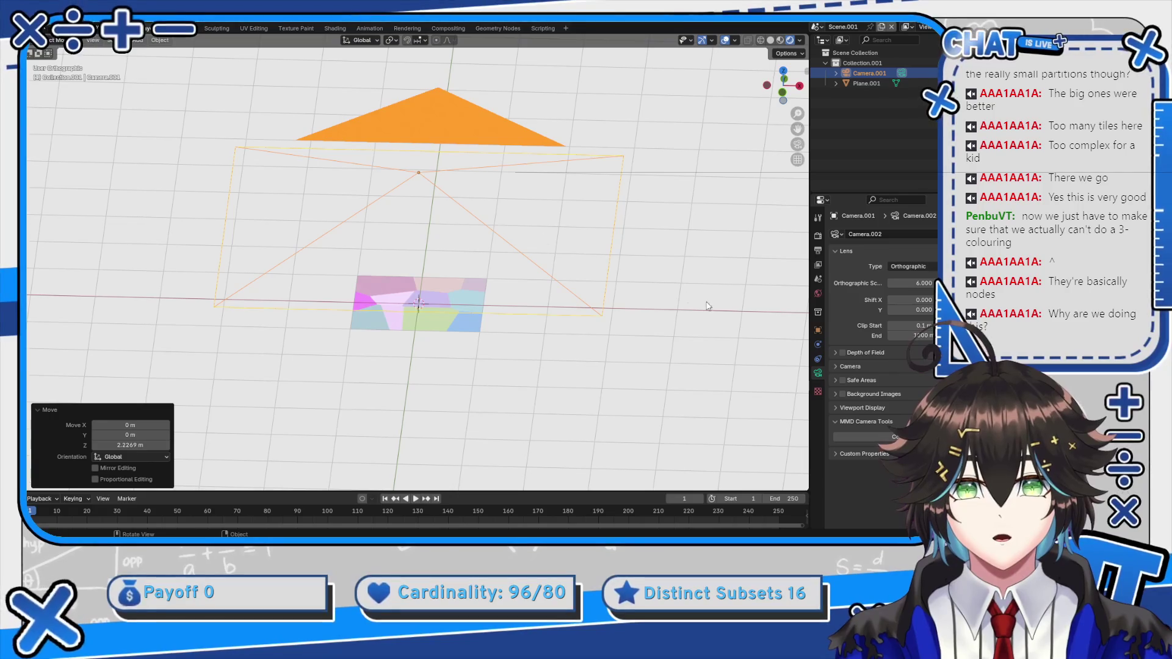
text(1)
key(Return)
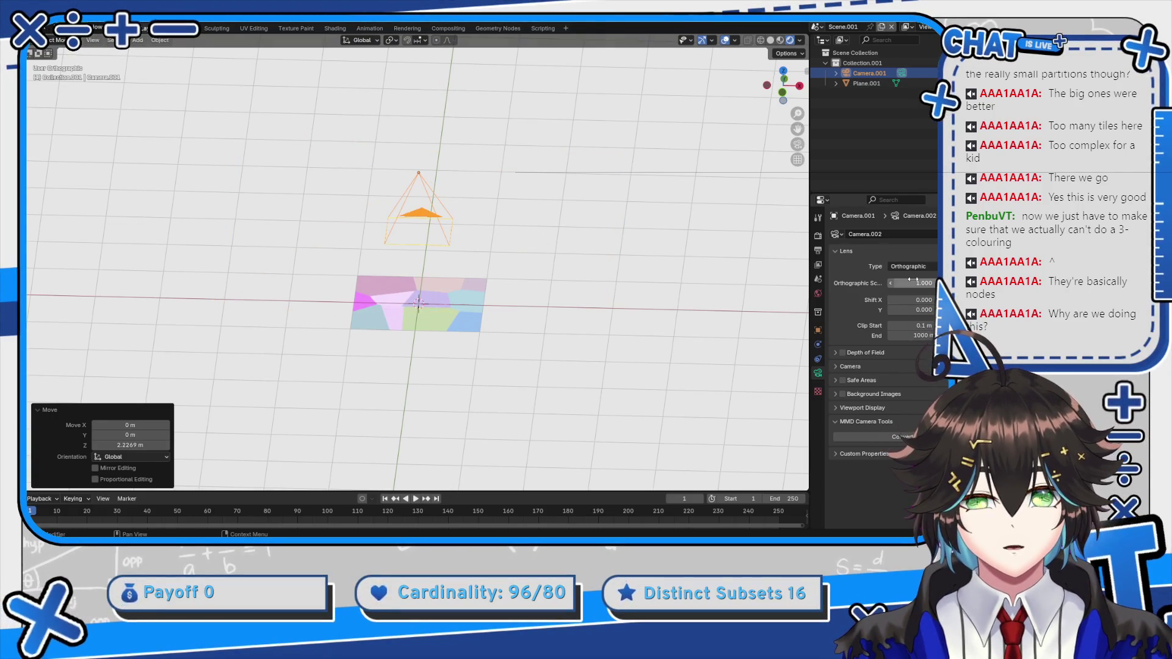
key(KP_7)
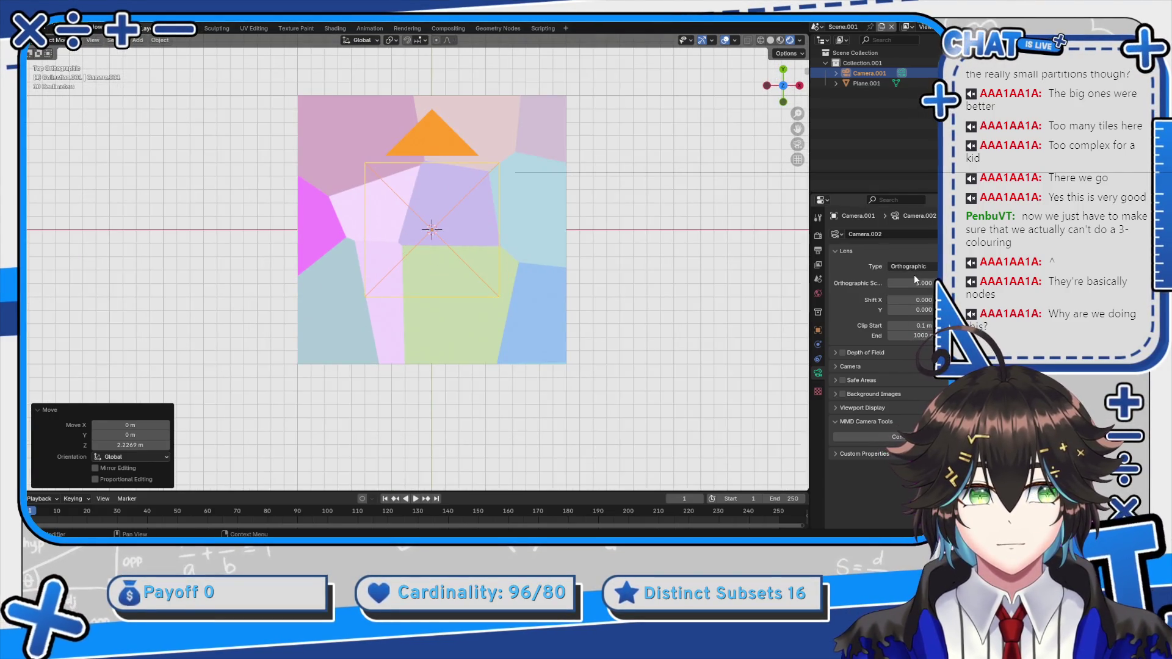
click(914, 282)
text(2)
key(Return)
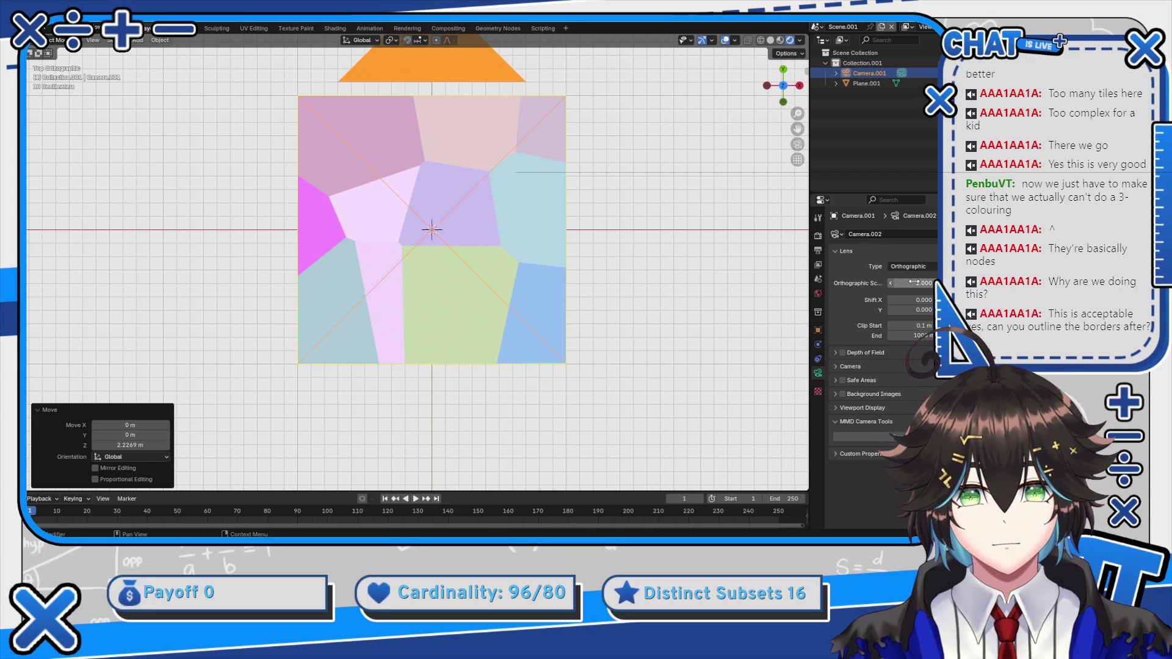
Check the camera framing from the side and top, then put the Voronoi plane into Edit Mode
drag(559, 282, 521, 159)
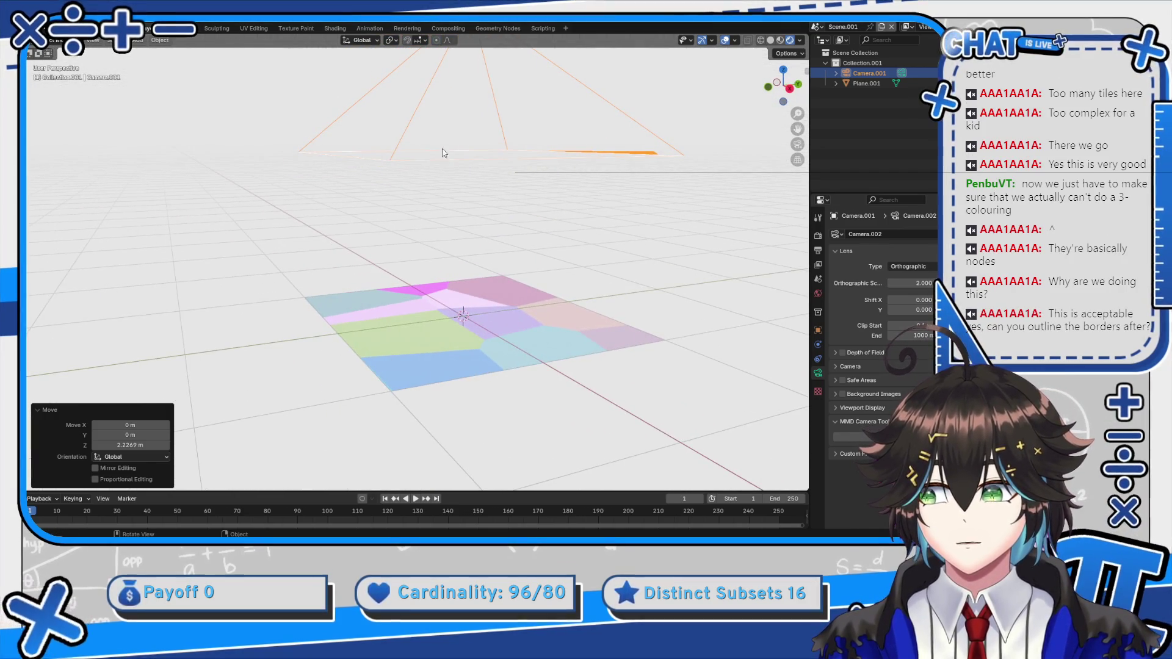
drag(290, 308, 437, 255)
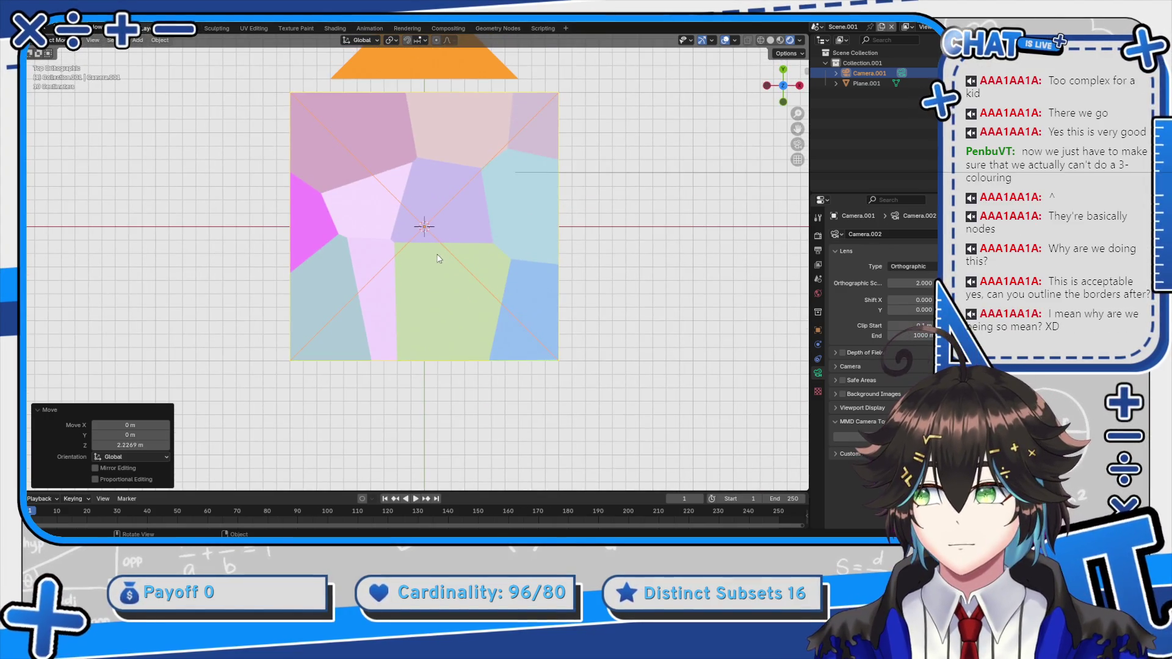
scroll(554, 226, up, 1)
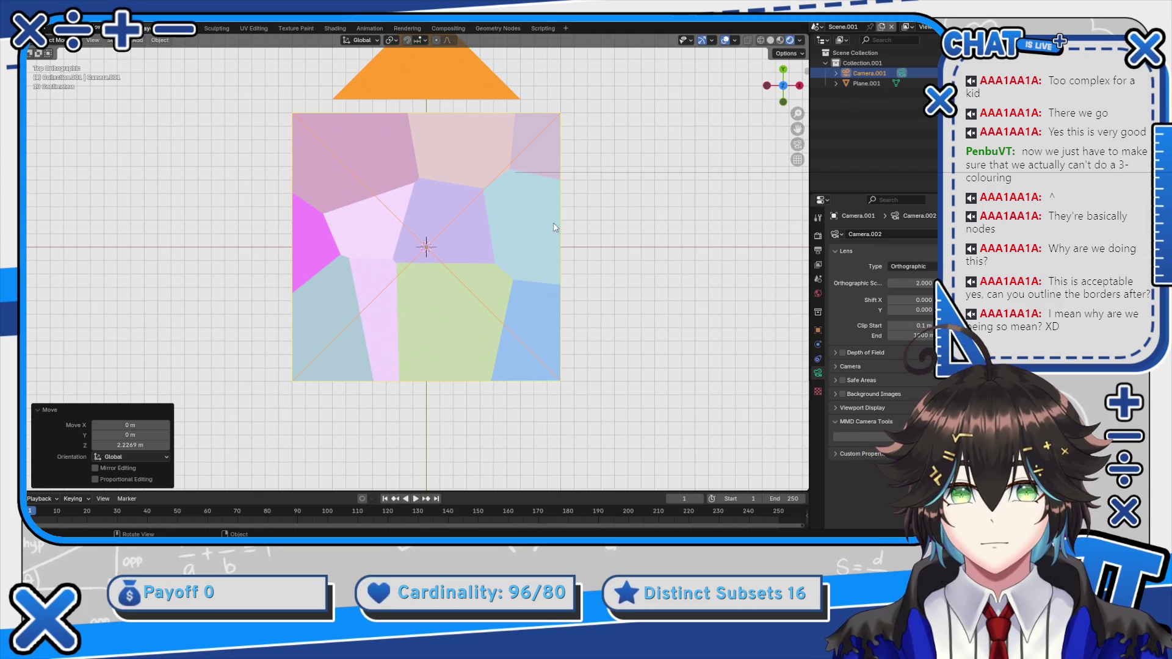
click(555, 218)
key(Tab)
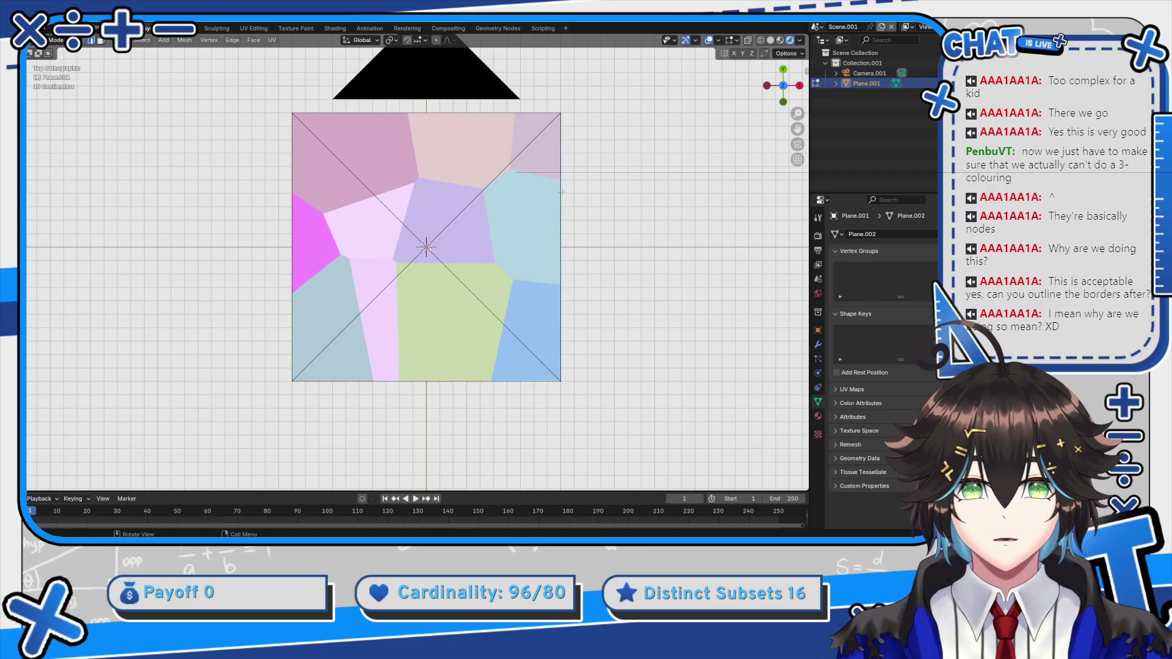
Extrude the plane's edges into an outer rim and scale it up by 1.134
key(Tab)
drag(517, 130, 456, 271)
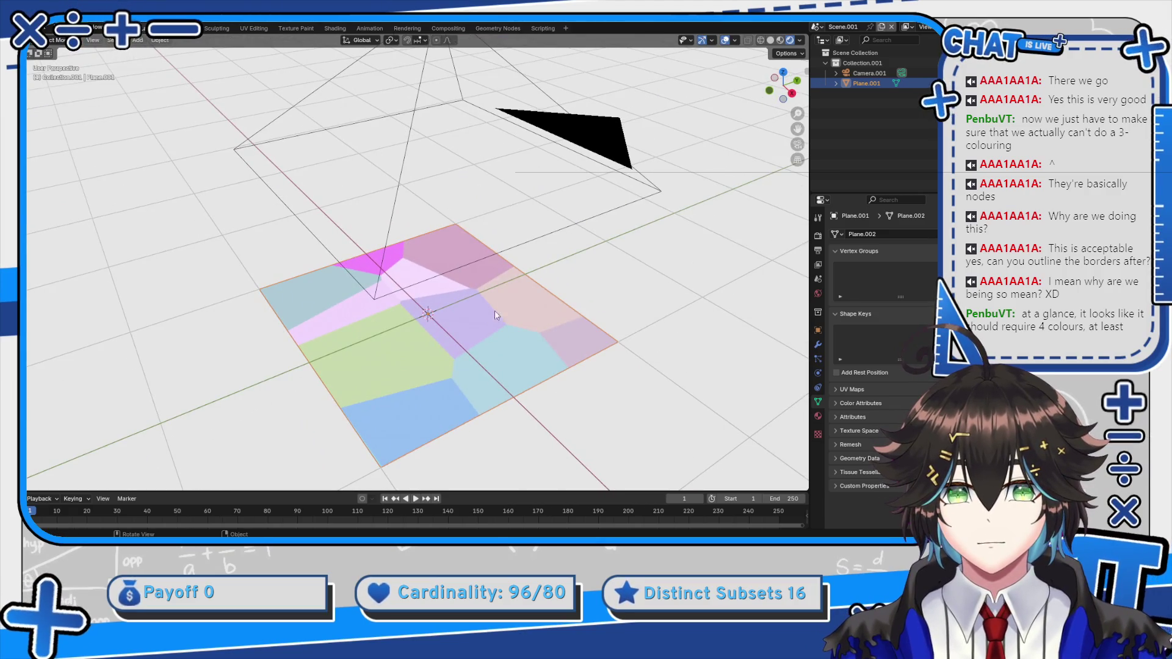
drag(547, 292, 569, 283)
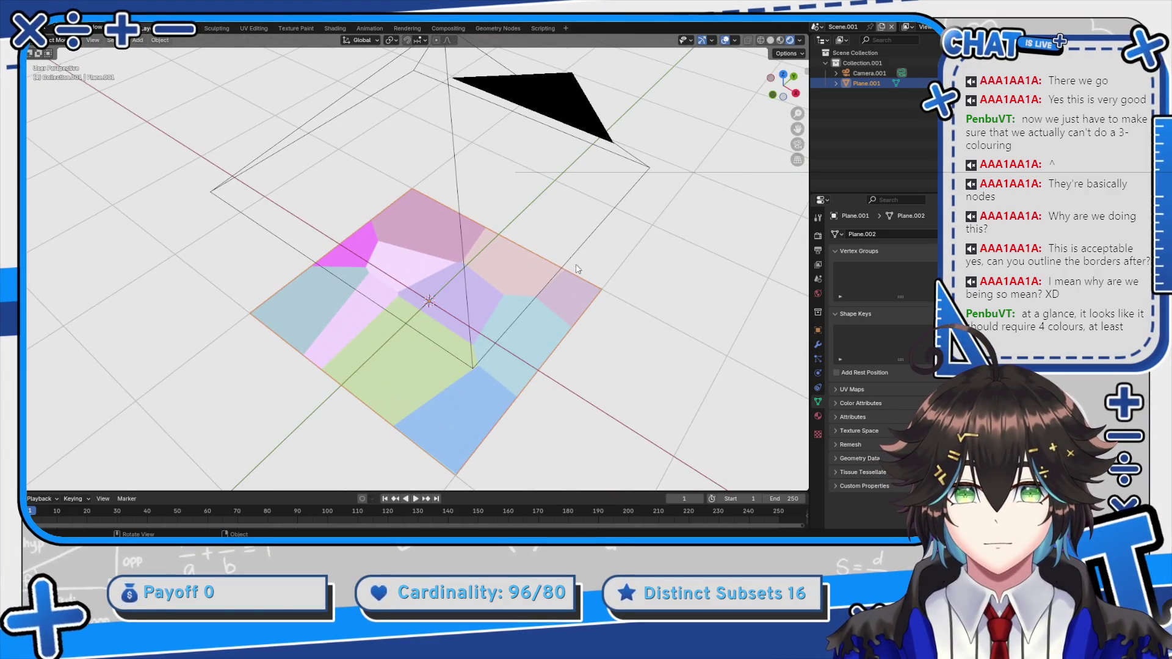
key(g)
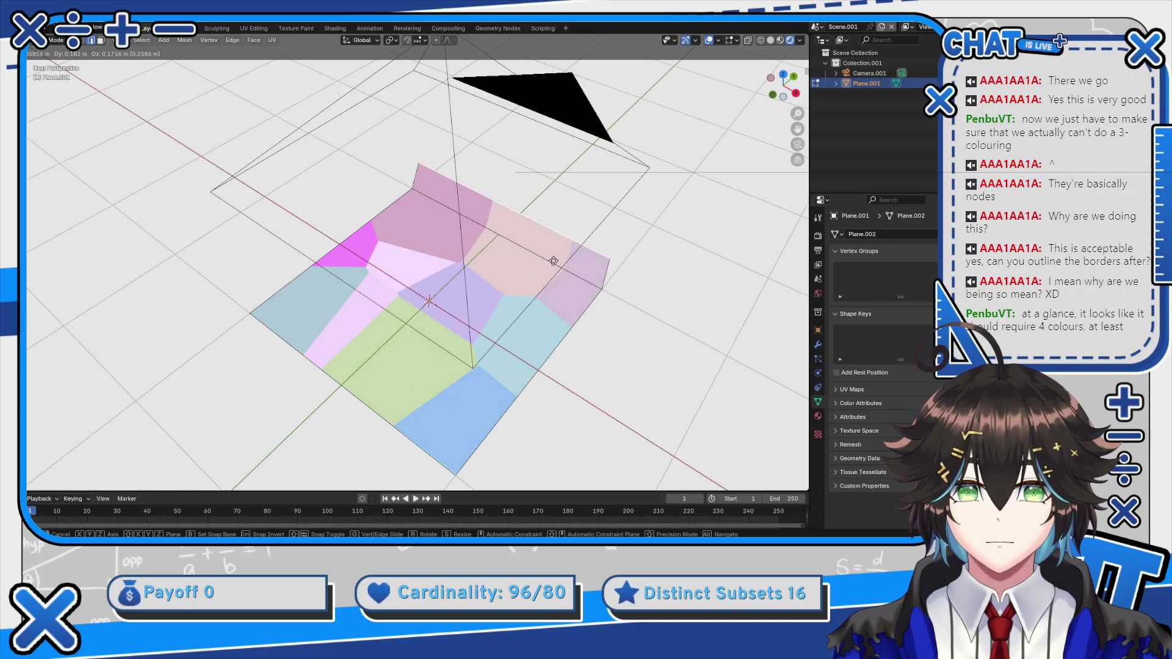
key(Escape)
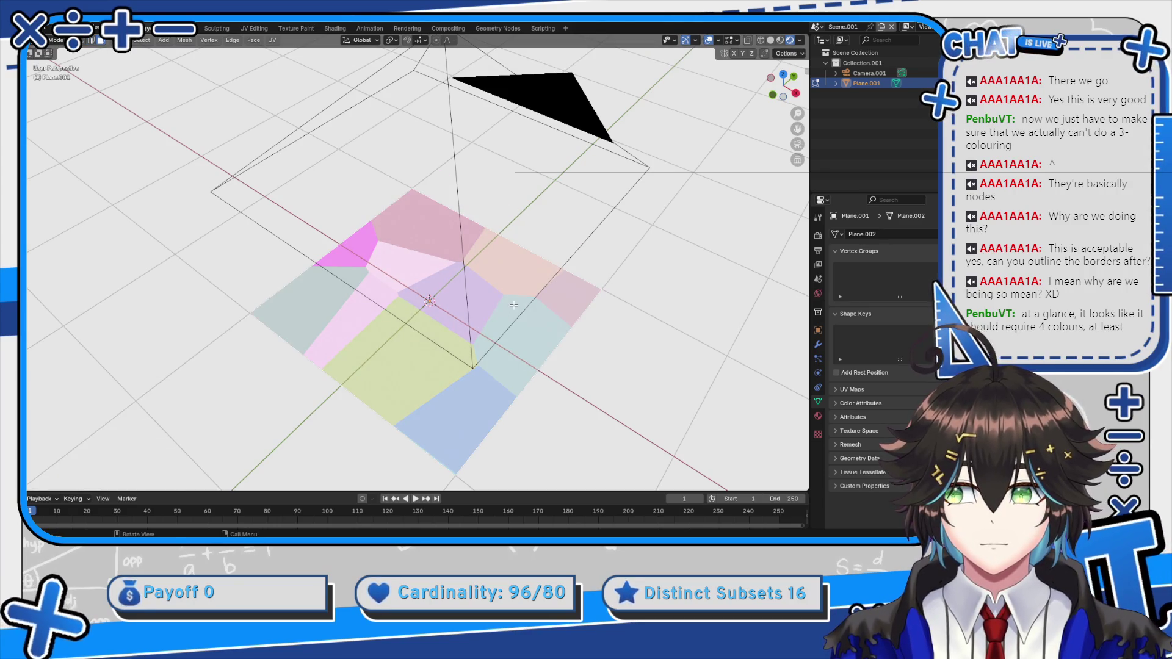
drag(514, 305, 514, 290)
click(514, 272)
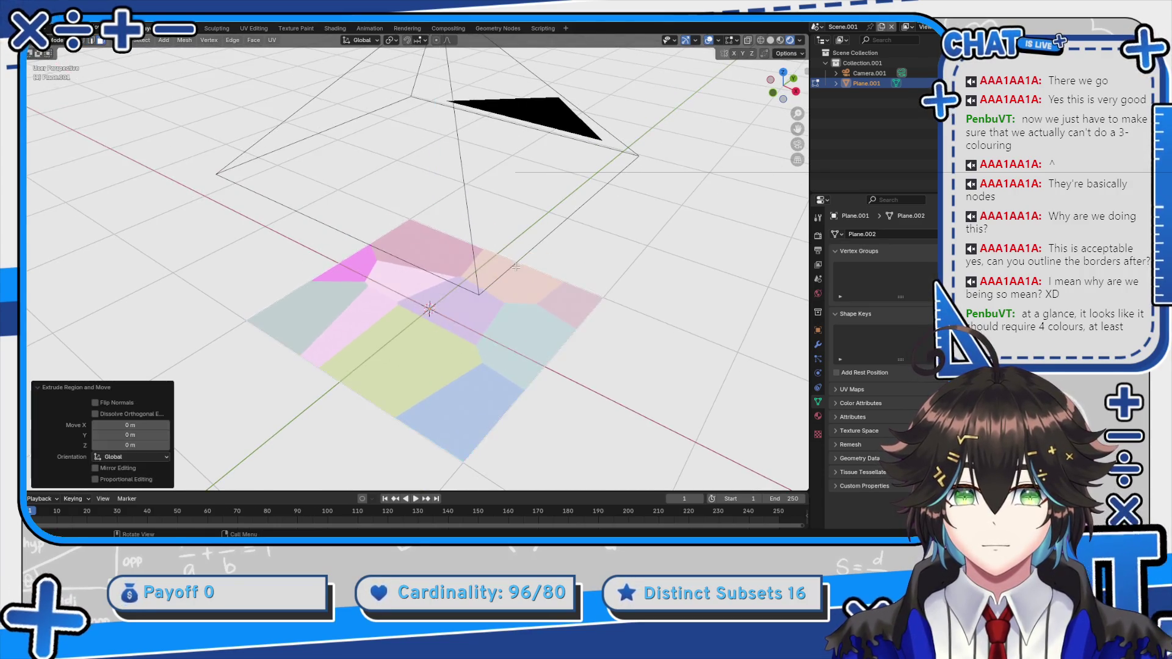
key(s)
click(558, 335)
Delete the unwanted faces, view from the top, and select the mesh boundary in face mode
right_click(559, 335)
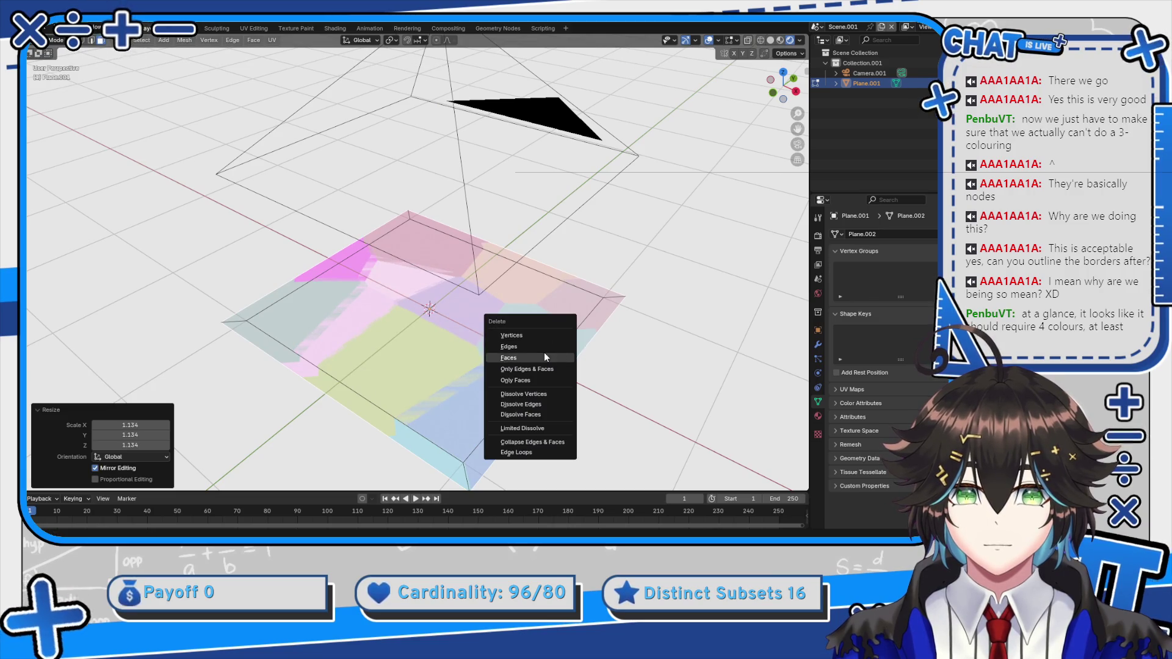
click(544, 353)
key(KP_7)
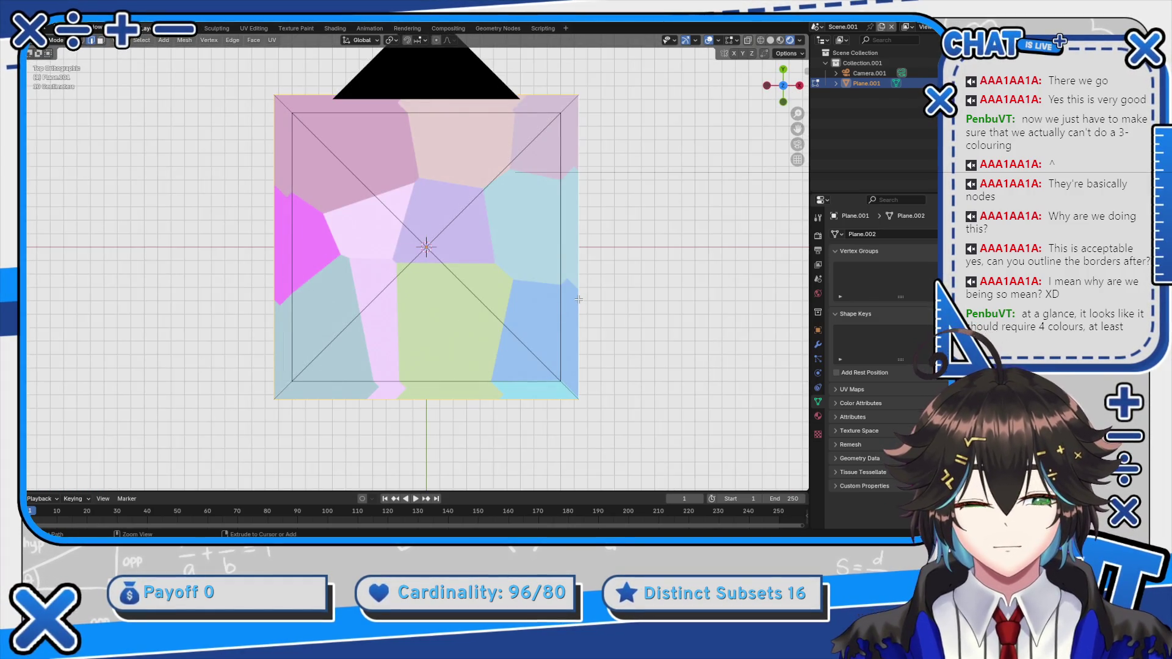
key(ctrl+KP_Add)
key(alt+a)
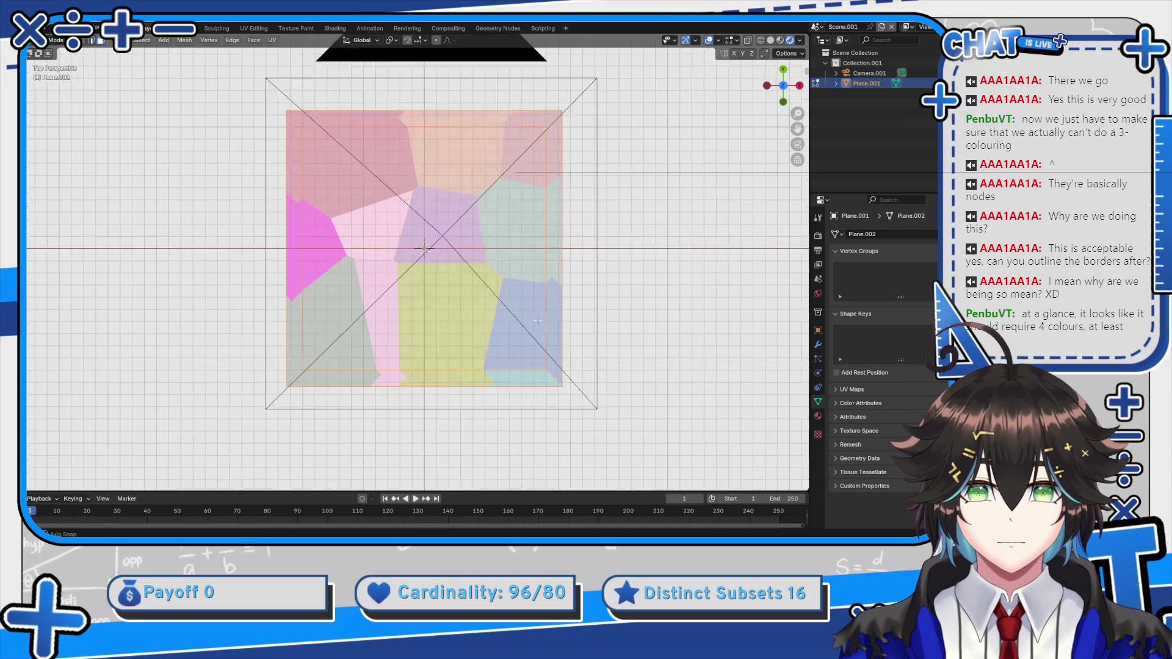
key(KP_2)
key(KP_2)
key(KP_2)
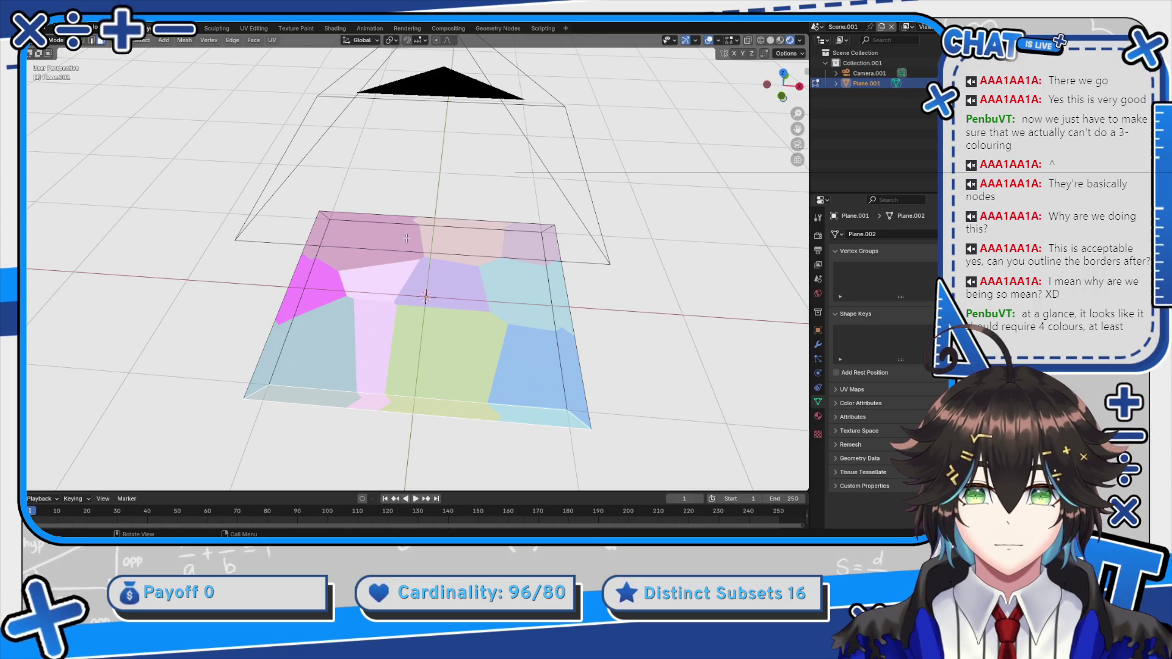
key(a)
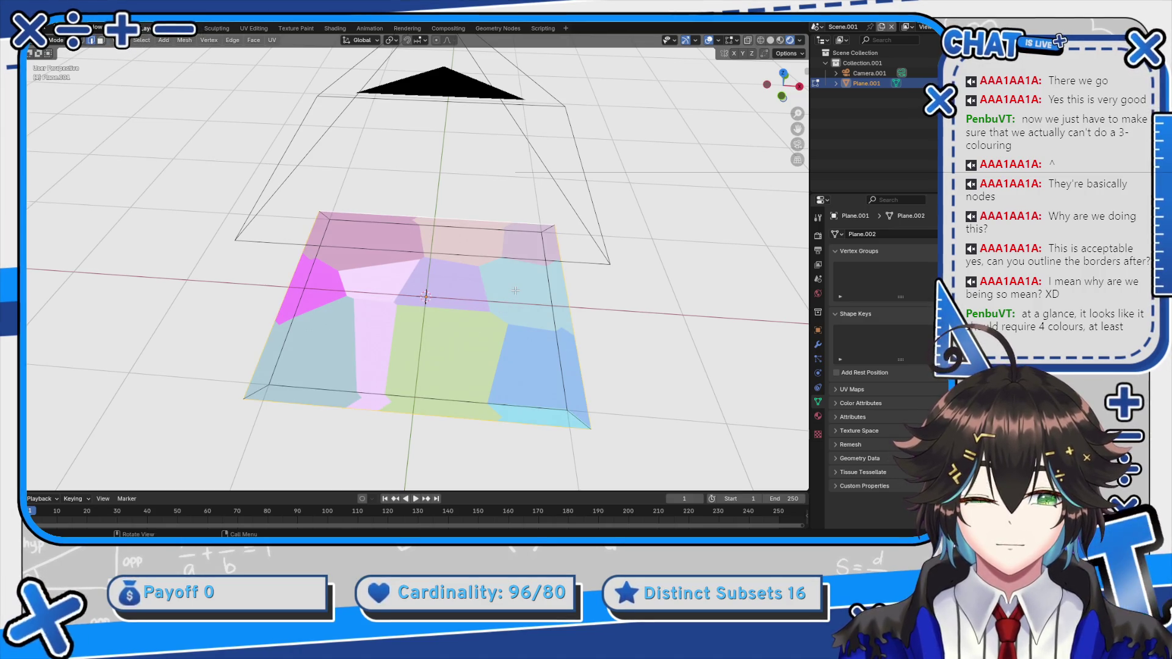
key(3)
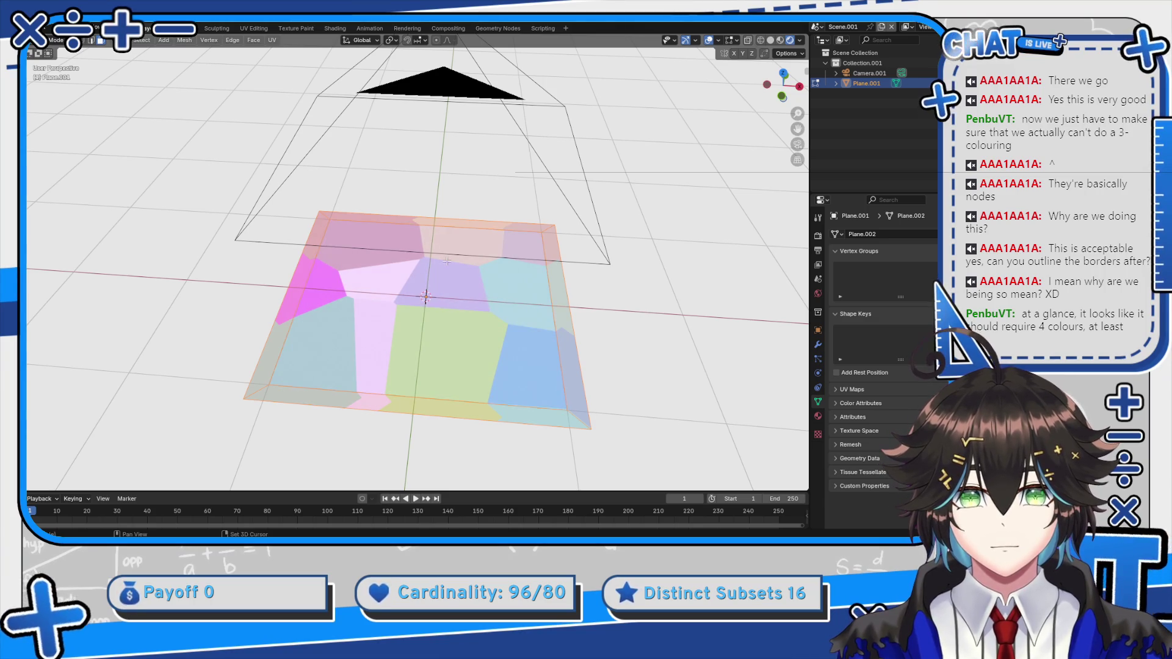
Add a second material slot holding new Material.003 with a black Emission surface
click(818, 415)
click(943, 238)
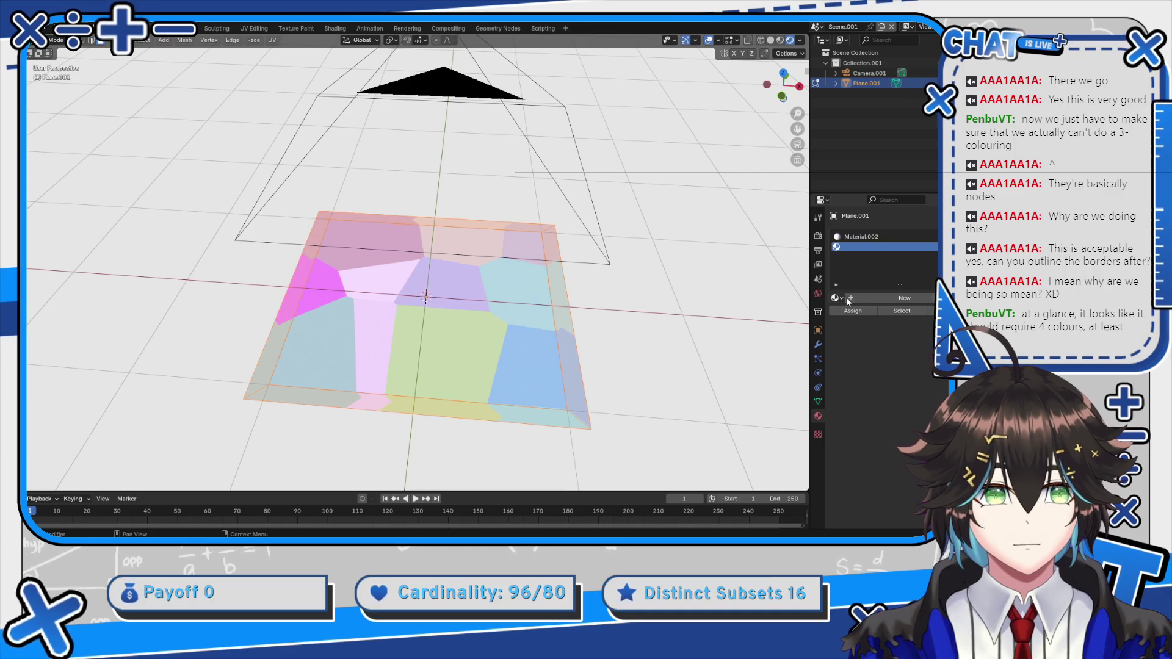
click(837, 298)
key(Return)
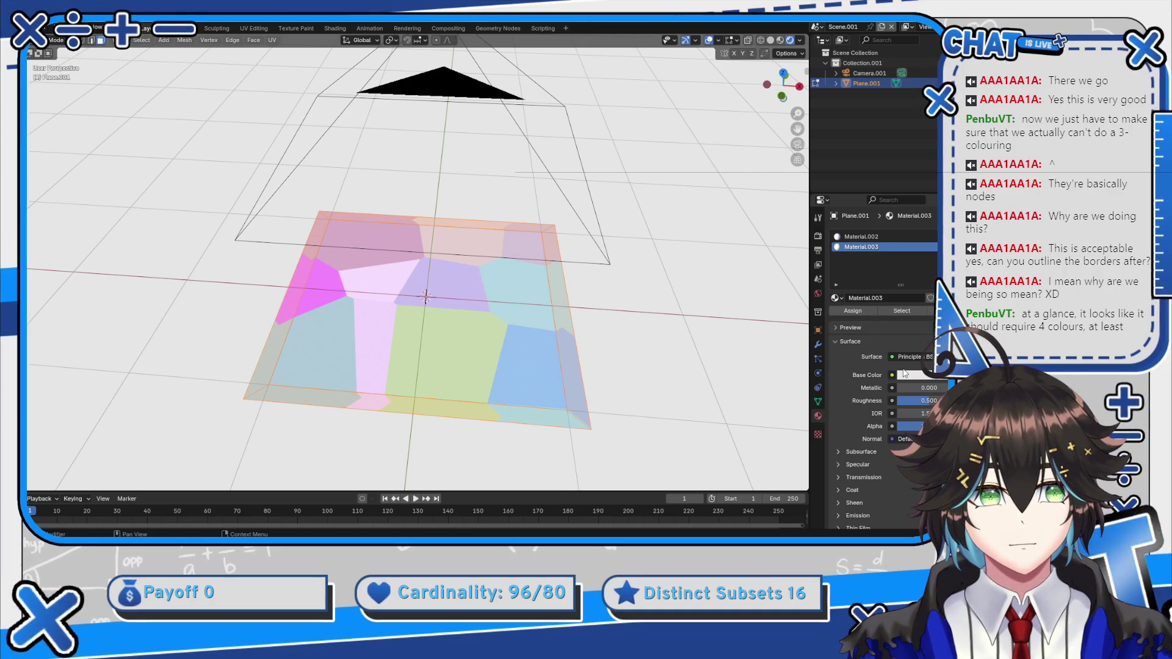
click(904, 376)
click(905, 356)
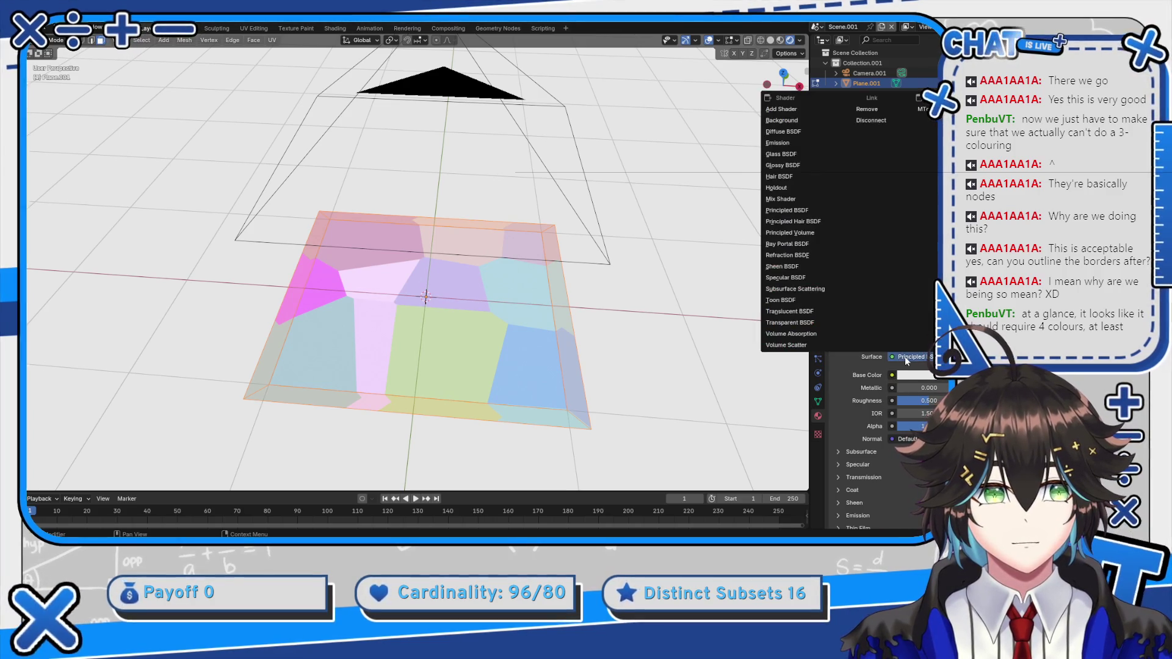
click(787, 143)
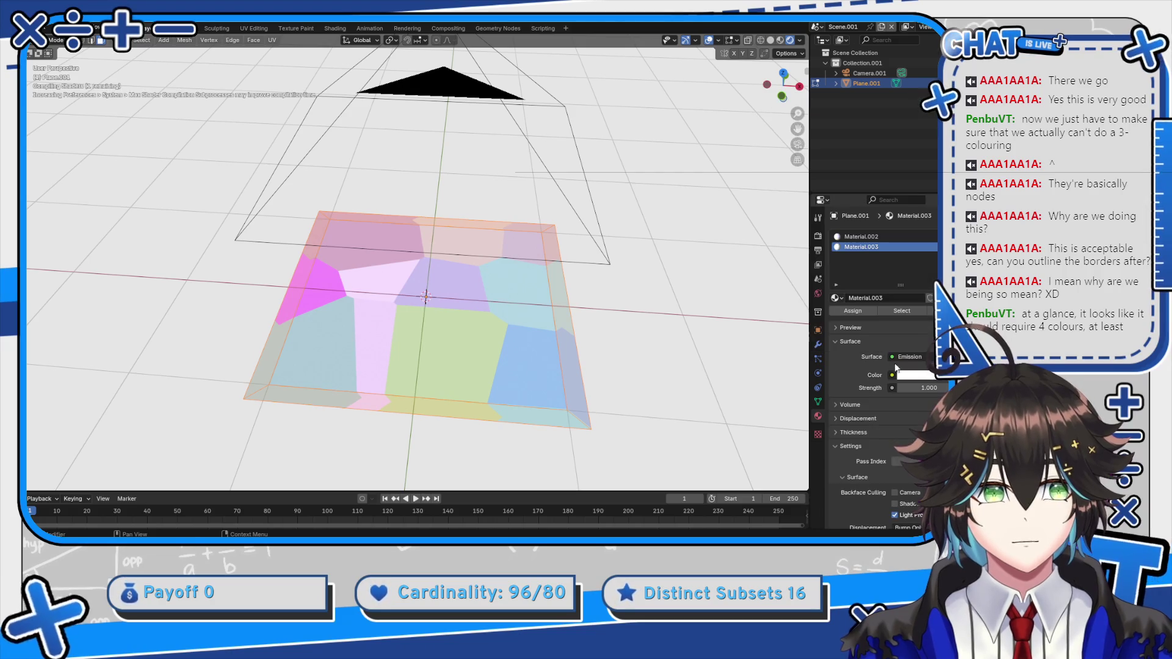
click(915, 375)
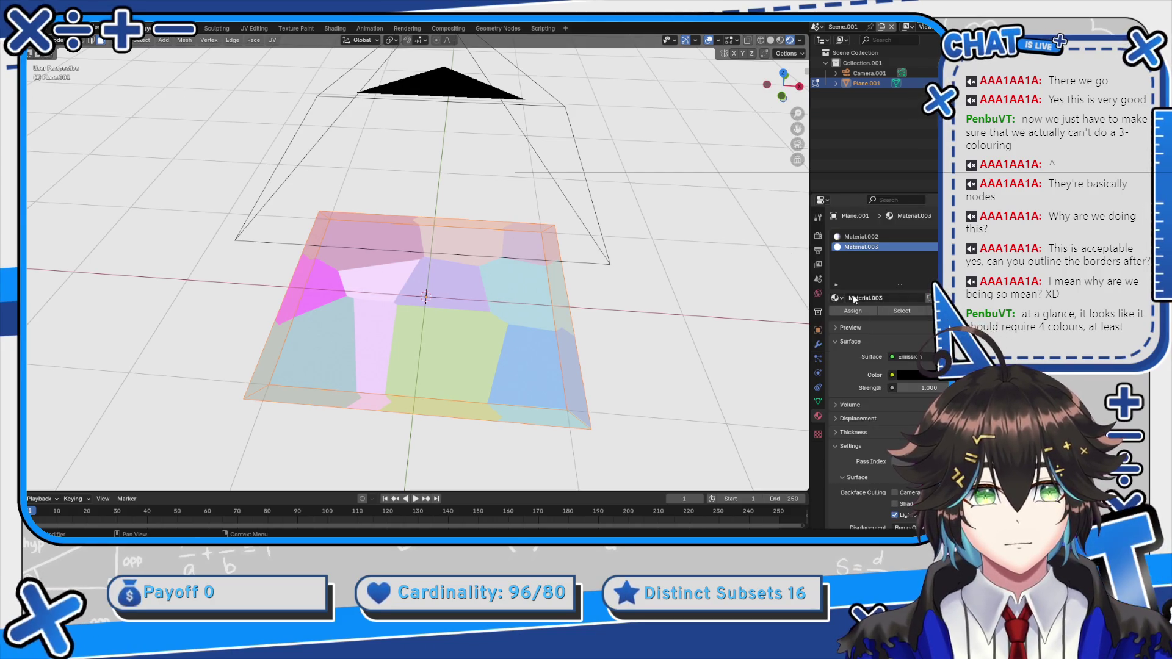
key(KP_7)
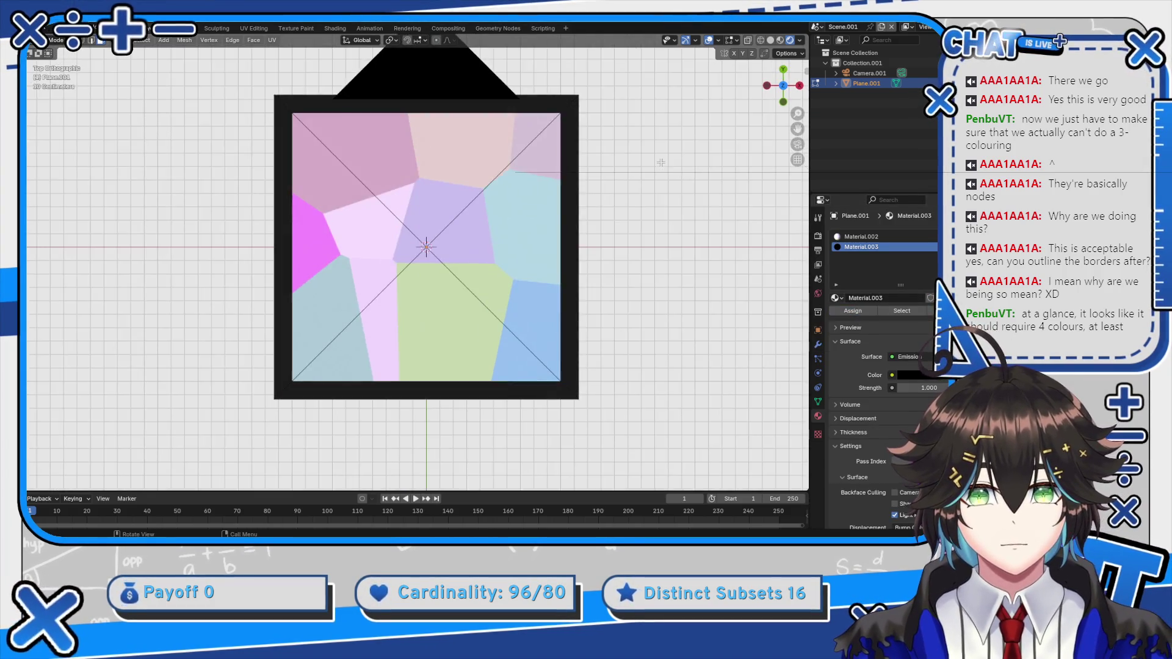
Return to Object Mode and switch the viewport to top view
drag(637, 149, 607, 106)
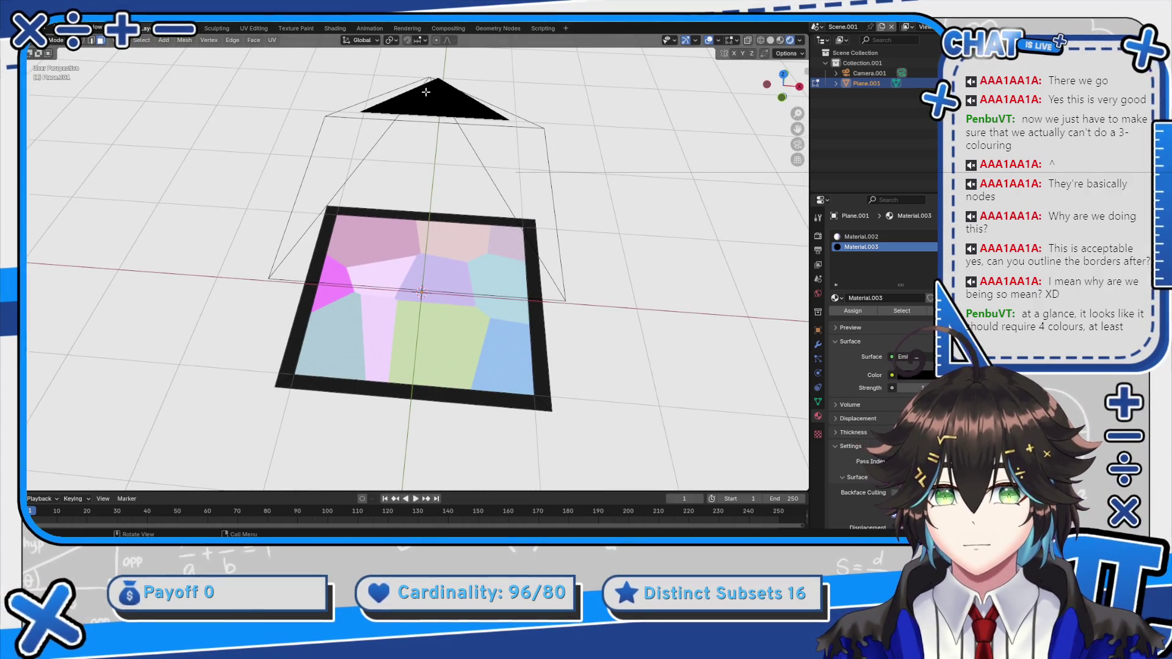
click(52, 41)
click(61, 54)
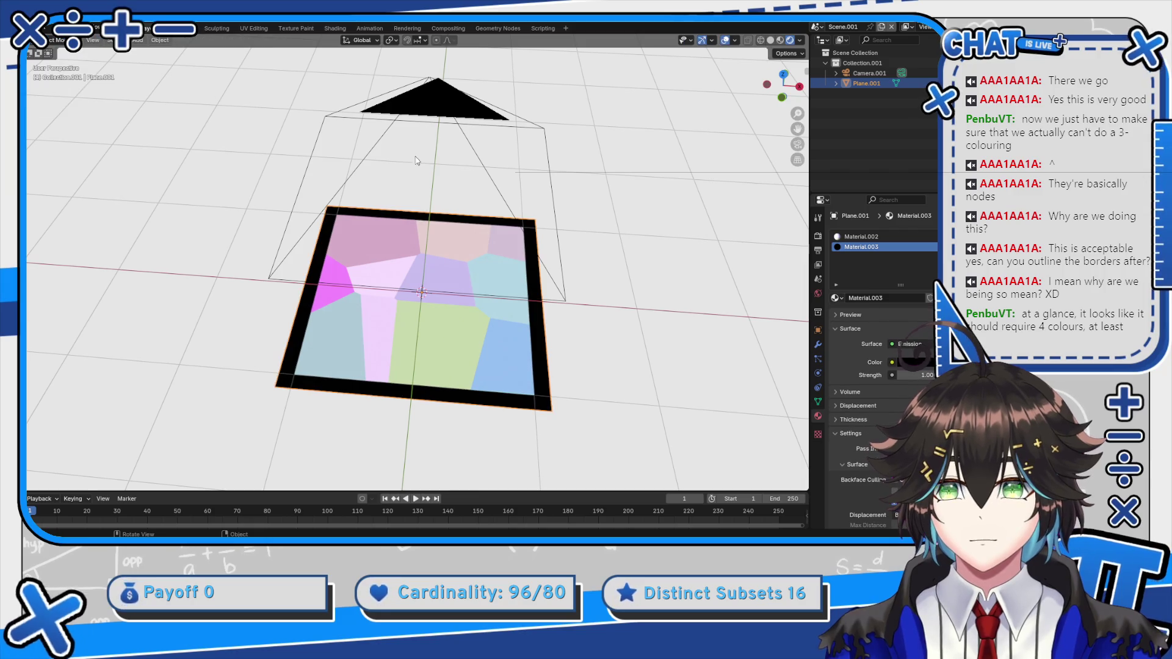
click(439, 101)
key(grave)
click(481, 93)
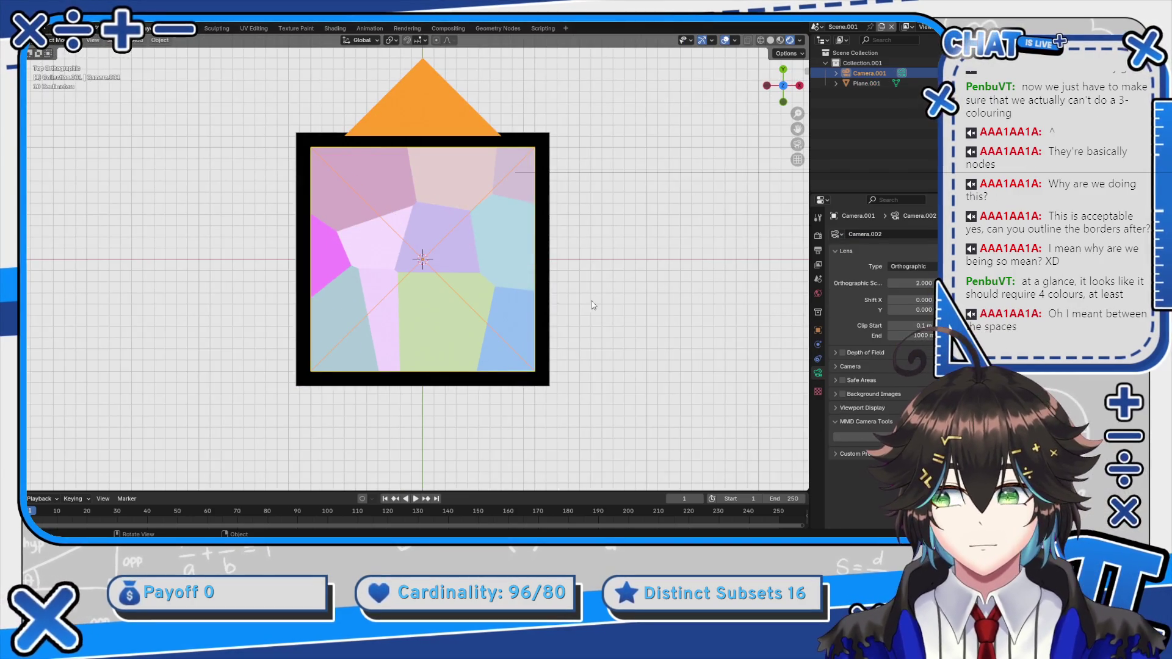
Select the plane and show its Material.002 node tree in the Shading workspace
click(517, 224)
key(Tab)
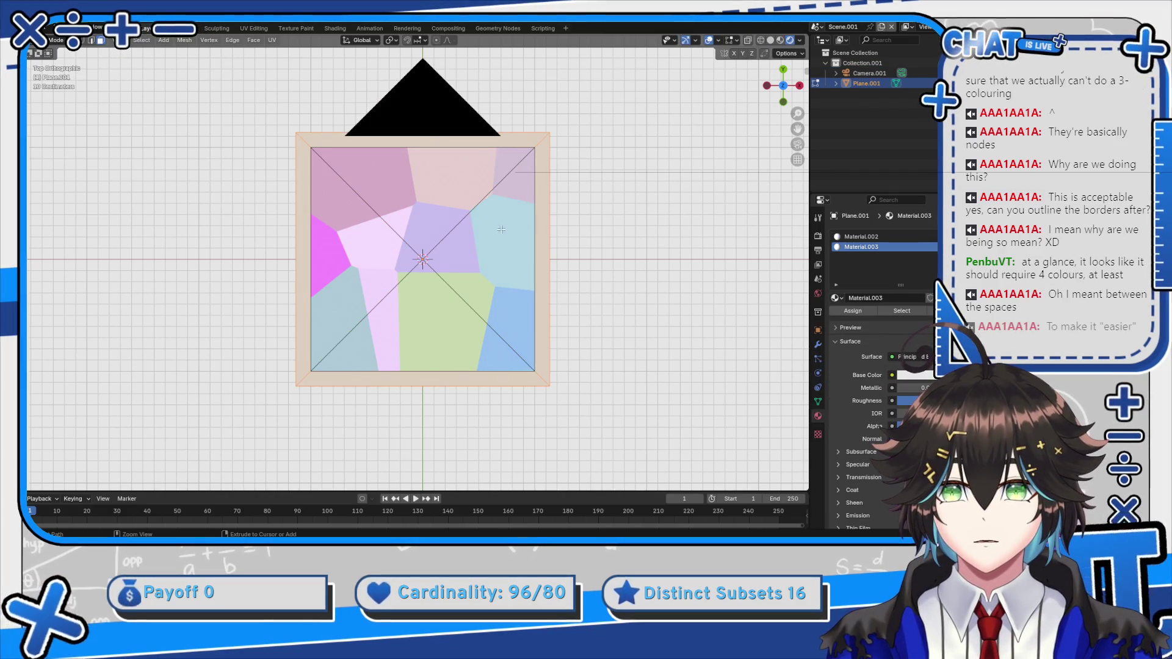
key(ctrl+z)
scroll(488, 219, up, 3)
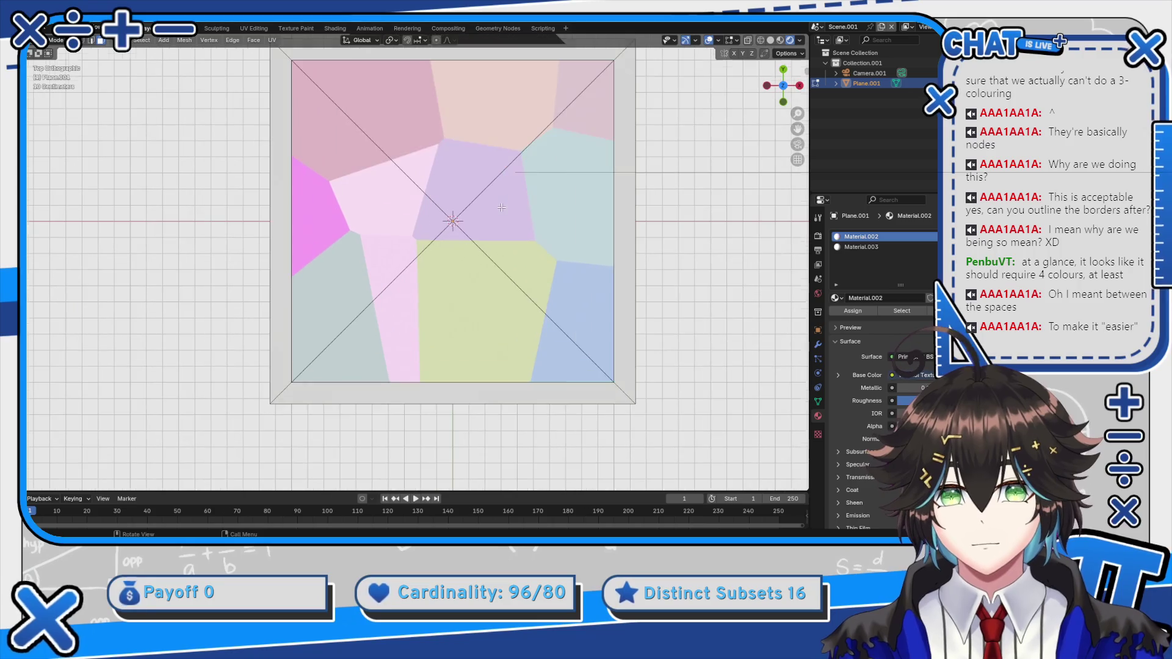
mouse_move(461, 229)
mouse_down()
mouse_move(450, 247)
mouse_move(448, 218)
mouse_move(405, 163)
mouse_move(436, 186)
mouse_up()
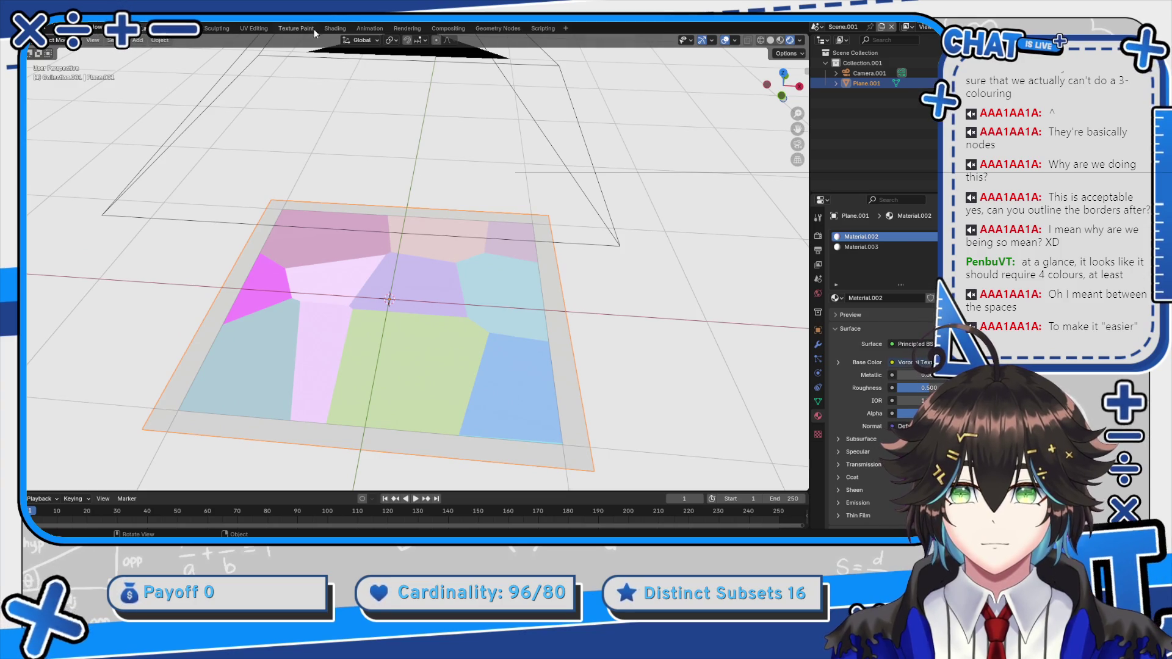
click(334, 28)
key(grave)
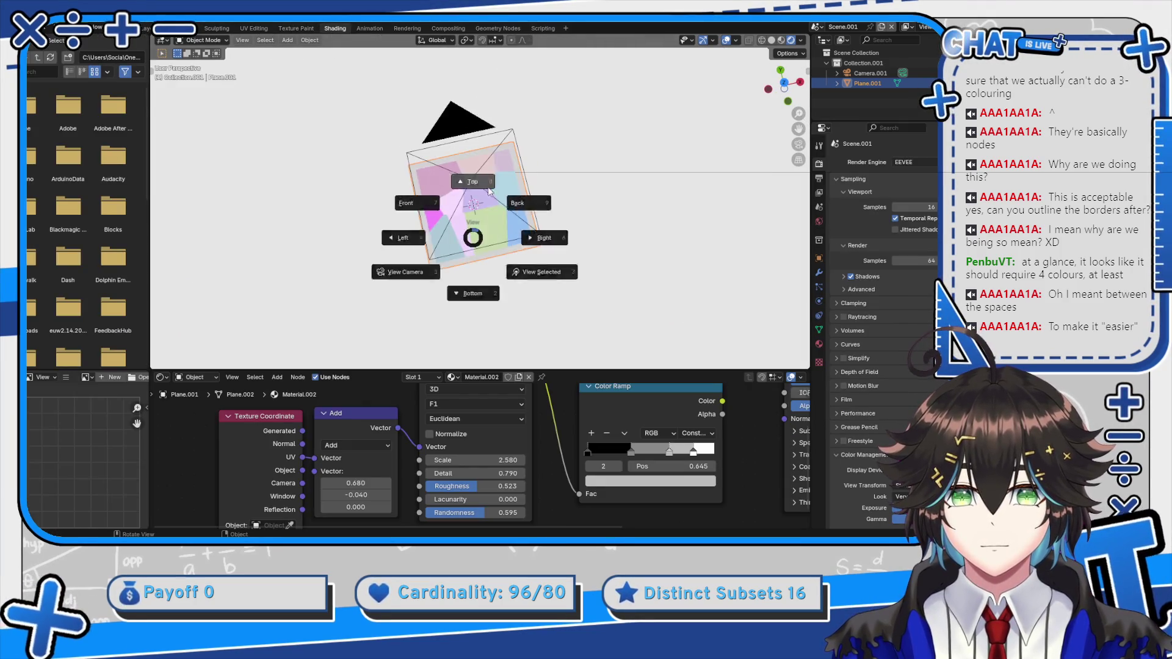
Link the Color Ramp's Color output to the Principled BSDF Base Color input
click(470, 192)
scroll(464, 439, right, 6)
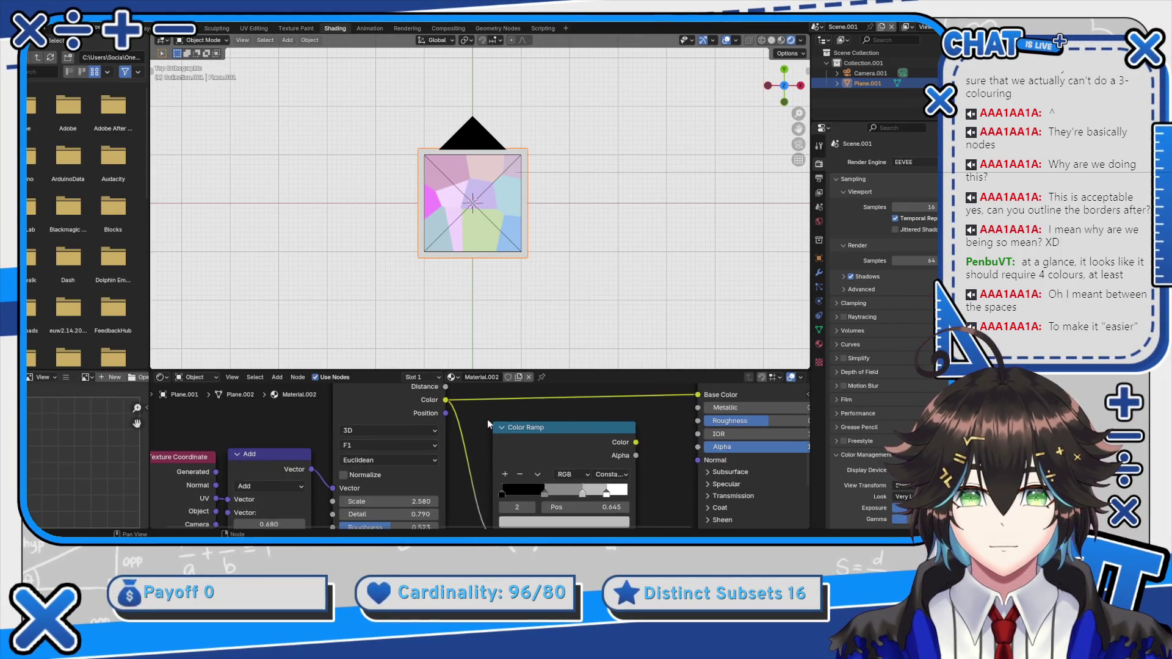
scroll(482, 256, up, 8)
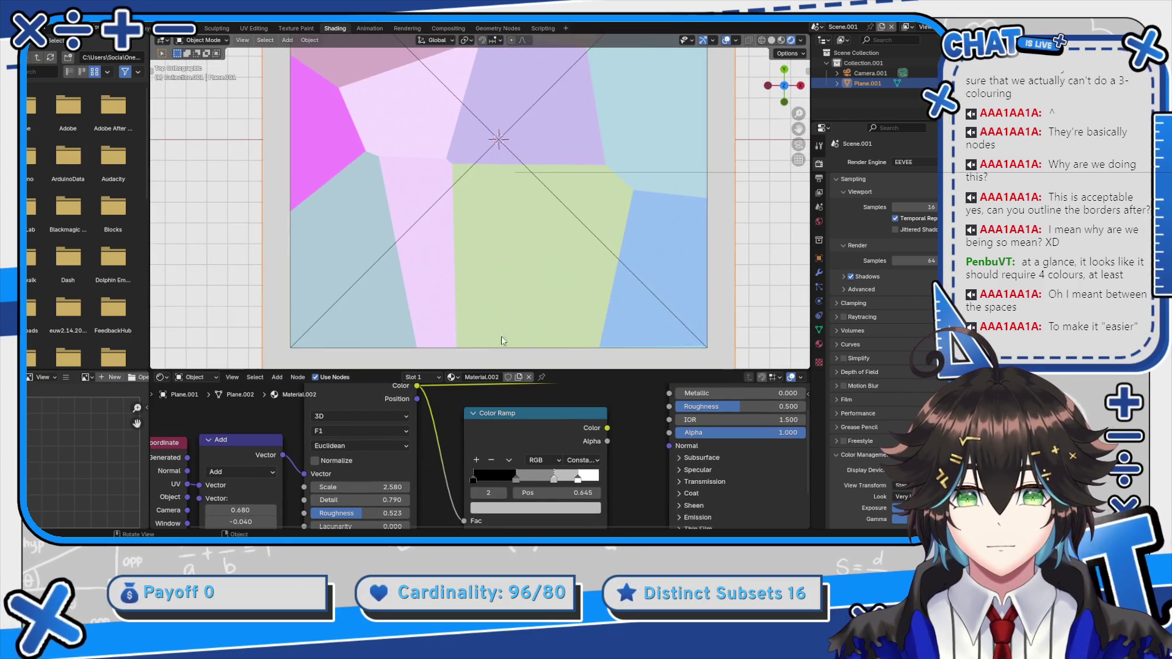
scroll(514, 396, down, 1)
drag(514, 395, 482, 409)
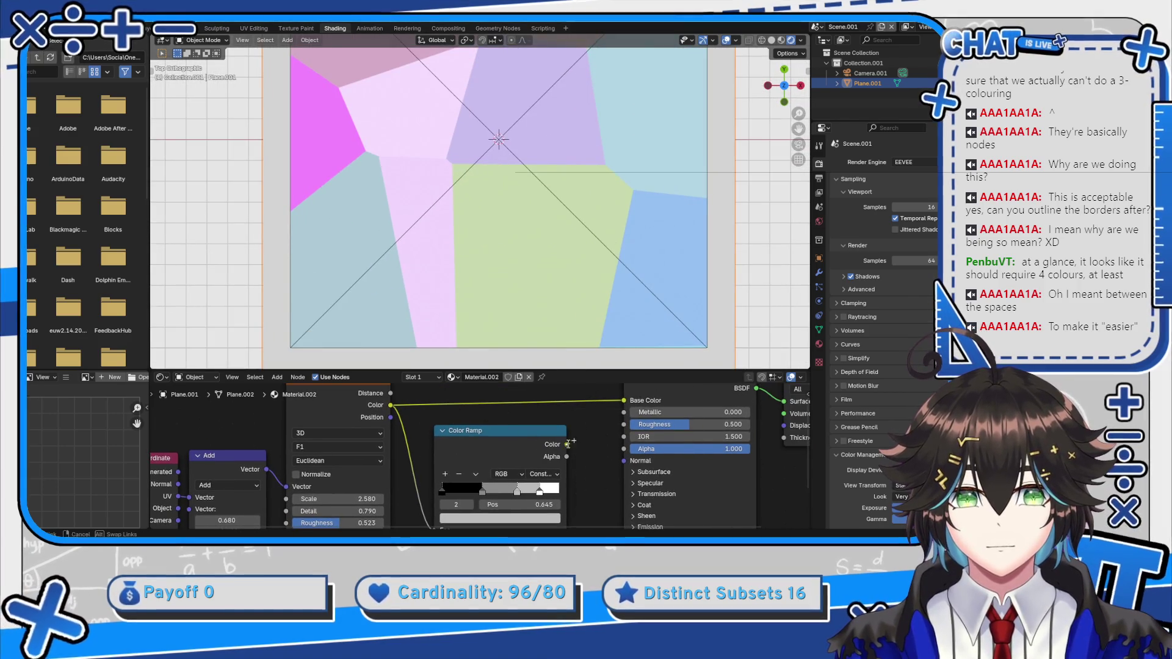
drag(588, 422, 623, 401)
drag(598, 451, 589, 420)
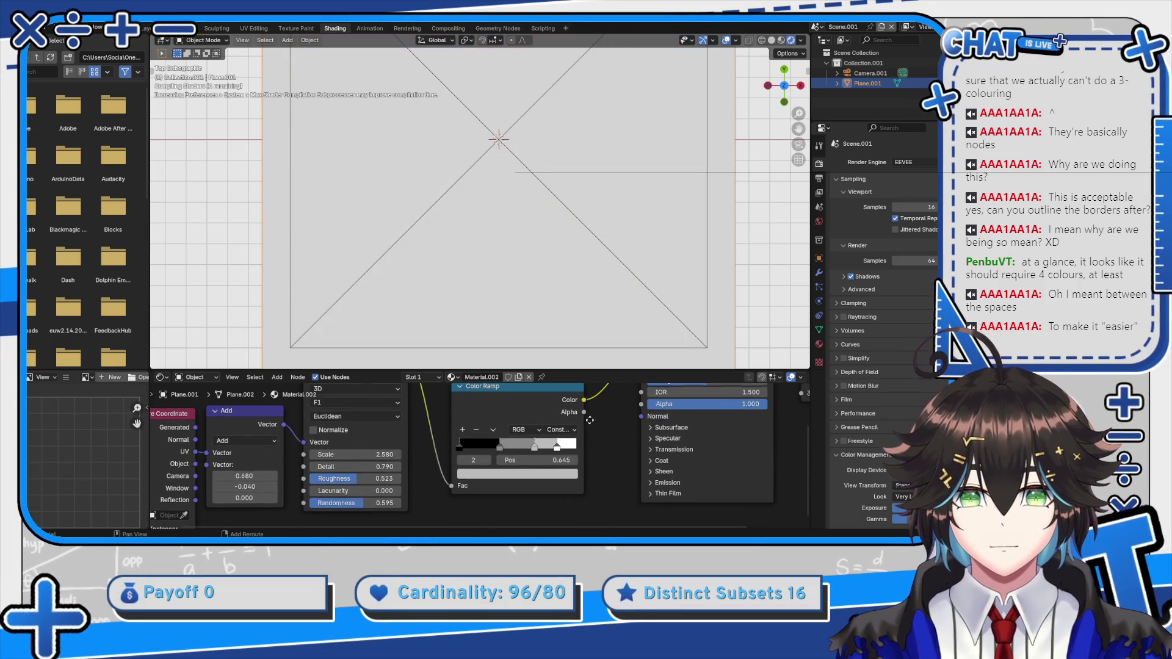
scroll(447, 418, up, 1)
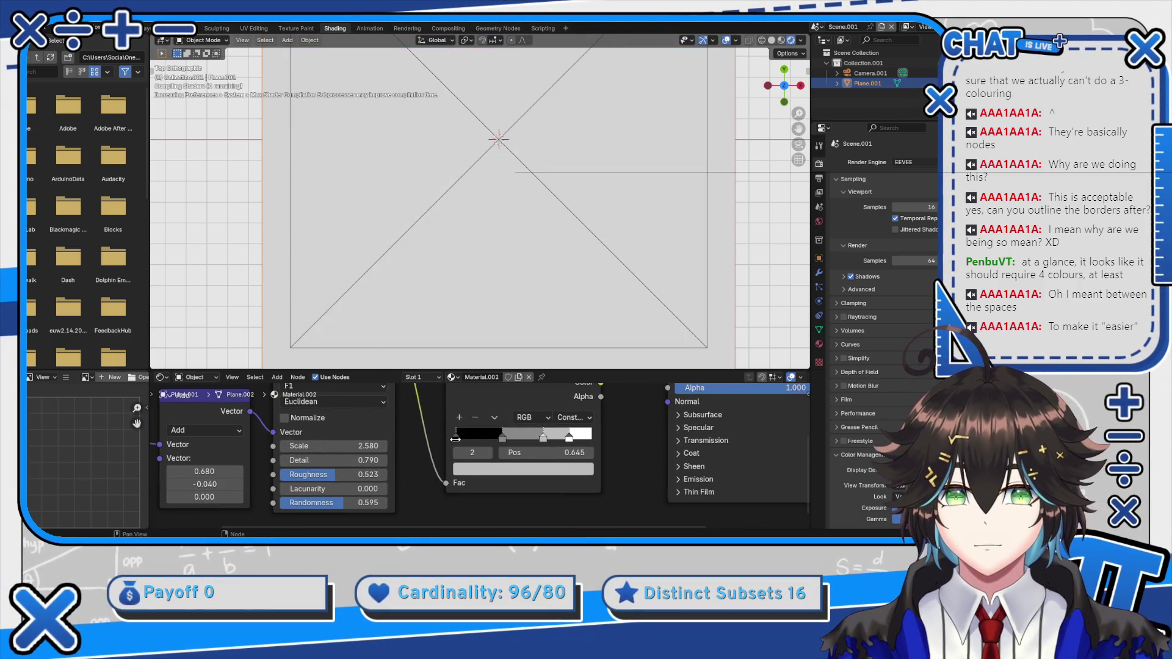
scroll(457, 449, up, 1)
mouse_move(464, 450)
mouse_down()
mouse_move(498, 433)
mouse_move(475, 434)
mouse_up()
Move the middle ramp stop to 0.573, set Ease interpolation, and slide the last stop right
drag(559, 433, 536, 434)
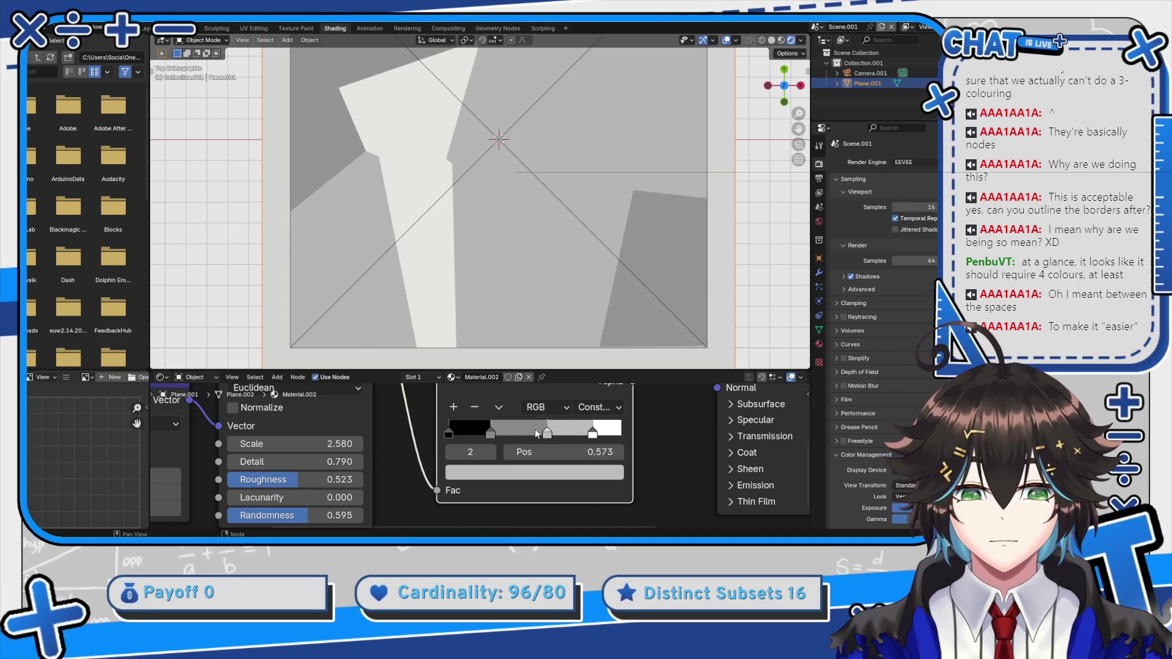
click(597, 407)
click(590, 448)
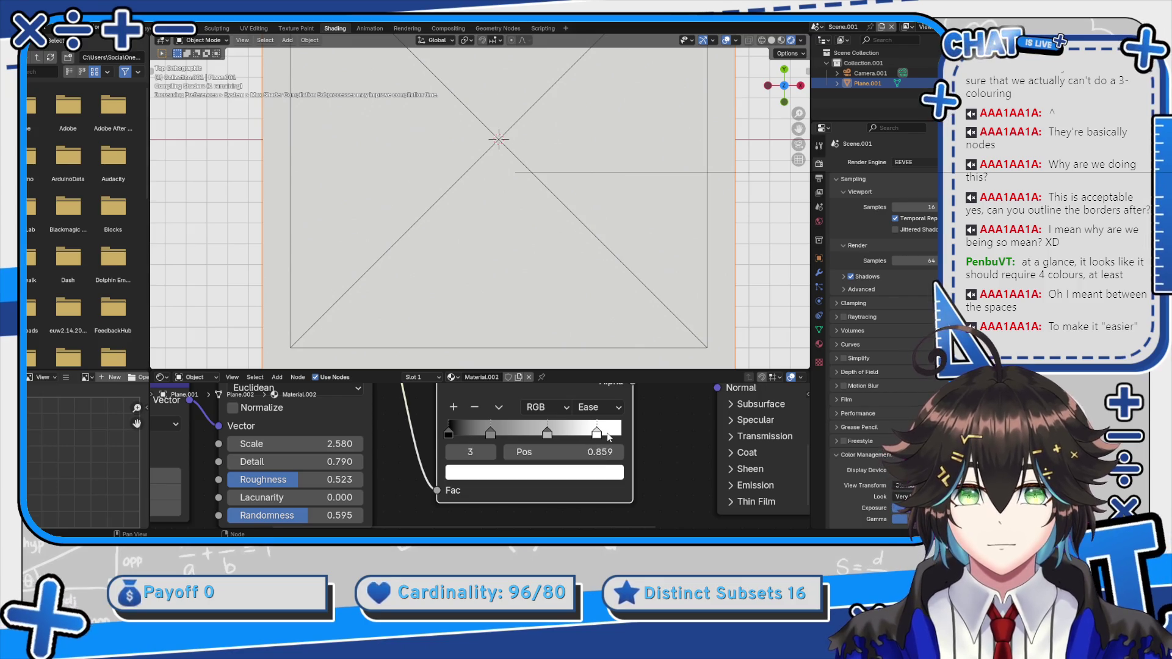
drag(599, 433, 609, 432)
scroll(556, 259, down, 4)
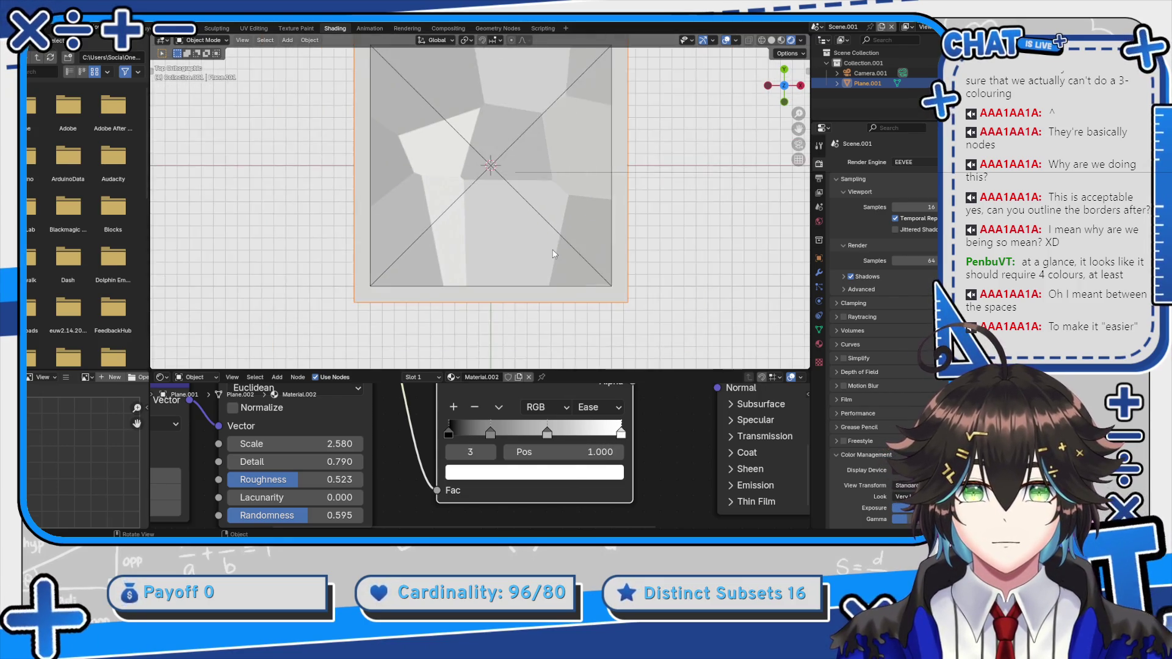
scroll(554, 248, up, 2)
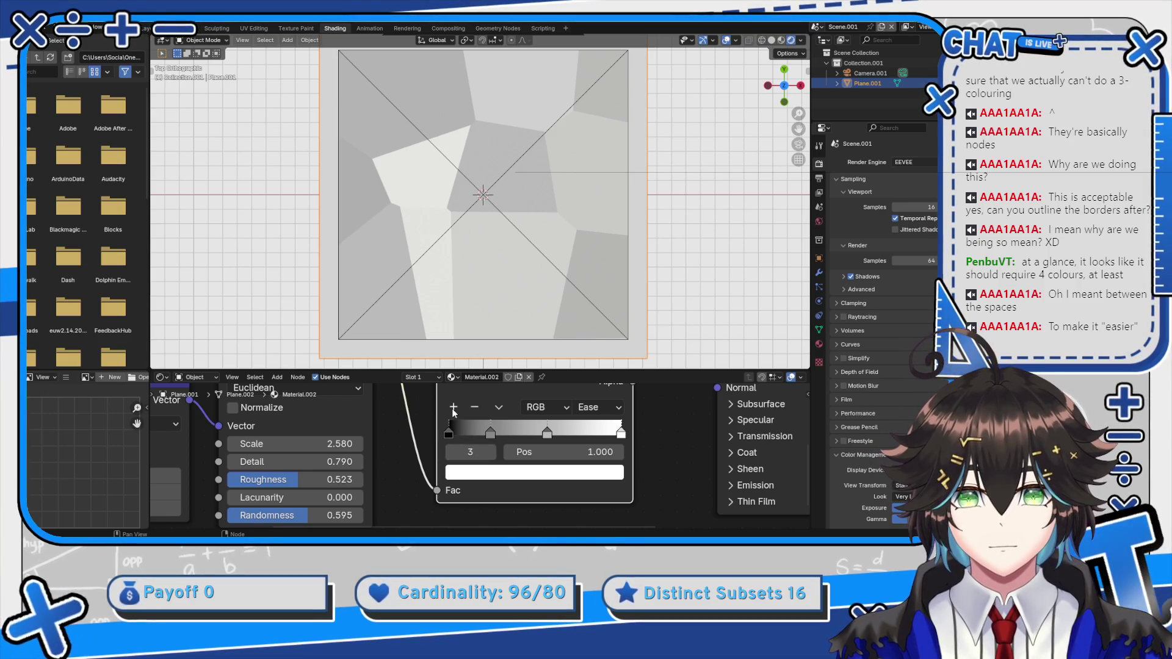
Raise the Voronoi Lacunarity to 0.120 and try Scale 2.780, reverting to 2.580
mouse_move(406, 456)
mouse_down()
mouse_move(435, 433)
mouse_move(484, 455)
mouse_move(459, 441)
mouse_up()
scroll(436, 433, down, 1)
scroll(359, 415, down, 1)
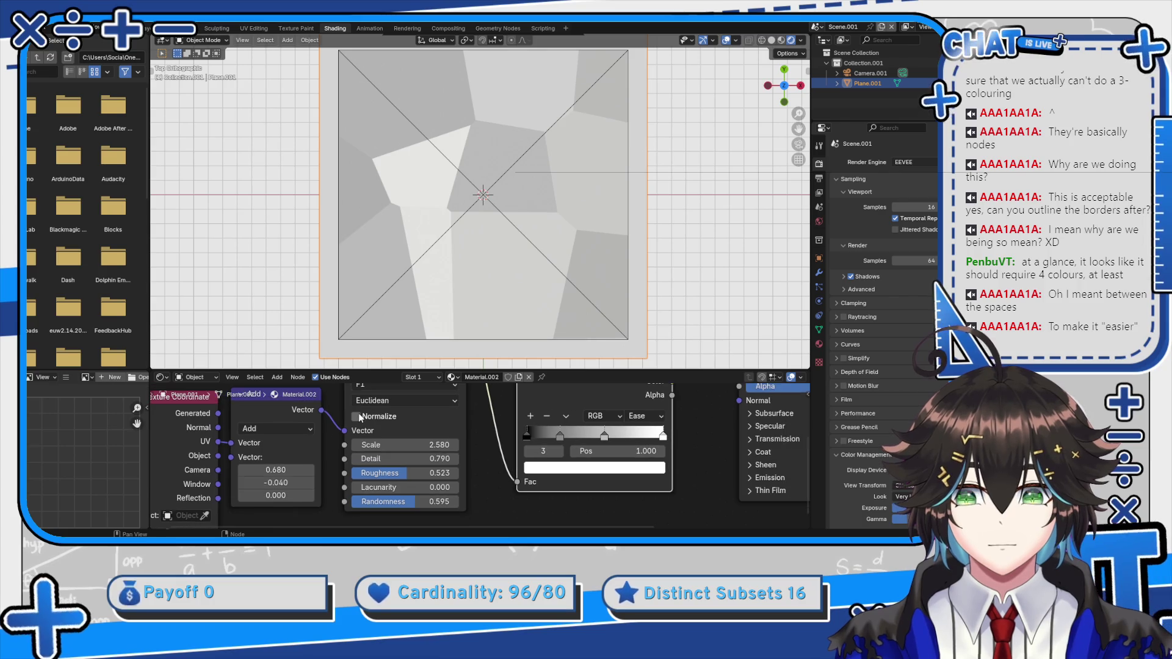
scroll(441, 450, up, 2)
mouse_move(421, 499)
mouse_down()
mouse_move(450, 499)
mouse_move(412, 499)
mouse_move(391, 484)
mouse_move(416, 484)
mouse_move(418, 468)
mouse_up()
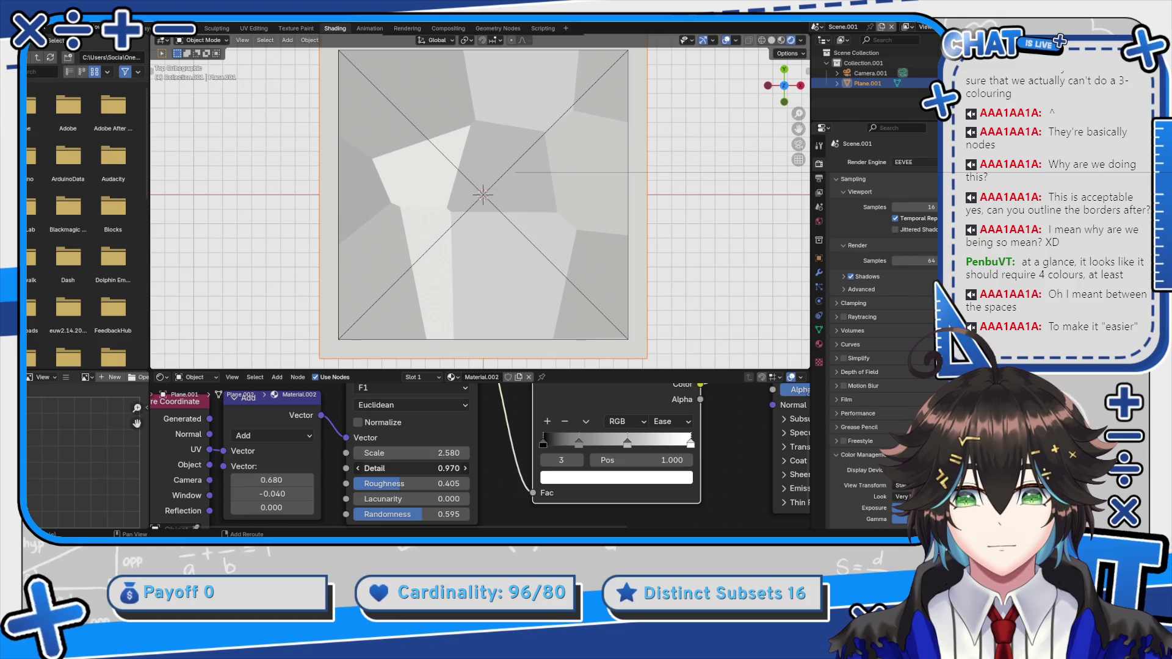
drag(391, 453, 401, 449)
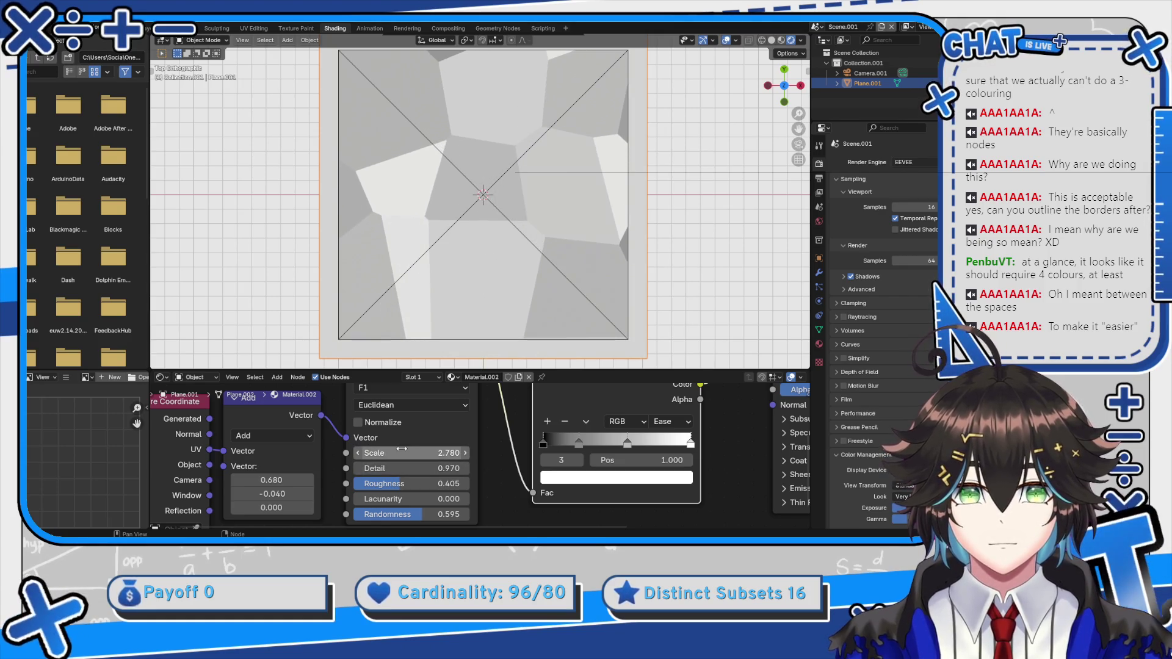
key(ctrl+z)
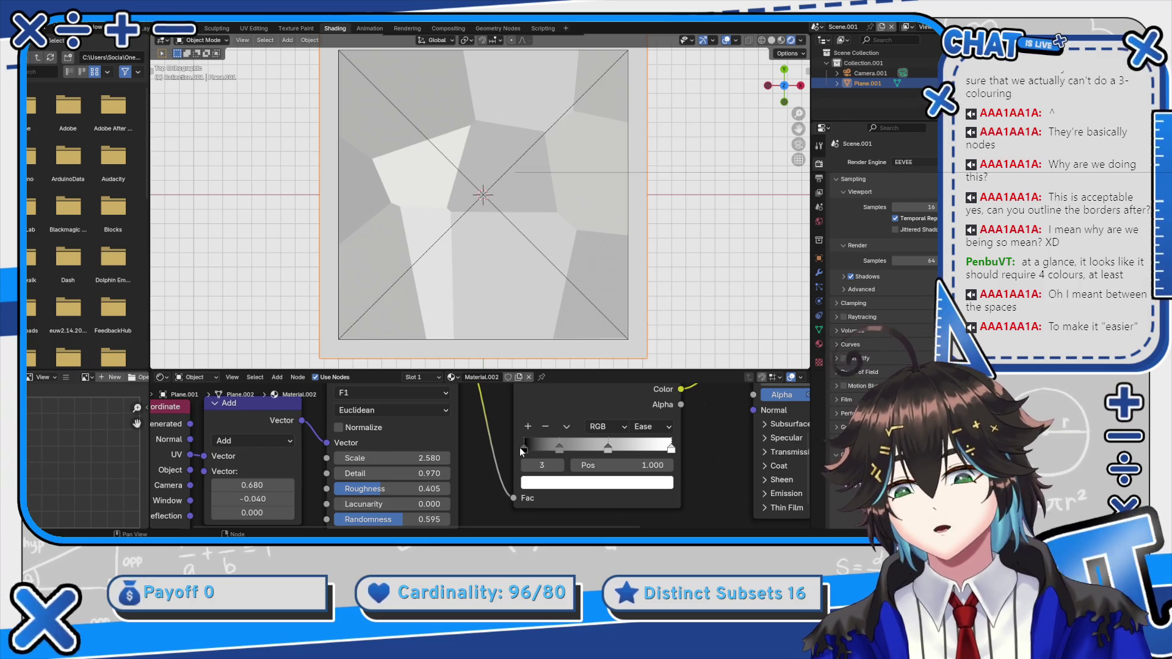
scroll(469, 472, down, 3)
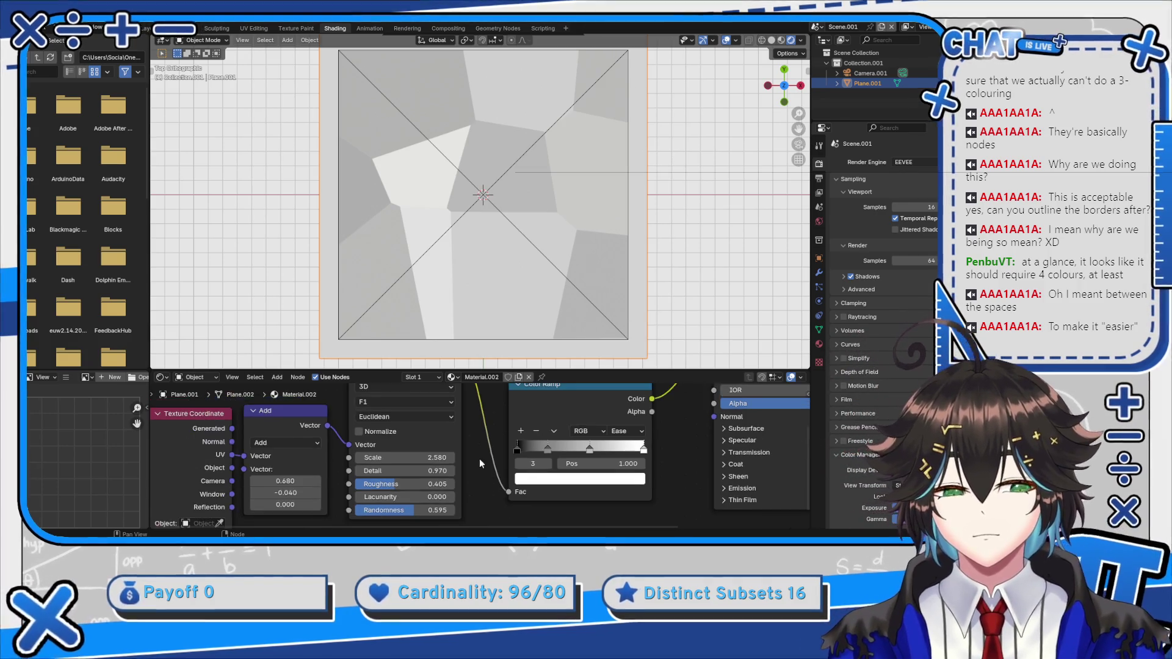
scroll(444, 468, up, 2)
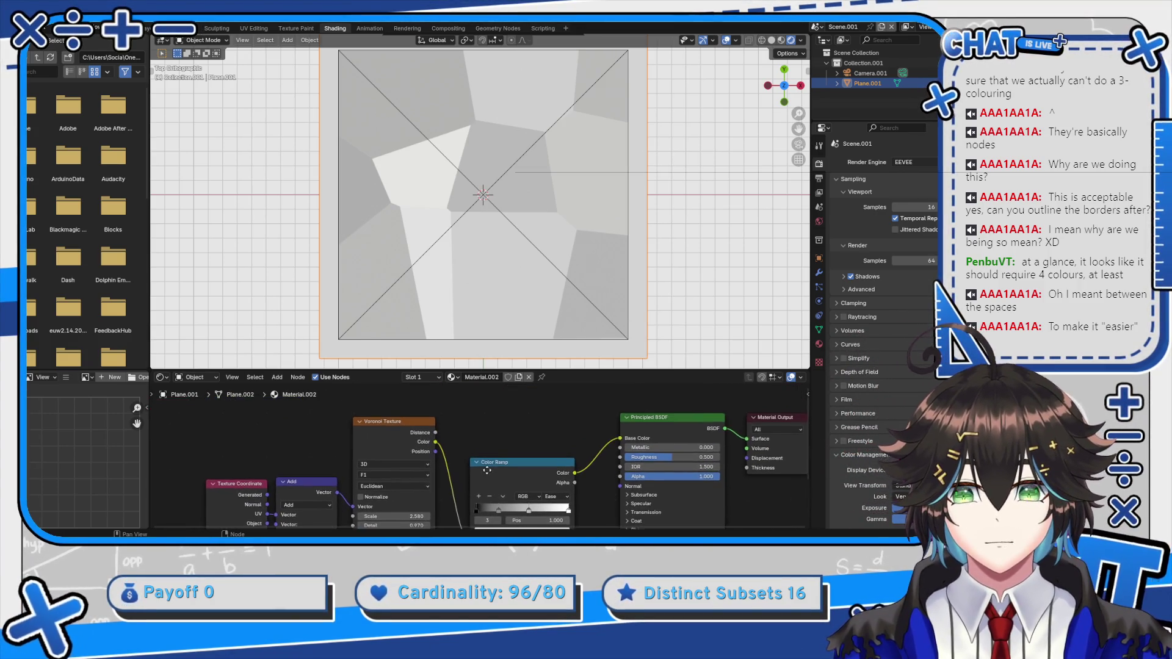
key(shift+a)
Add a Brick Texture node and connect its Color to the Base Color
text(brick)
key(Return)
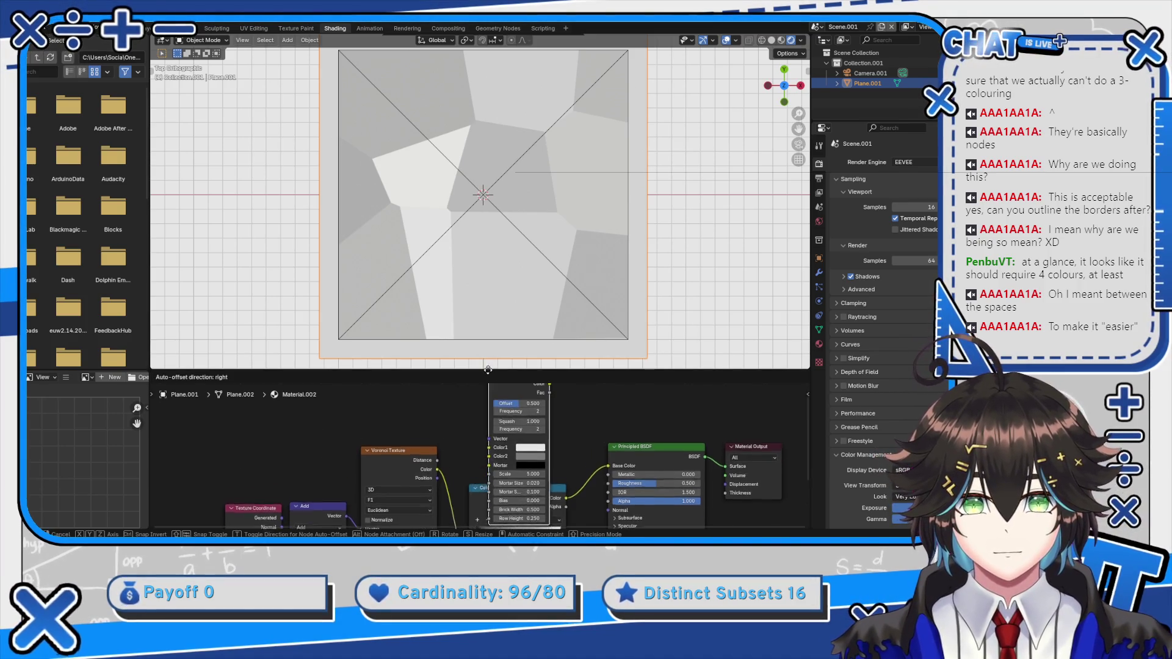
click(424, 385)
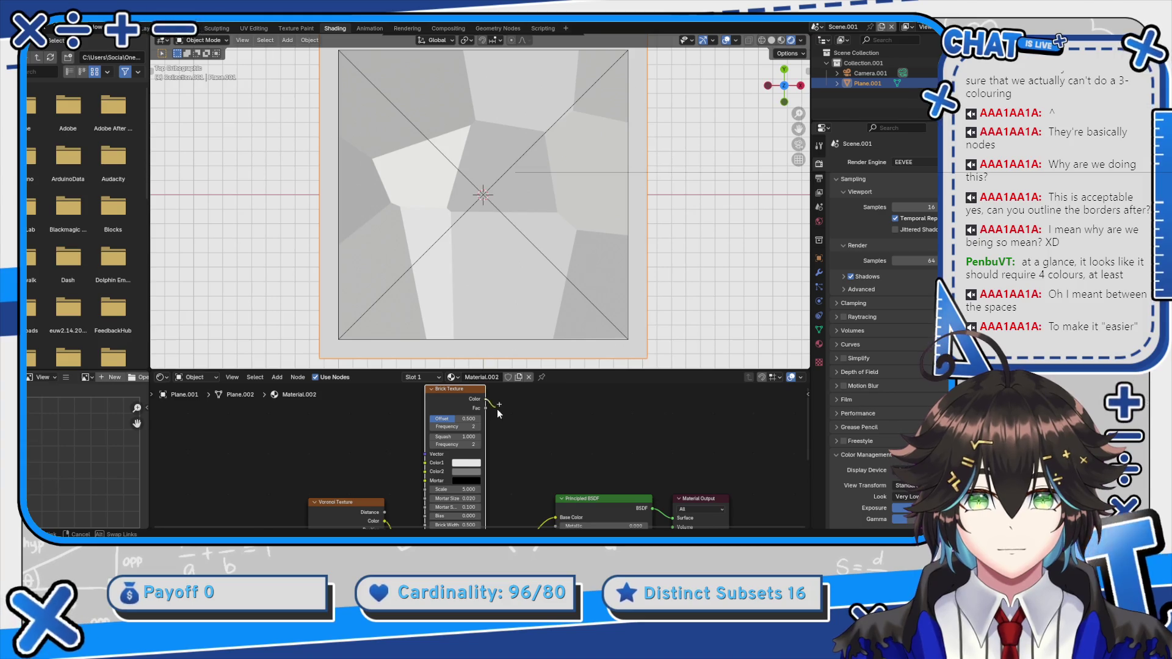
drag(554, 507, 555, 510)
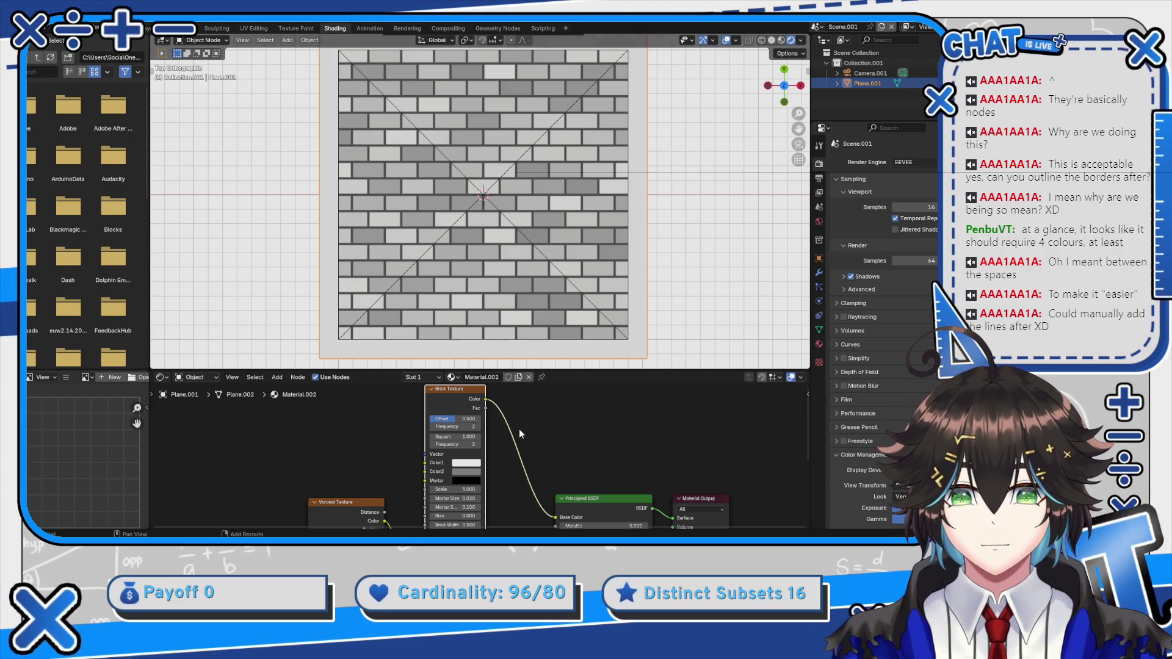
scroll(519, 430, up, 3)
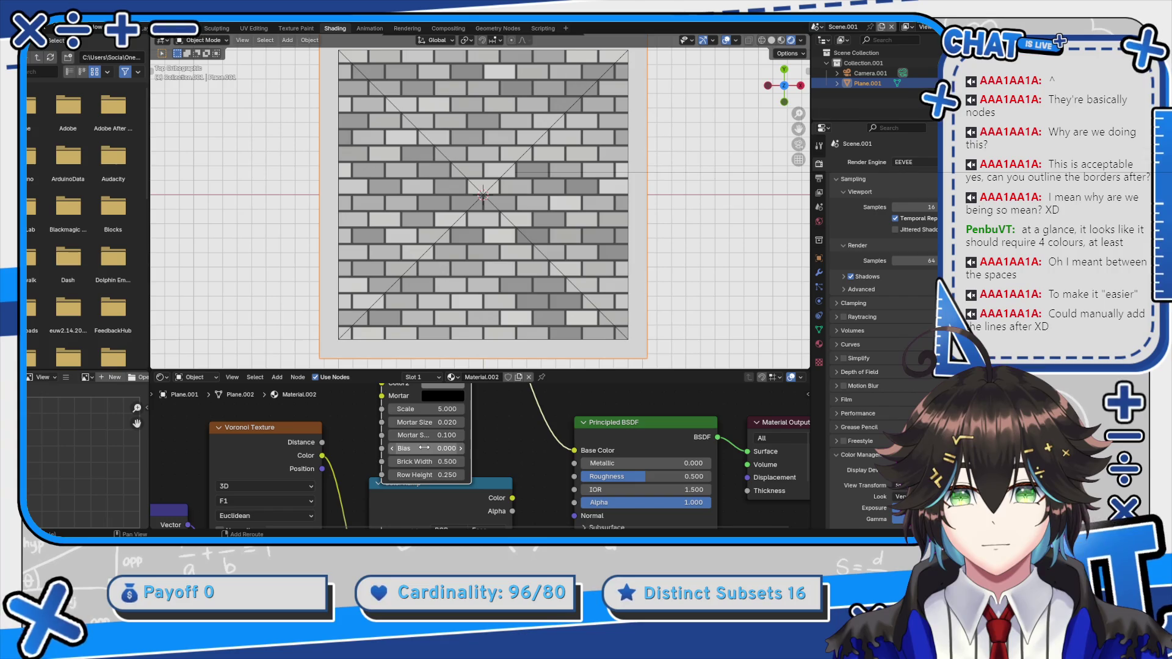
drag(424, 435, 453, 423)
key(ctrl+z)
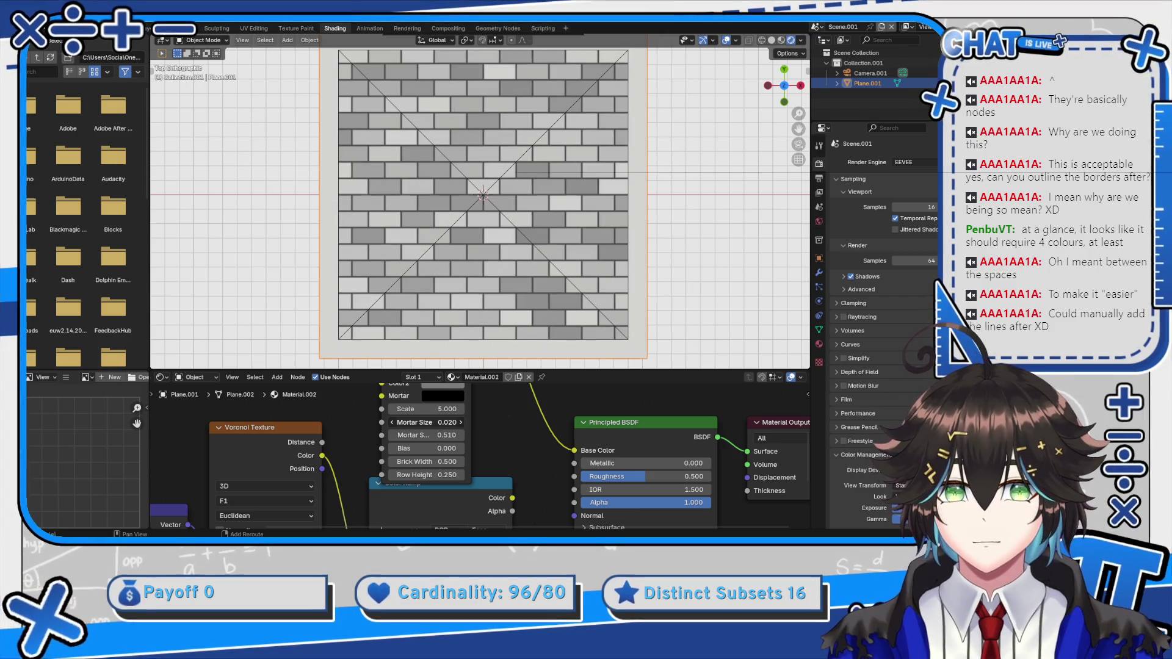
Reposition the Brick Texture node and feed the Voronoi Color into its Color1 input
scroll(427, 422, down, 6)
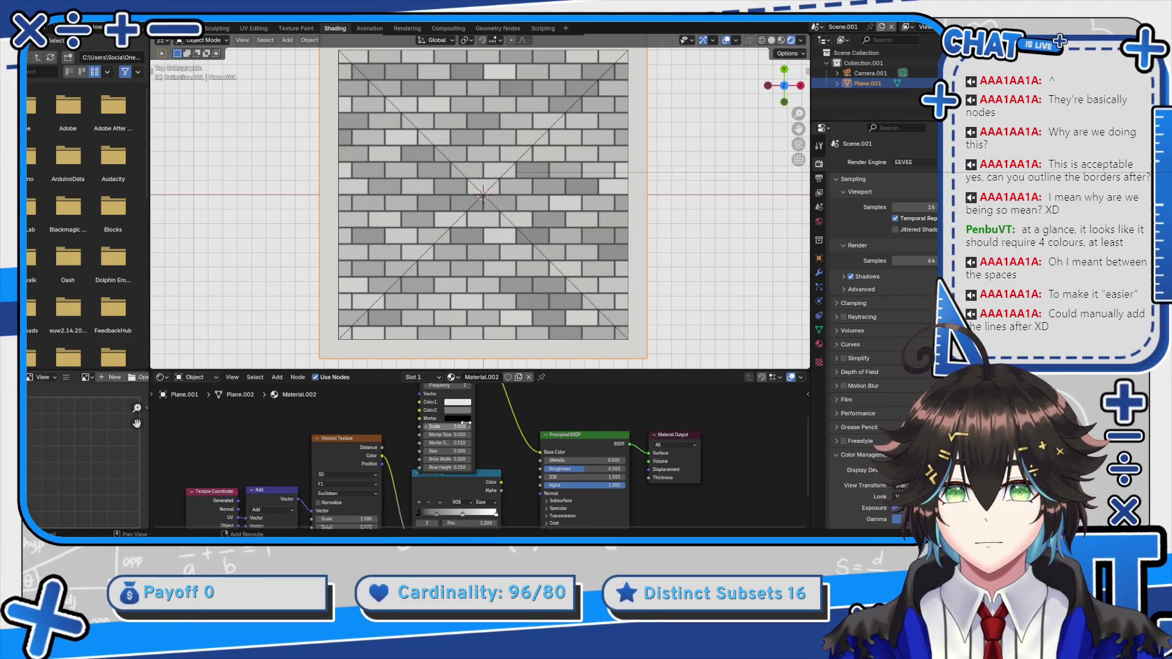
scroll(488, 418, down, 2)
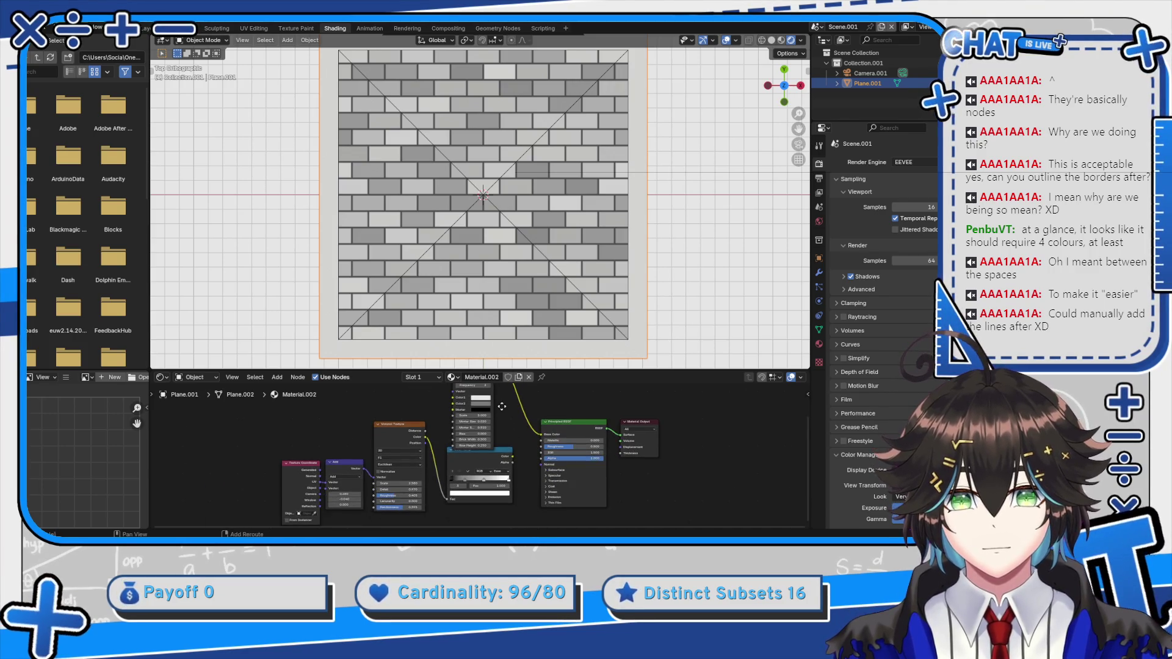
scroll(502, 406, down, 4)
drag(470, 400, 448, 451)
scroll(379, 449, up, 4)
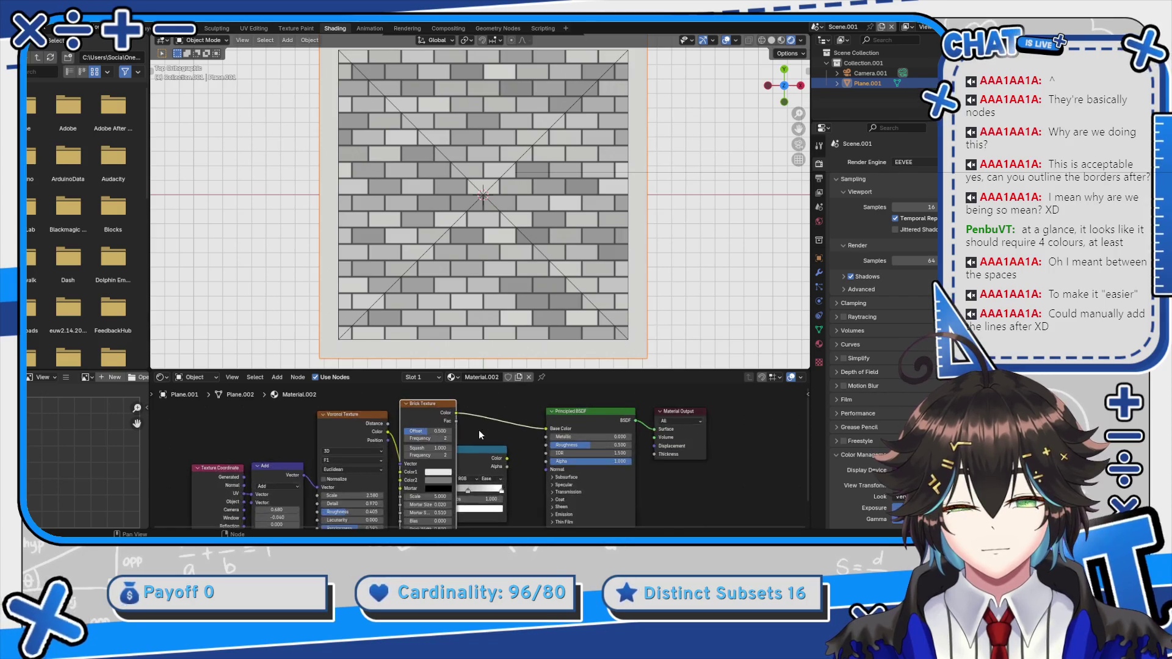
drag(365, 432, 364, 427)
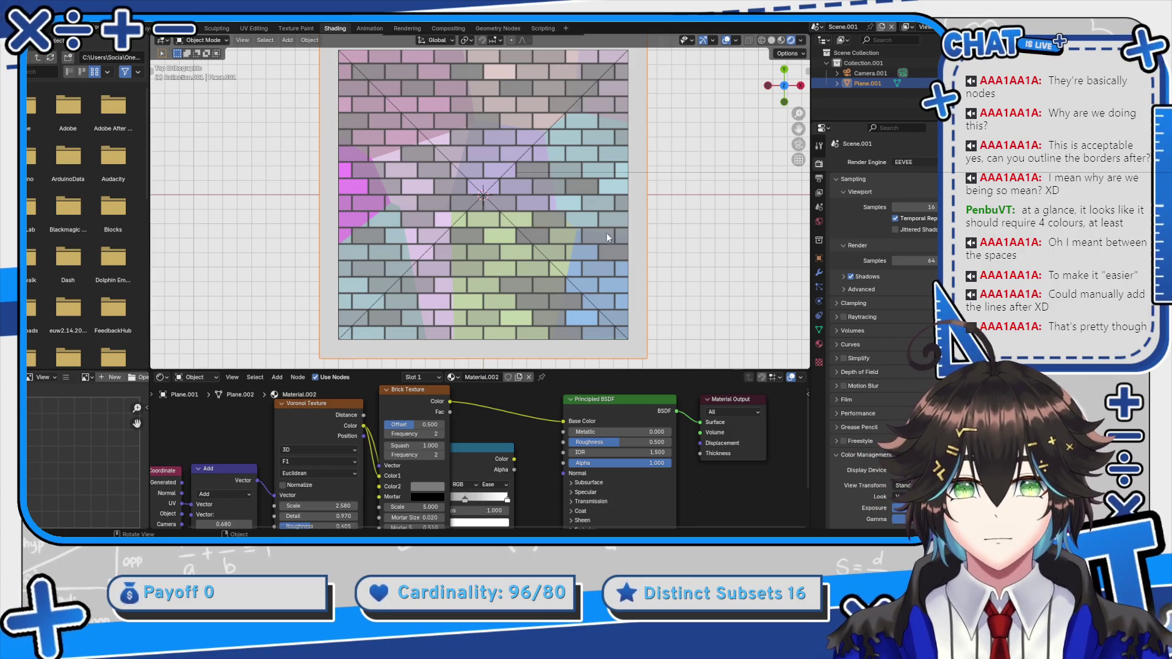
Select the Brick Texture node and delete it from Material.002
mouse_move(443, 401)
mouse_down()
mouse_move(477, 329)
mouse_move(471, 397)
mouse_up()
scroll(472, 384, down, 4)
scroll(518, 420, up, 7)
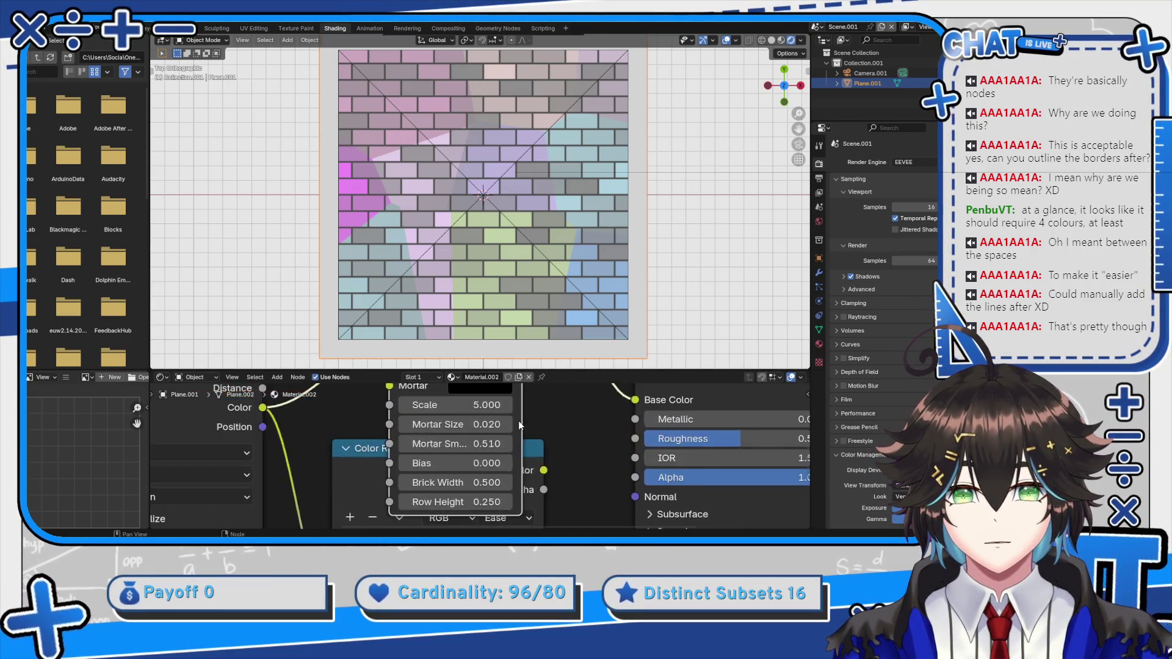
scroll(518, 420, up, 3)
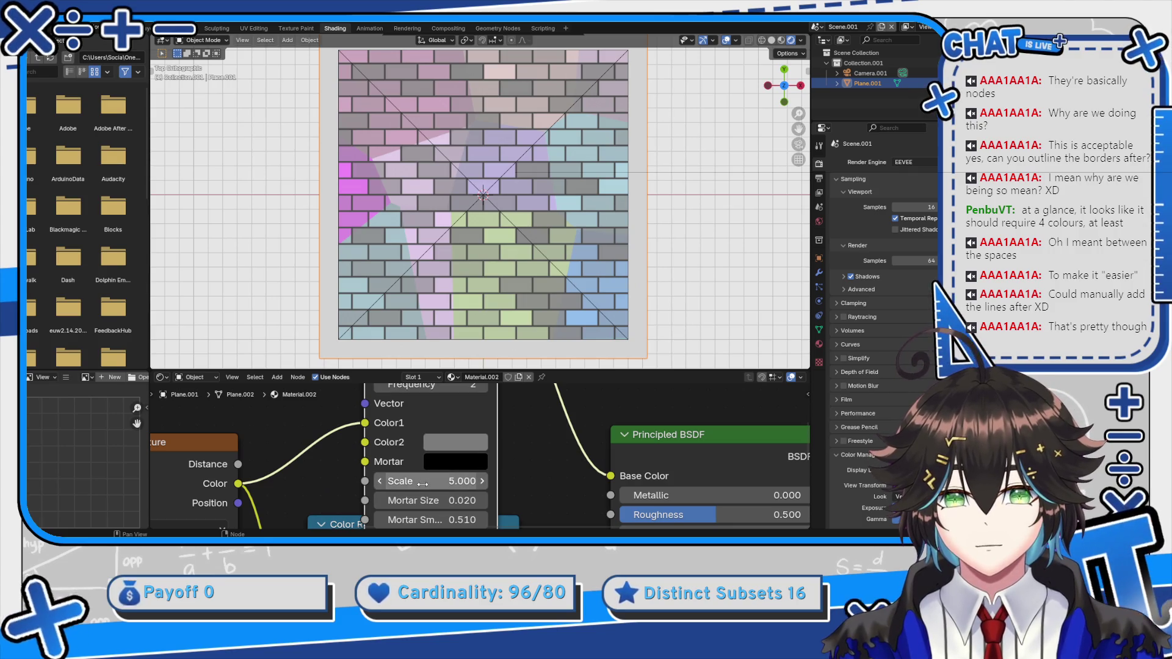
scroll(499, 429, down, 3)
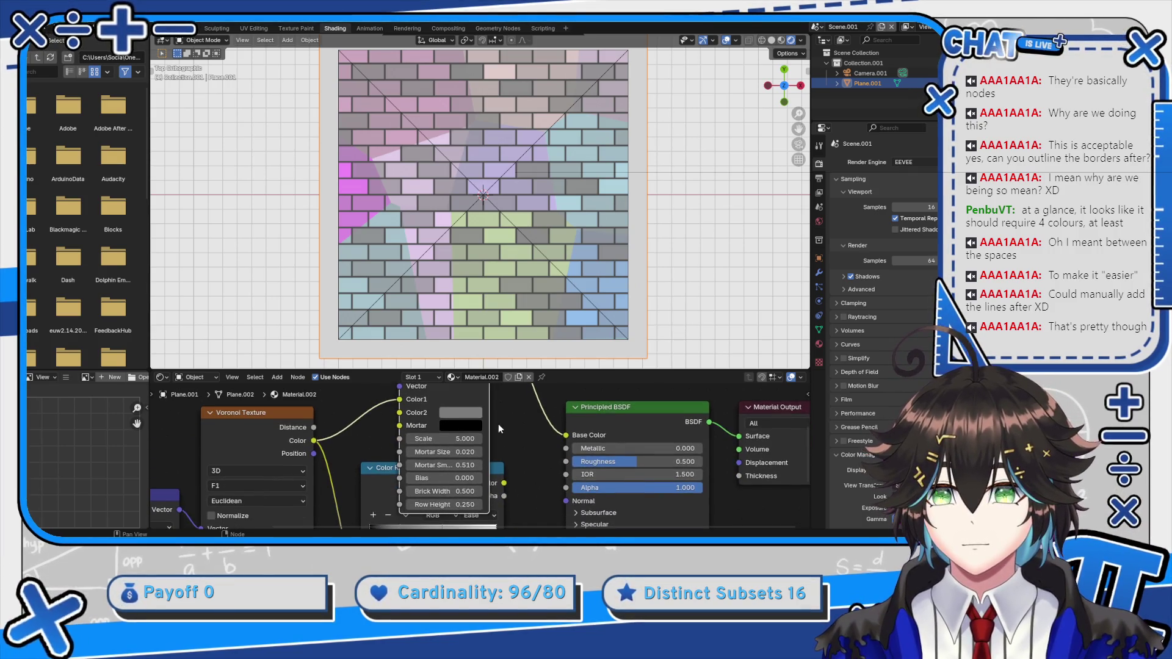
scroll(485, 446, down, 3)
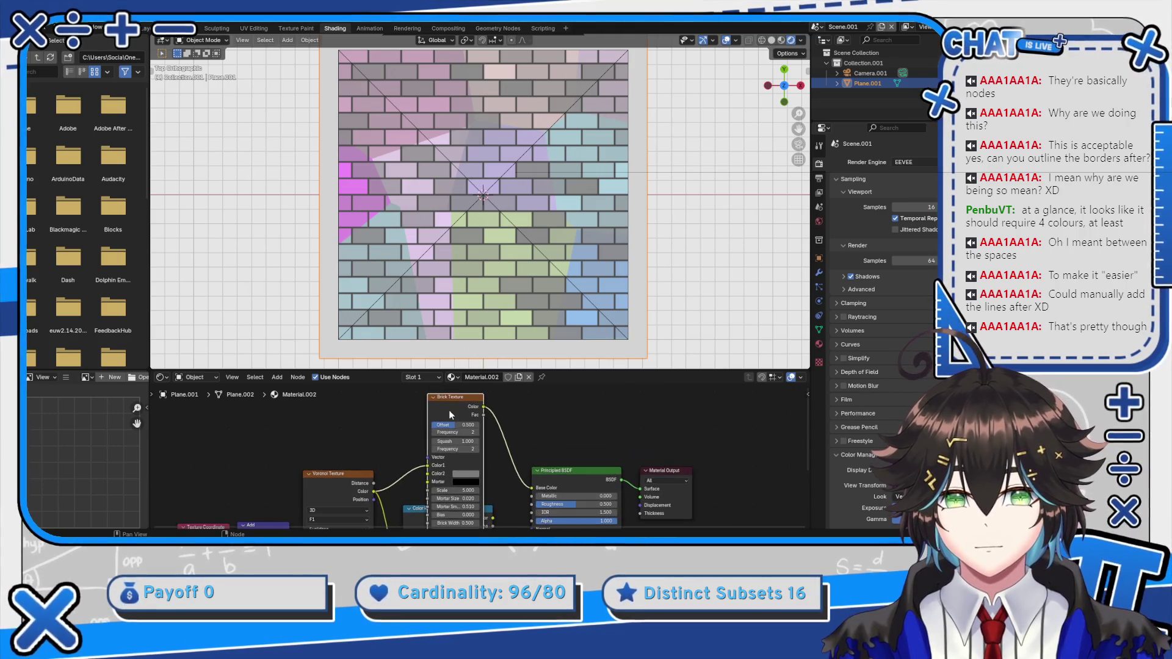
key(x)
key(Home)
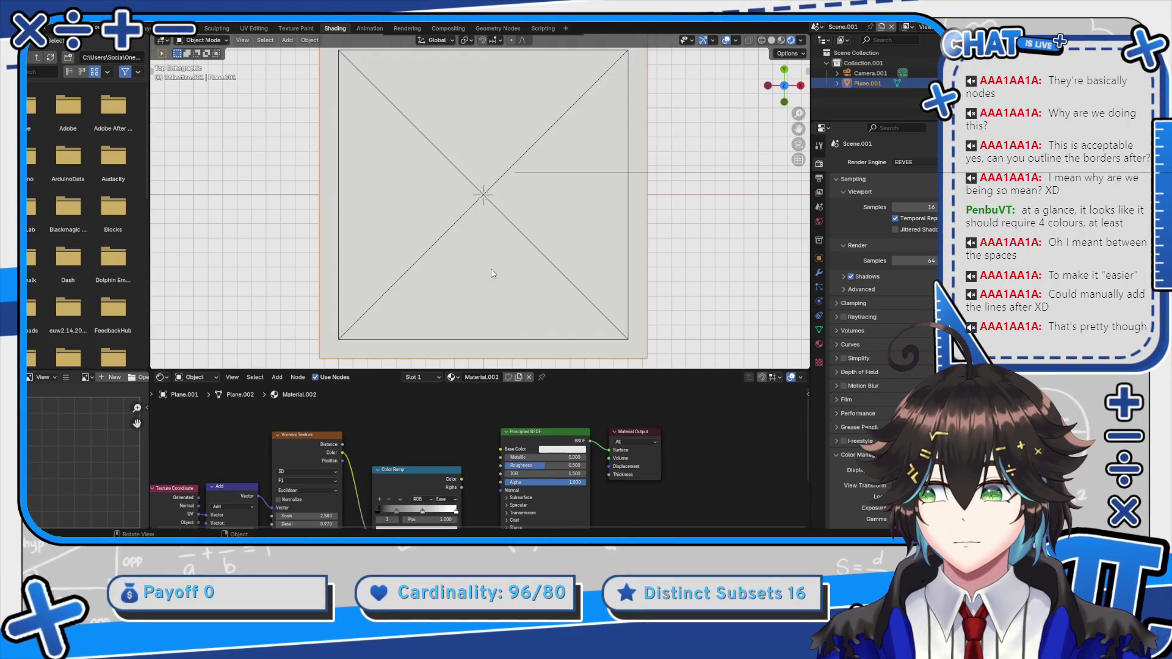
Link the Voronoi Color back into Base Color and view the plane from the top
scroll(498, 206, down, 2)
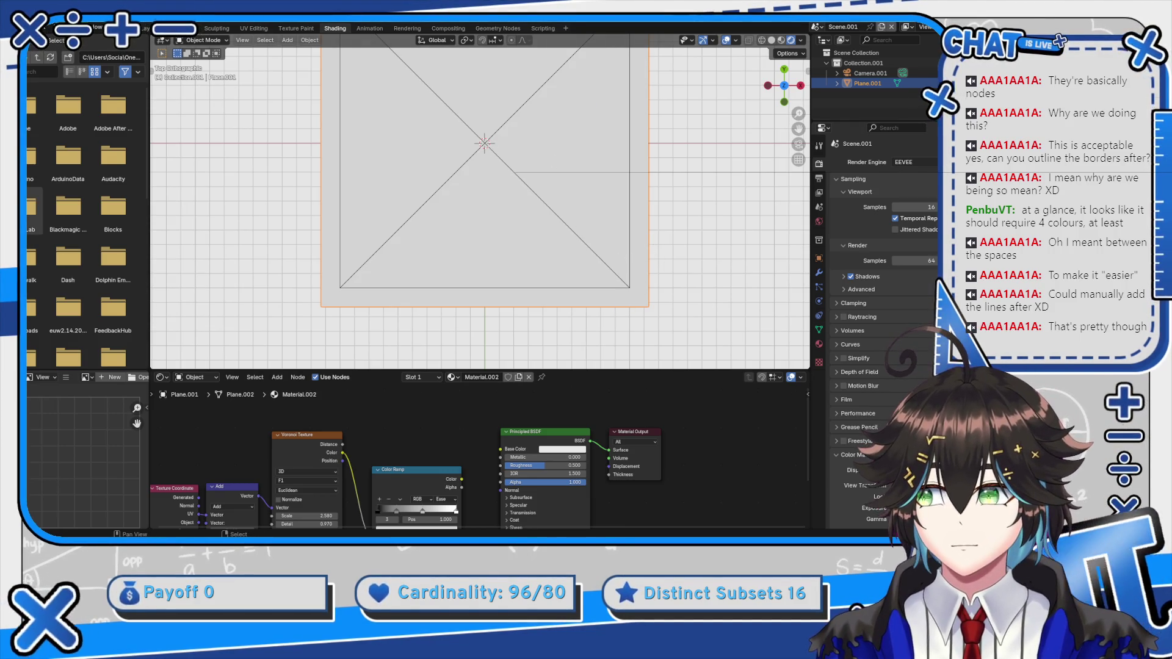
drag(427, 183, 284, 143)
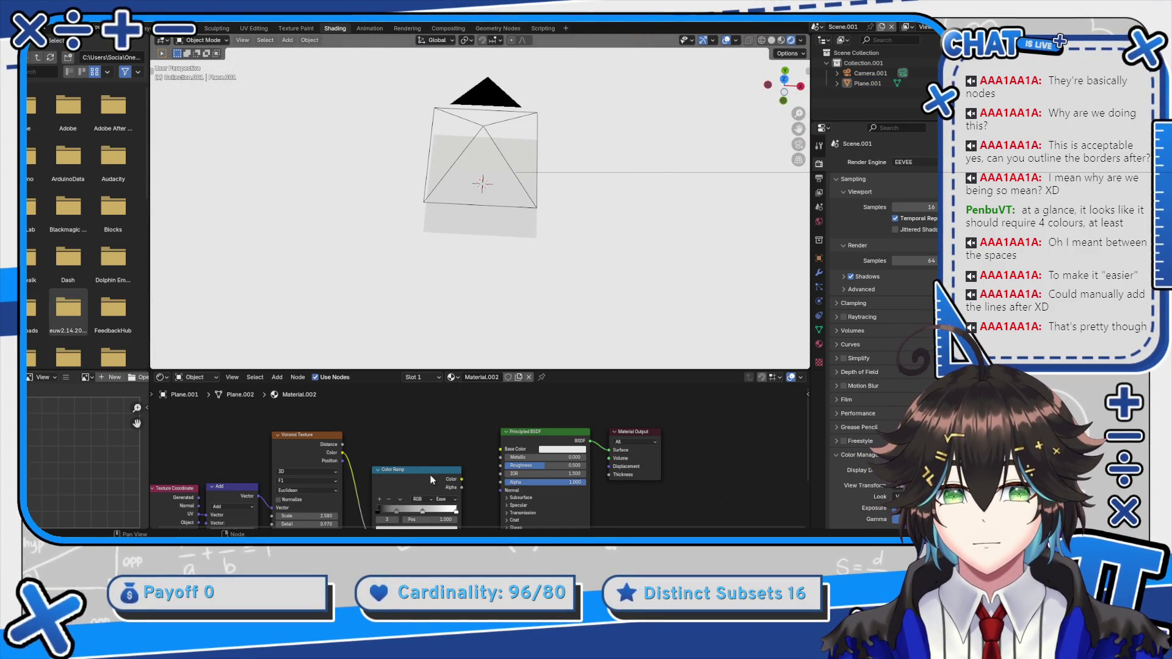
drag(487, 450, 492, 455)
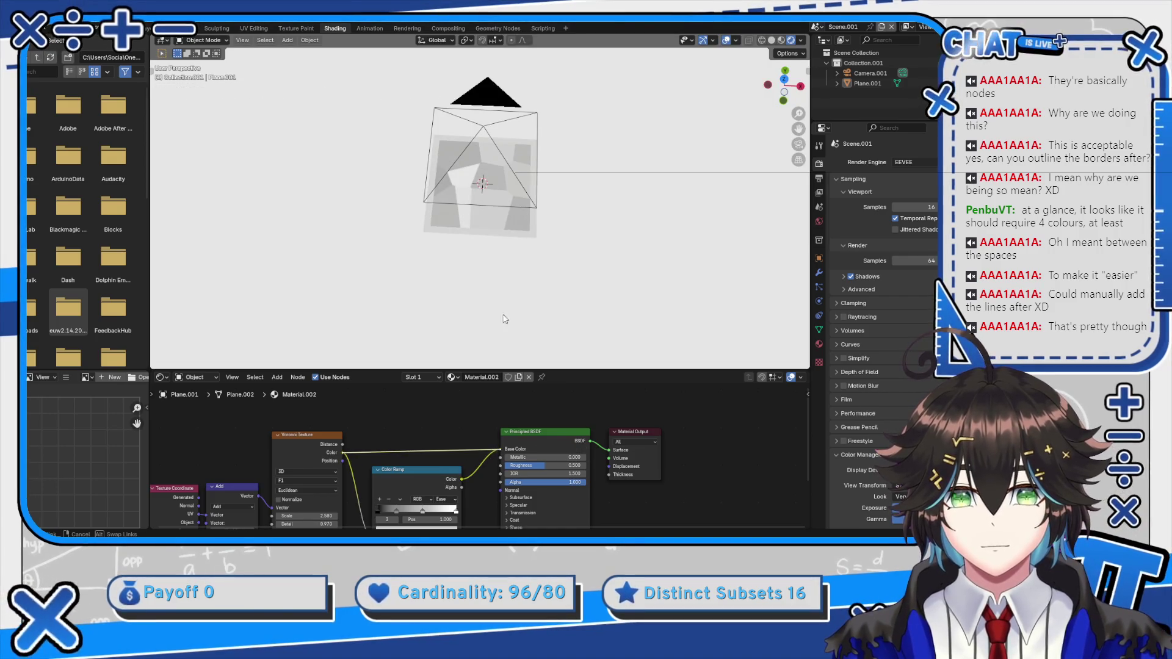
key(KP_Decimal)
key(grave)
click(498, 142)
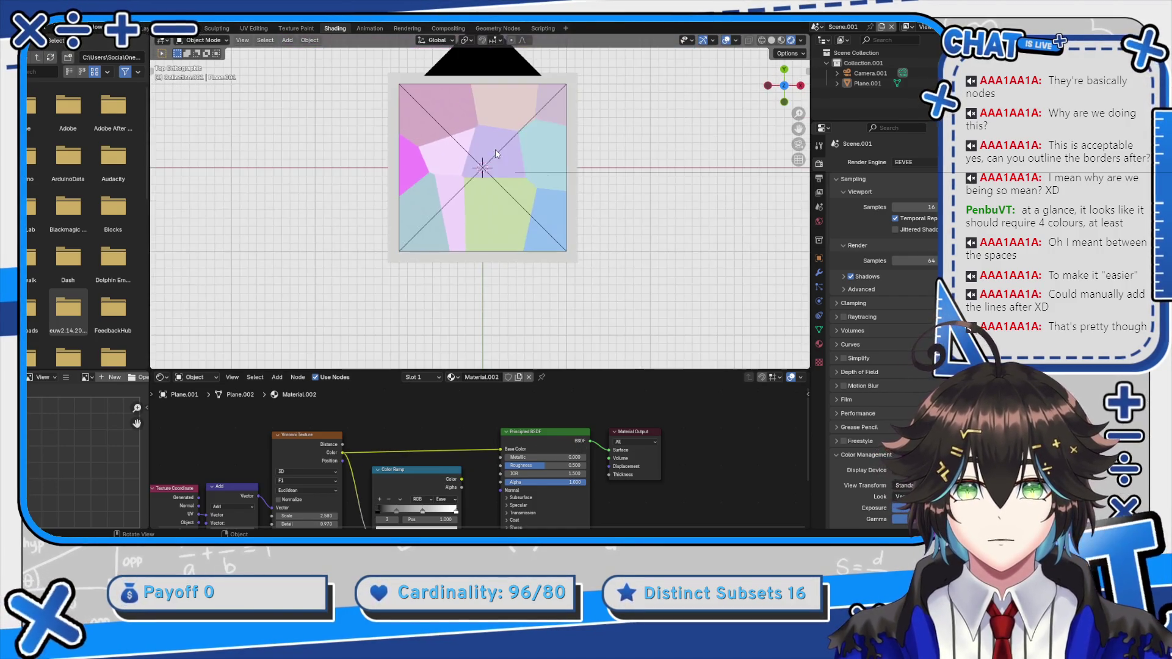
scroll(442, 265, up, 2)
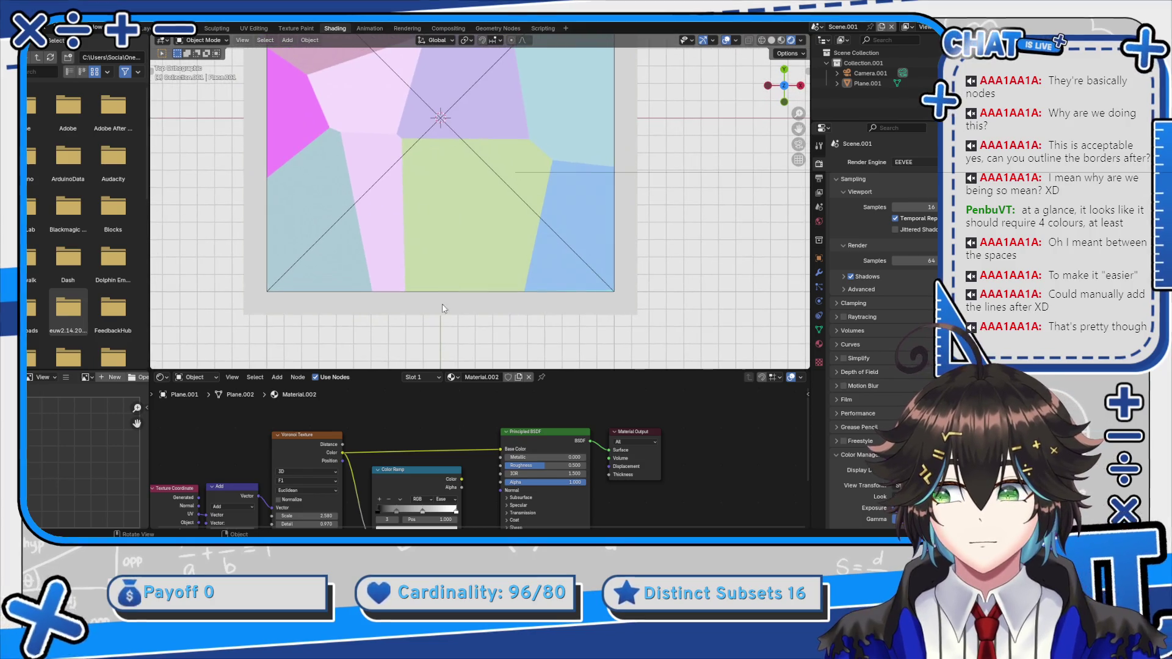
scroll(379, 435, down, 3)
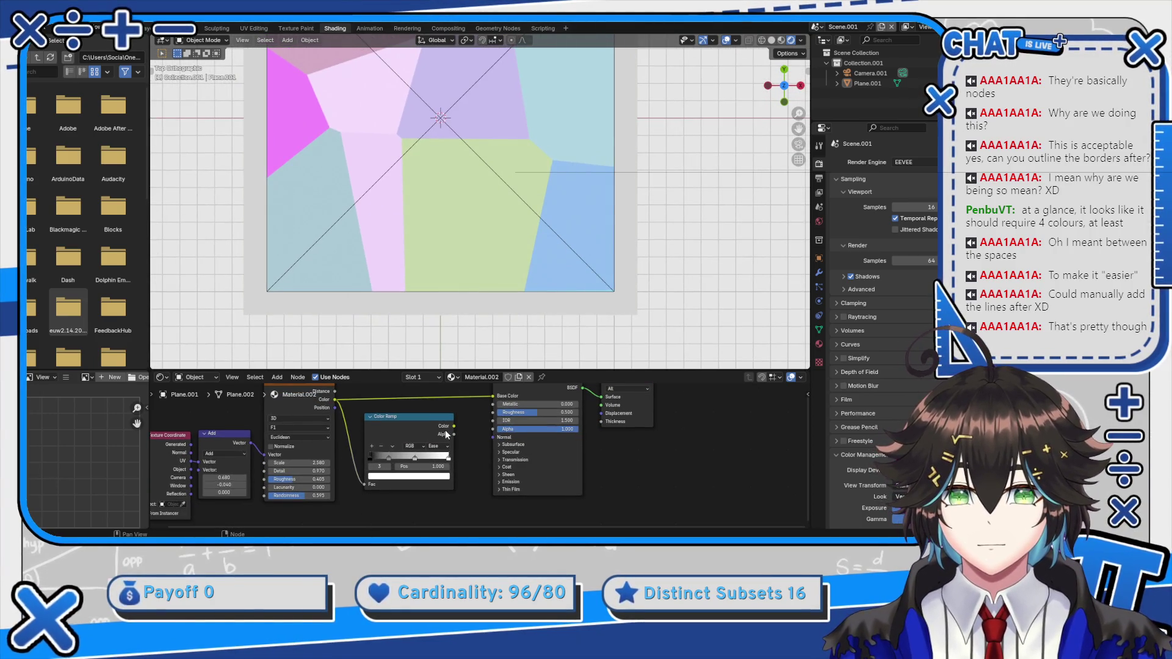
scroll(478, 405, up, 2)
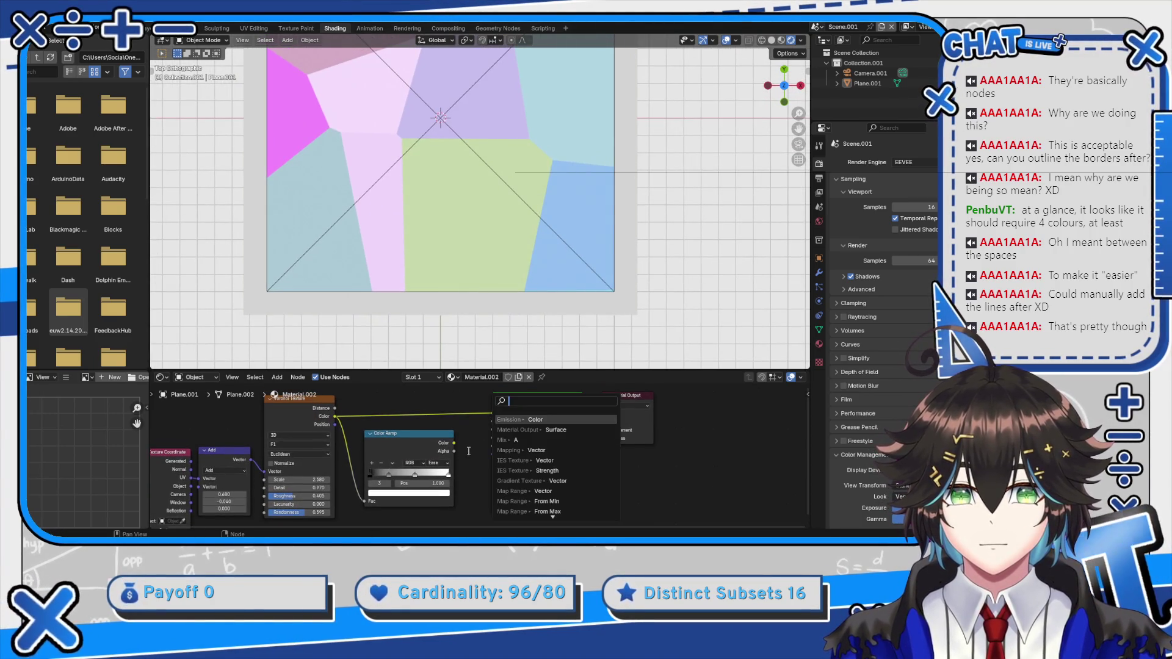
Connect the Color Ramp to Base Color and recolour its stops blue, green and red
drag(470, 431, 493, 413)
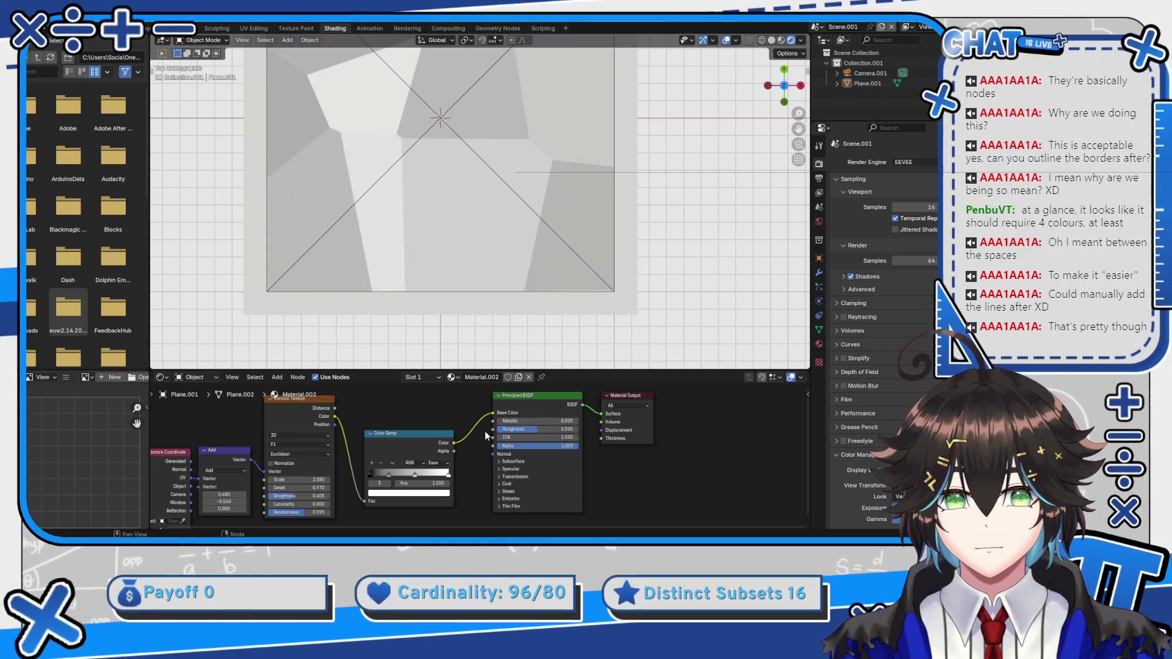
click(409, 493)
drag(390, 467, 439, 473)
click(415, 471)
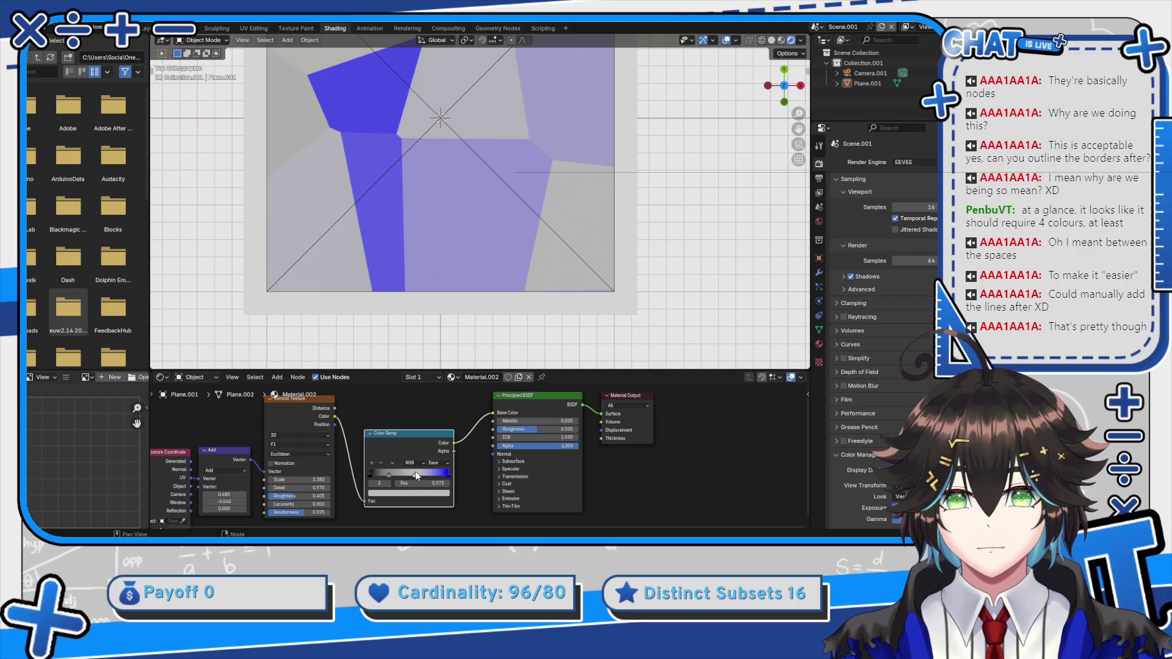
click(414, 491)
drag(400, 400, 384, 406)
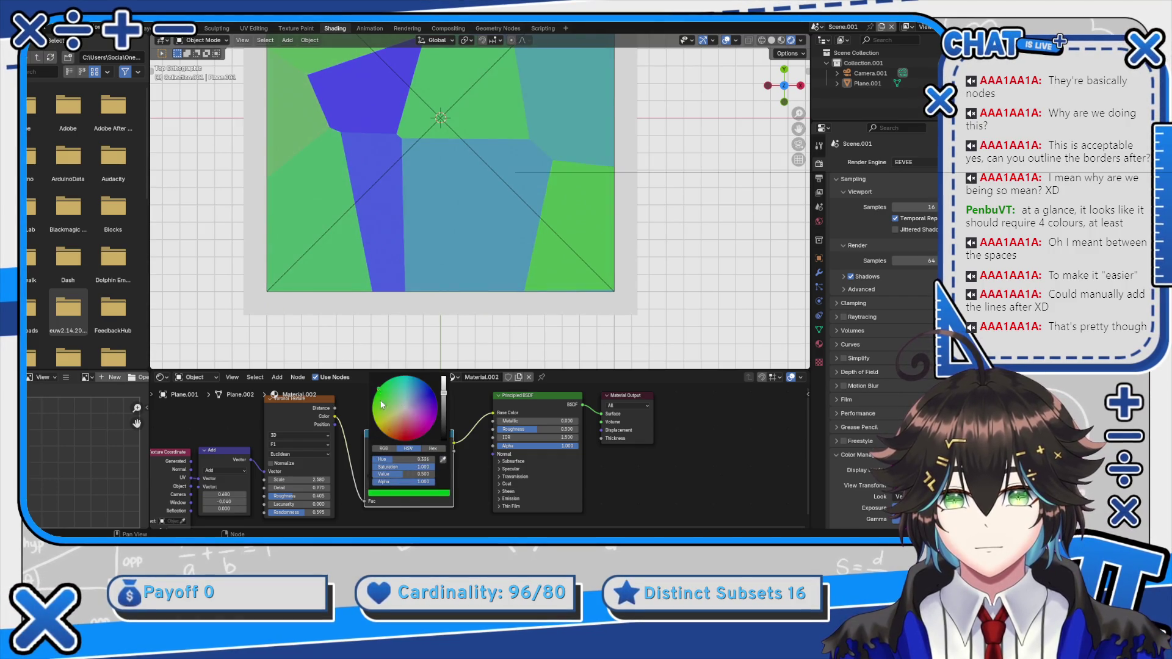
click(389, 475)
click(390, 492)
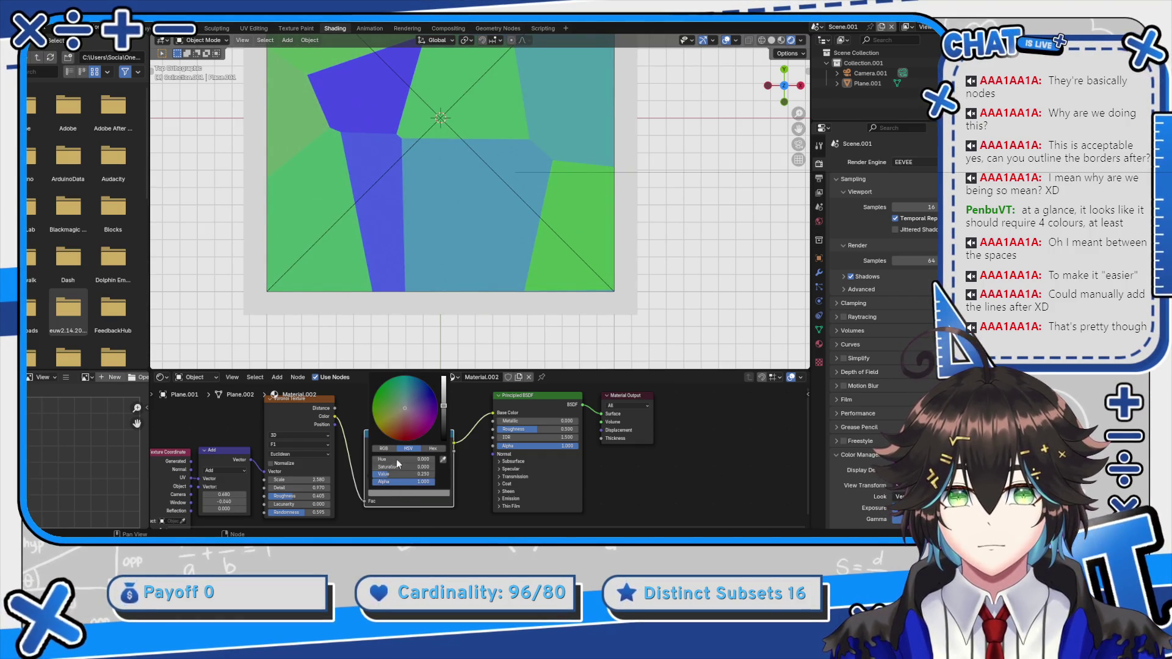
click(400, 492)
Make another Color Ramp stop green
scroll(421, 427, up, 5)
scroll(430, 306, down, 3)
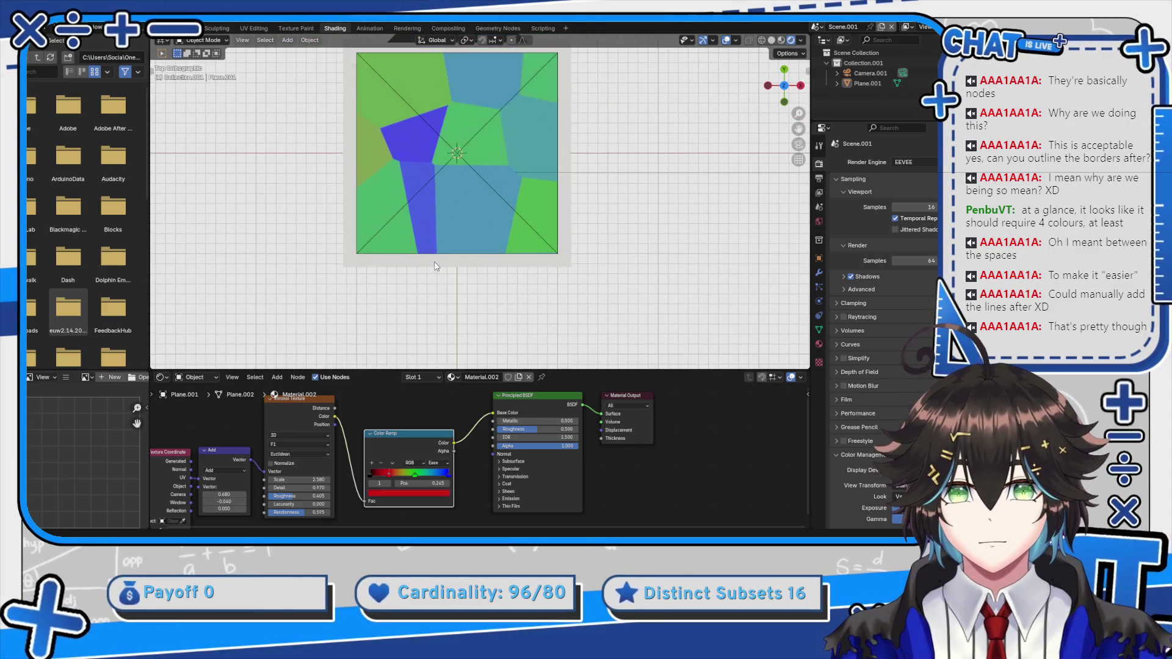
click(379, 489)
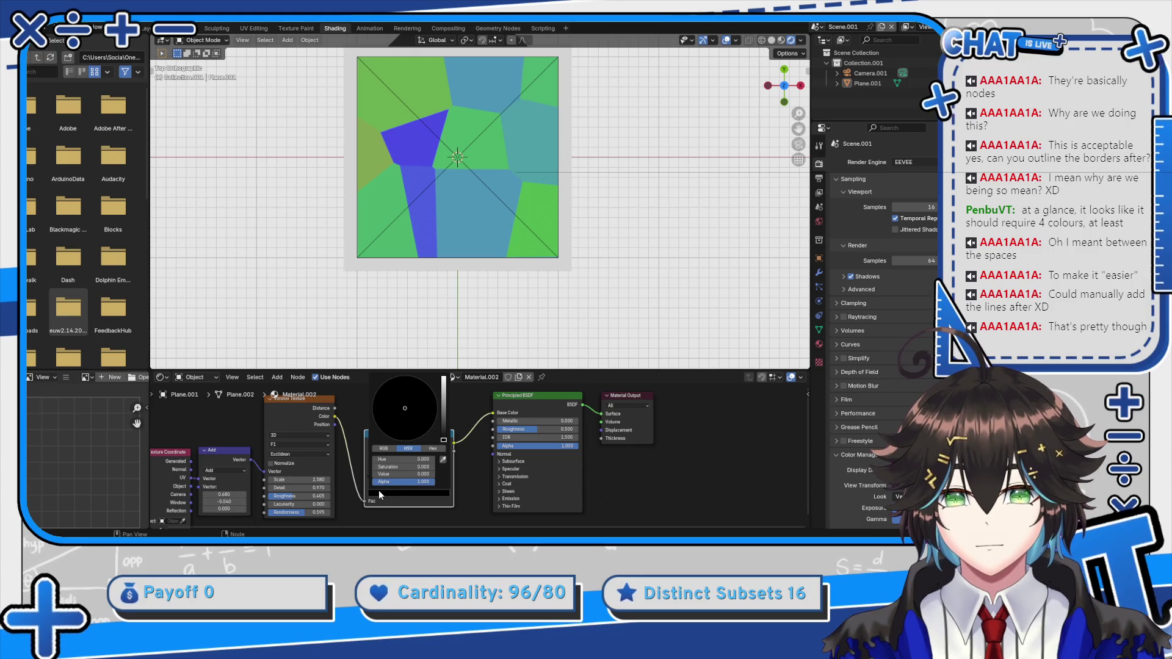
scroll(435, 394, up, 6)
click(389, 401)
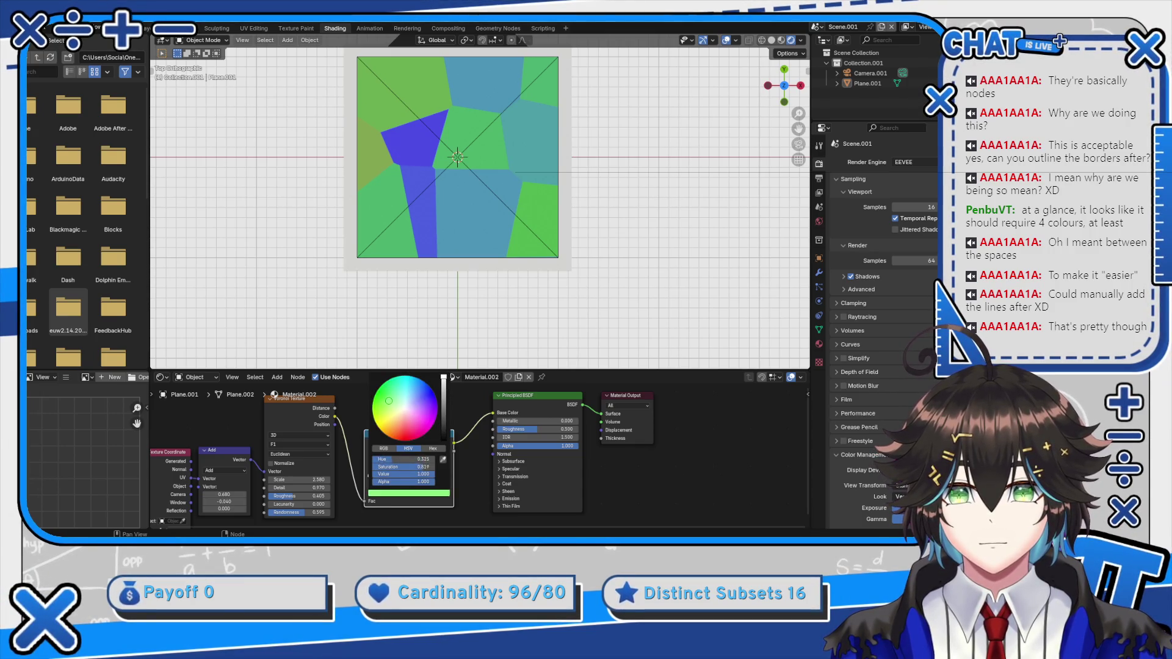
scroll(520, 303, up, 3)
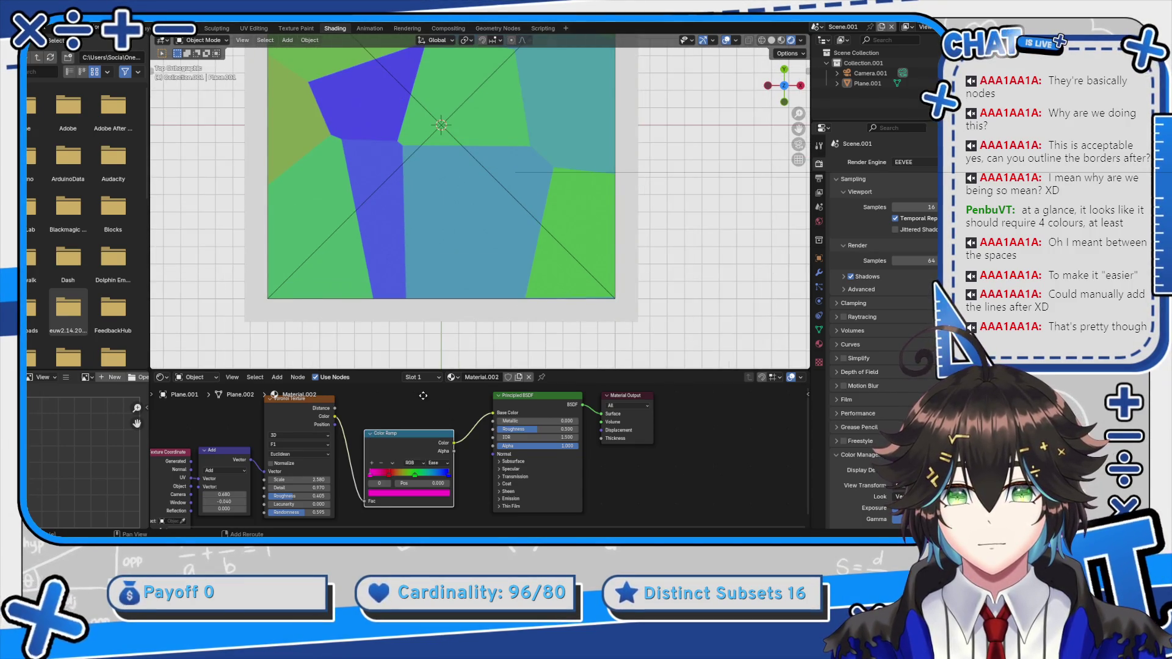
scroll(423, 396, up, 2)
Slide the ramp stops to positions 0.414 and 0.455
drag(372, 489, 386, 491)
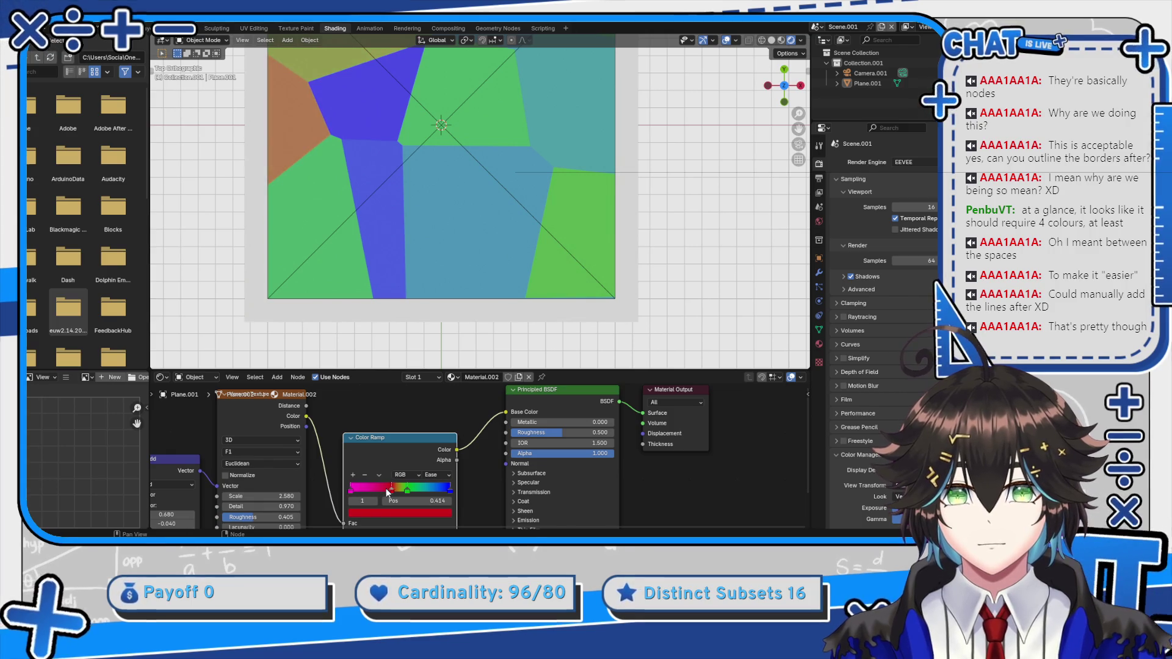
key(g)
key(Escape)
key(g)
key(Escape)
drag(372, 488, 379, 488)
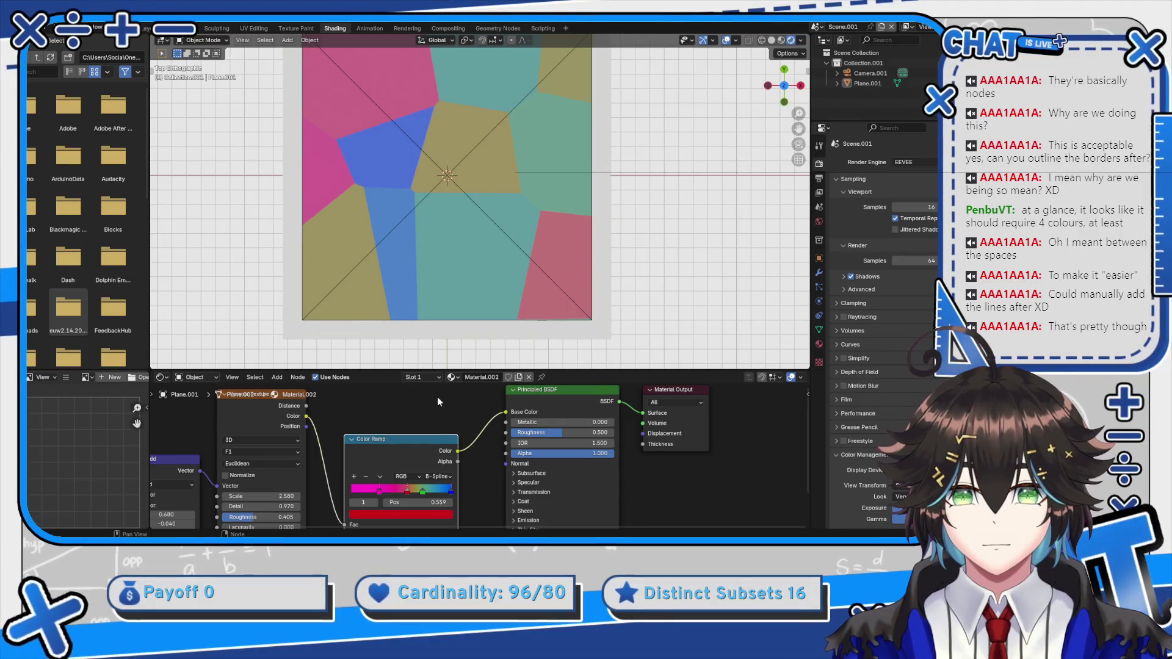
scroll(452, 323, down, 2)
scroll(446, 329, up, 3)
mouse_move(395, 498)
mouse_down()
mouse_move(382, 499)
mouse_move(414, 496)
mouse_move(394, 498)
mouse_up()
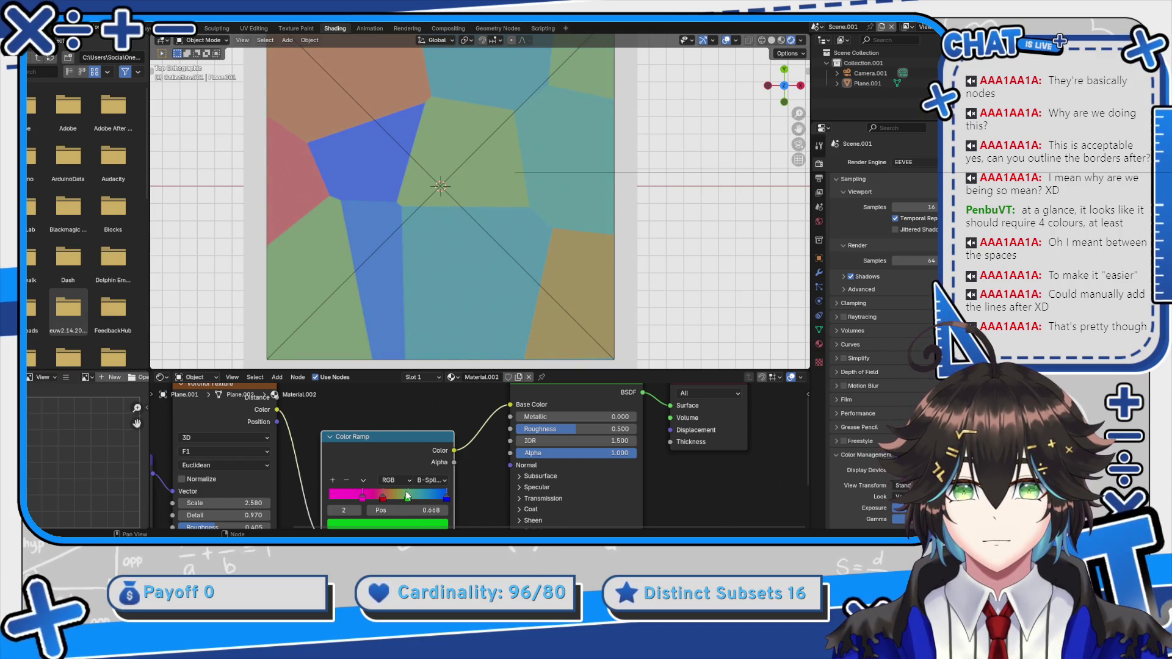
scroll(474, 259, down, 2)
click(434, 481)
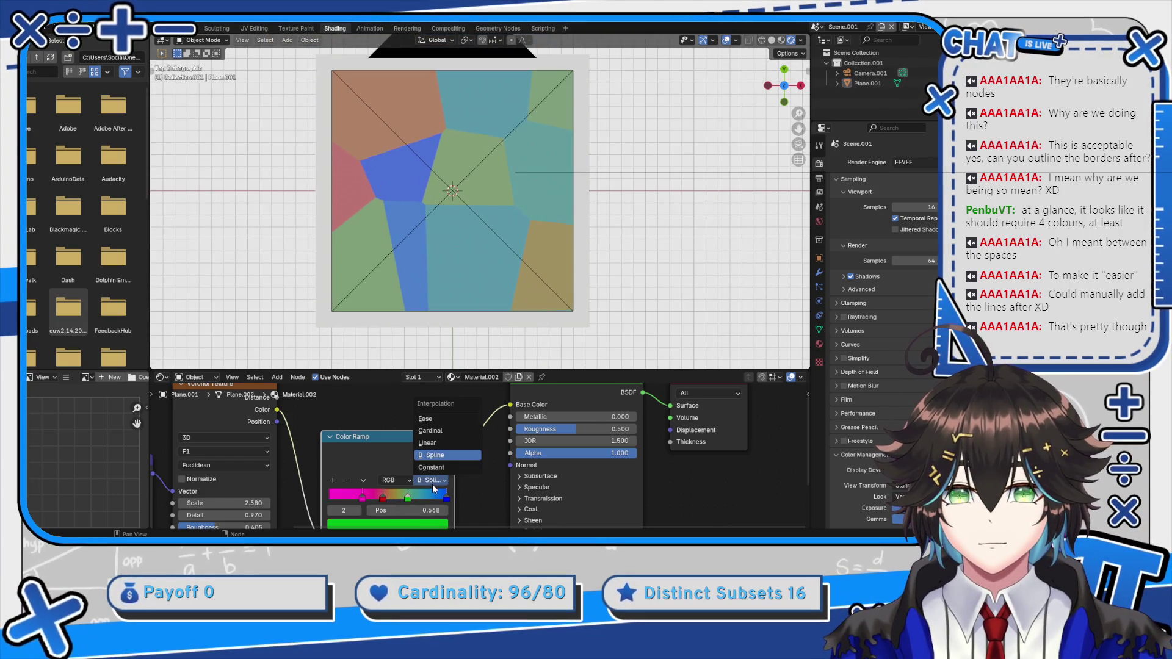
Try Constant interpolation, move the blue end stop to 0.936, then return to Ease and nudge green right
click(434, 471)
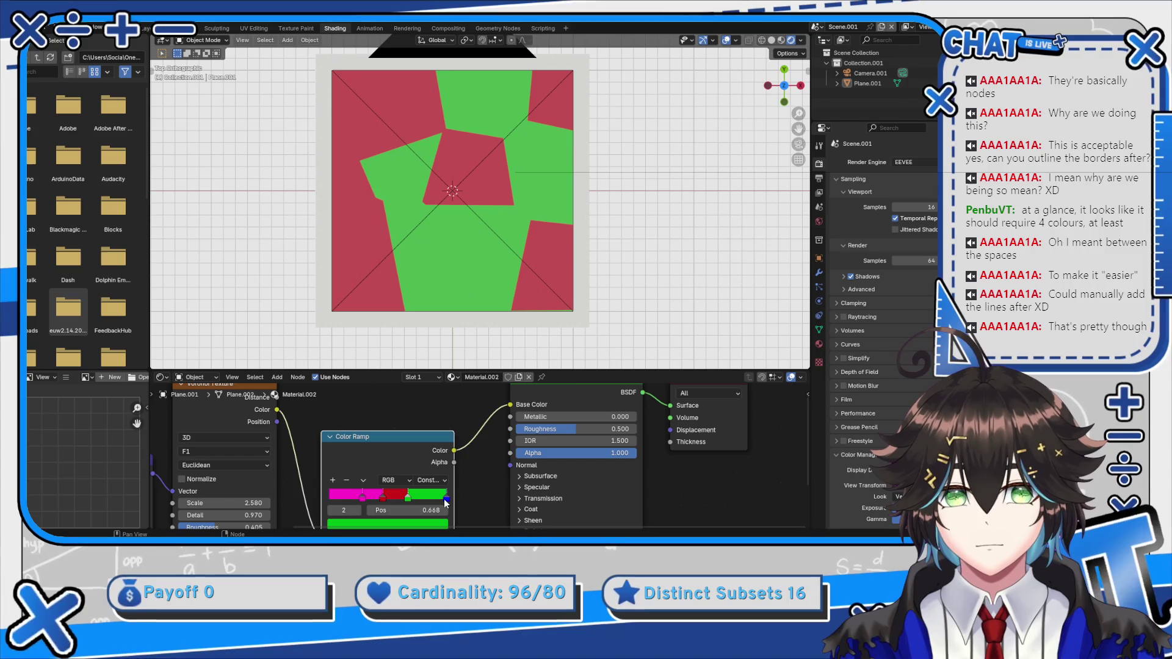
mouse_move(444, 500)
mouse_down()
mouse_move(412, 495)
mouse_move(439, 496)
mouse_up()
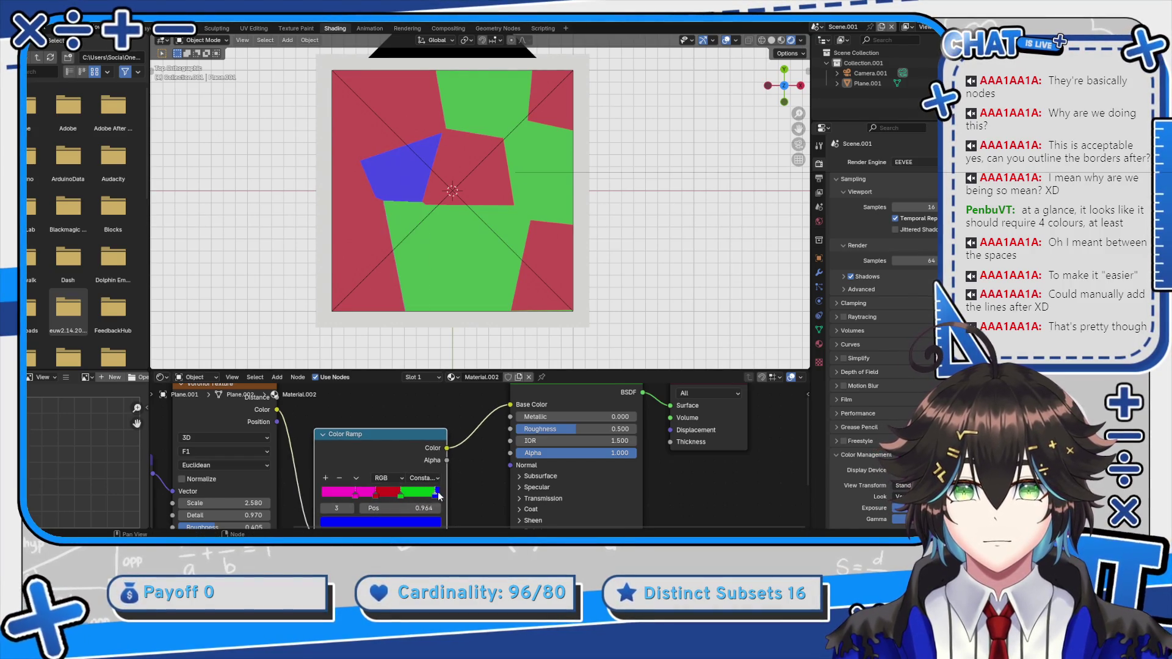
click(429, 474)
click(433, 417)
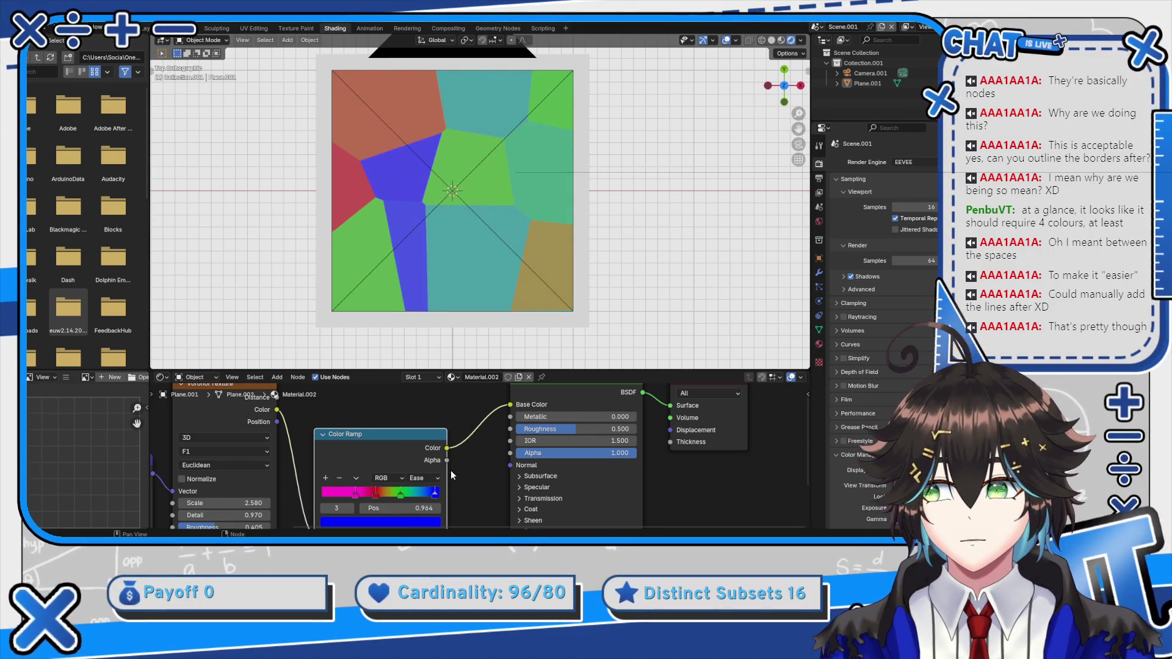
scroll(558, 284, up, 2)
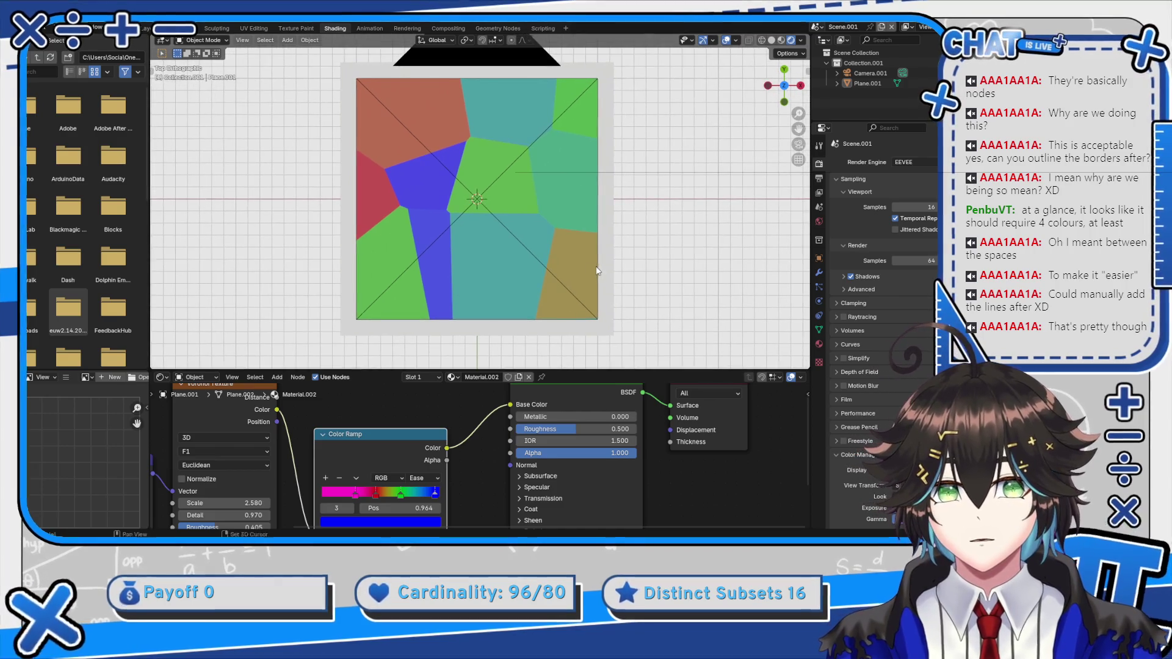
drag(401, 493, 405, 493)
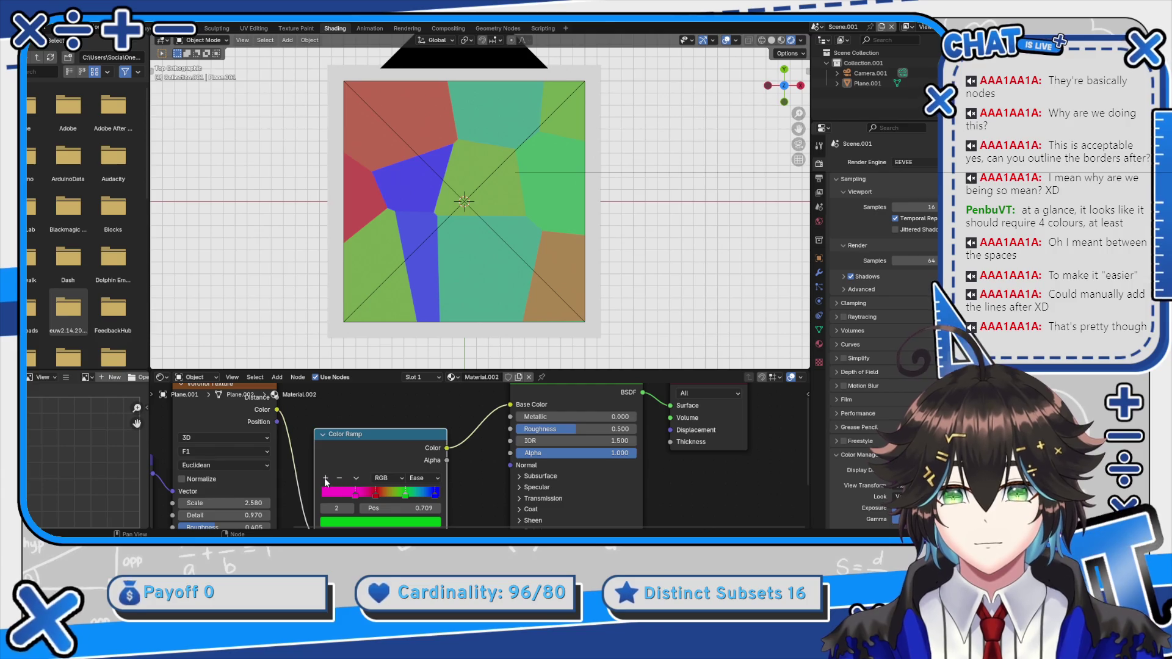
Add a new colour ramp stop and colour it yellow
ctrl+click(396, 494)
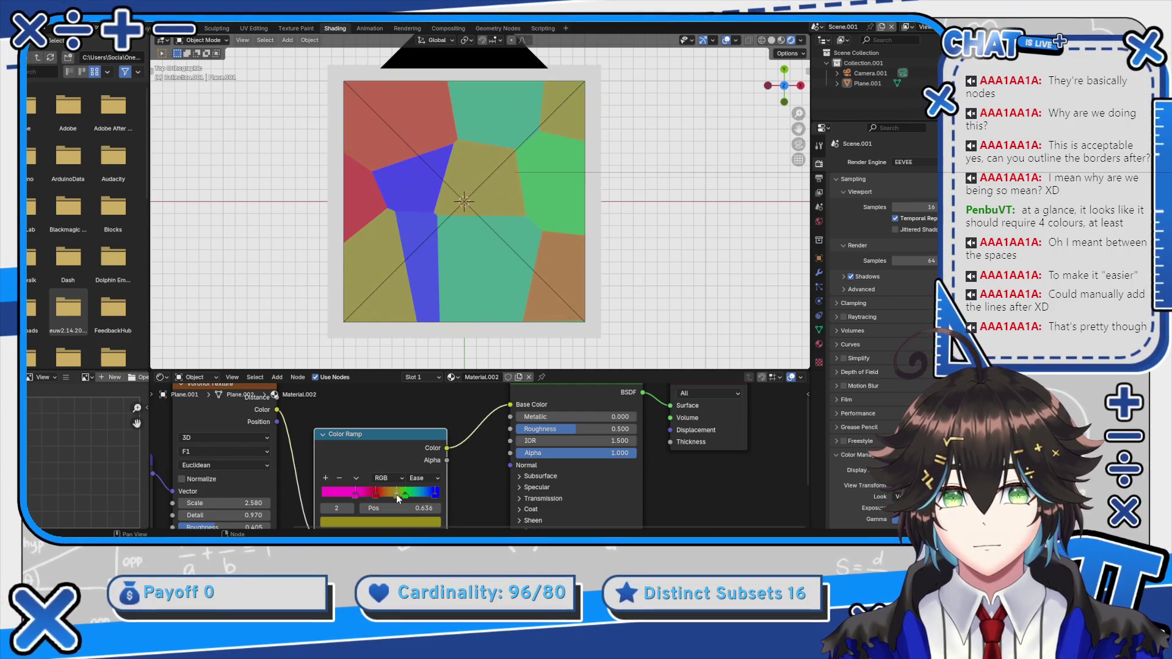
click(396, 519)
drag(412, 388, 370, 445)
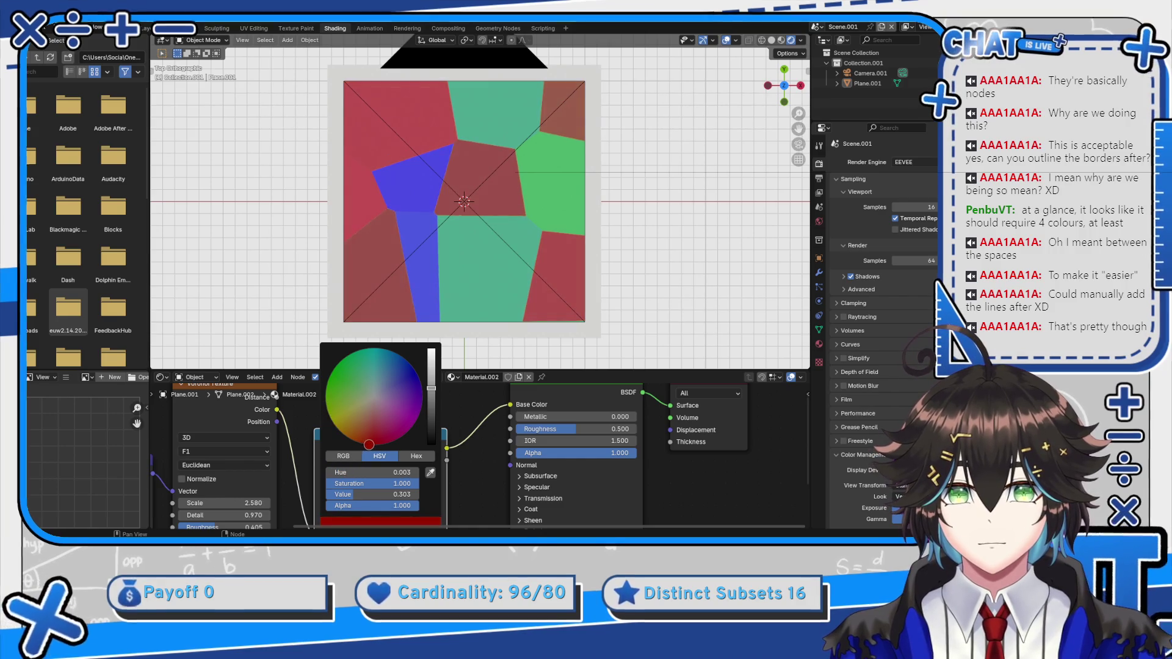
drag(431, 388, 431, 349)
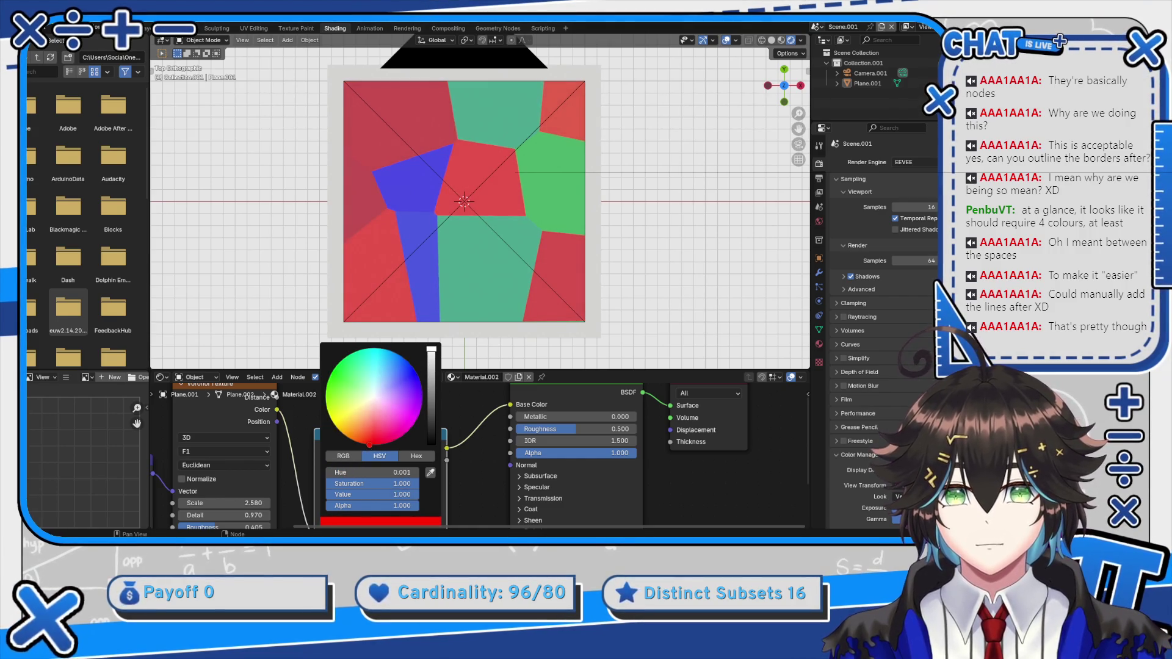
drag(369, 444, 330, 419)
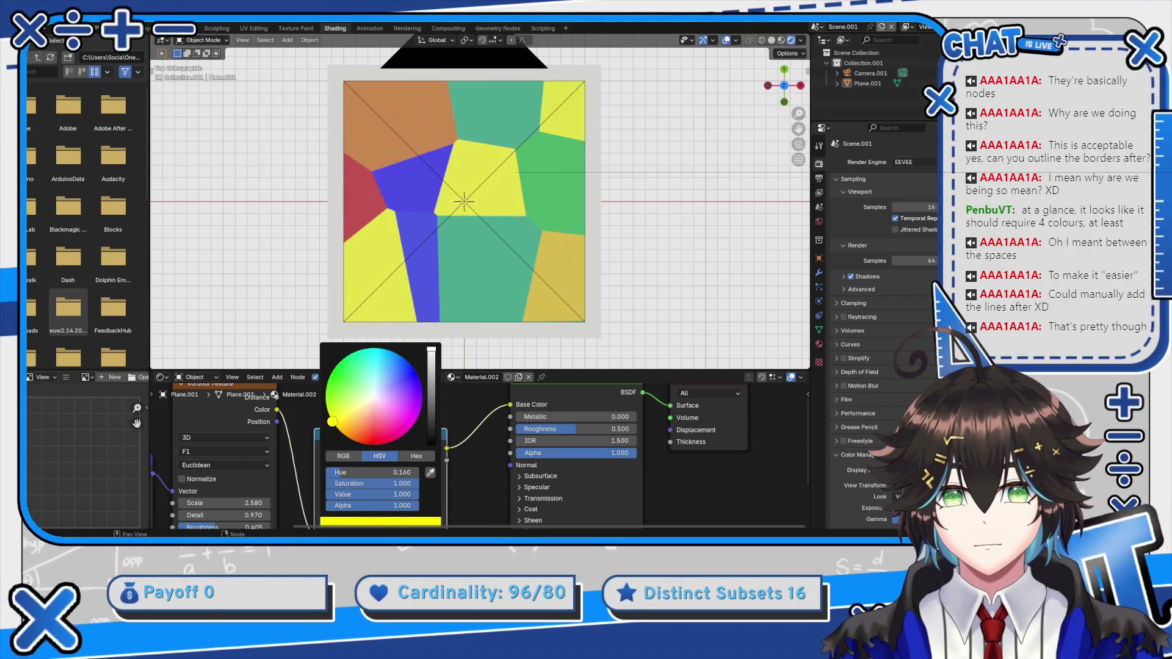
scroll(616, 212, up, 2)
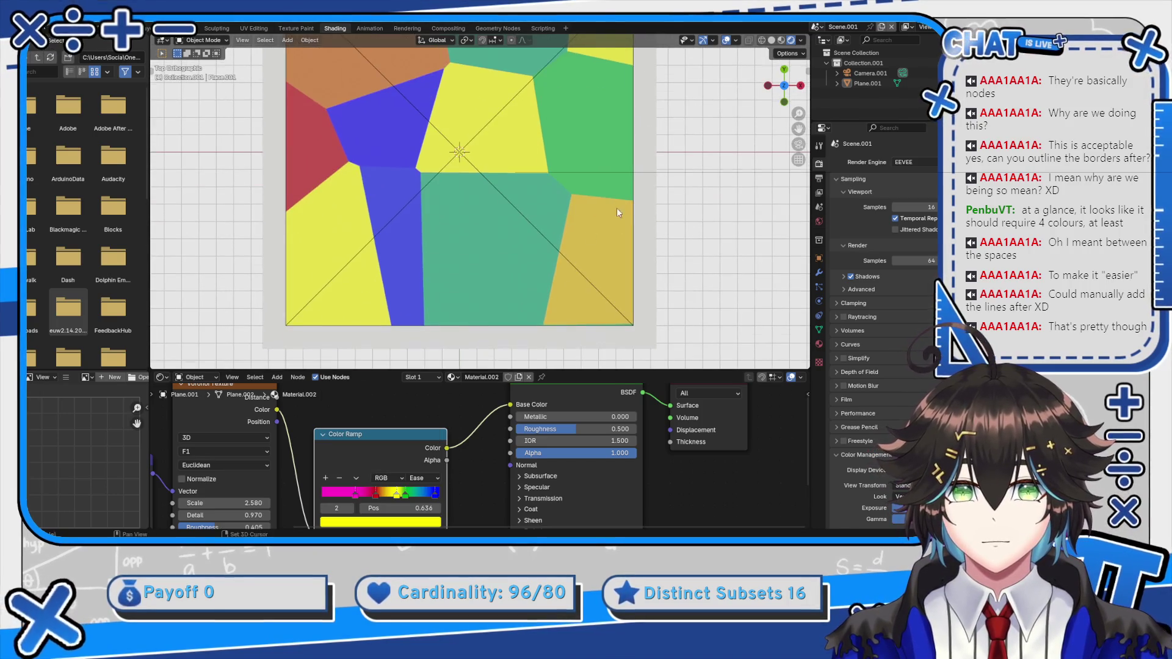
Shift the green stop's hue to a brighter green
click(407, 493)
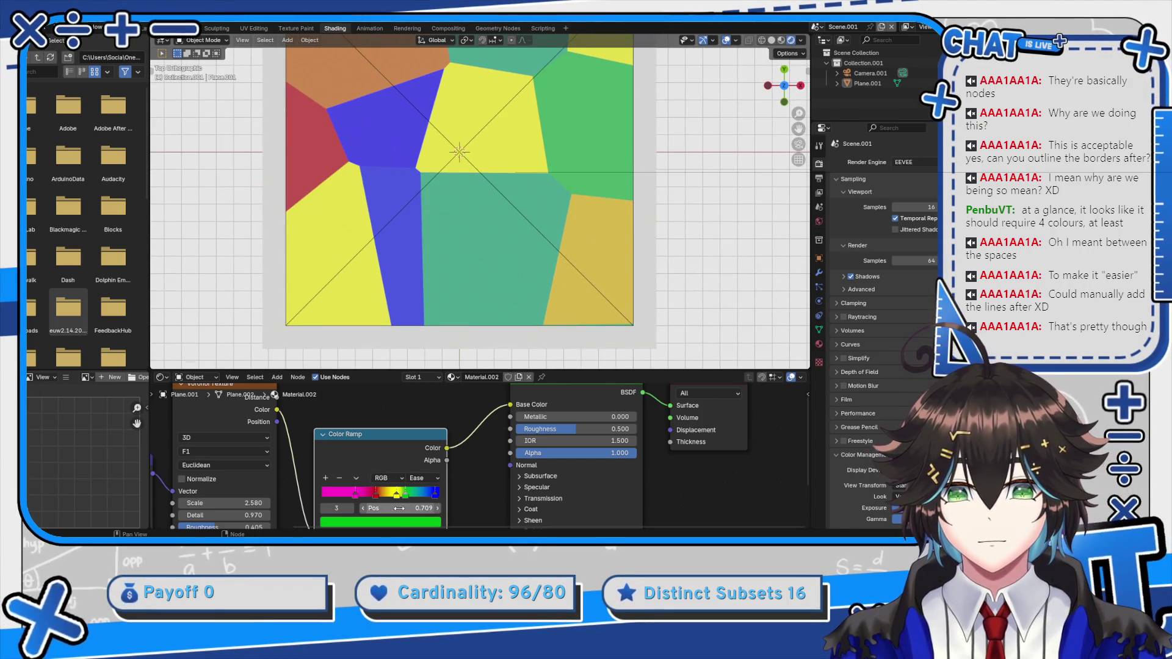
click(379, 522)
mouse_move(382, 420)
mouse_down()
mouse_move(390, 430)
mouse_move(344, 365)
mouse_up()
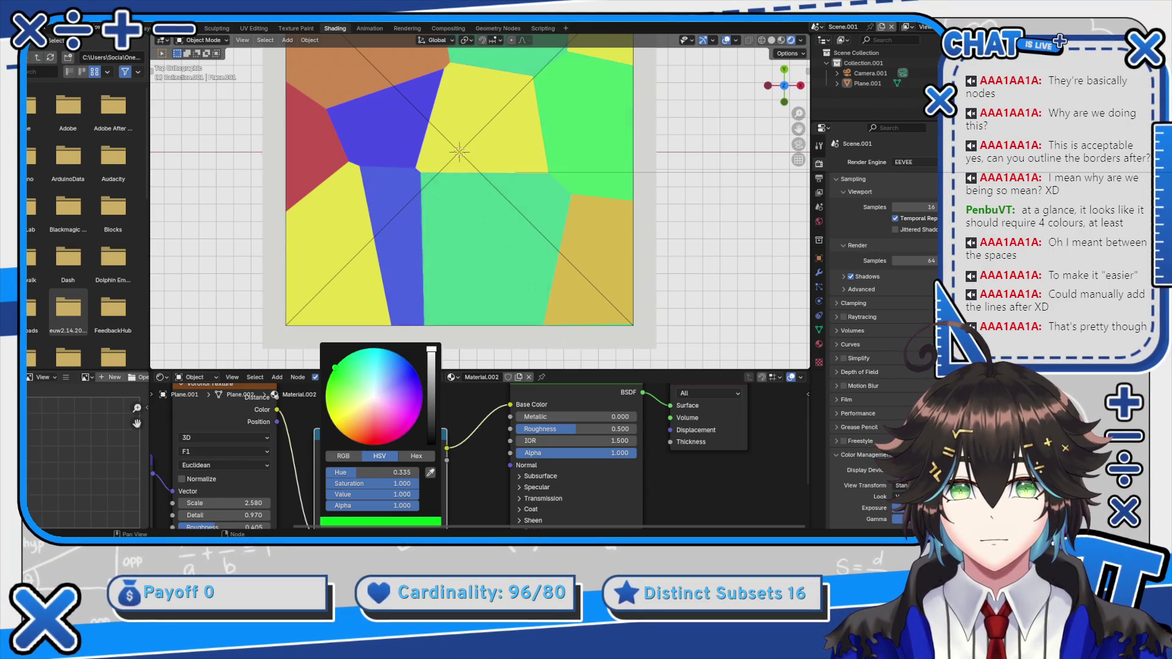
scroll(656, 267, down, 2)
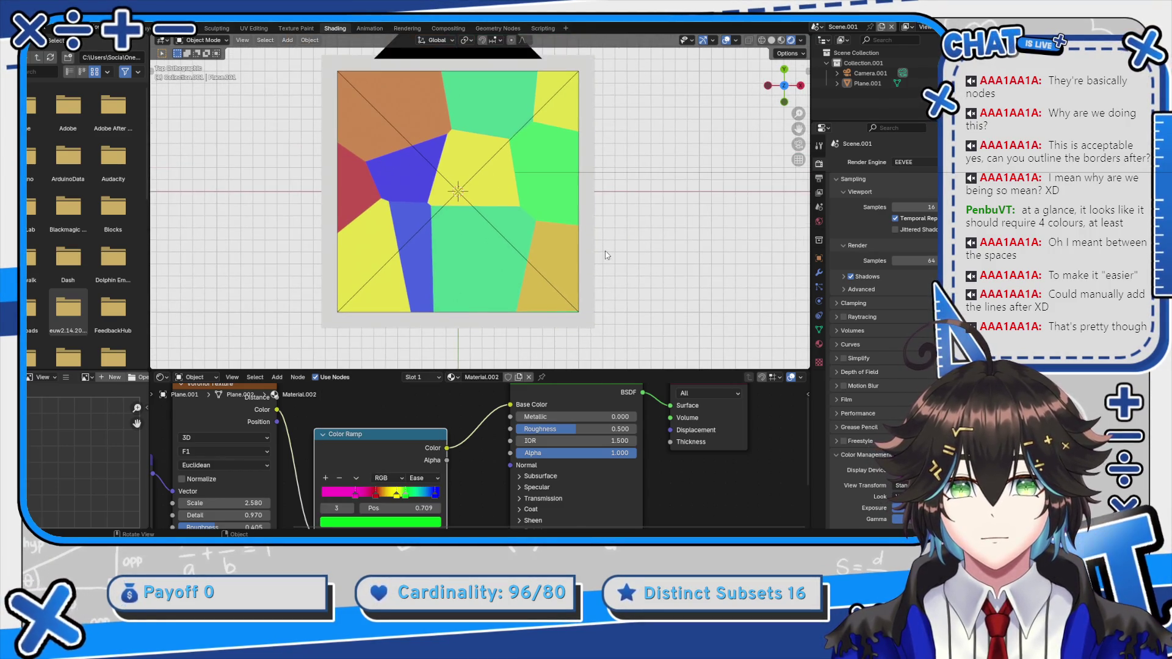
scroll(611, 293, up, 2)
scroll(467, 403, up, 1)
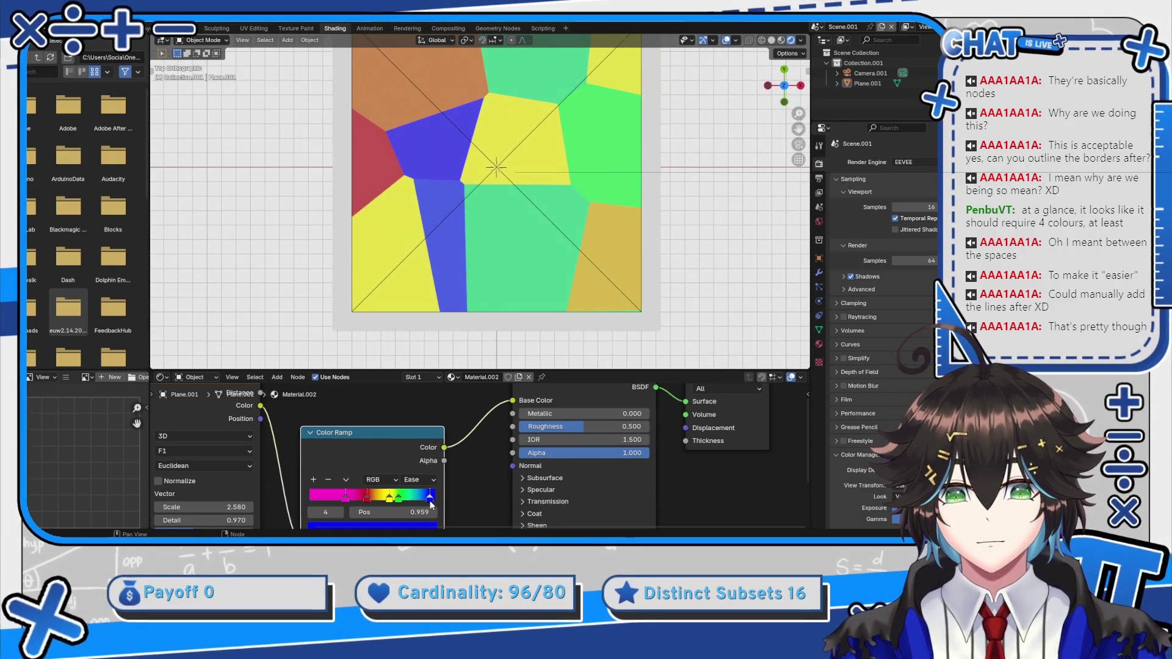
Select the blue end stop and slide the magenta stop right to 0.641
mouse_move(429, 498)
mouse_down()
mouse_move(415, 493)
mouse_move(435, 493)
mouse_up()
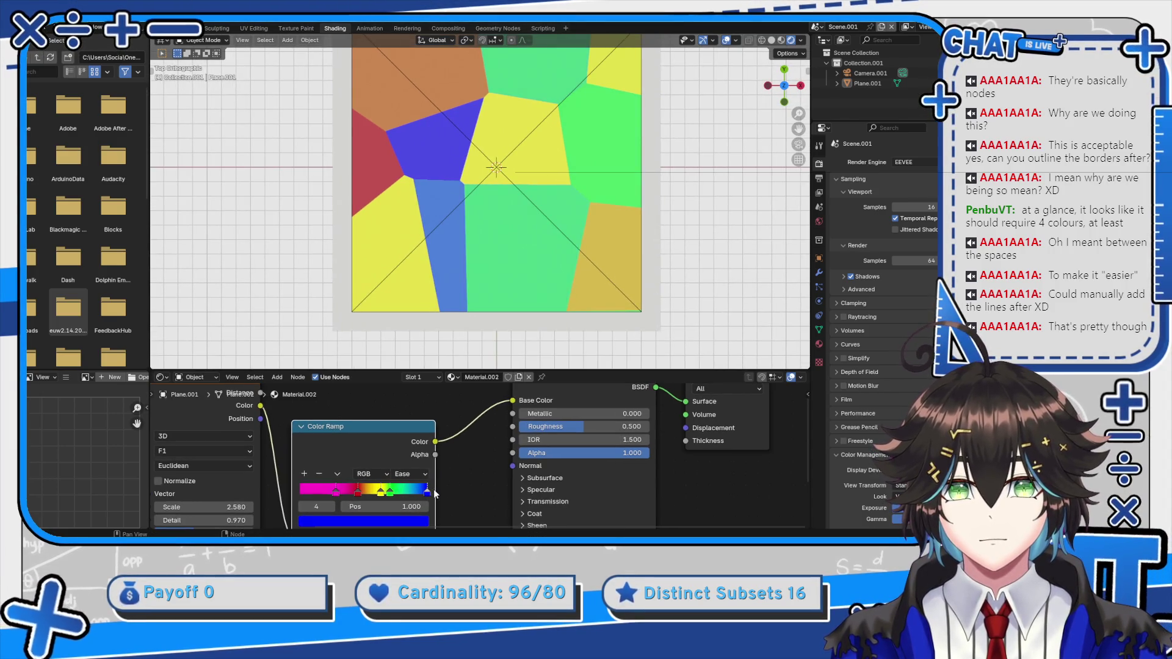
drag(338, 492, 413, 493)
scroll(563, 257, down, 2)
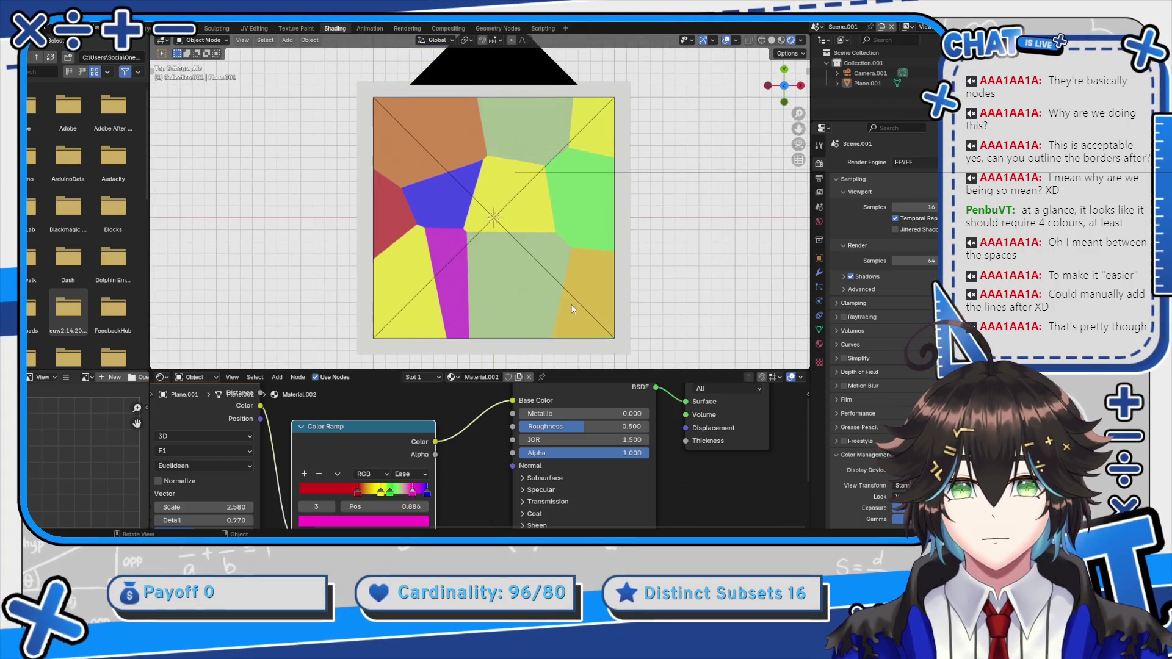
scroll(591, 244, up, 2)
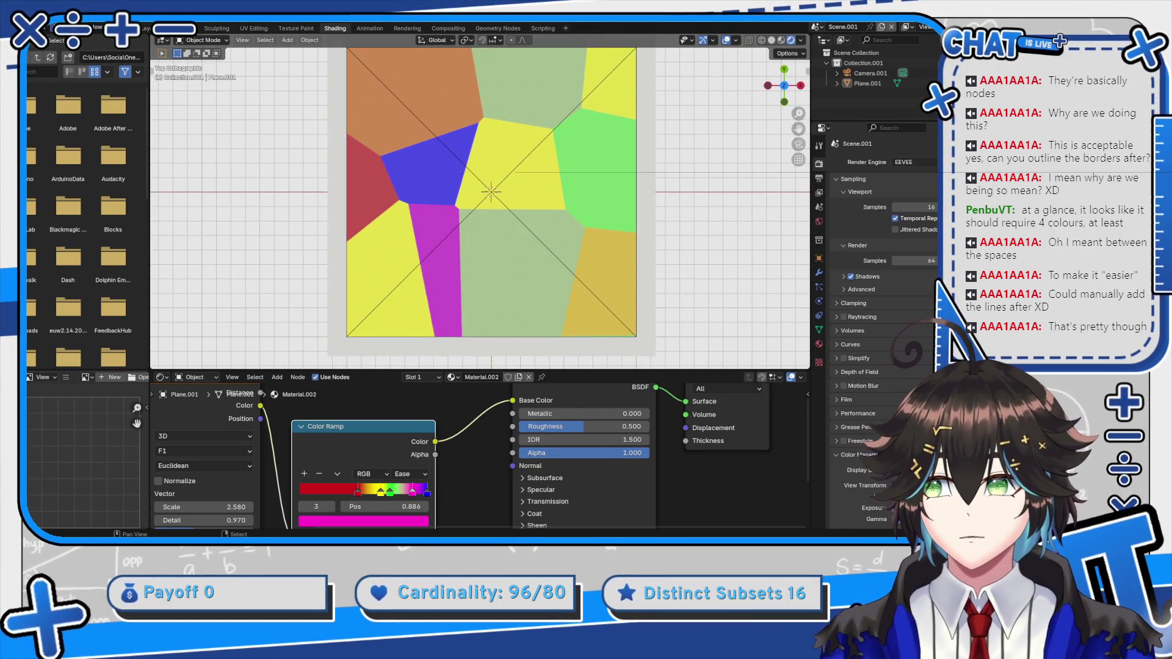
click(819, 179)
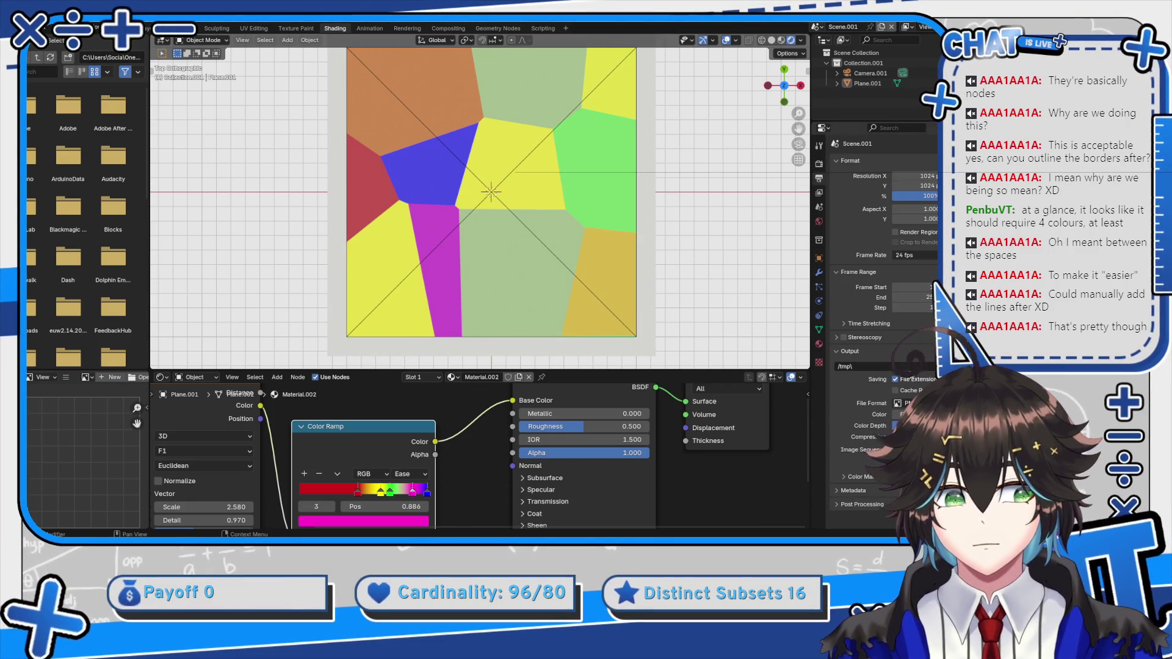
Render an image of the coloured Voronoi plane from the straight top-down view
mouse_move(662, 277)
mouse_down()
mouse_move(611, 222)
mouse_move(633, 252)
mouse_up()
key(KP_7)
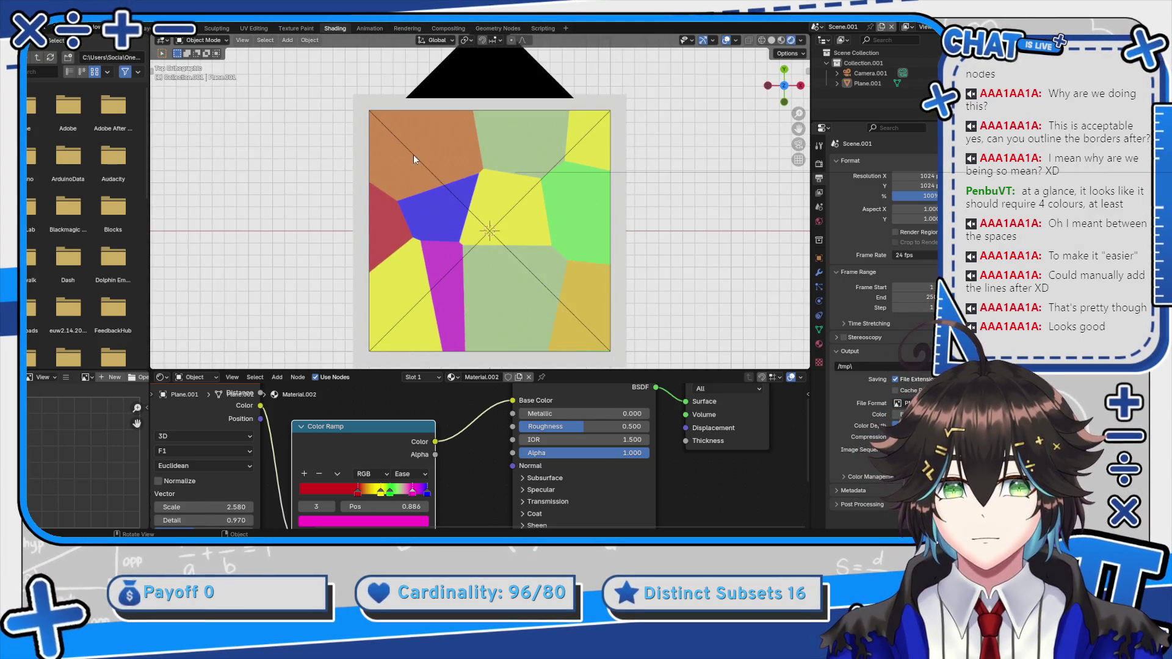
click(67, 27)
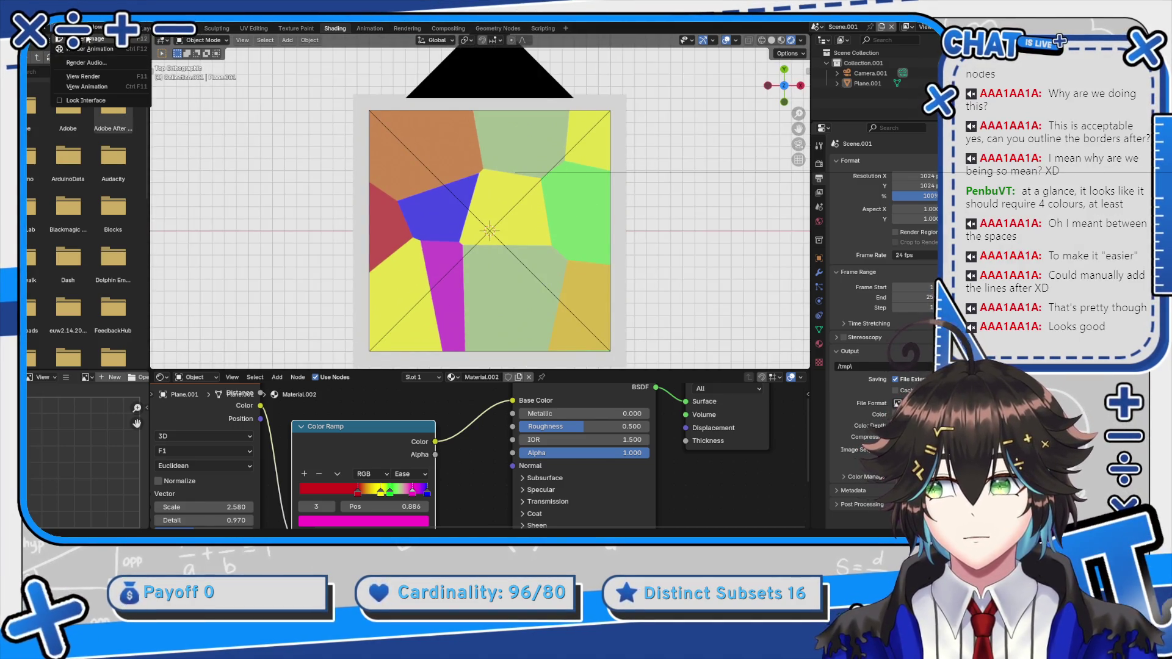
click(91, 39)
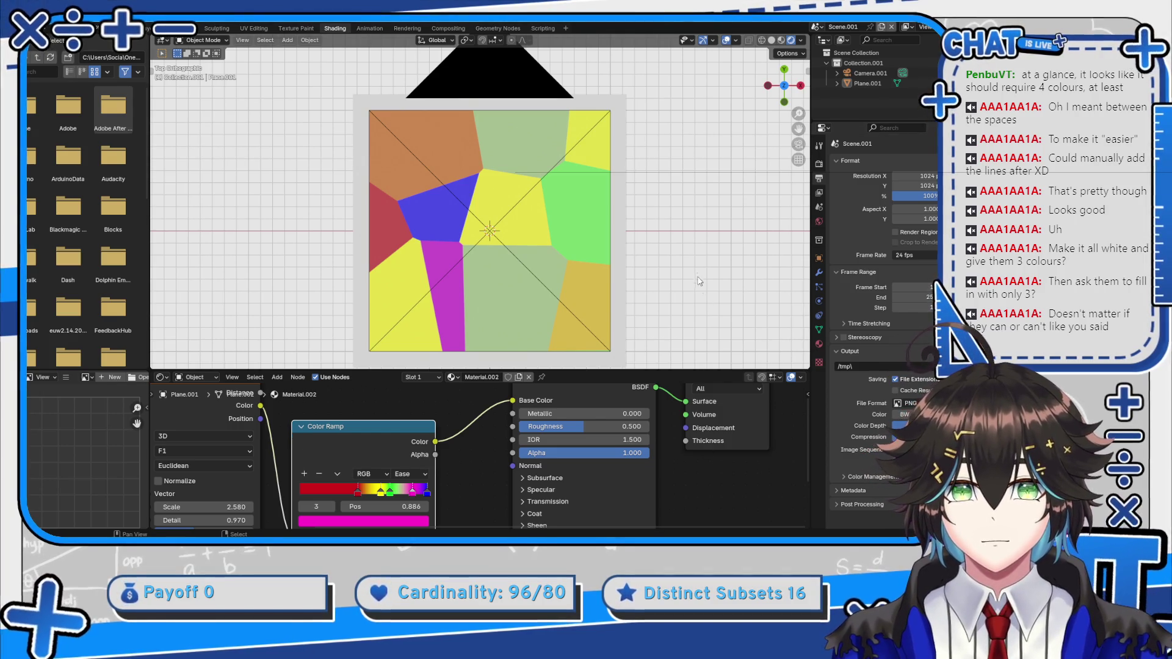
scroll(693, 262, down, 1)
Add a new plane mesh to the scene and position it
key(shift+a)
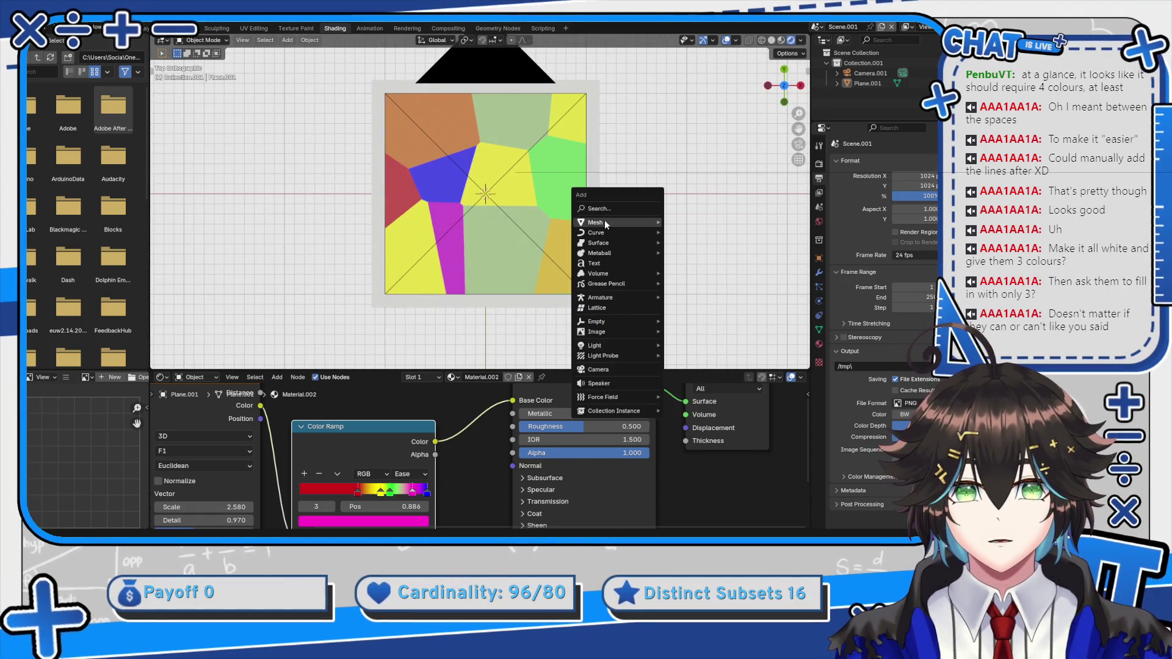
mouse_move(604, 222)
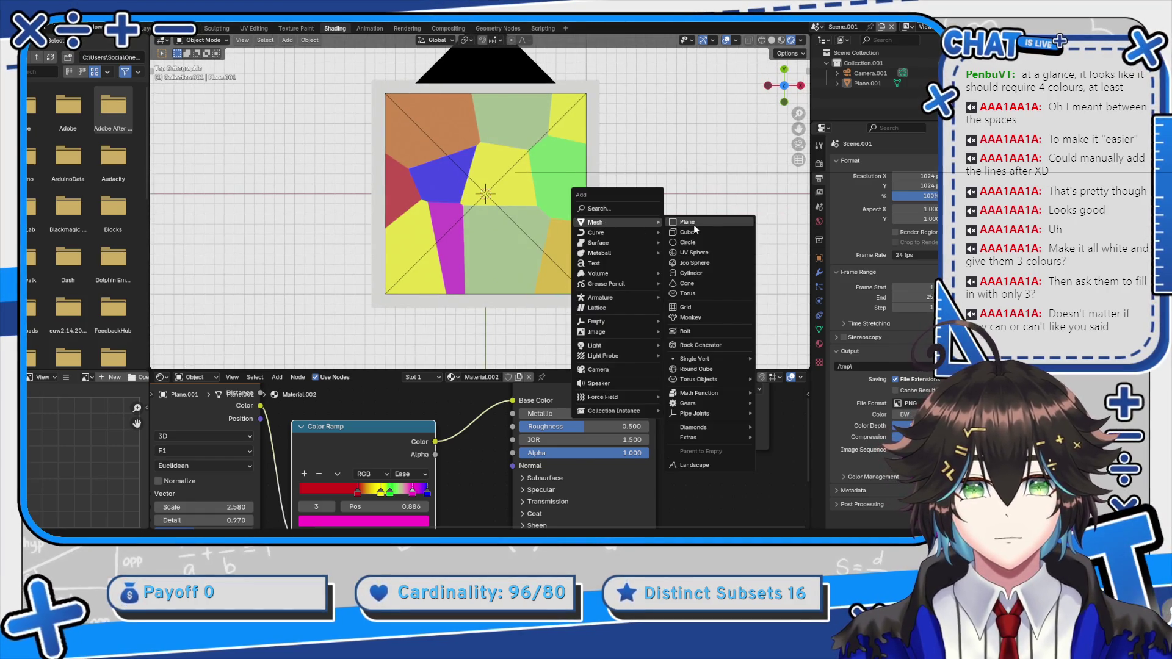
mouse_move(645, 234)
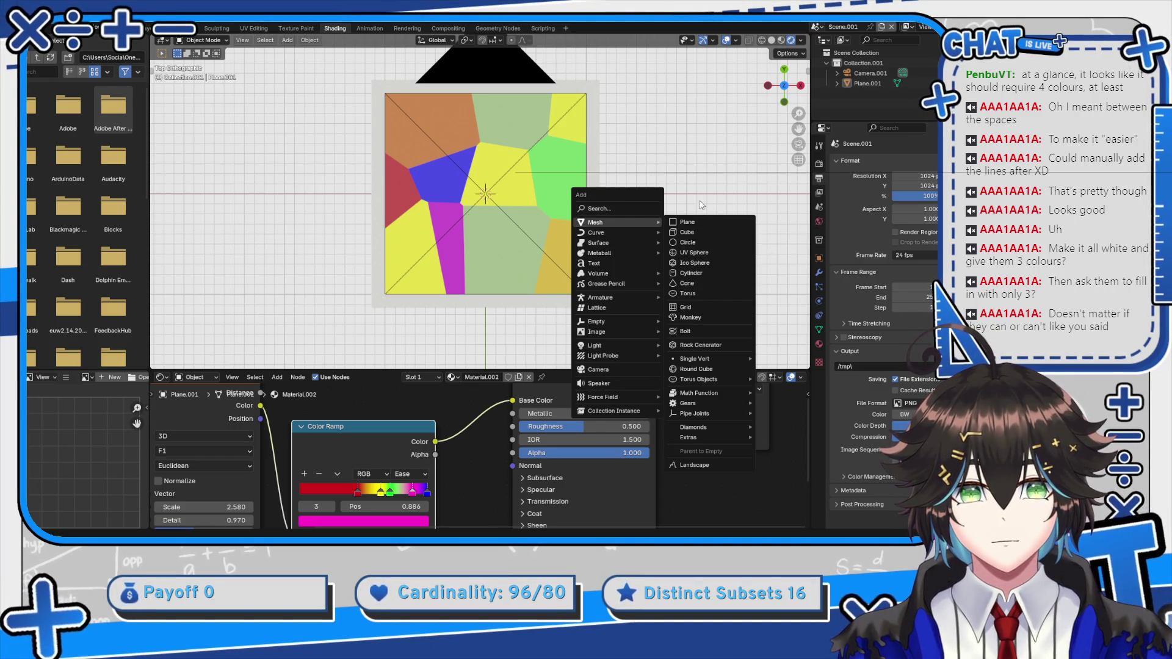
click(689, 221)
scroll(684, 220, down, 2)
key(g)
click(542, 258)
key(s)
key(Escape)
Merge all of the new plane's vertices into a single point
key(Tab)
key(ctrl+Tab)
key(x)
click(574, 270)
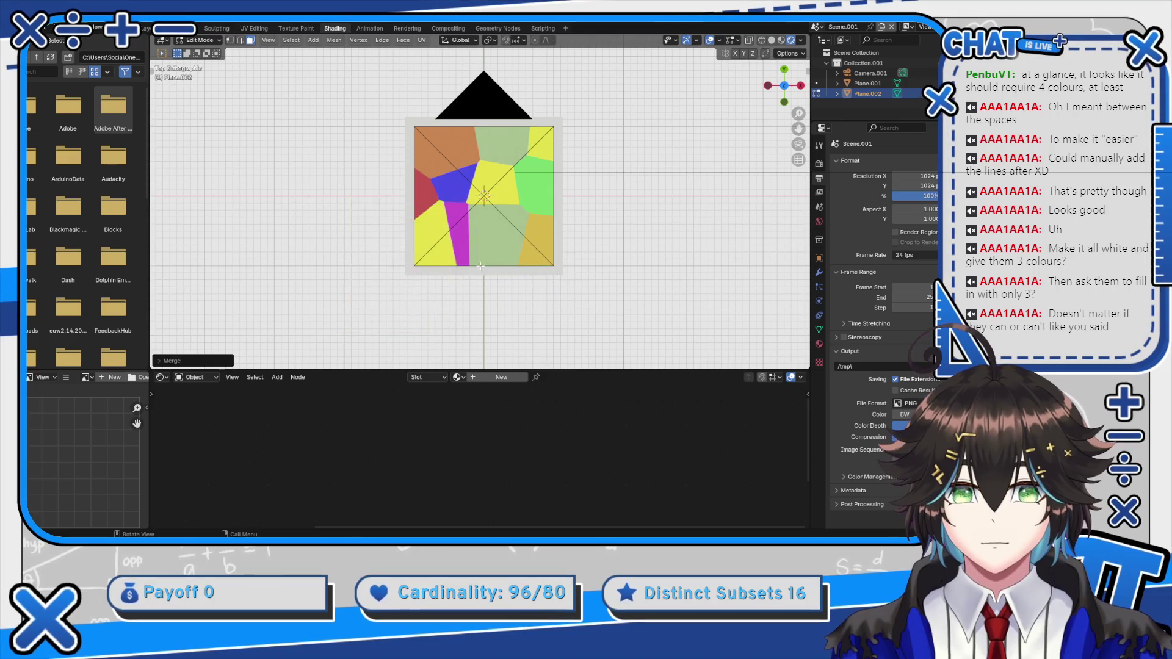
key(Tab)
Move the single-vertex object onto the Voronoi plane's edge
scroll(471, 265, up, 3)
key(g)
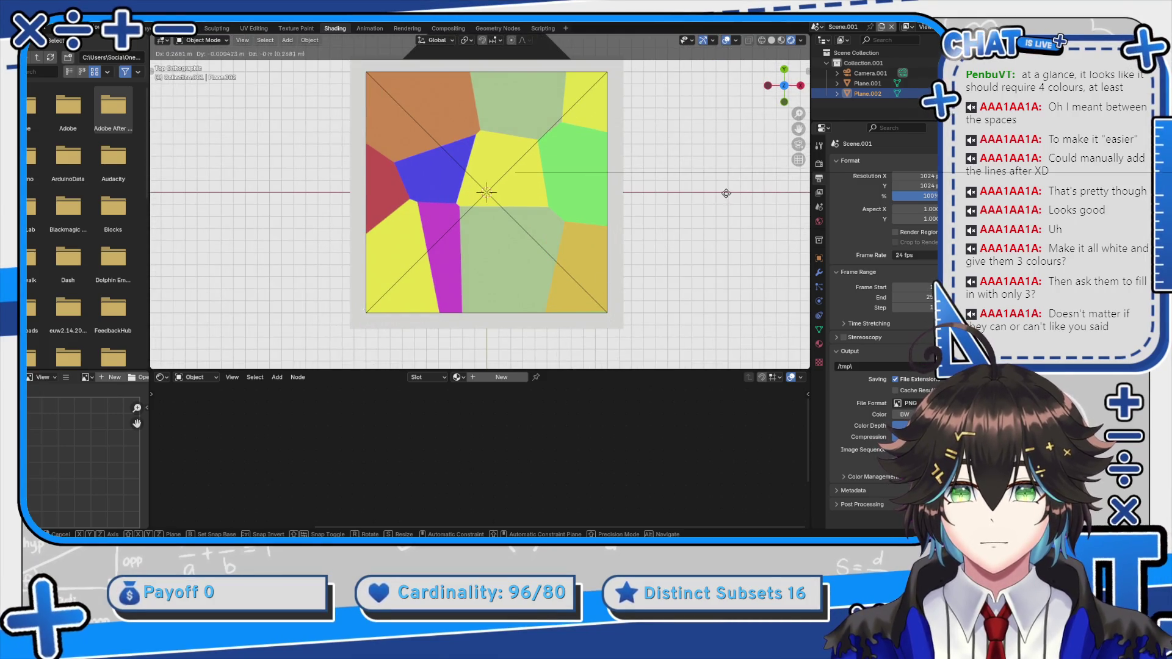
click(635, 74)
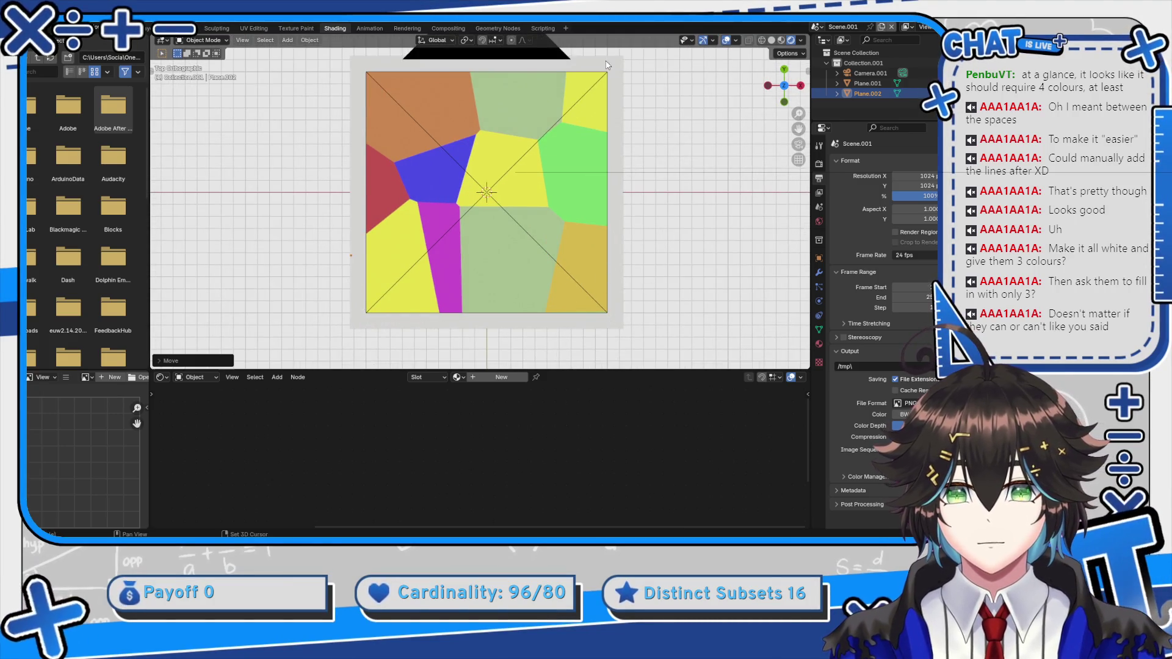
scroll(490, 225, up, 3)
key(g)
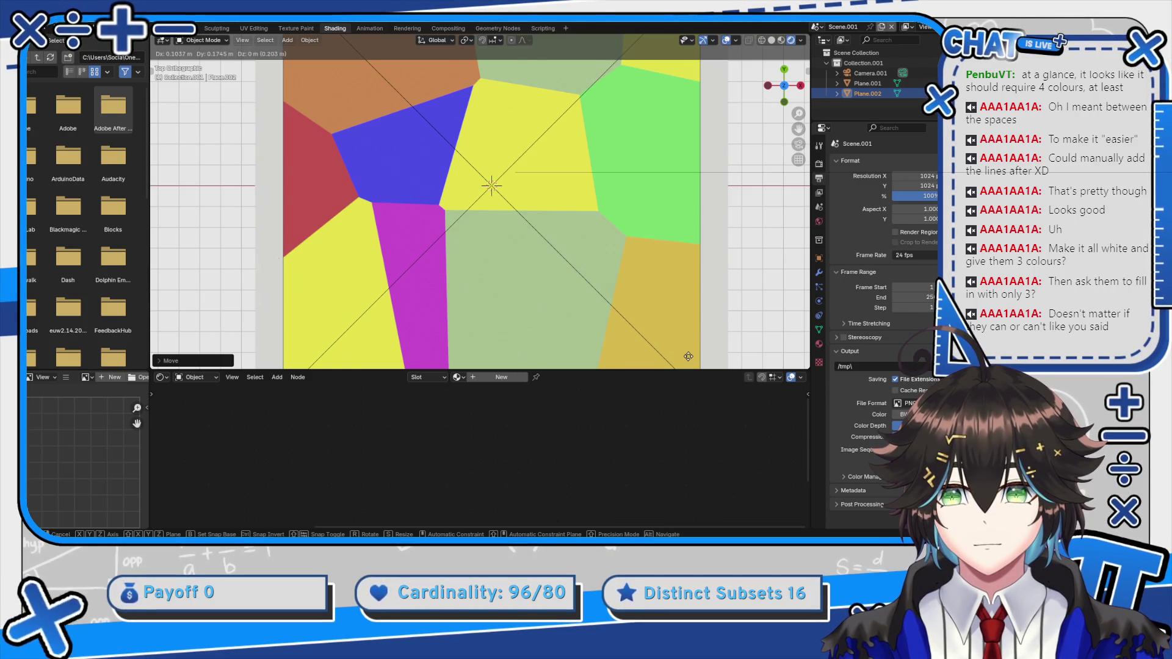
click(660, 339)
click(819, 272)
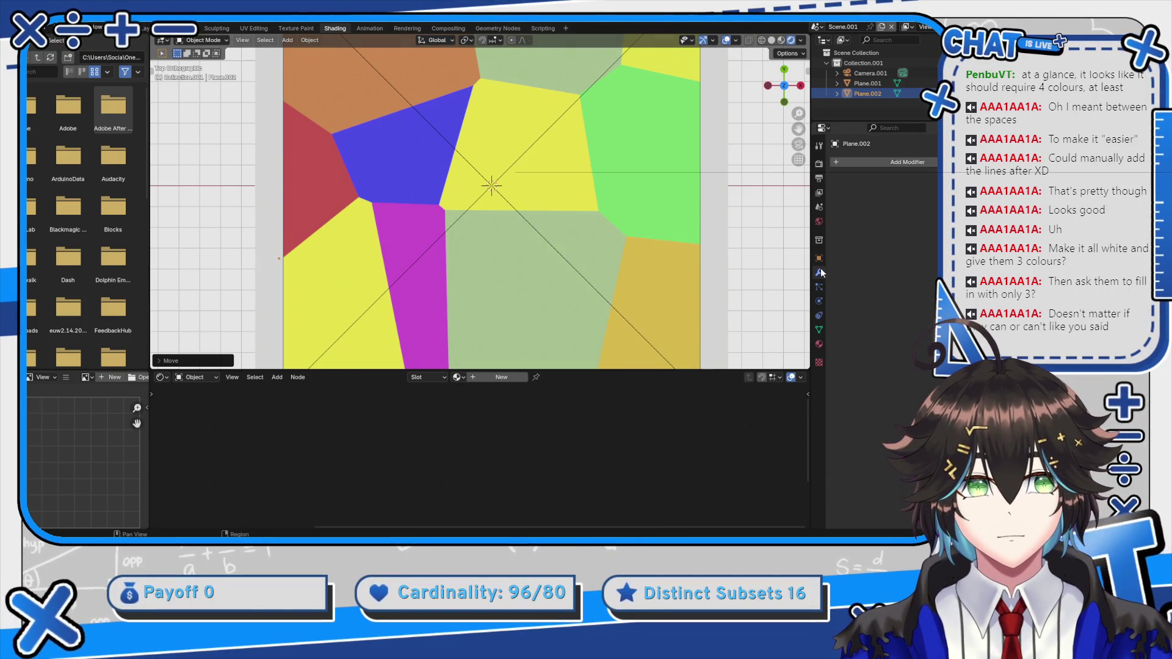
Add a Wireframe modifier to the single-vertex object
click(864, 163)
text(wire)
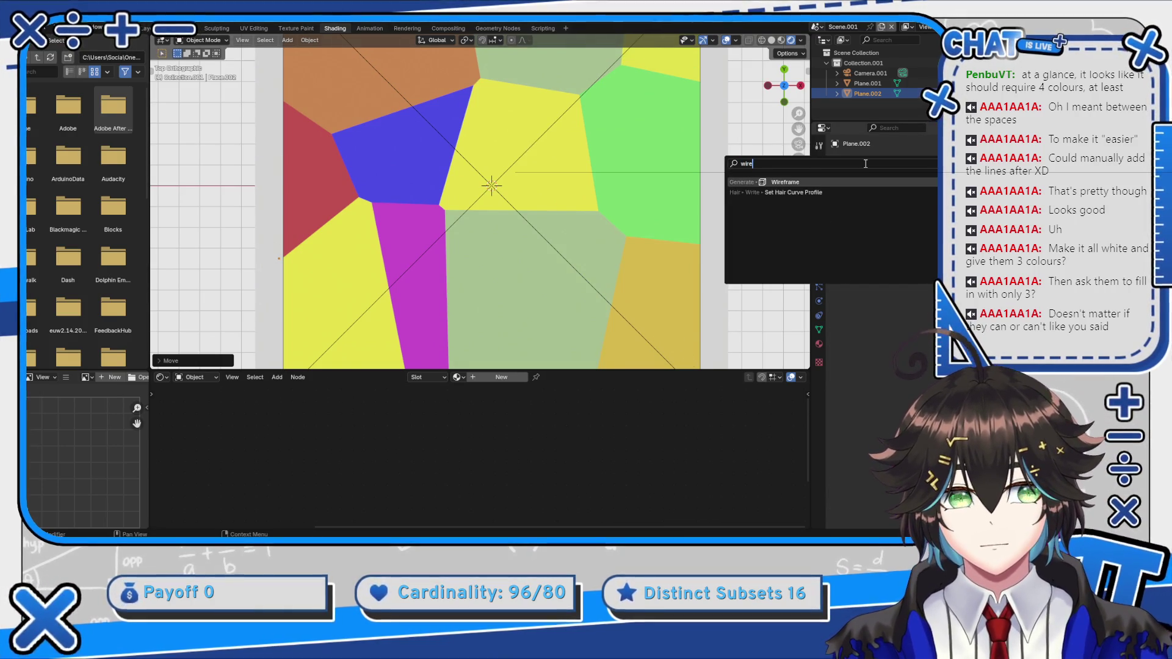
key(Return)
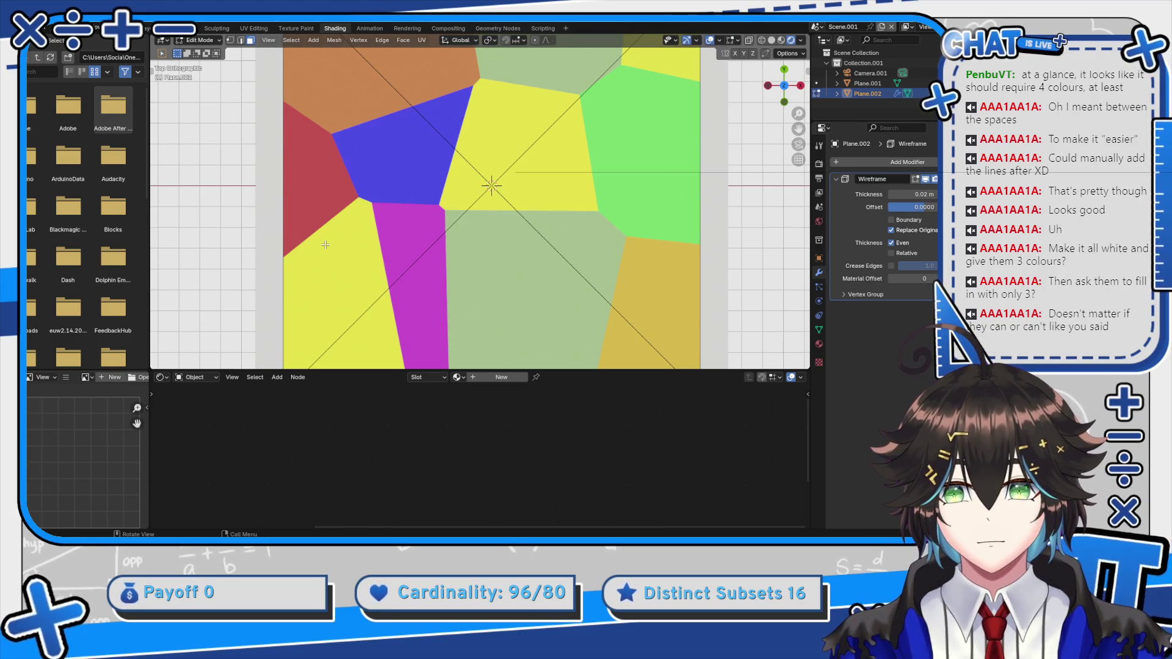
Trace the first cell border outline by moving and extruding vertices between cell corners
key(g)
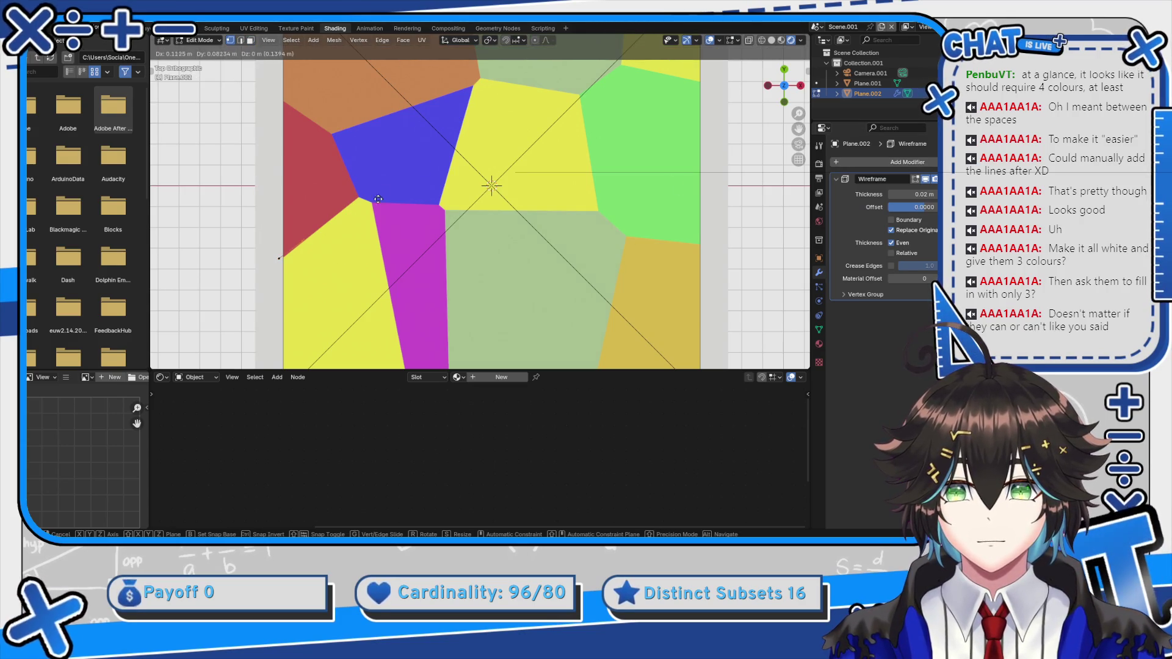
click(266, 94)
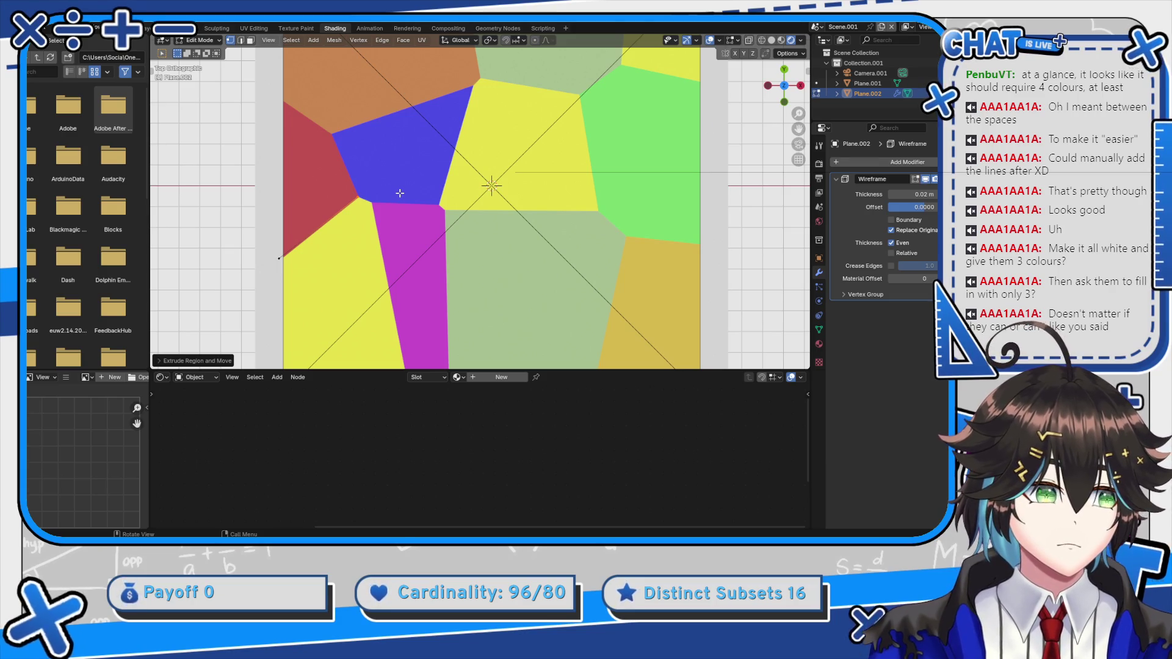
scroll(365, 193, up, 5)
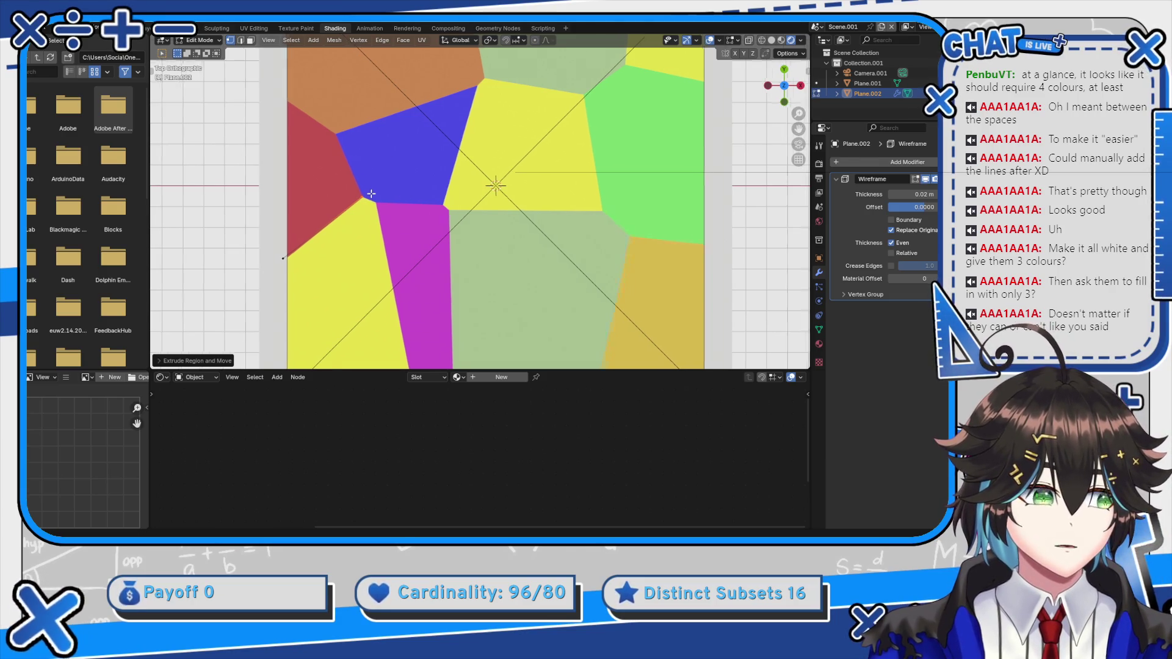
key(g)
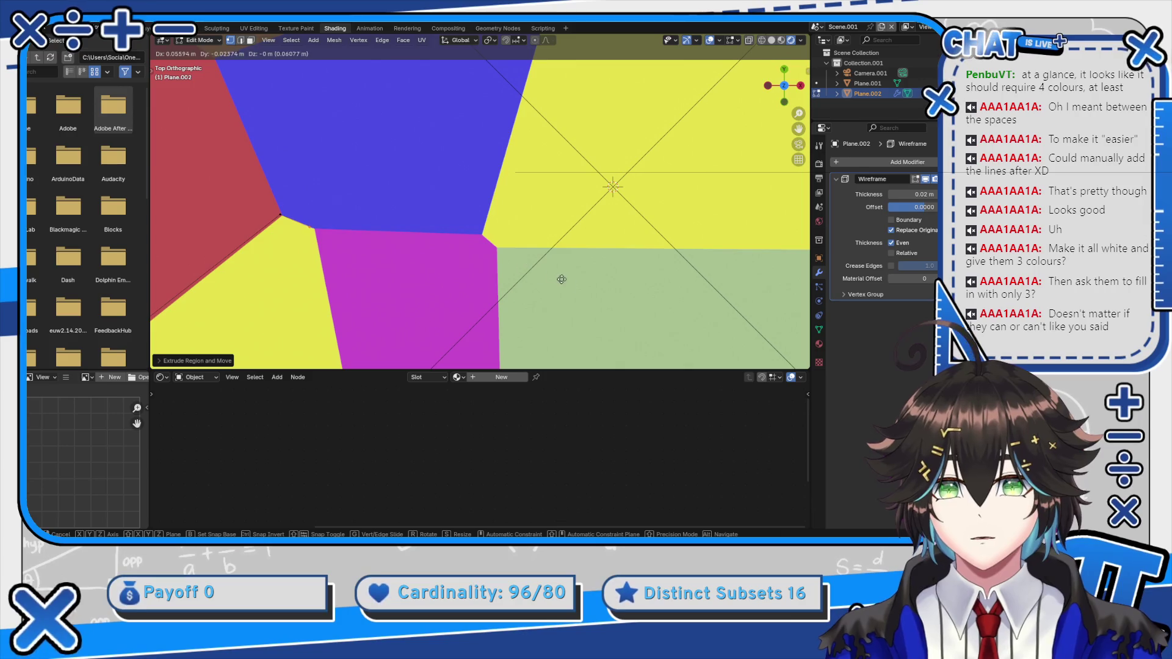
scroll(550, 256, down, 5)
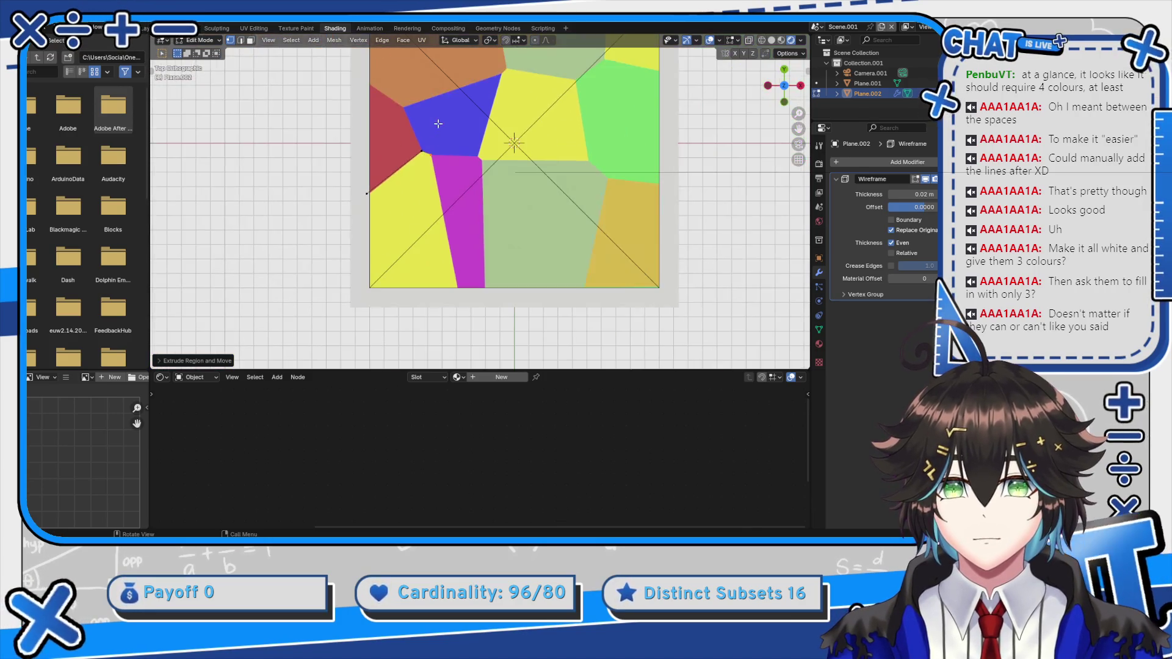
click(486, 327)
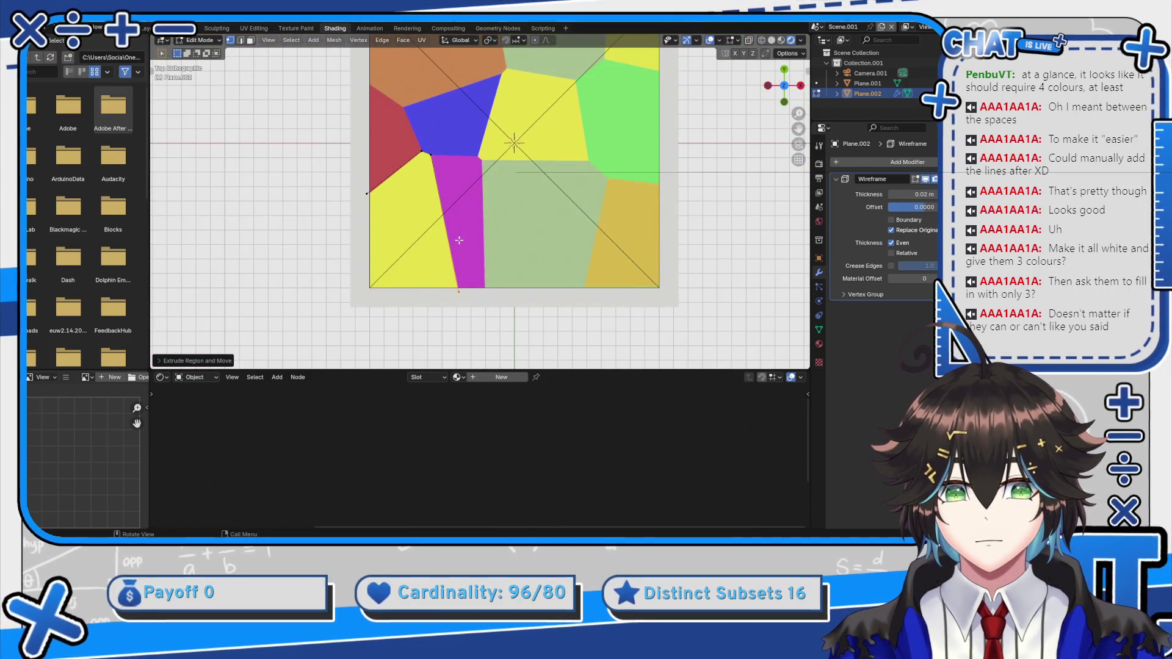
scroll(445, 184, up, 5)
key(g)
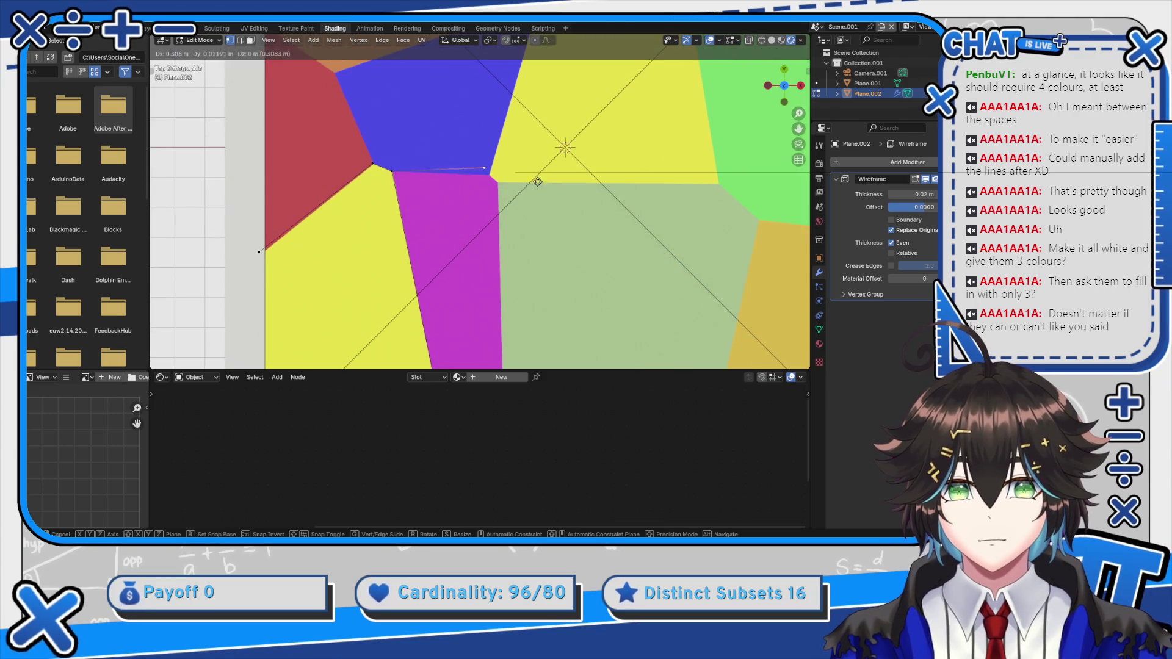
click(533, 208)
key(e)
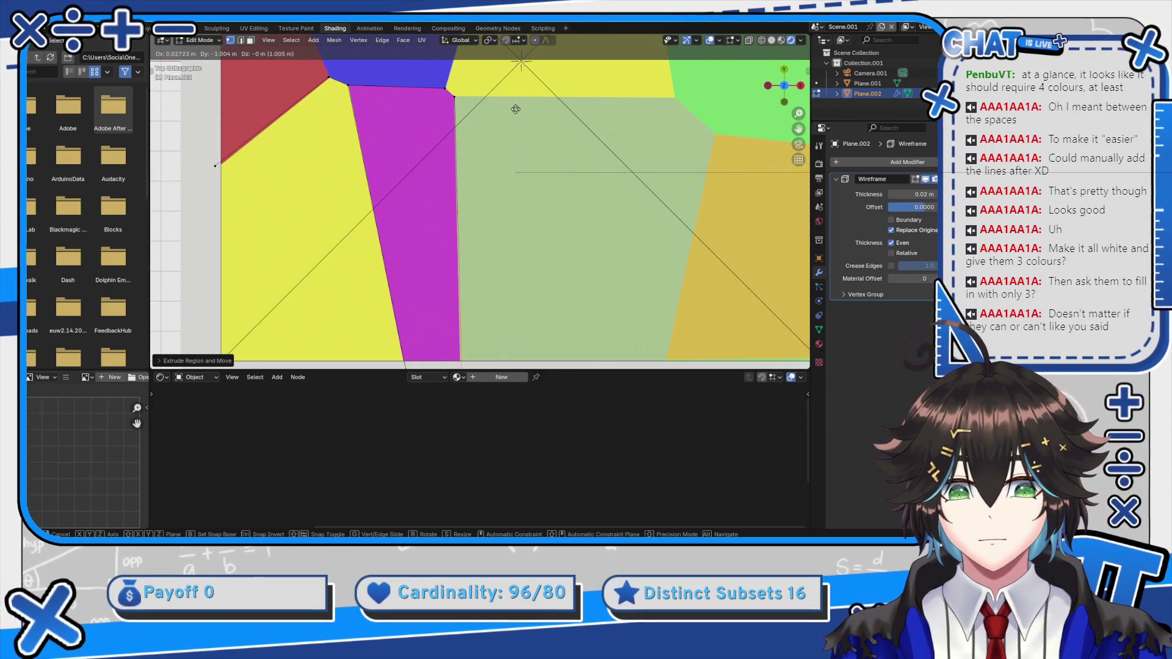
click(495, 99)
scroll(344, 214, up, 2)
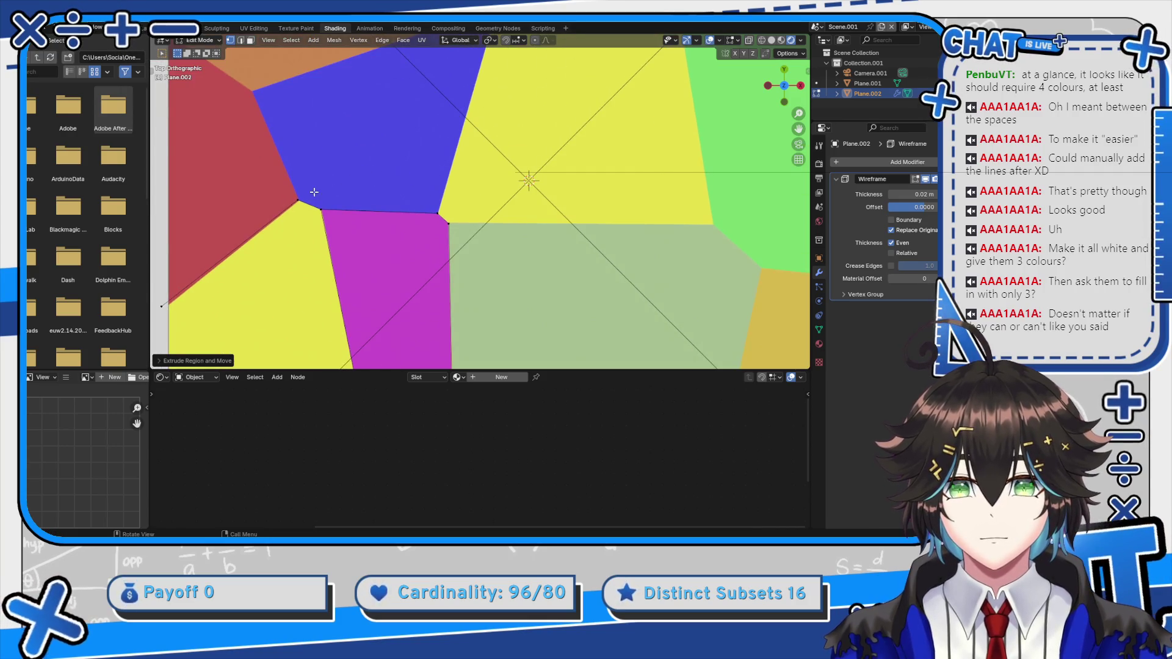
Extrude further border lines outward from other cell corner vertices
key(e)
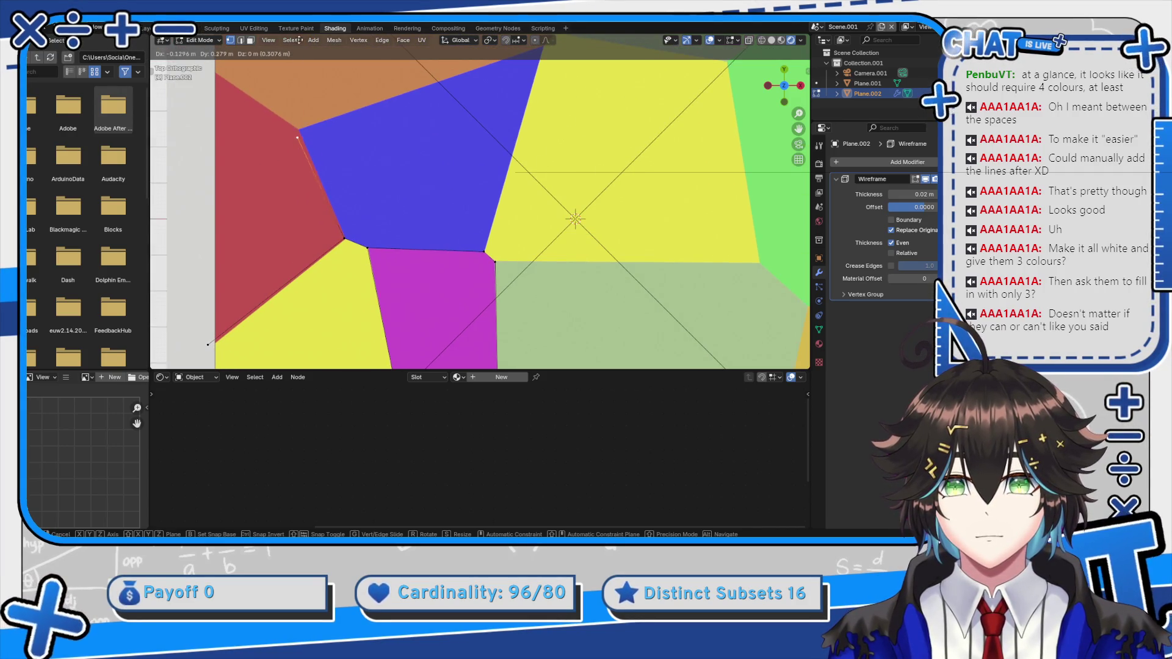
right_click(306, 307)
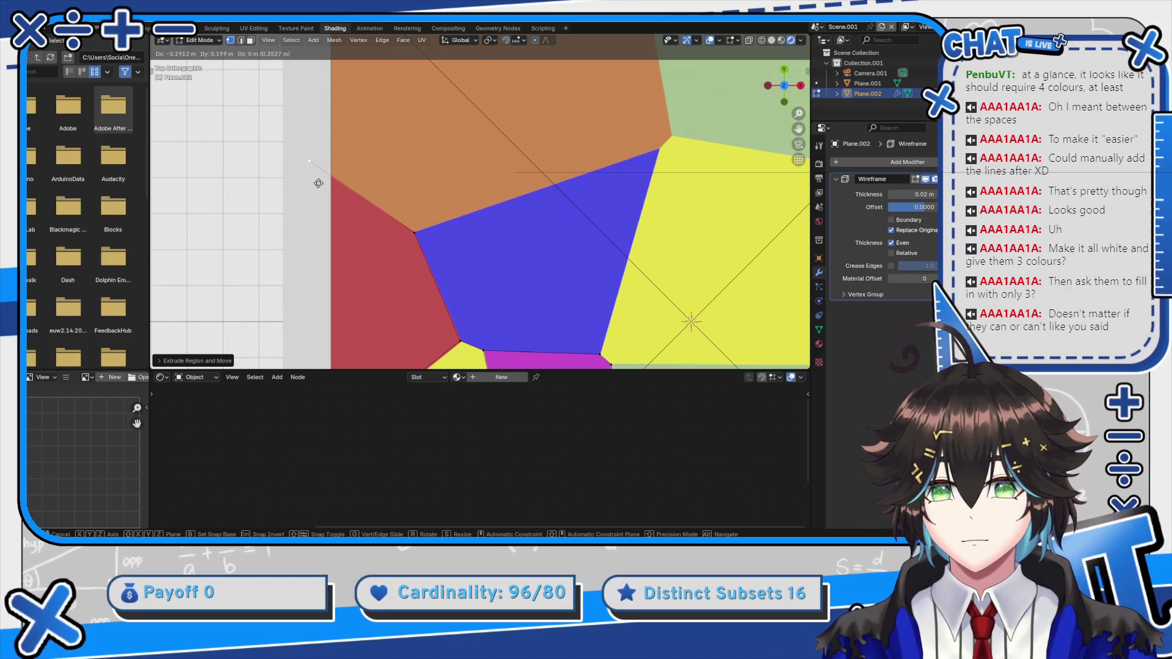
click(318, 183)
click(659, 149)
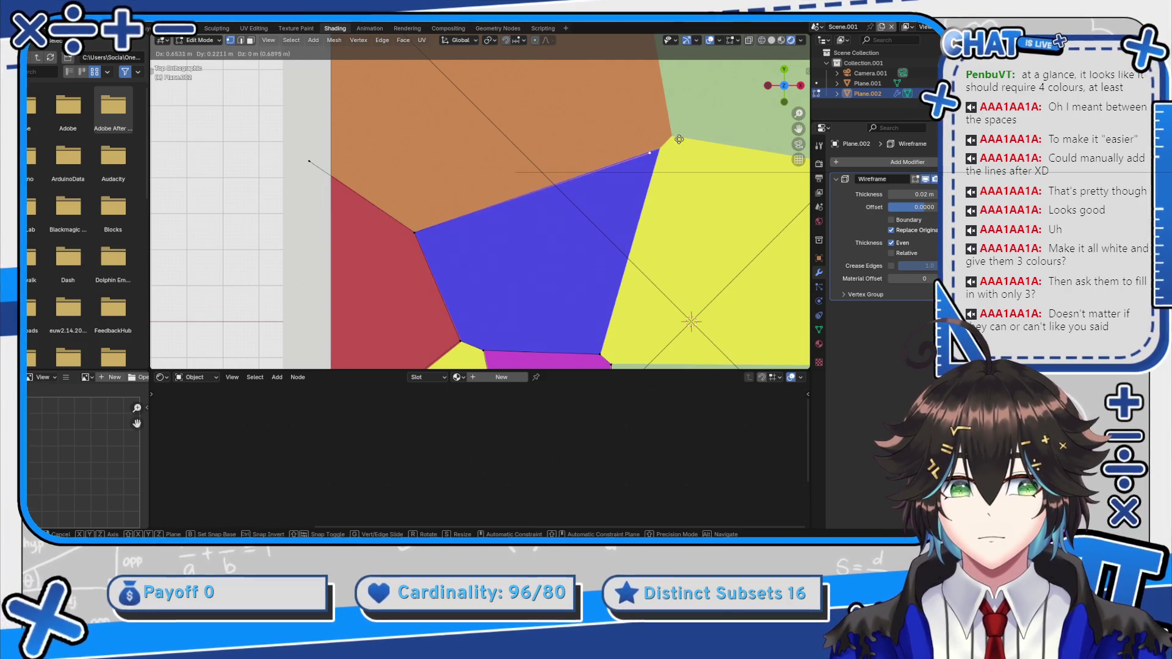
scroll(449, 190, up, 2)
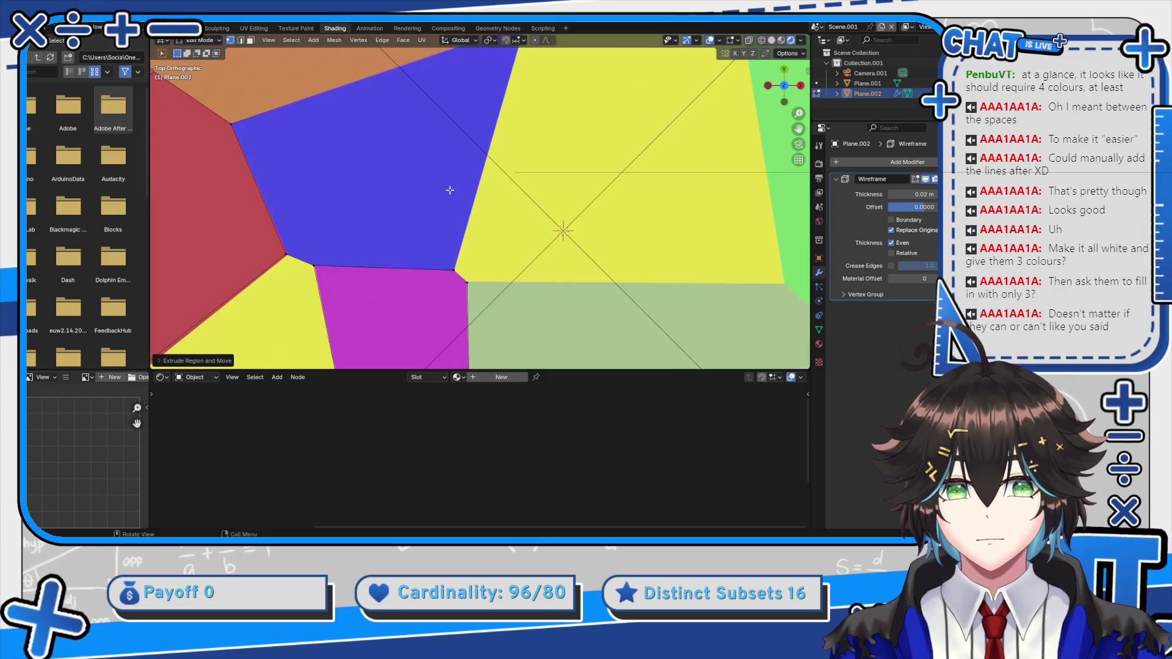
scroll(464, 273, up, 4)
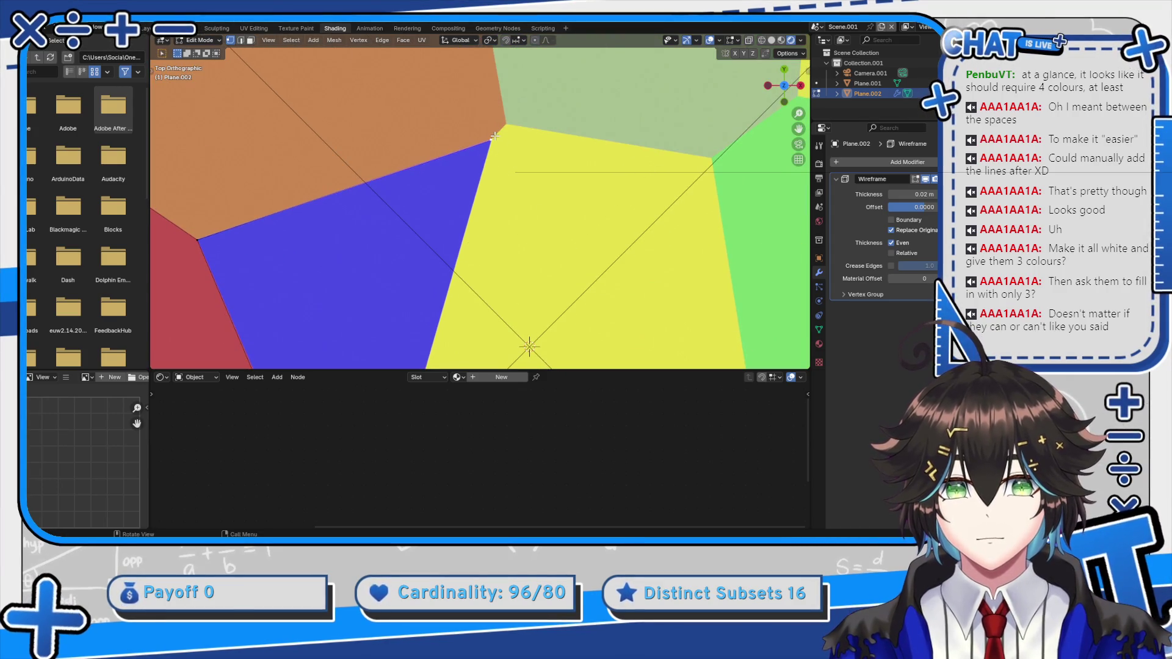
key(g)
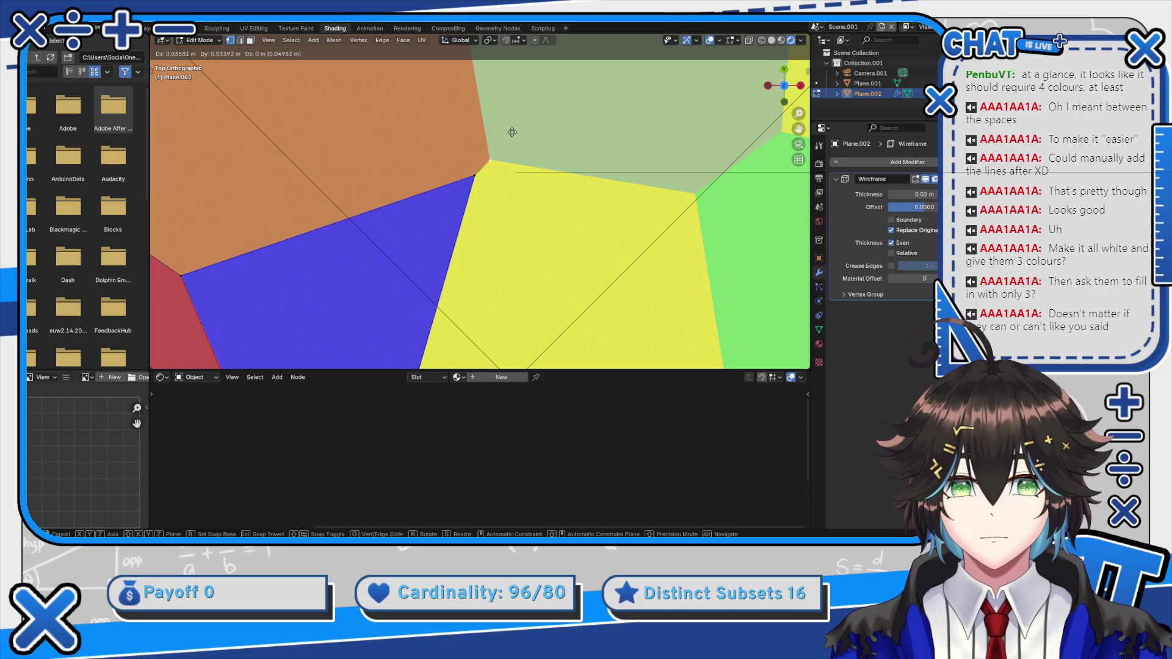
click(512, 132)
scroll(476, 144, up, 5)
key(e)
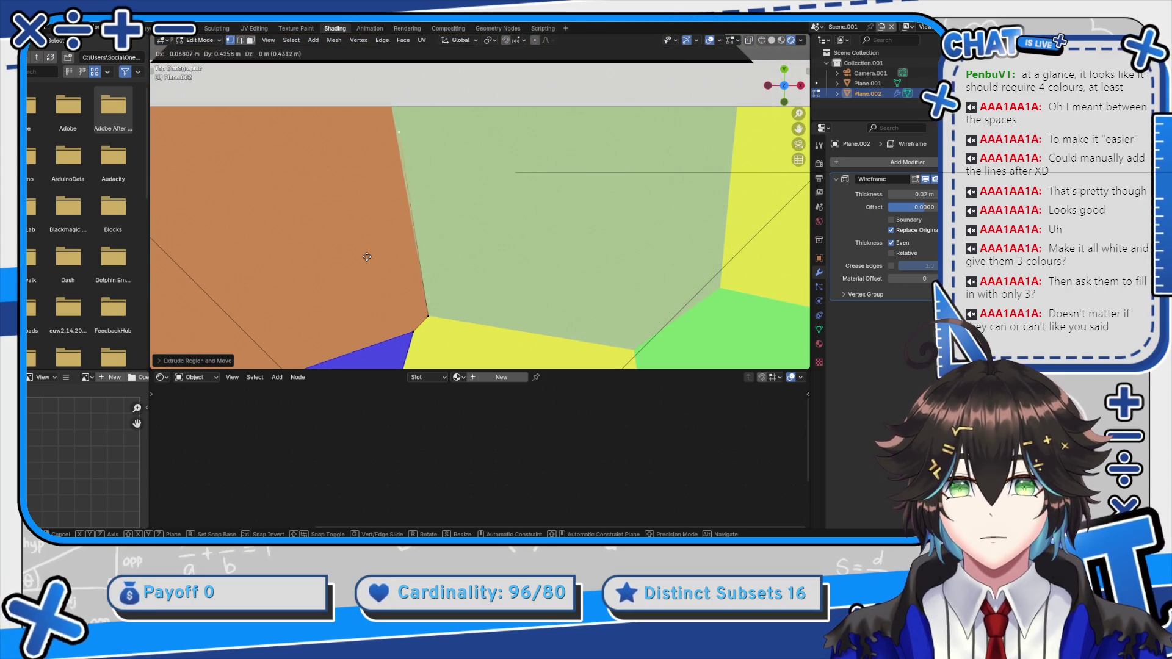
click(307, 335)
scroll(305, 305, down, 6)
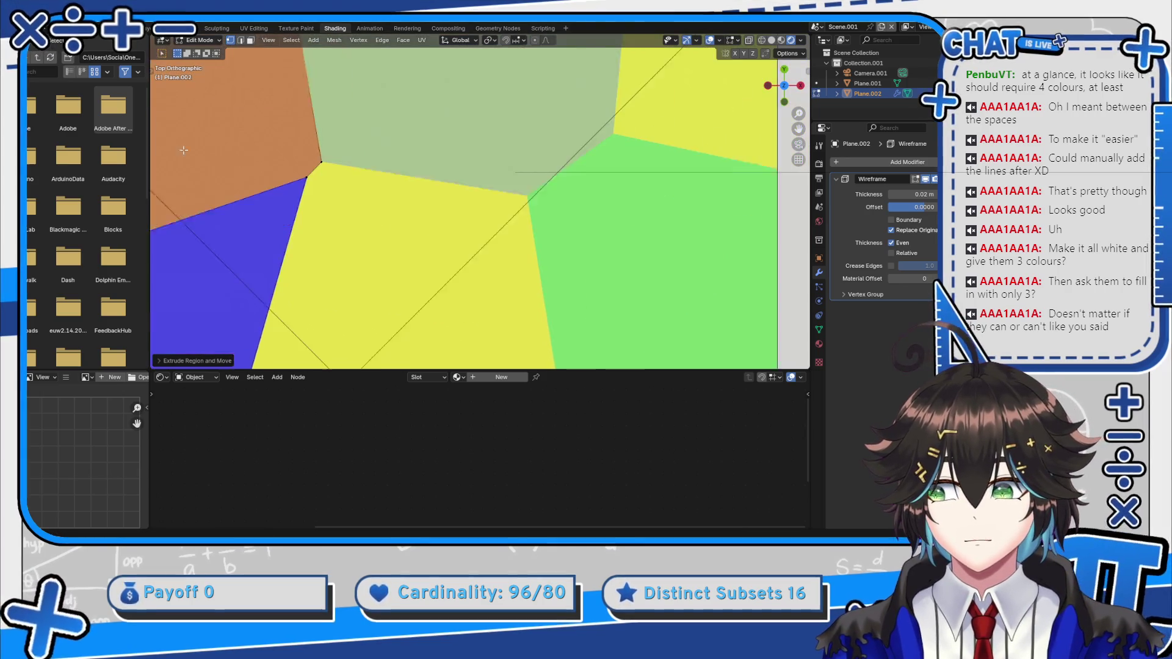
key(e)
click(268, 119)
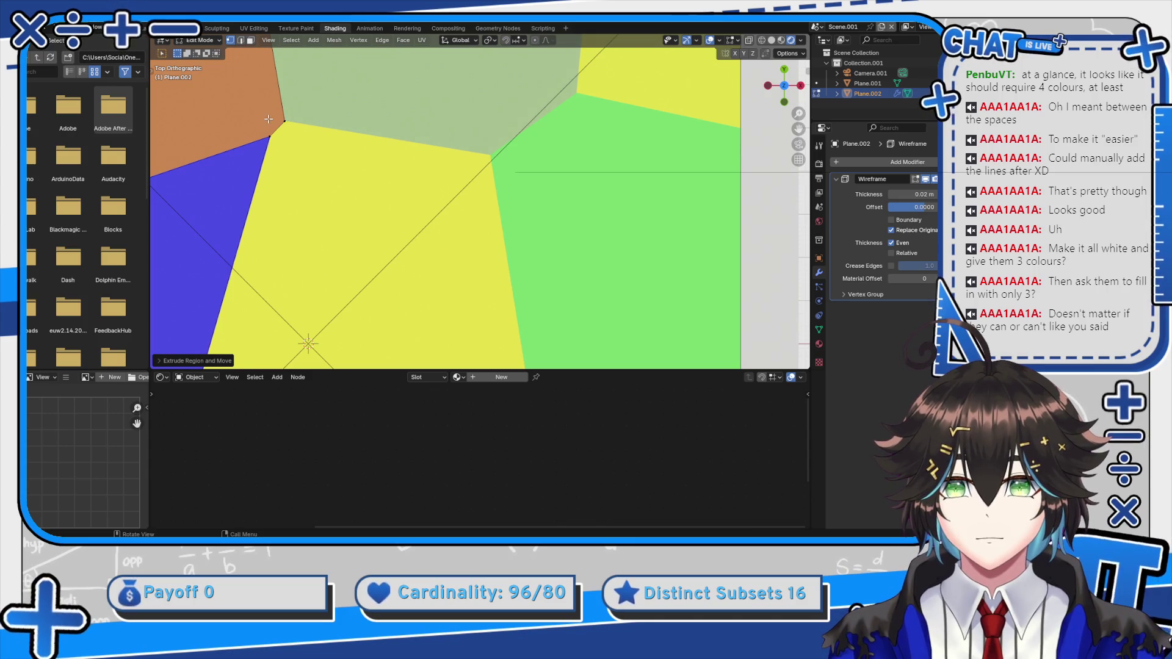
Extrude more border edges out to the plane's top and side edges
key(e)
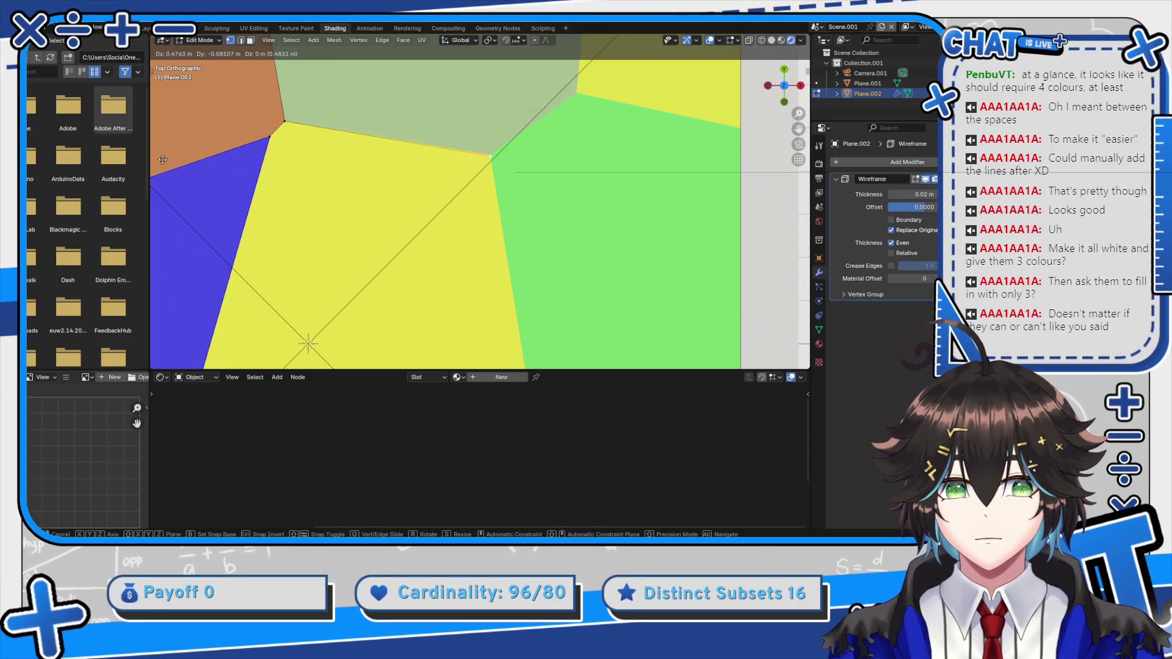
click(156, 143)
scroll(457, 116, down, 5)
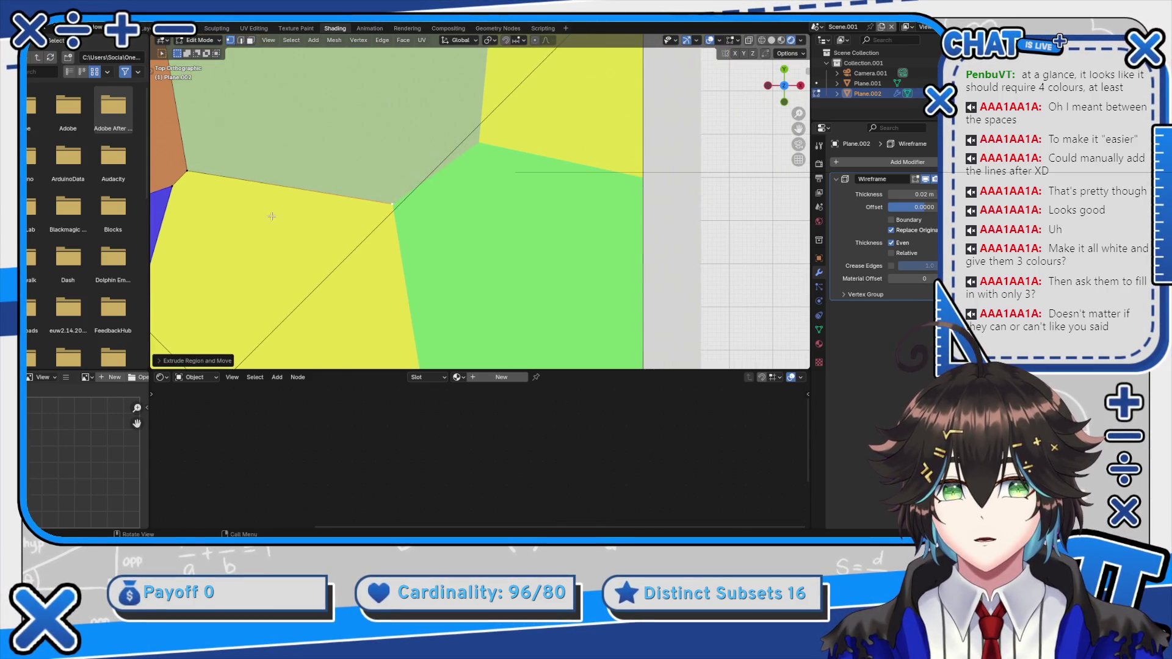
key(e)
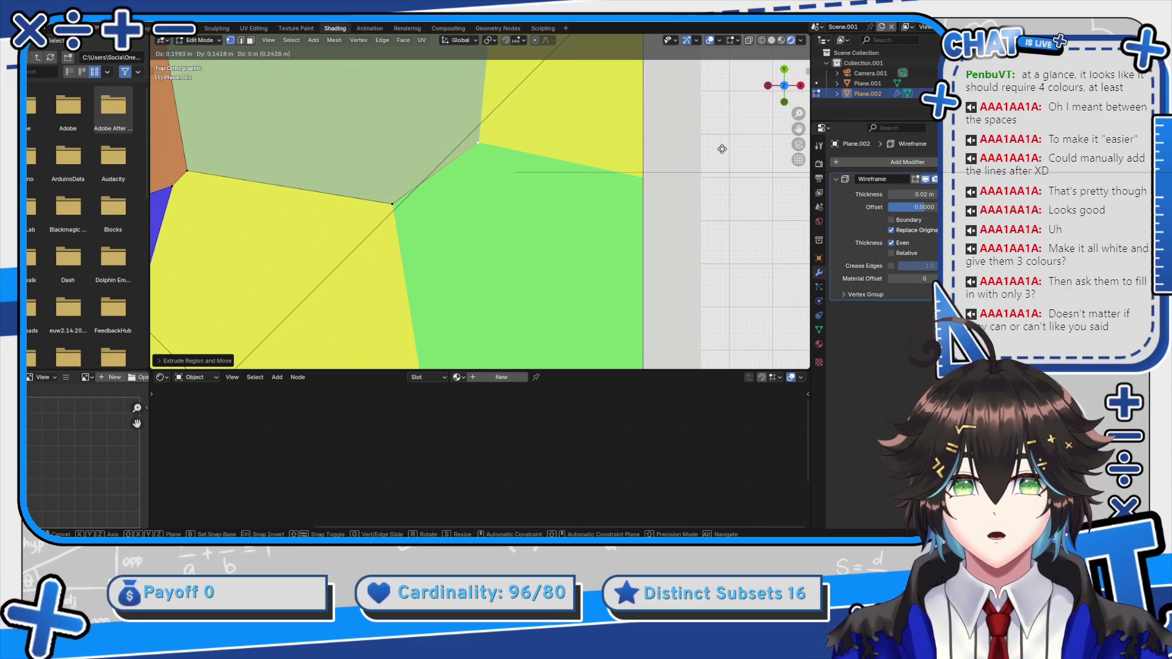
scroll(722, 148, up, 5)
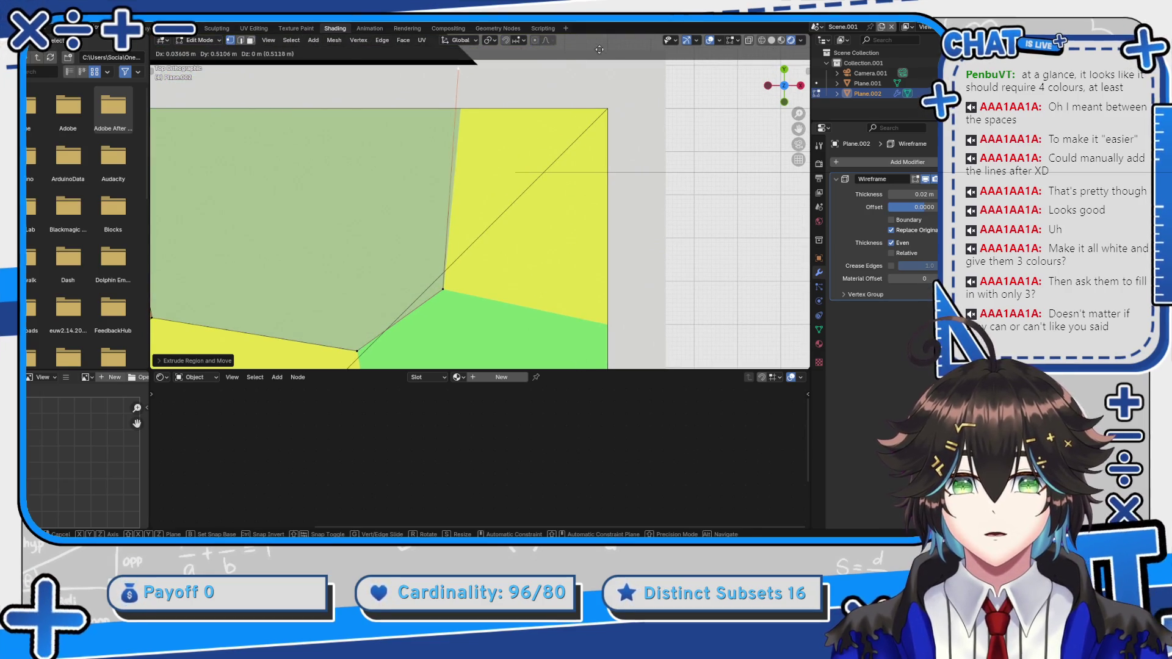
click(605, 68)
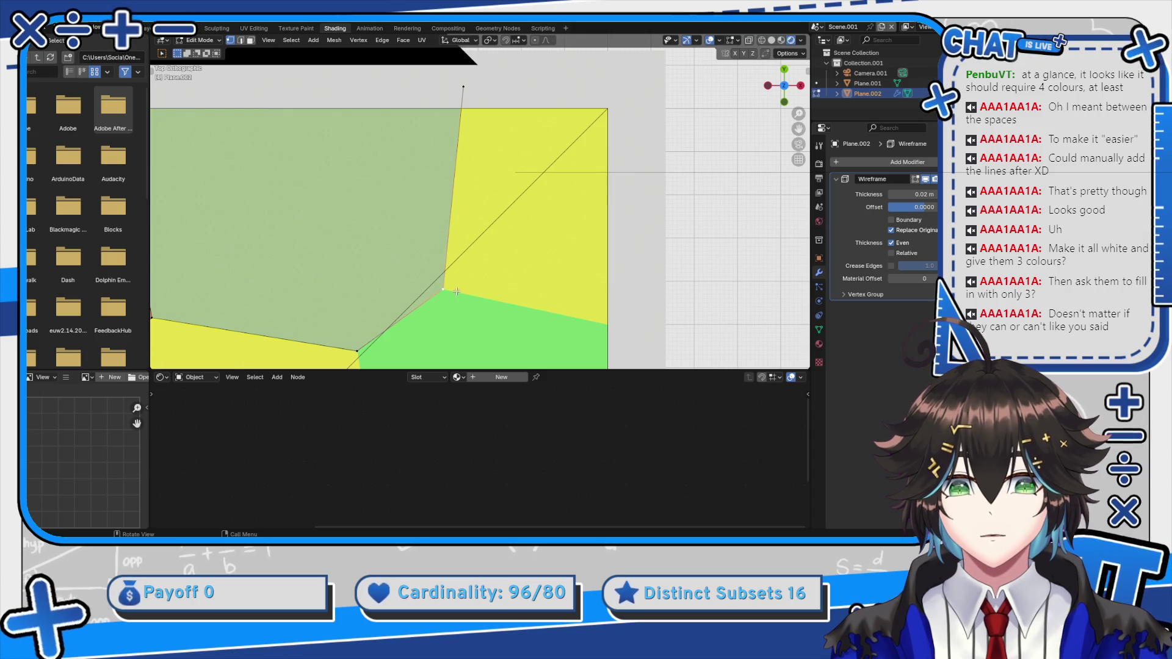
key(e)
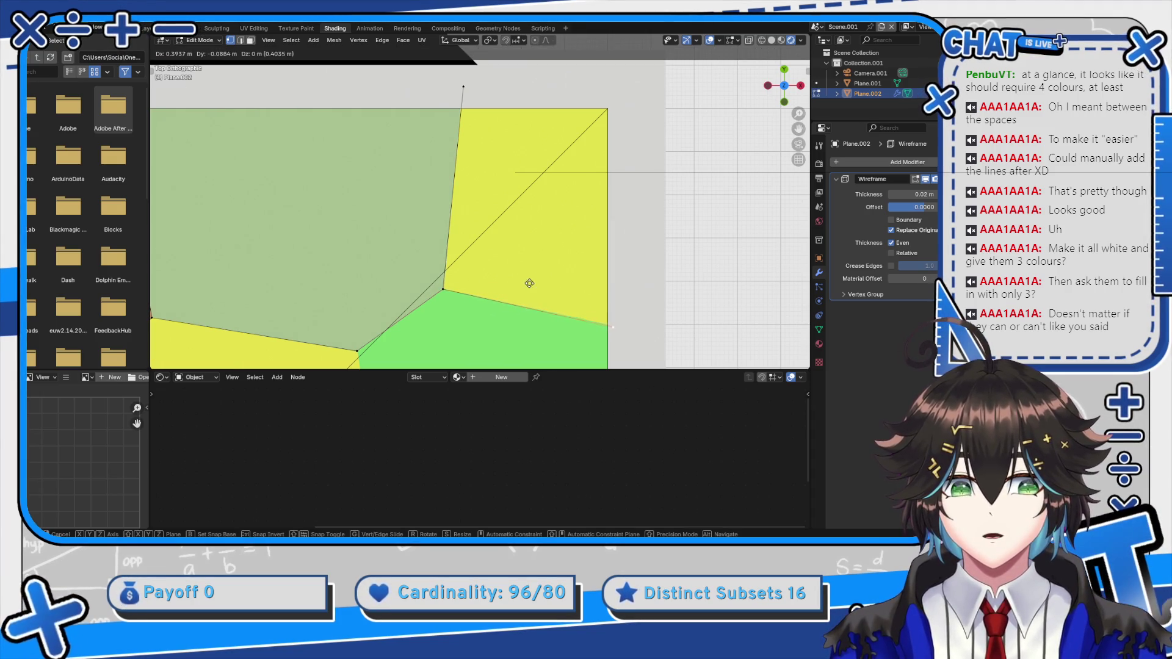
click(529, 284)
scroll(506, 288, down, 2)
scroll(506, 288, down, 5)
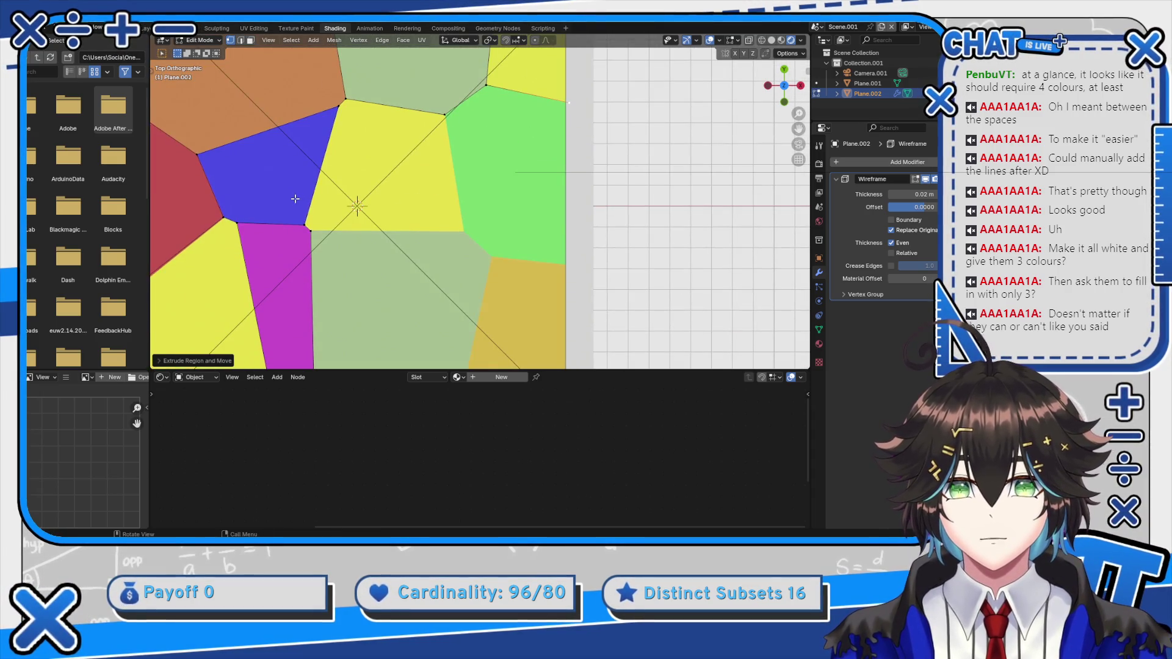
key(e)
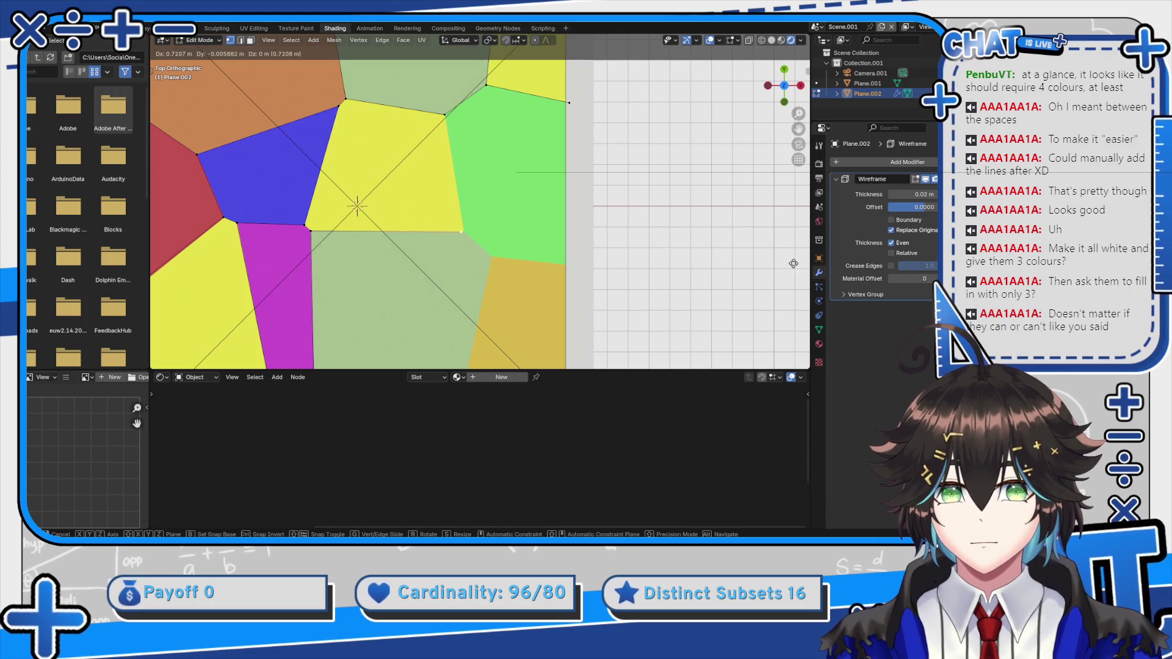
click(160, 257)
scroll(435, 102, up, 1)
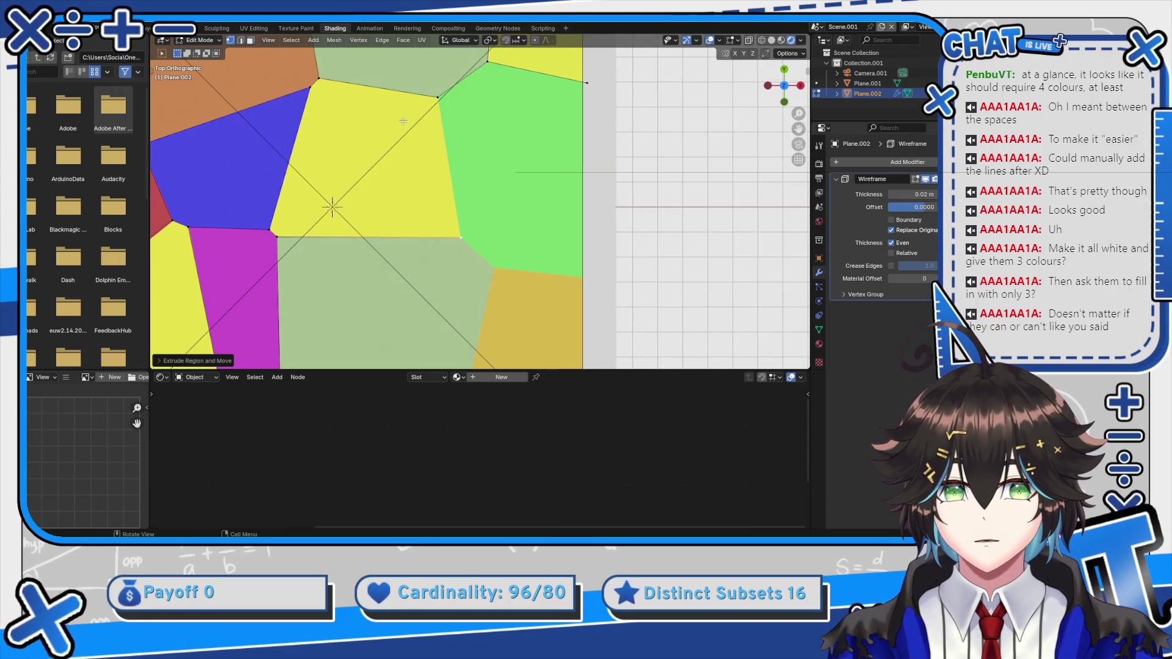
Extend the yellow and green-orange cell corners to the plane's right edge, then exit Edit Mode
shift+click(435, 99)
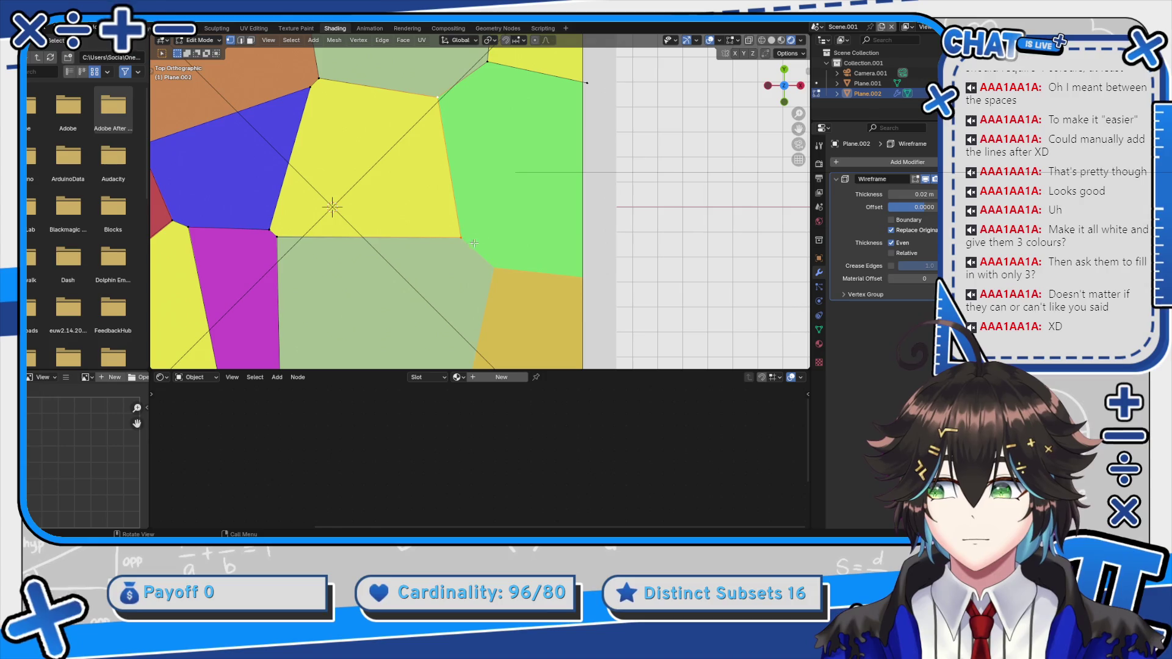
key(e)
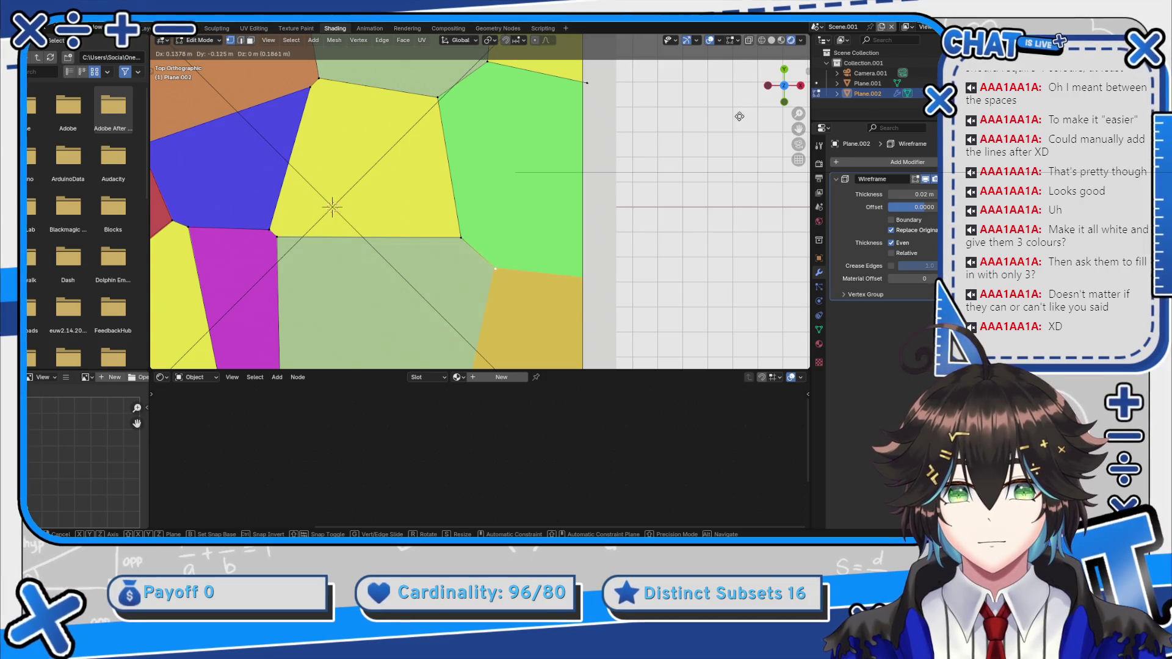
click(741, 62)
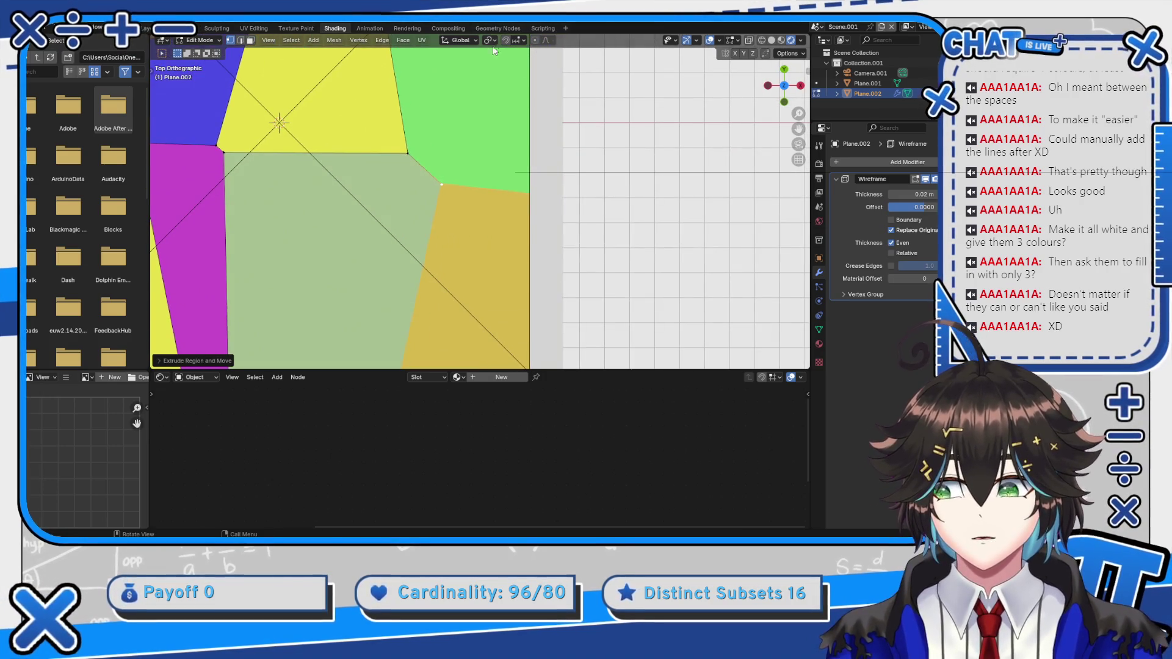
scroll(495, 77, up, 2)
key(e)
click(496, 73)
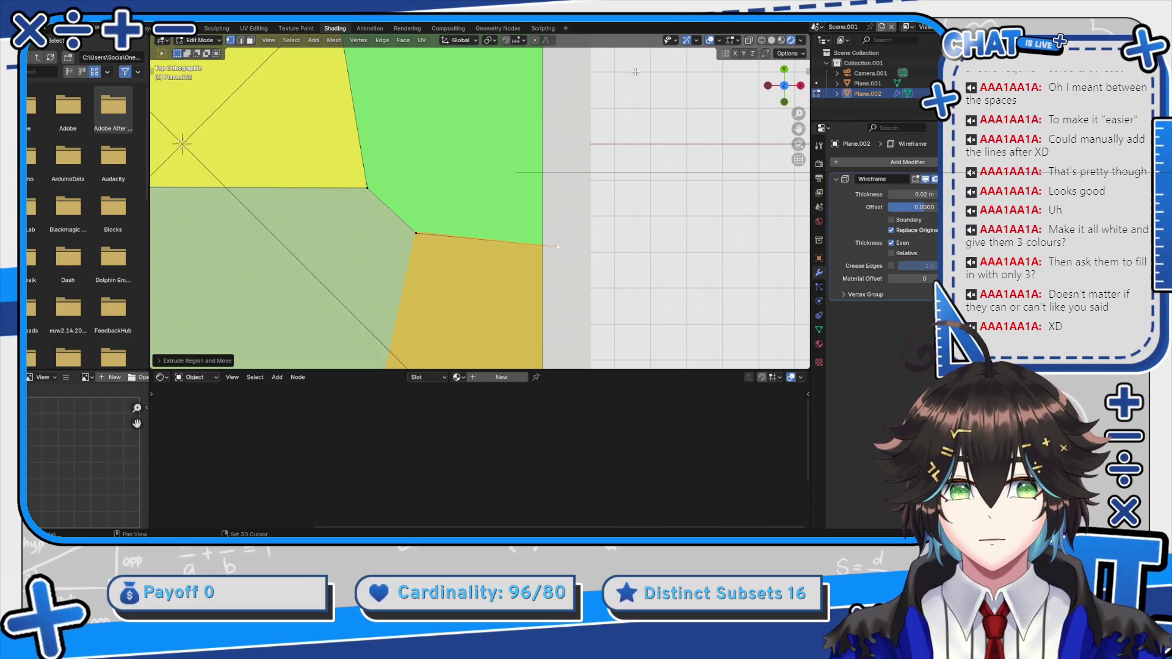
key(g)
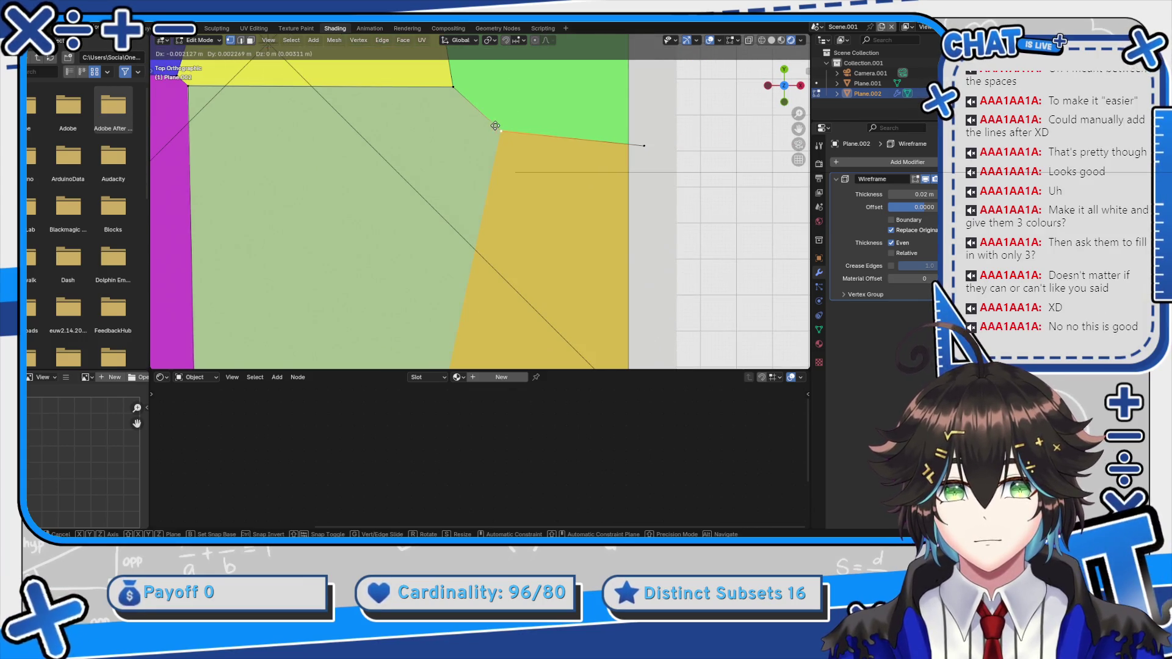
click(492, 125)
scroll(533, 317, down, 4)
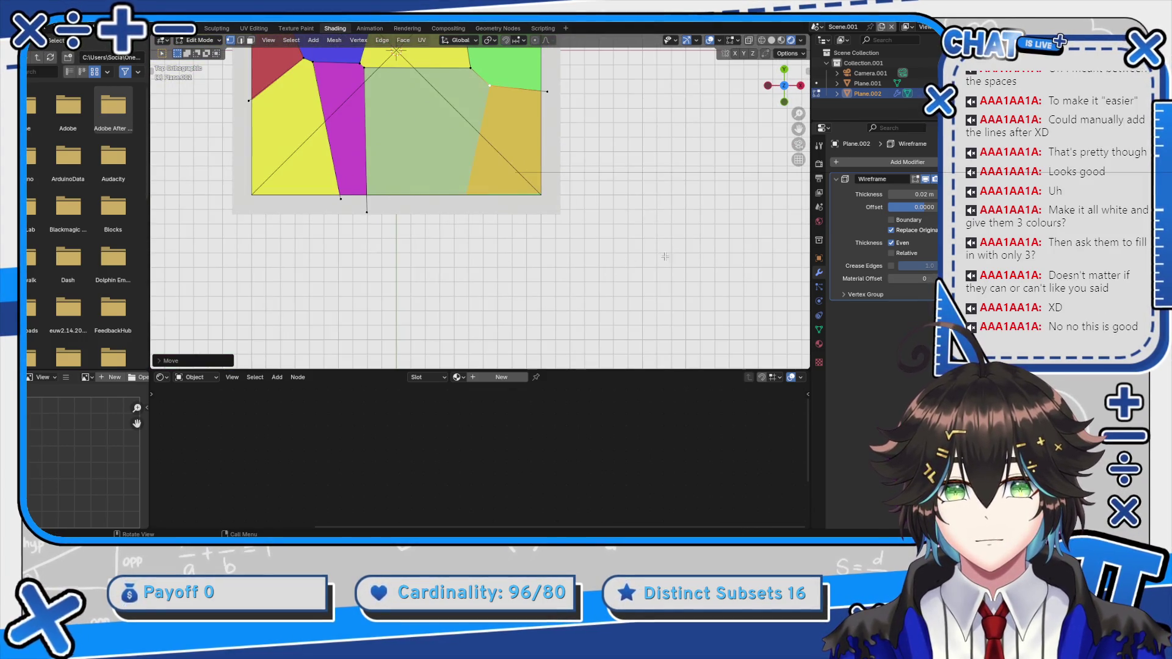
key(g)
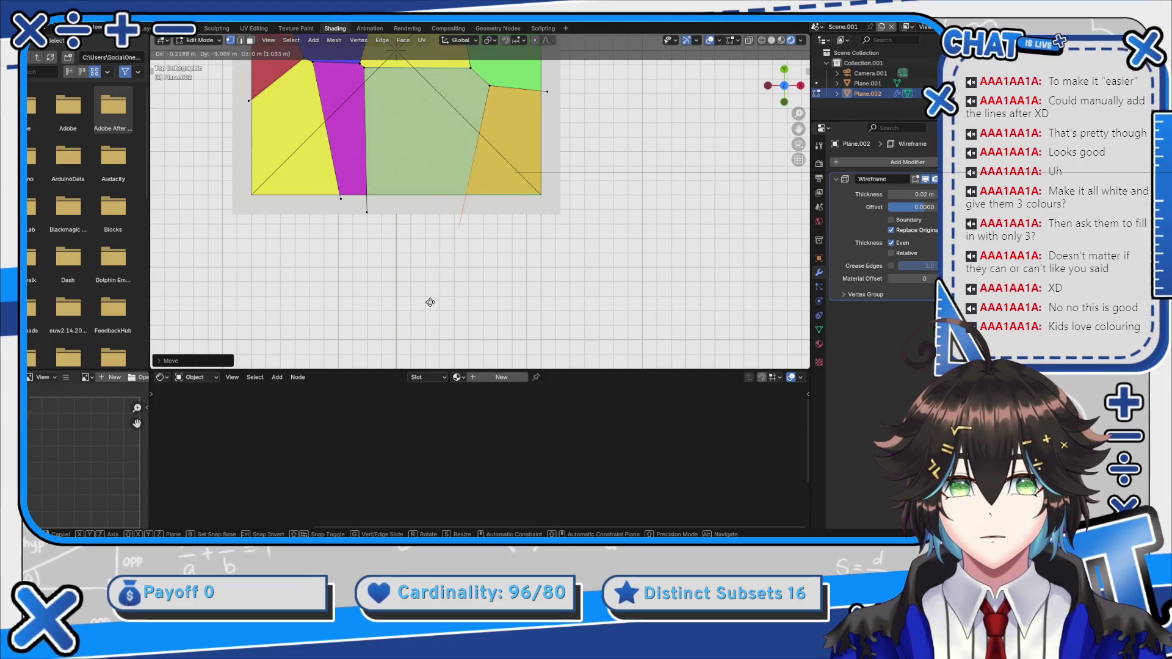
key(Escape)
key(Tab)
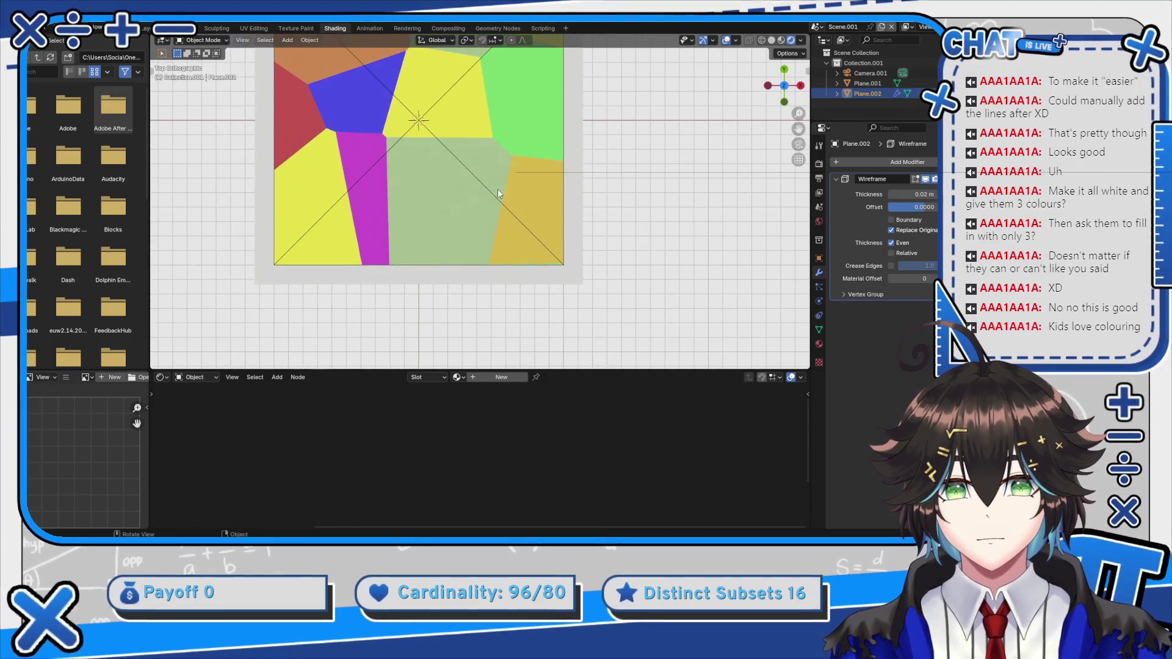
Nudge the wireframe thickness up and check the result in wireframe and solid shading
scroll(497, 189, up, 3)
drag(908, 194, 911, 195)
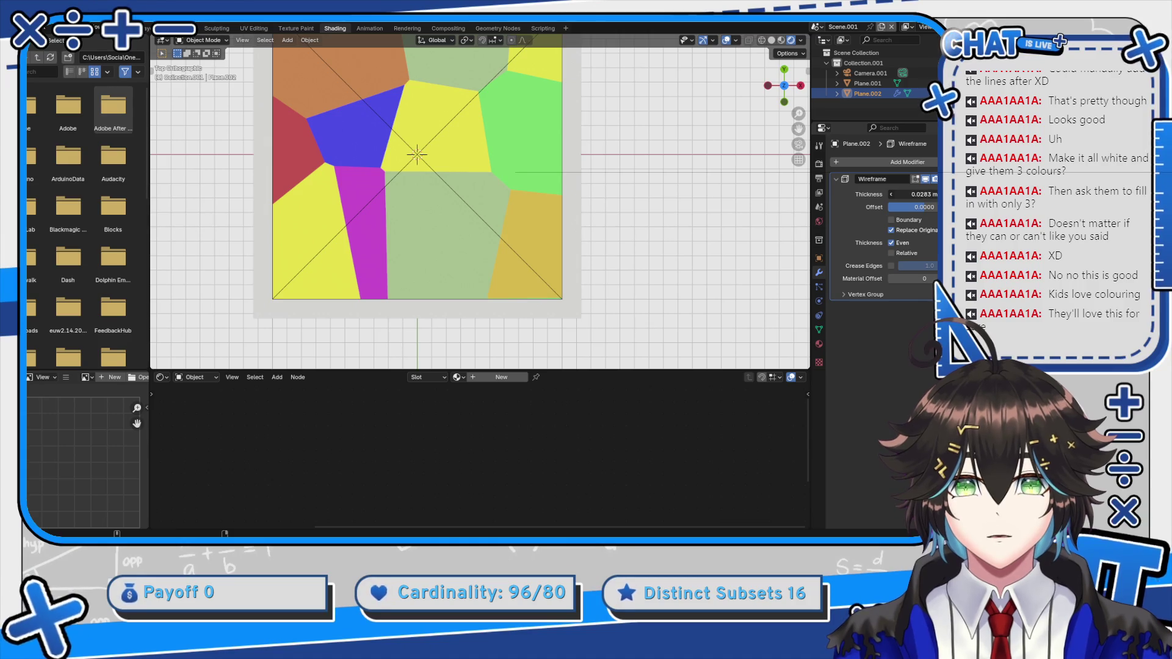
key(z)
mouse_move(608, 198)
mouse_down()
mouse_move(522, 161)
mouse_move(455, 190)
mouse_up()
click(492, 156)
key(z)
click(580, 163)
Try moving the border edges vertically in Edit Mode, then cancel back to Object Mode
key(Tab)
key(Tab)
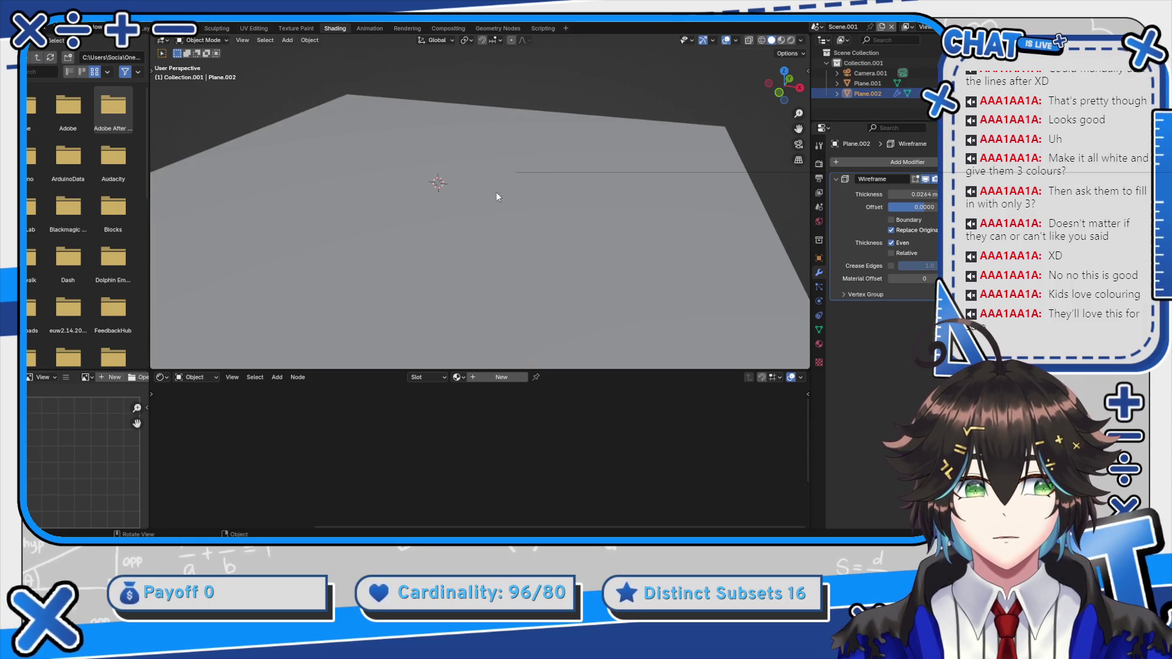
scroll(699, 197, down, 3)
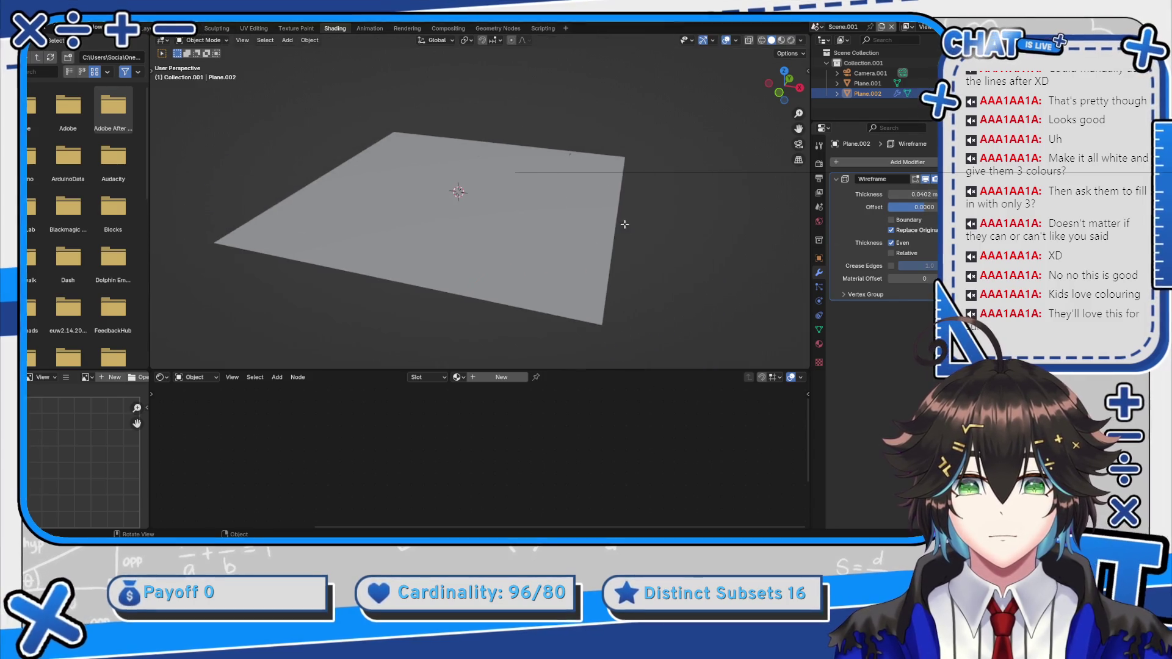
key(Tab)
key(g)
key(z)
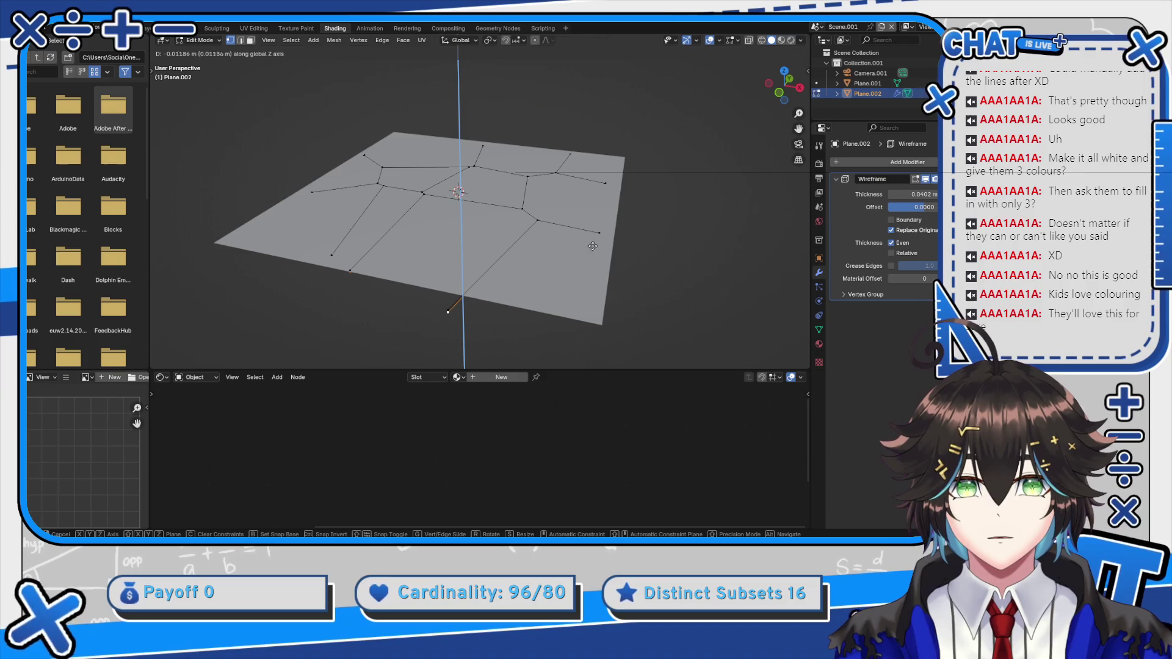
key(shift+x)
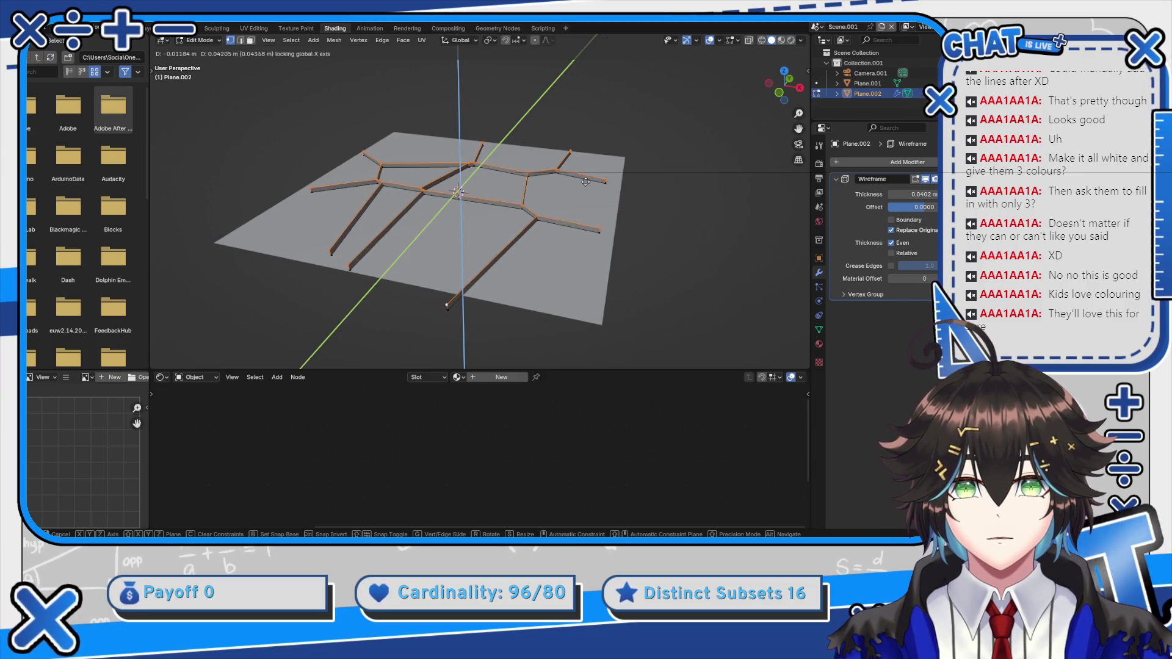
key(shift+z)
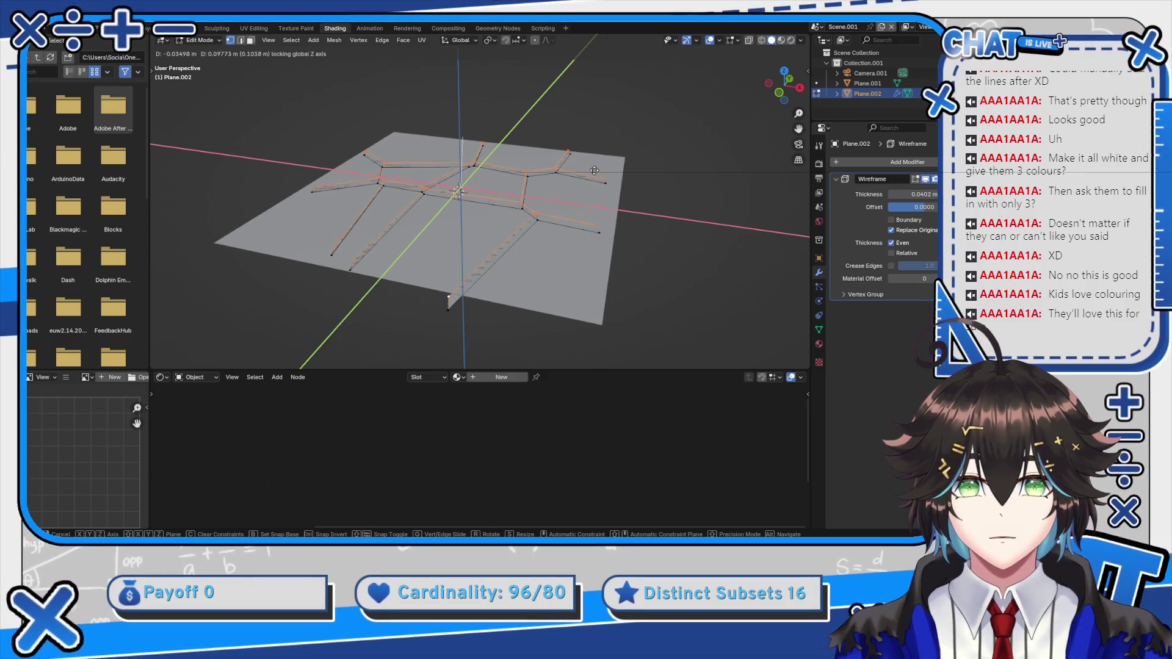
key(z)
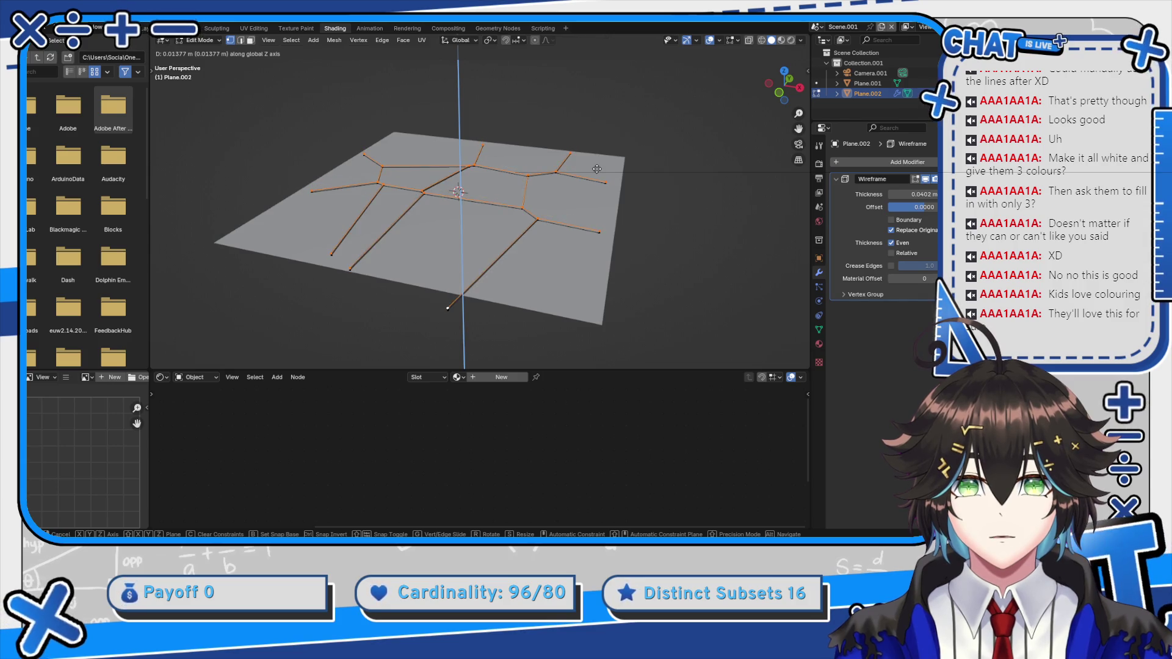
key(Escape)
key(Tab)
View the plane from the top with Material Preview shading
scroll(587, 204, up, 3)
key(grave)
click(598, 112)
key(z)
click(541, 238)
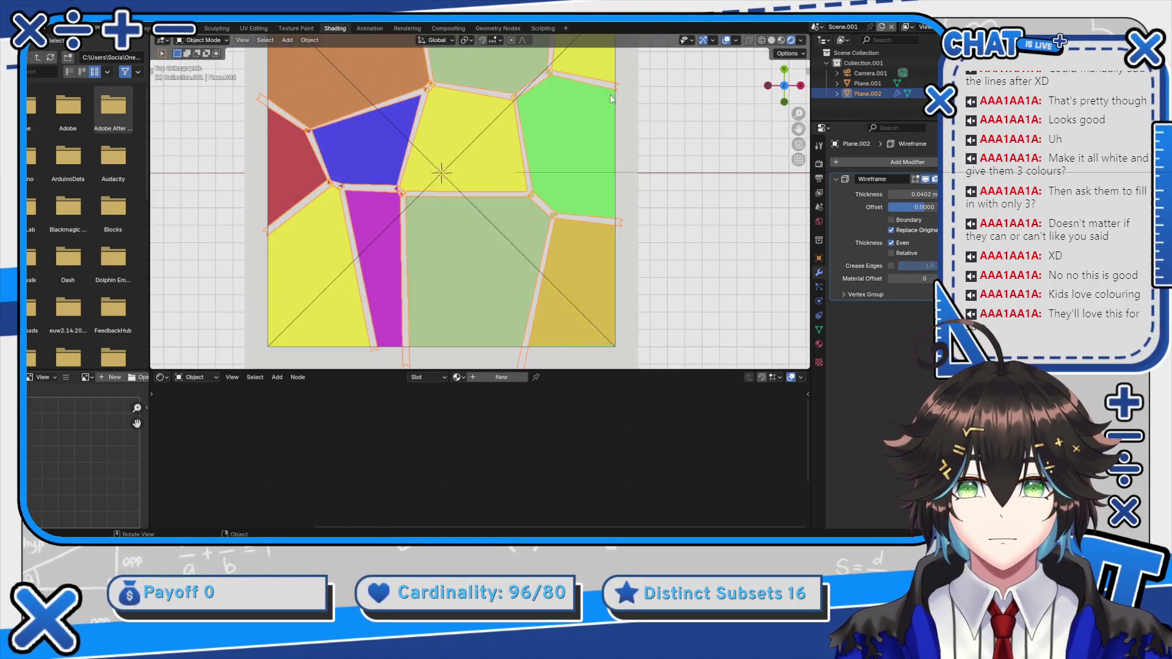
Set the wireframe thickness to about 0.0193 m
scroll(611, 99, up, 5)
drag(927, 195, 898, 195)
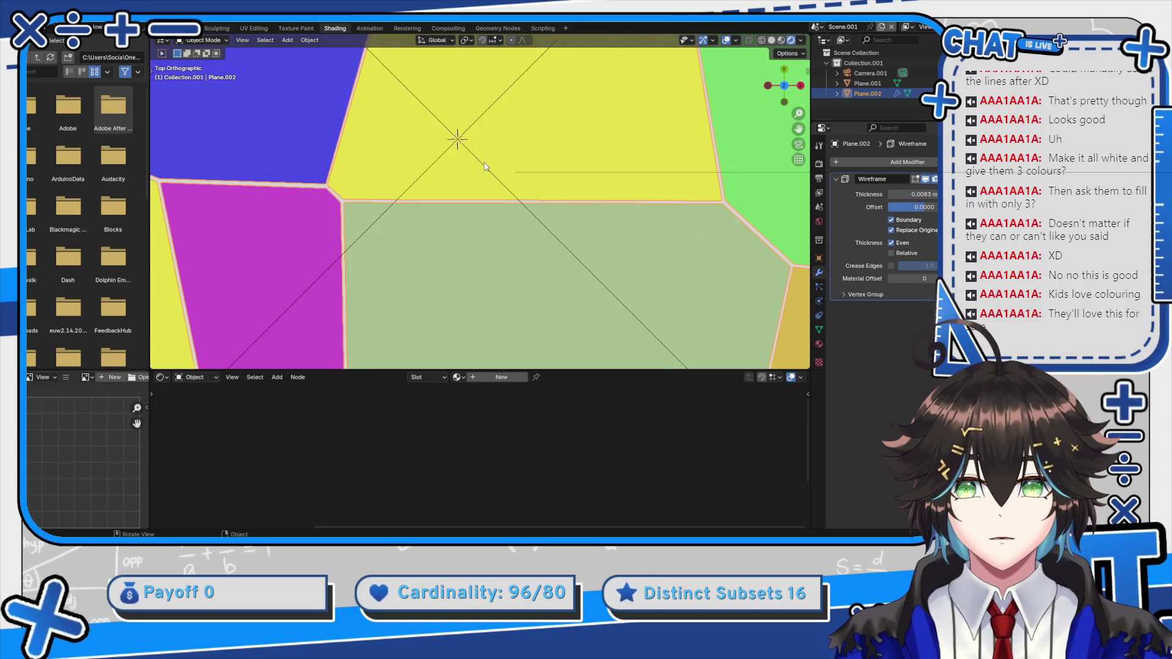
scroll(486, 166, down, 3)
drag(910, 195, 928, 195)
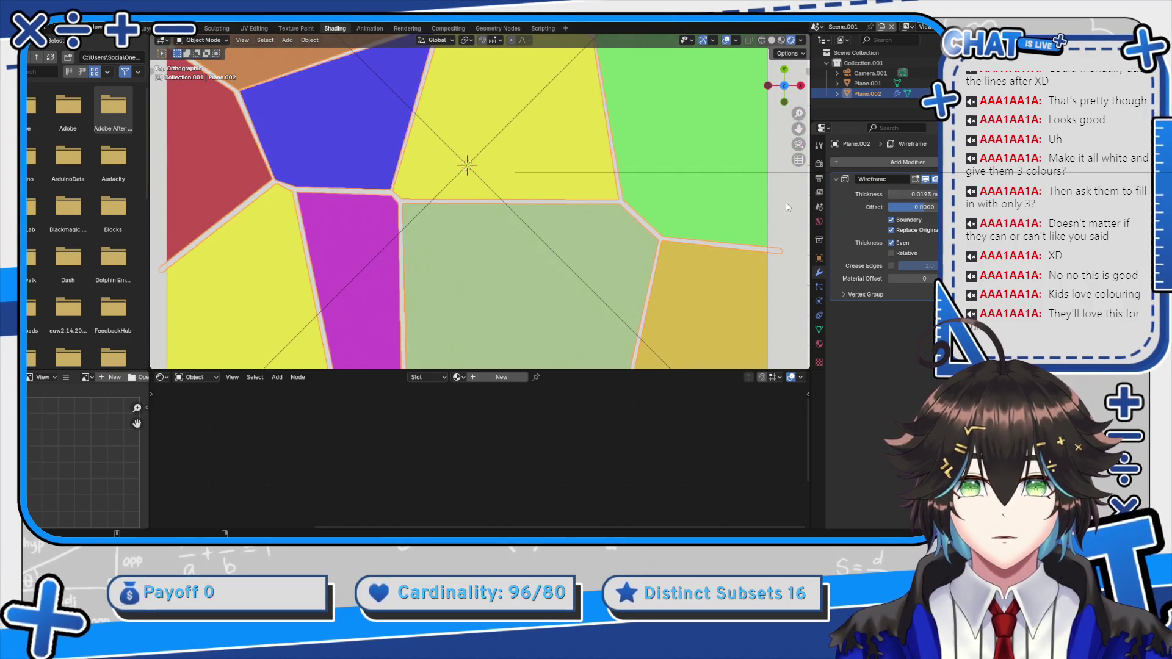
scroll(786, 206, down, 3)
click(818, 344)
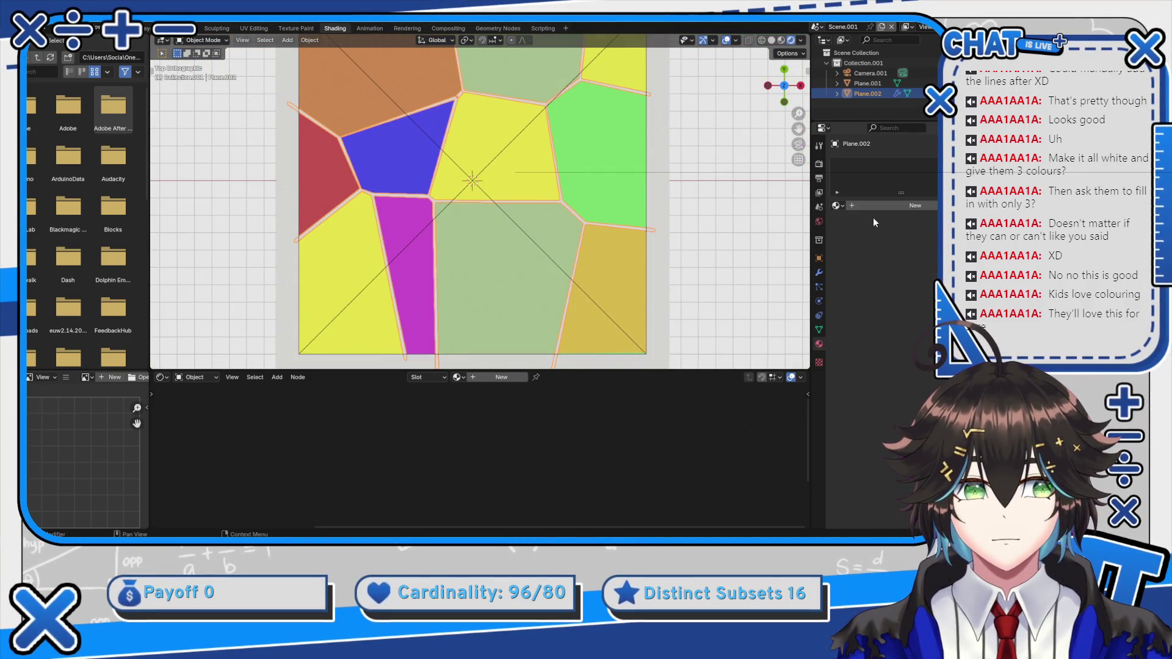
Create Material.004 for the border wireframe as an Emission shader with black colour (value 0)
click(852, 207)
click(837, 206)
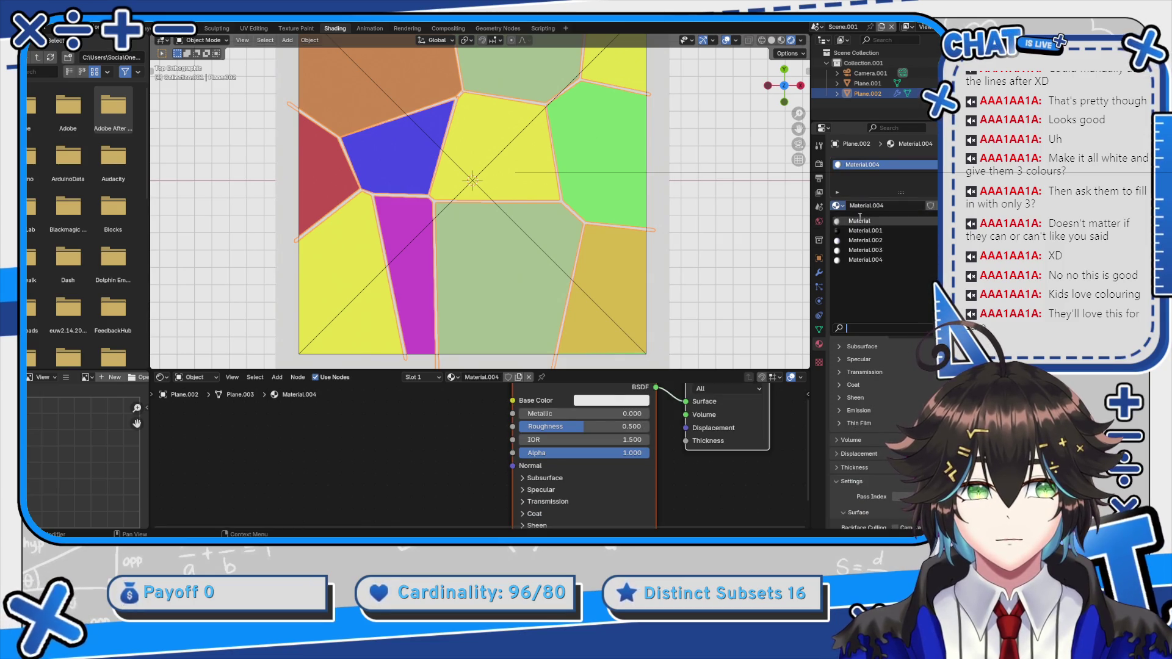
click(913, 252)
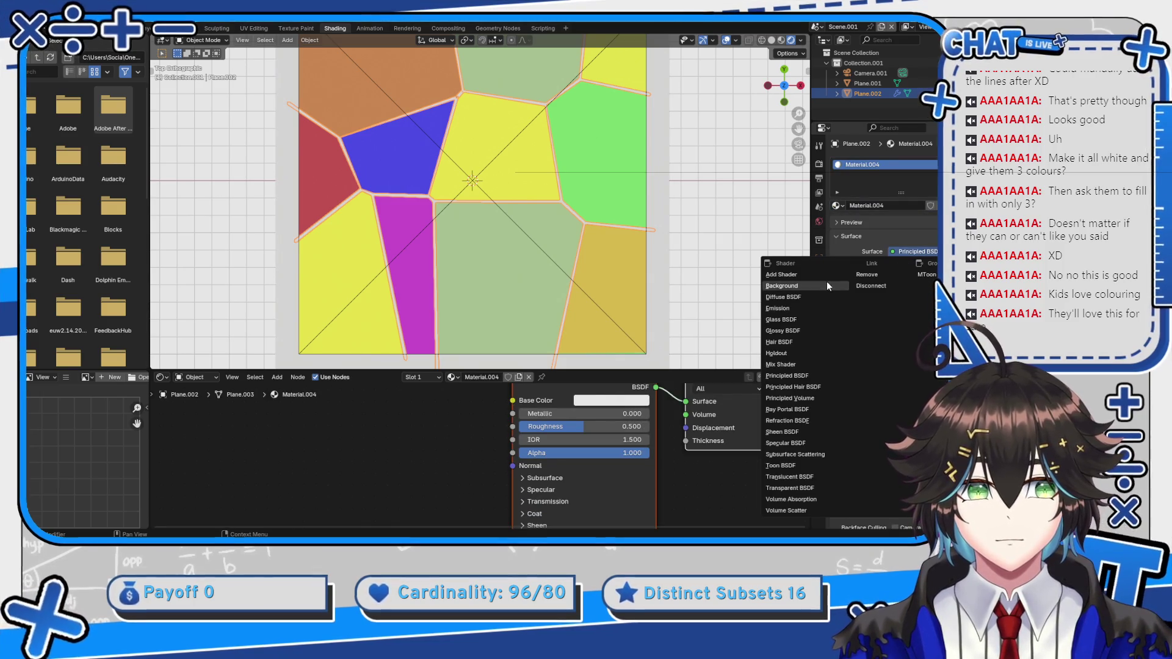
click(827, 281)
click(925, 273)
scroll(893, 187, down, 20)
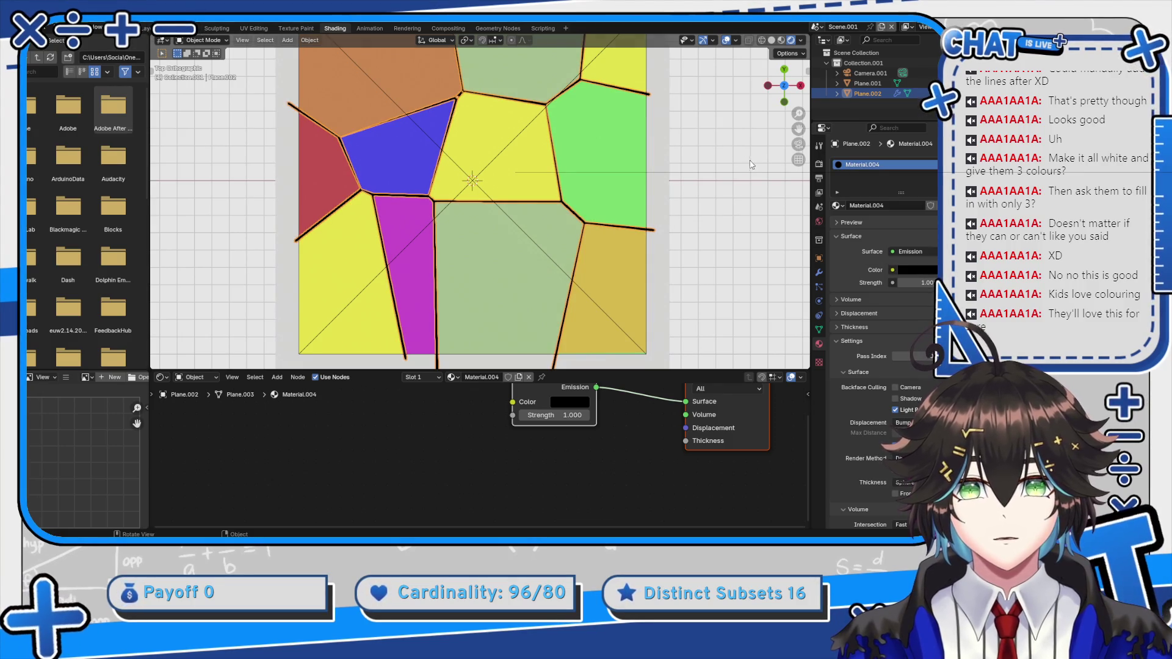
Check the black border lines in Object Mode, then select the border object and enter Edit Mode
key(Tab)
scroll(708, 214, up, 2)
key(Tab)
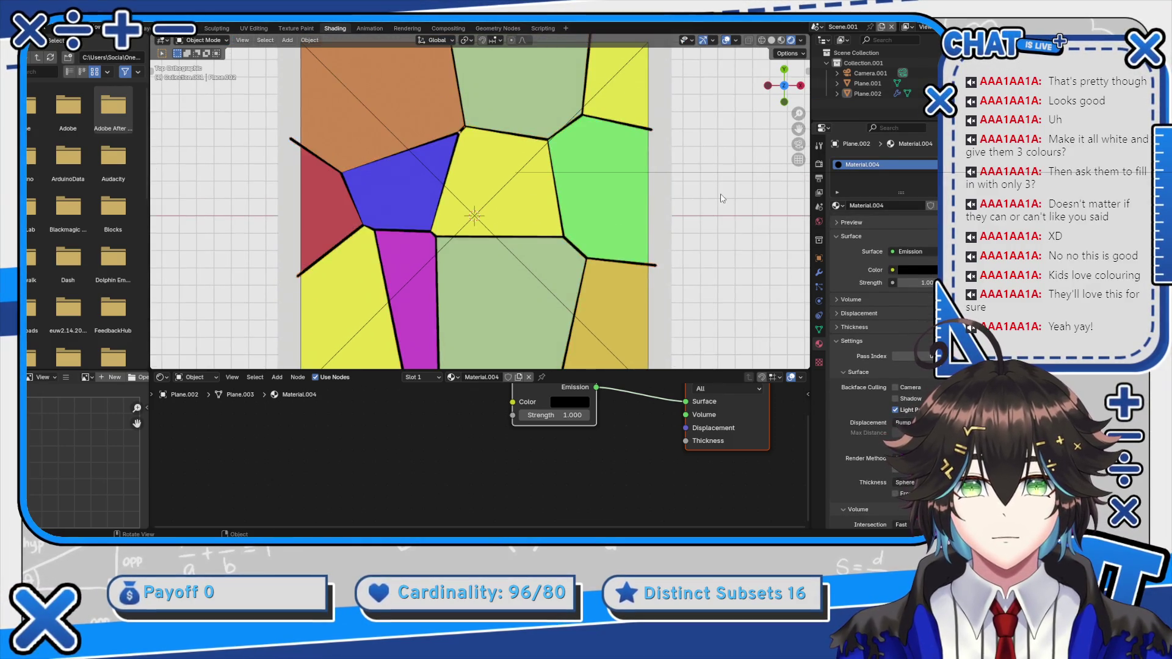
scroll(418, 165, up, 5)
scroll(418, 165, up, 2)
scroll(439, 159, down, 5)
click(465, 203)
key(Tab)
scroll(464, 203, down, 5)
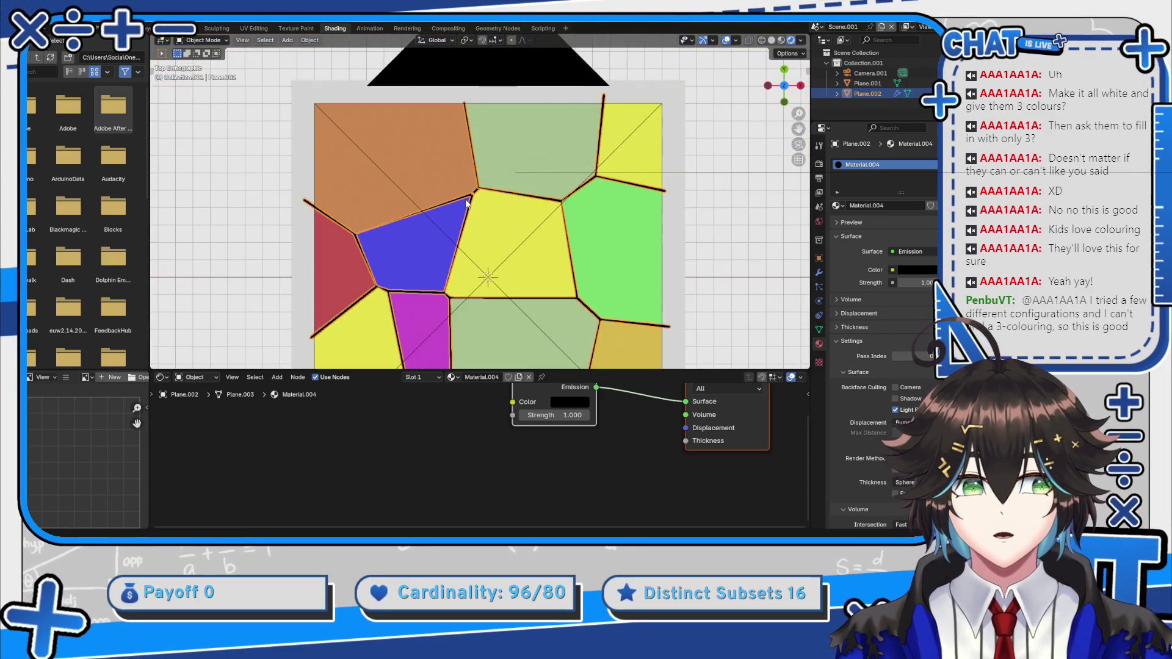
scroll(467, 184, up, 5)
scroll(467, 185, down, 3)
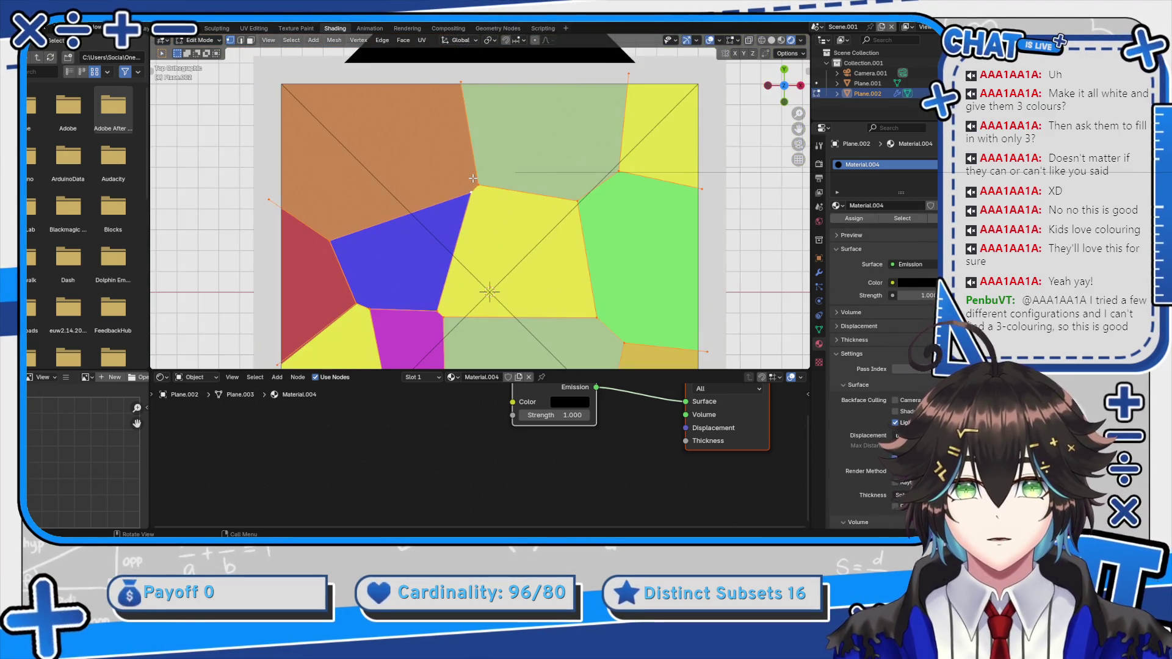
Recalculate the border mesh normals to Outside, then check the lines and select a cell-junction vertex
key(alt+n)
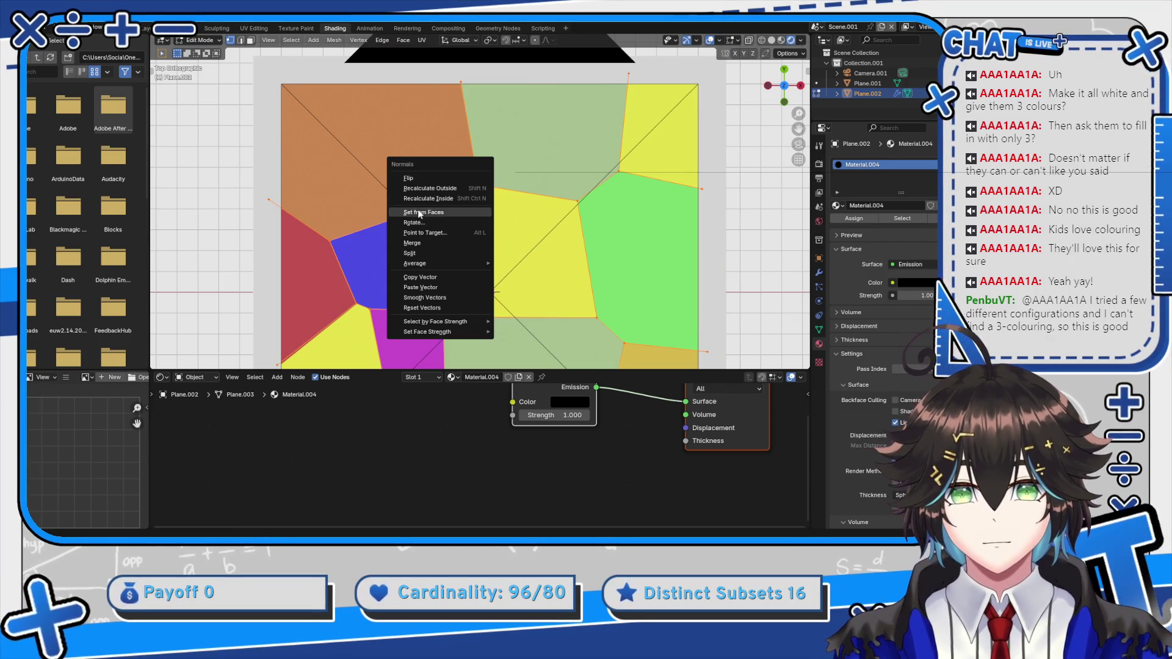
click(431, 189)
key(Tab)
scroll(498, 171, up, 4)
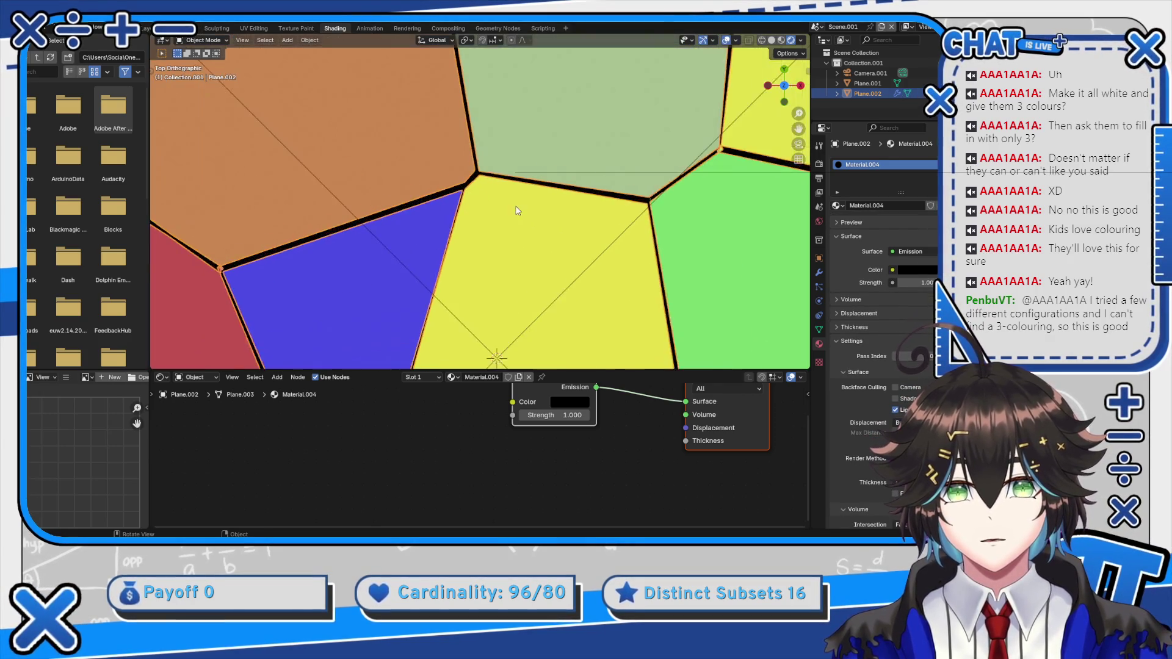
scroll(497, 171, up, 5)
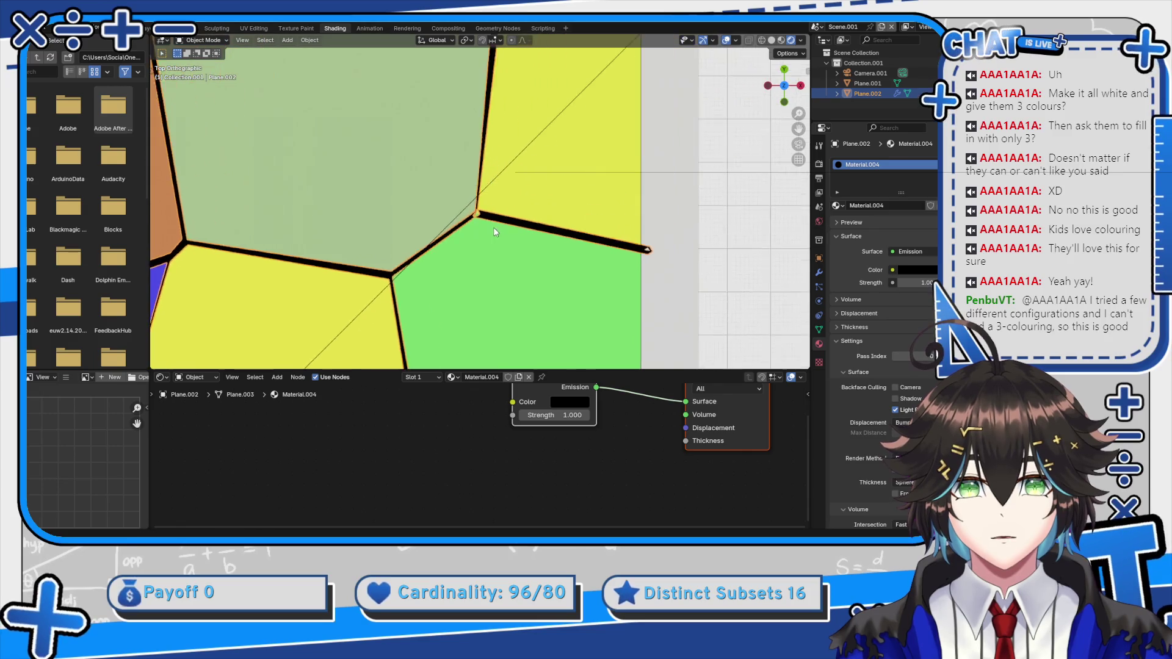
key(Tab)
click(467, 216)
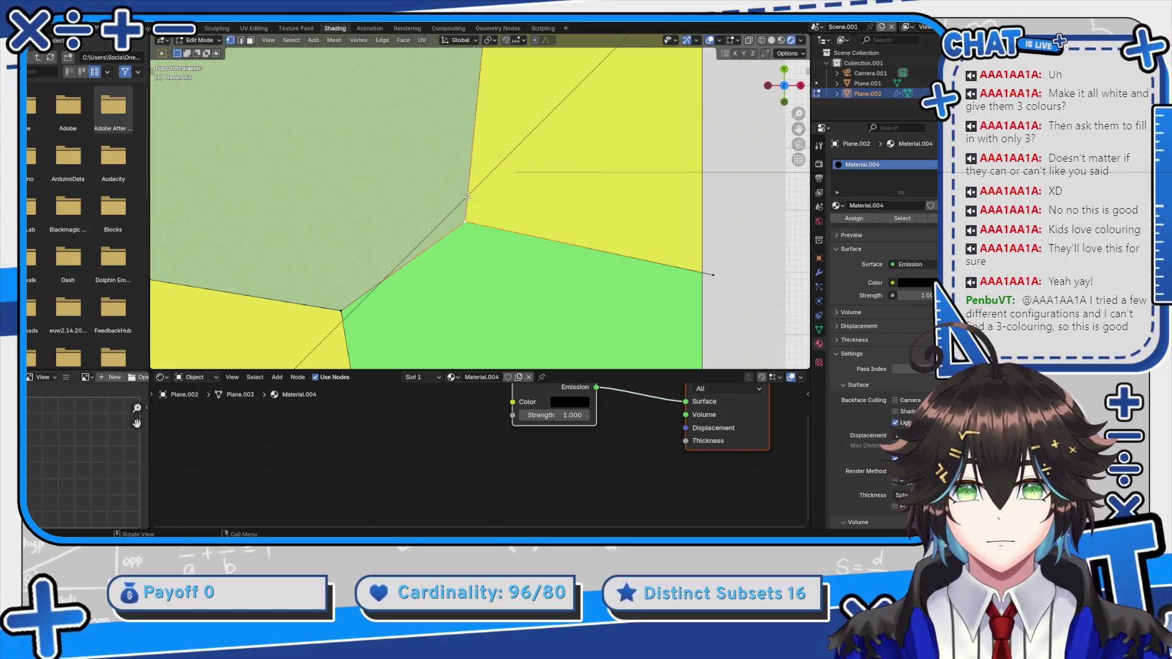
scroll(469, 198, down, 4)
scroll(476, 199, up, 3)
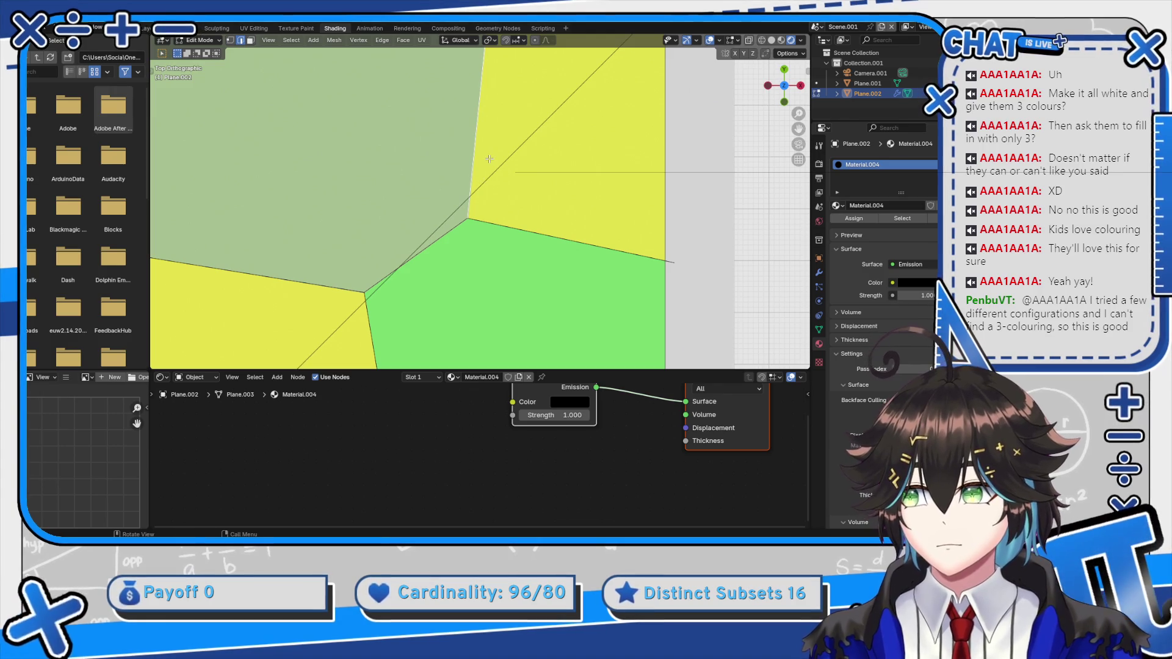
scroll(490, 159, down, 5)
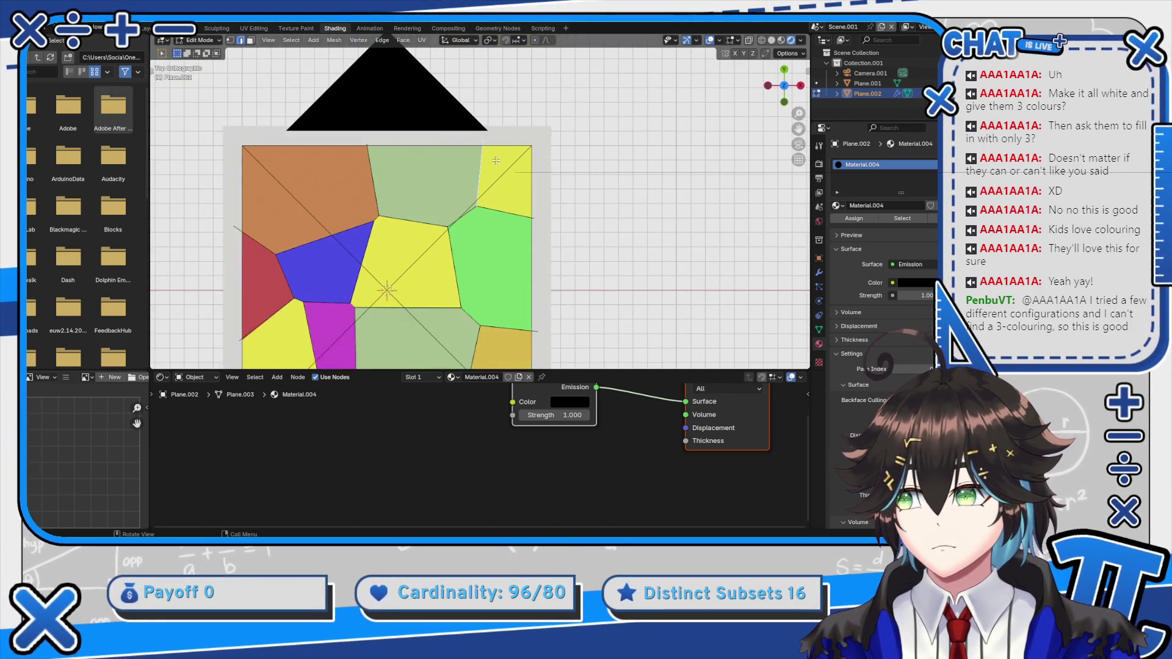
Uncheck Even thickness in the border object's Wireframe modifier
scroll(495, 180, up, 1)
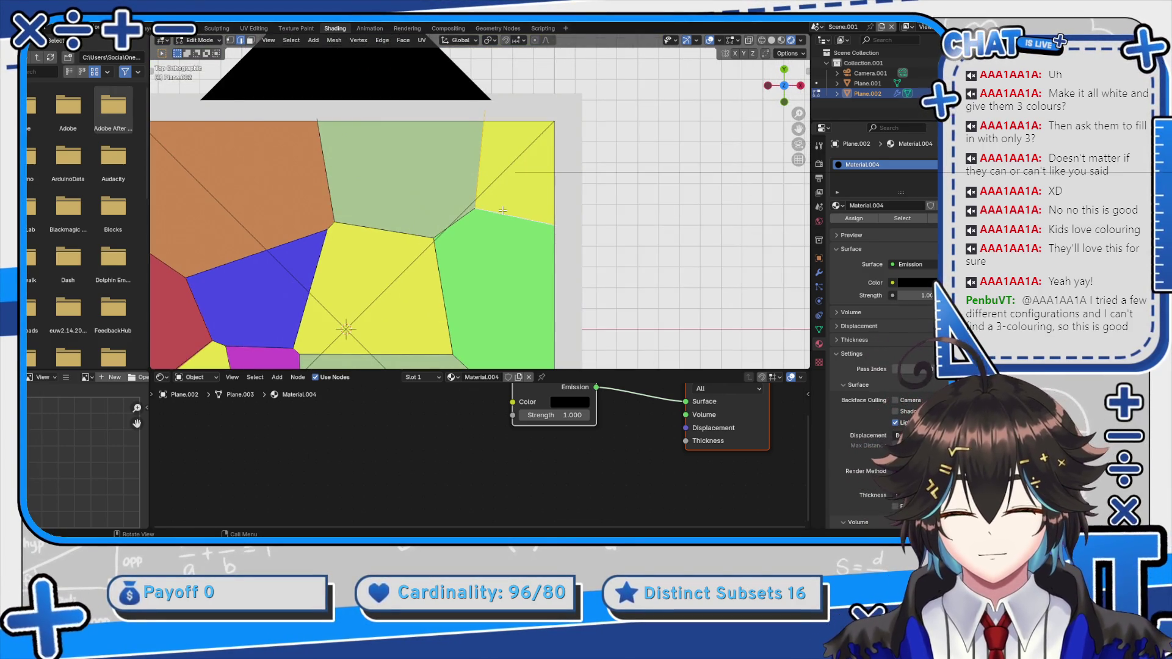
key(Tab)
scroll(502, 210, up, 3)
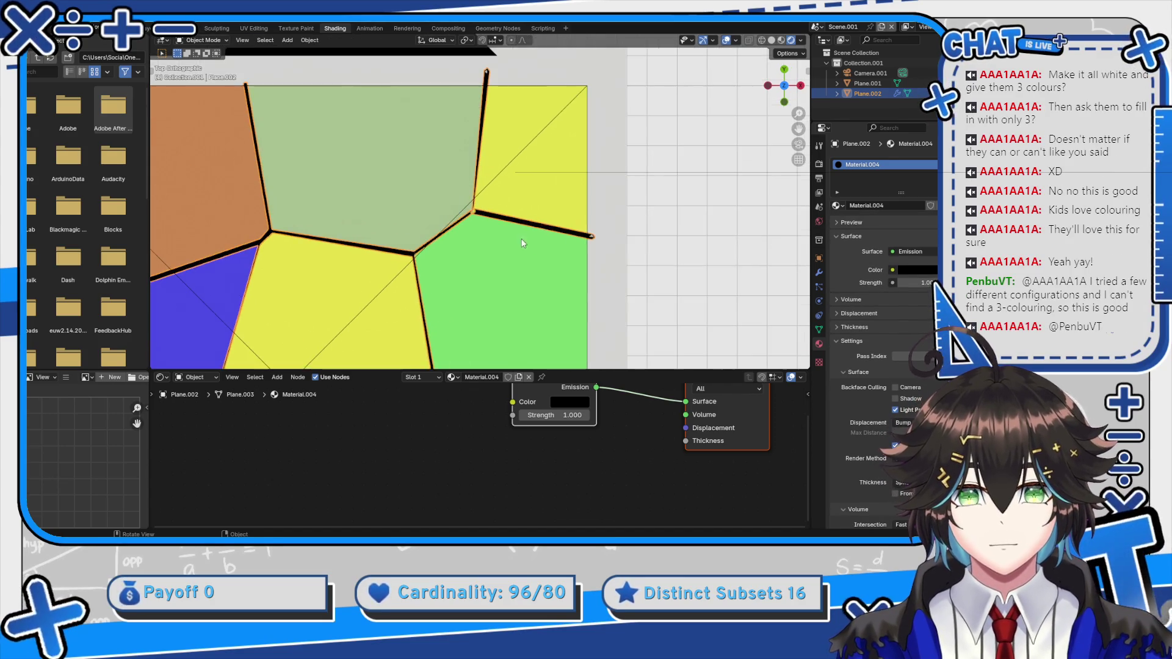
click(507, 183)
mouse_move(528, 136)
mouse_down()
mouse_move(448, 103)
mouse_move(555, 176)
mouse_up()
click(550, 172)
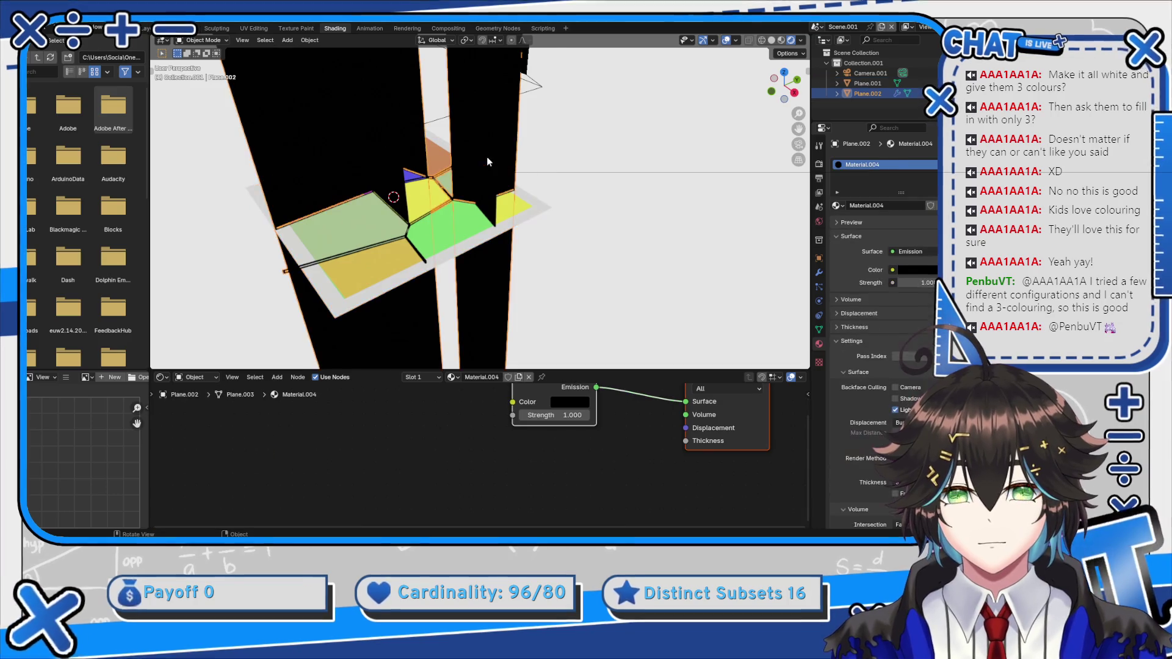
key(Tab)
key(Tab)
scroll(546, 164, up, 3)
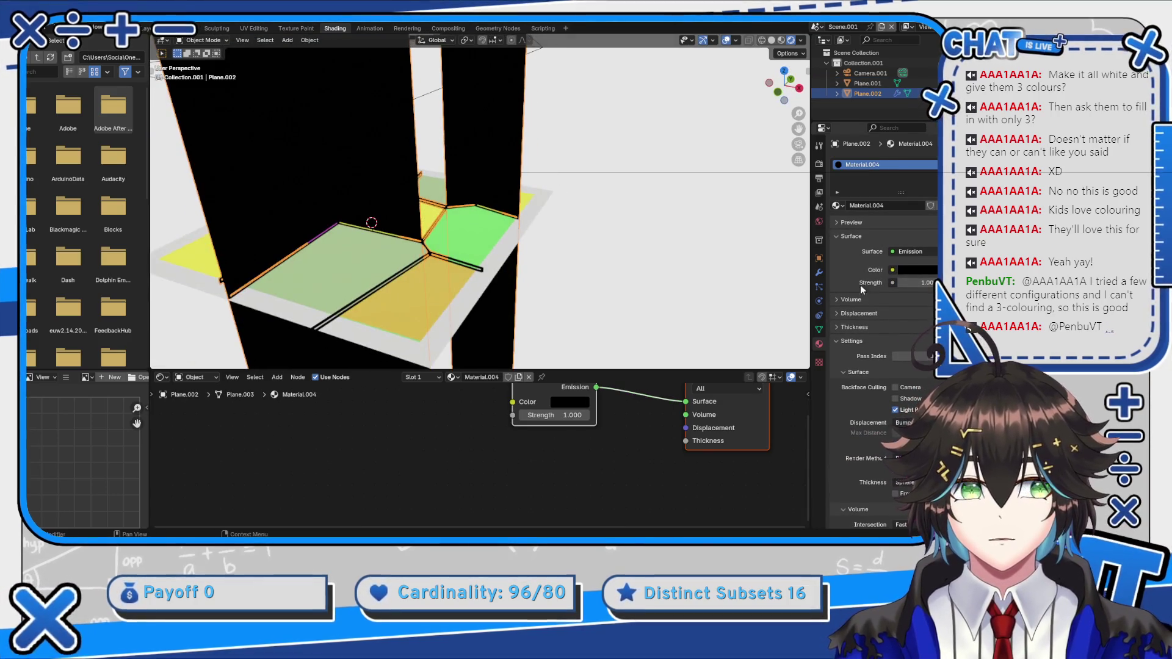
click(819, 272)
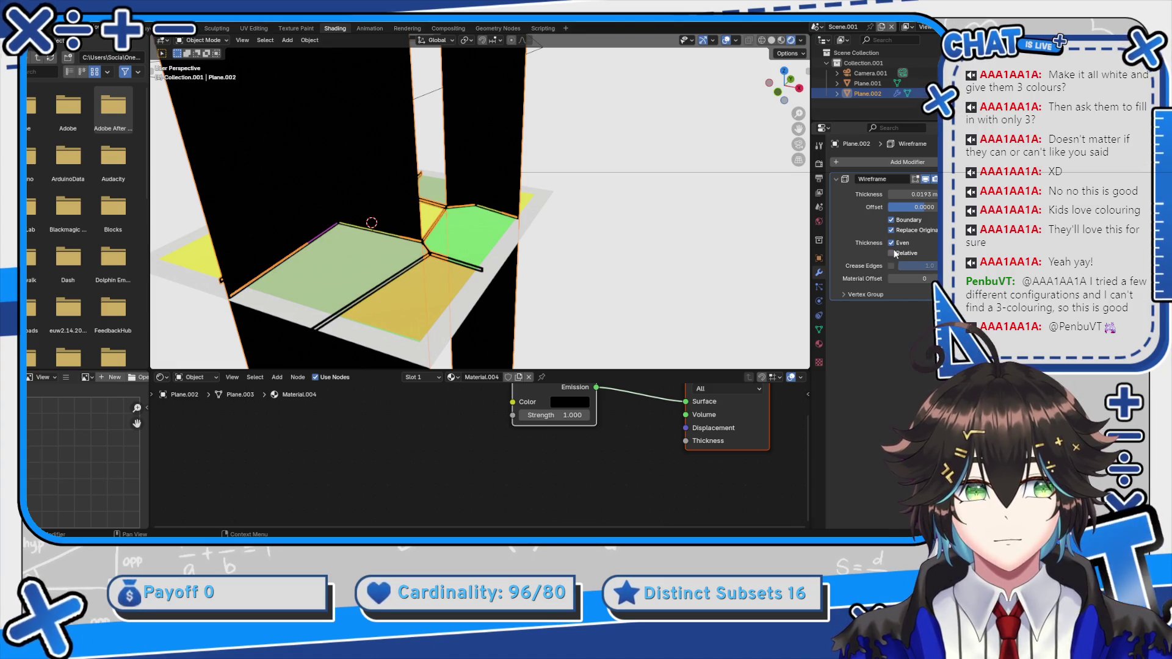
click(891, 242)
Switch to top view and select the coloured cells plane Plane.001
drag(647, 201, 689, 223)
key(KP_7)
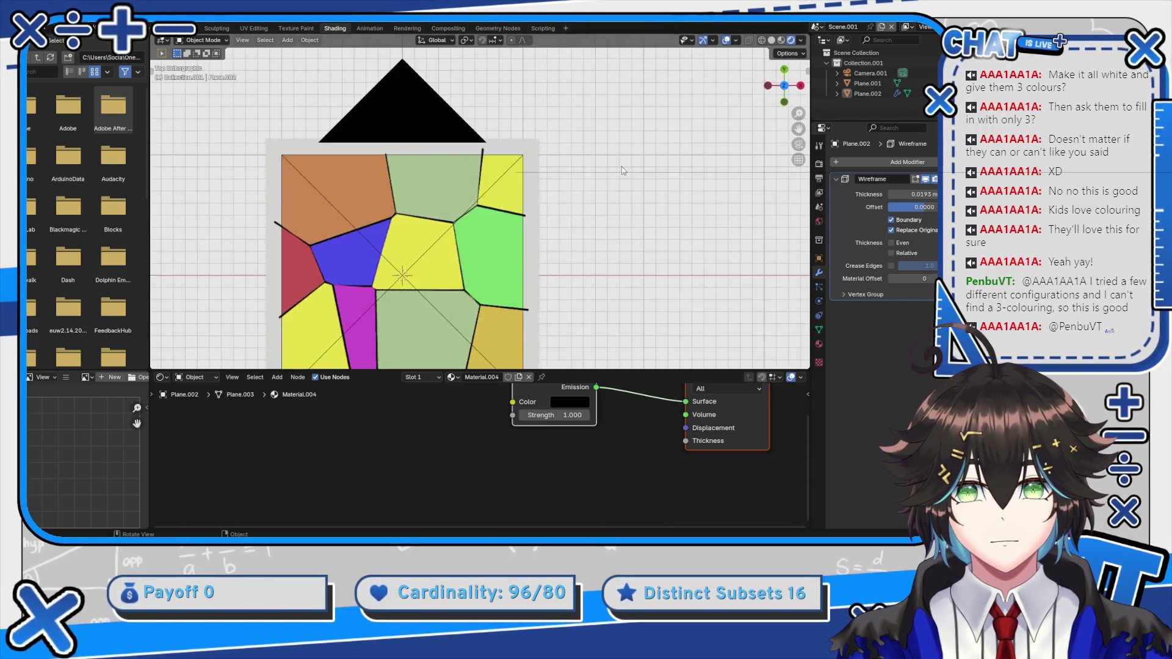
scroll(604, 177, up, 5)
scroll(580, 183, down, 2)
scroll(580, 183, down, 3)
scroll(550, 180, left, 4)
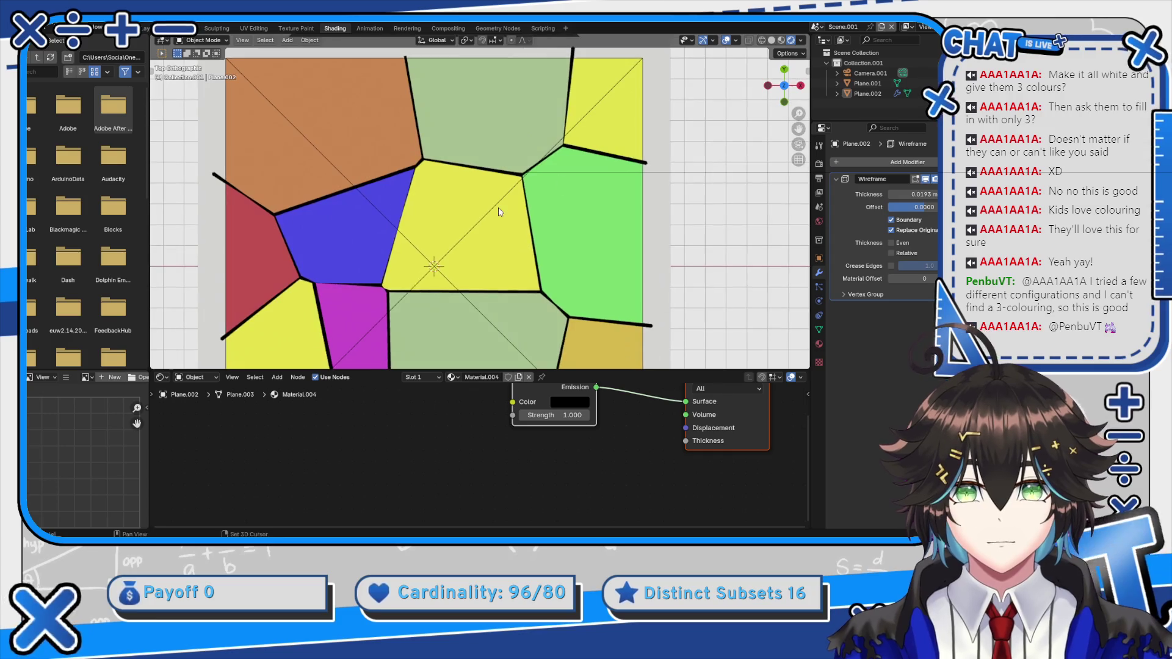
click(403, 211)
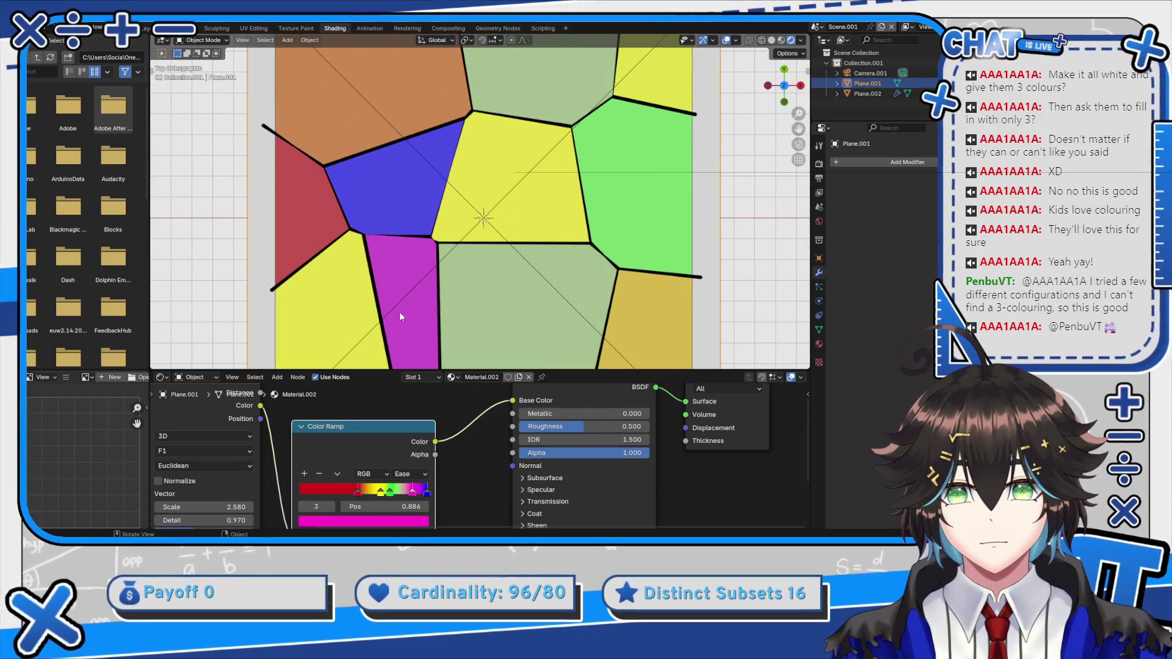
Duplicate the Color Ramp node with Shift+D and place the copy above the original
scroll(440, 280, down, 2)
scroll(387, 455, up, 2)
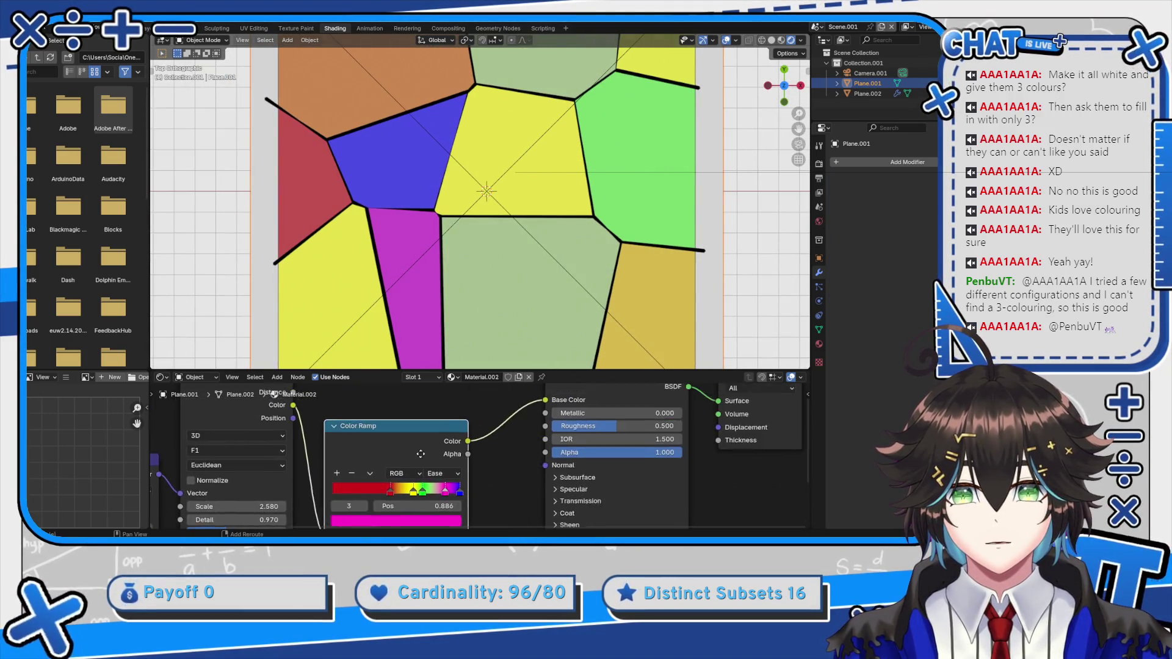
scroll(330, 439, left, 2)
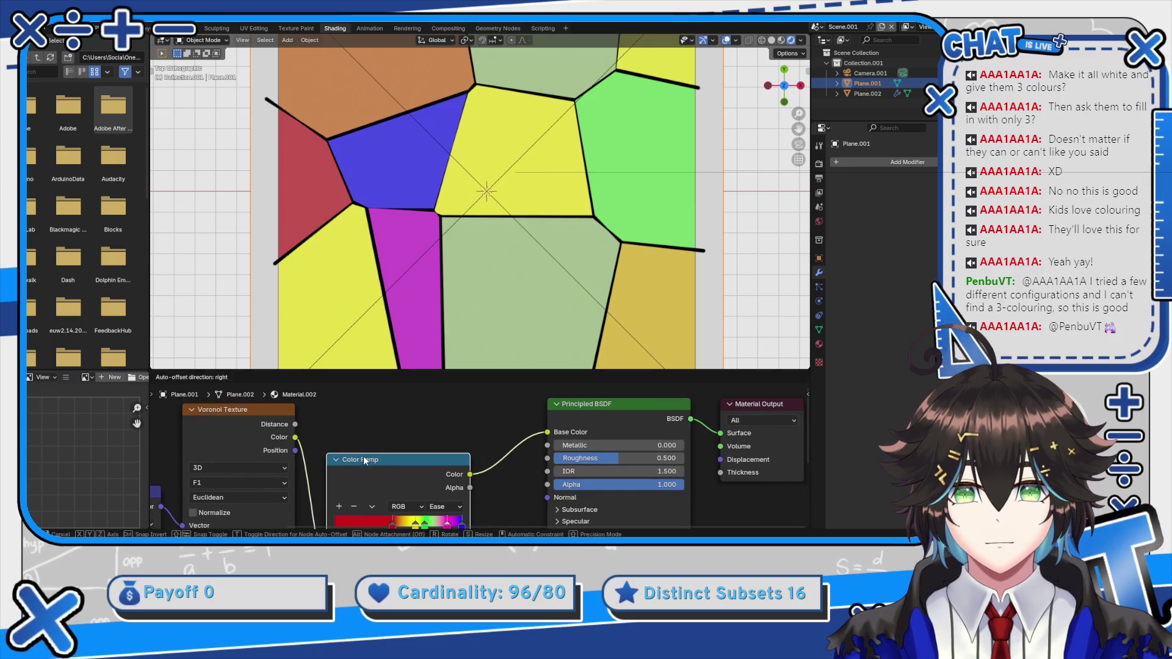
scroll(366, 458, down, 2)
key(shift+d)
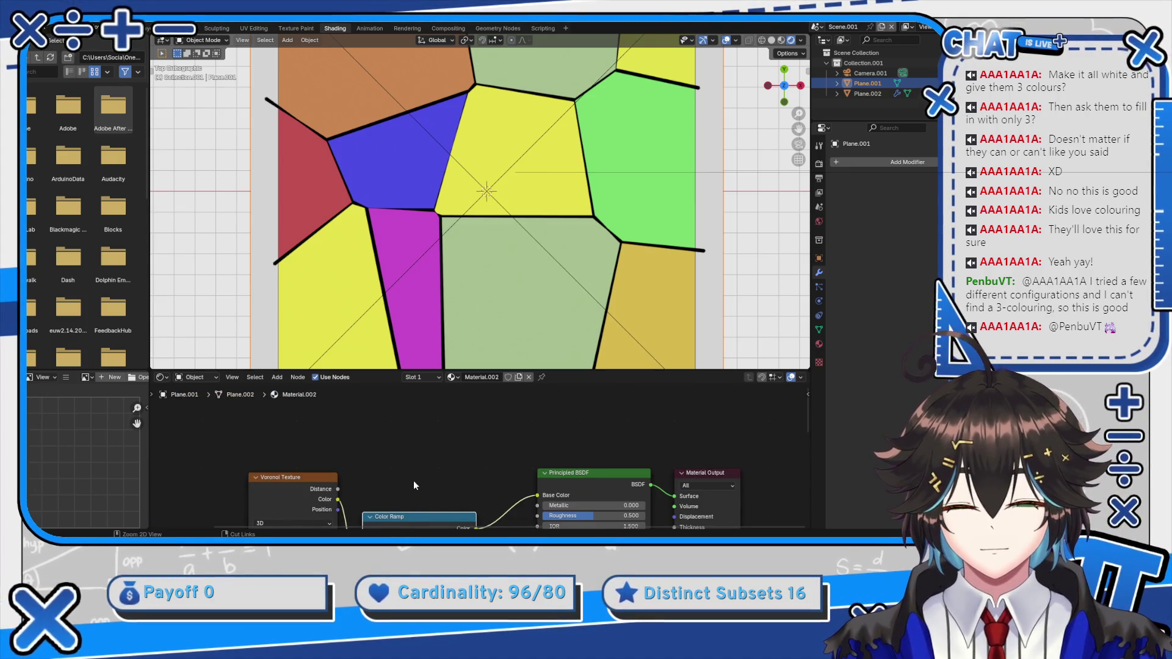
click(415, 417)
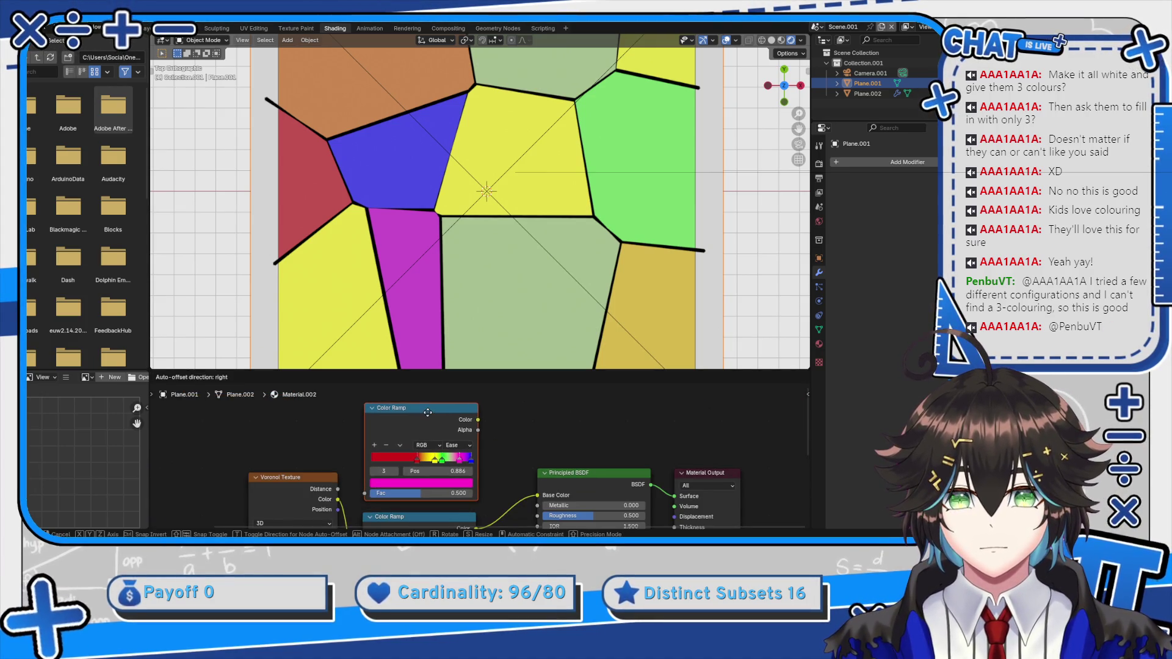
click(337, 500)
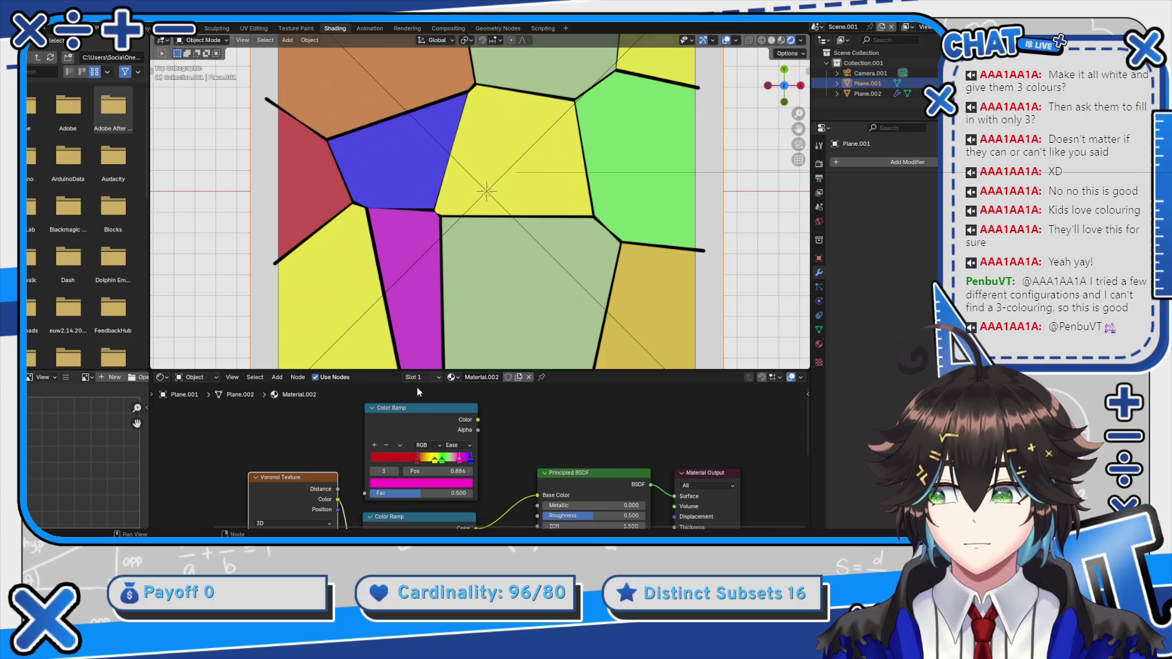
click(630, 239)
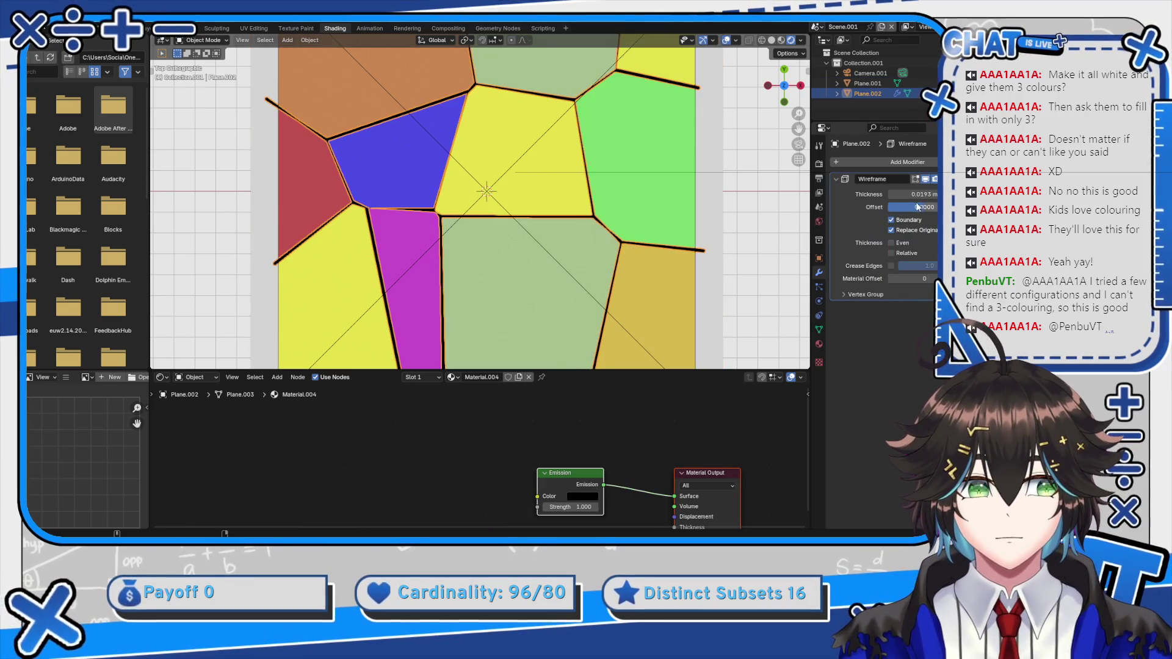
Thicken the wireframe borders, test Relative, Crease Edges and Offset 1/-1, then restore Offset 0
mouse_move(913, 195)
mouse_down()
mouse_move(931, 195)
mouse_move(907, 196)
mouse_up()
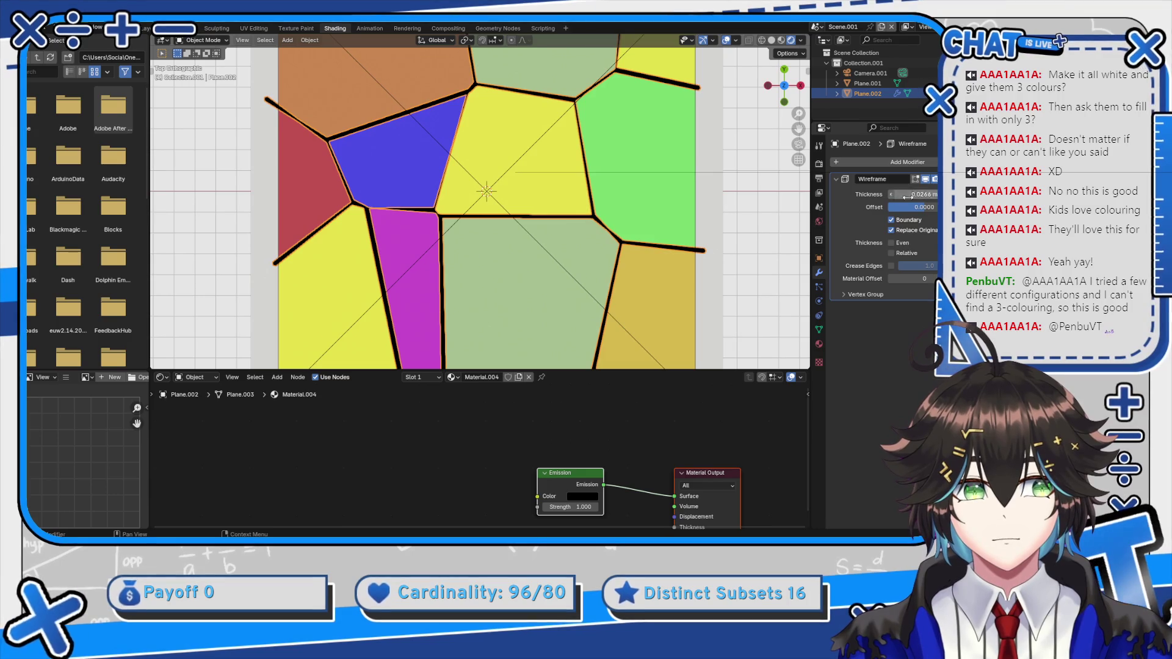
click(892, 253)
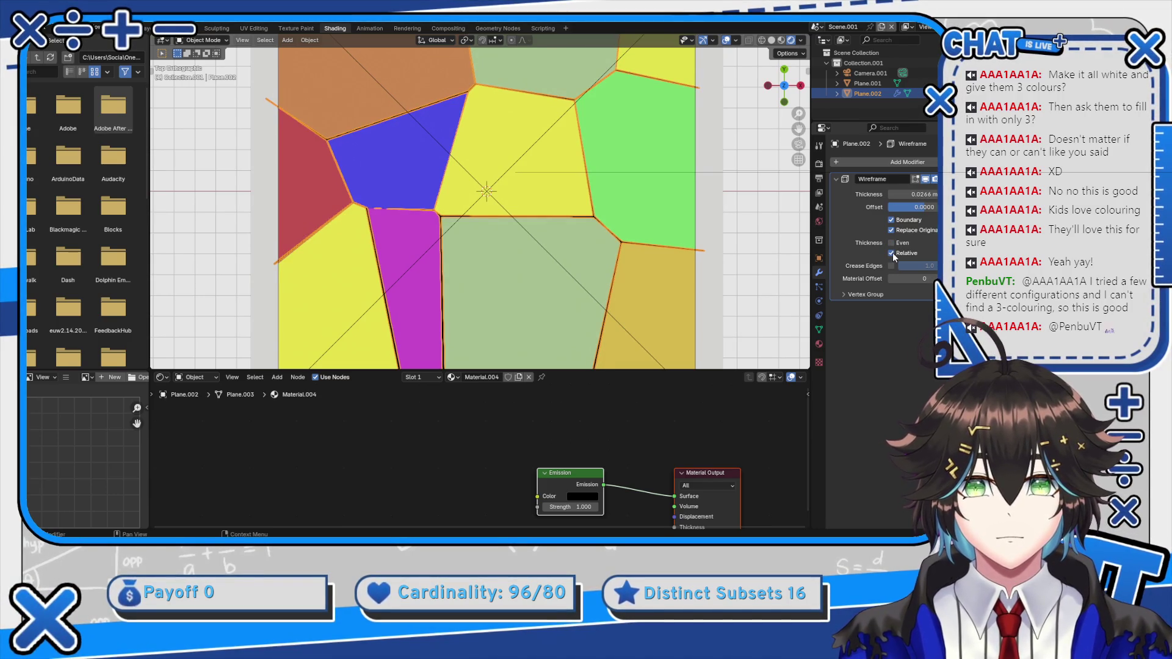
click(892, 253)
click(894, 266)
click(893, 265)
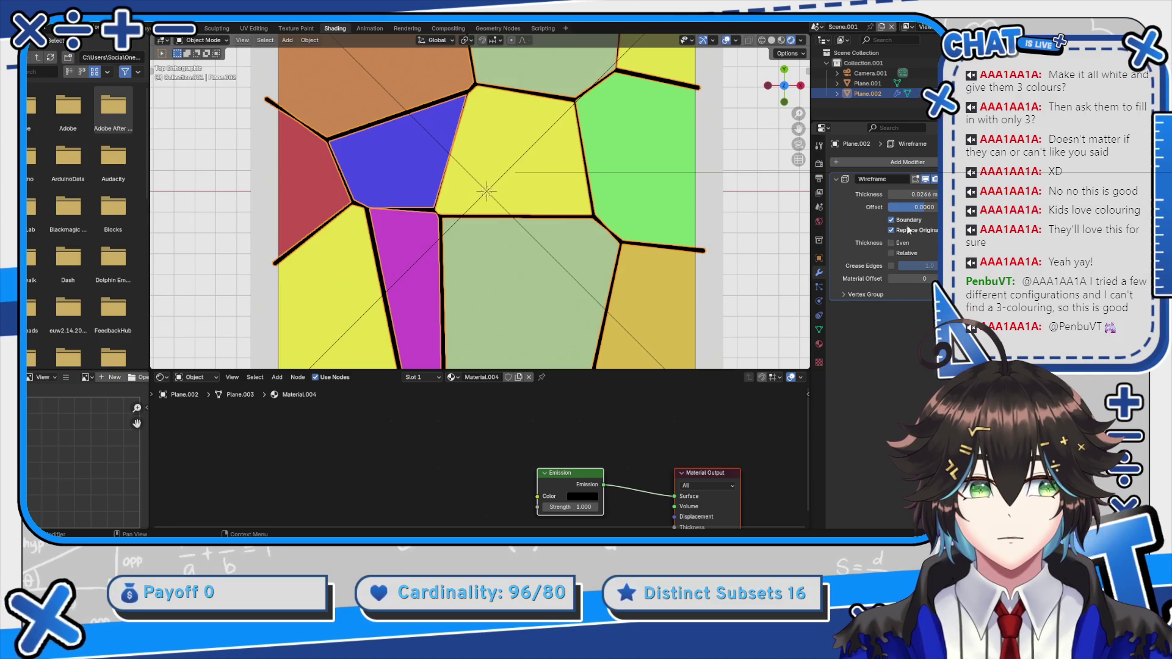
drag(912, 207, 949, 207)
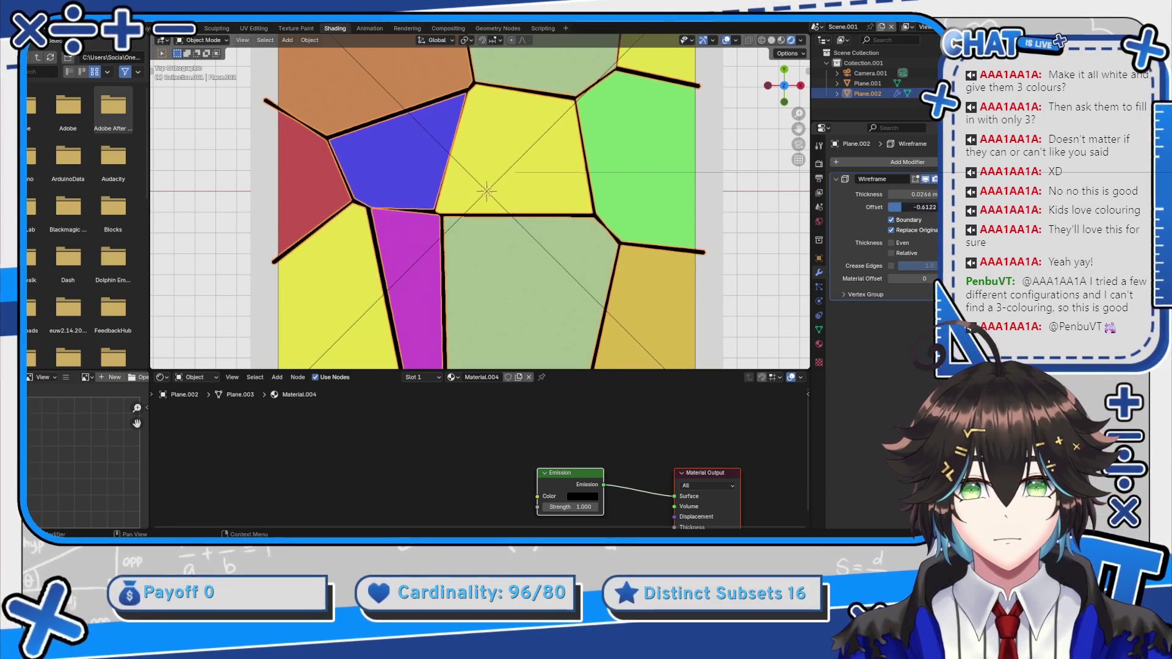
key(minus)
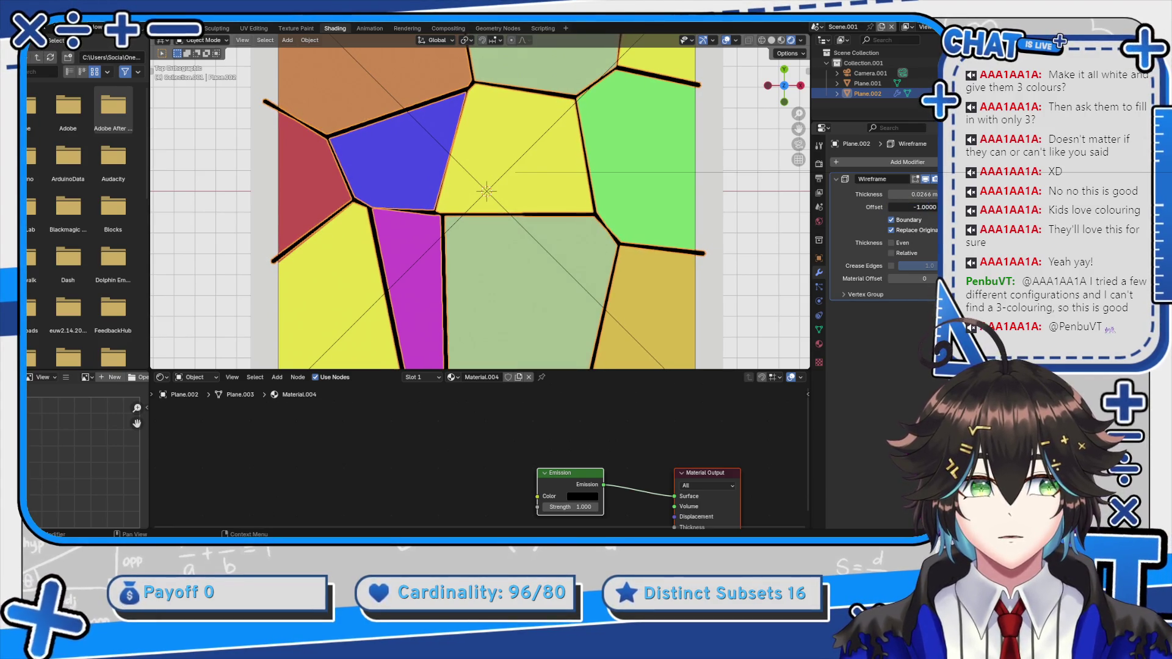
key(ctrl+z)
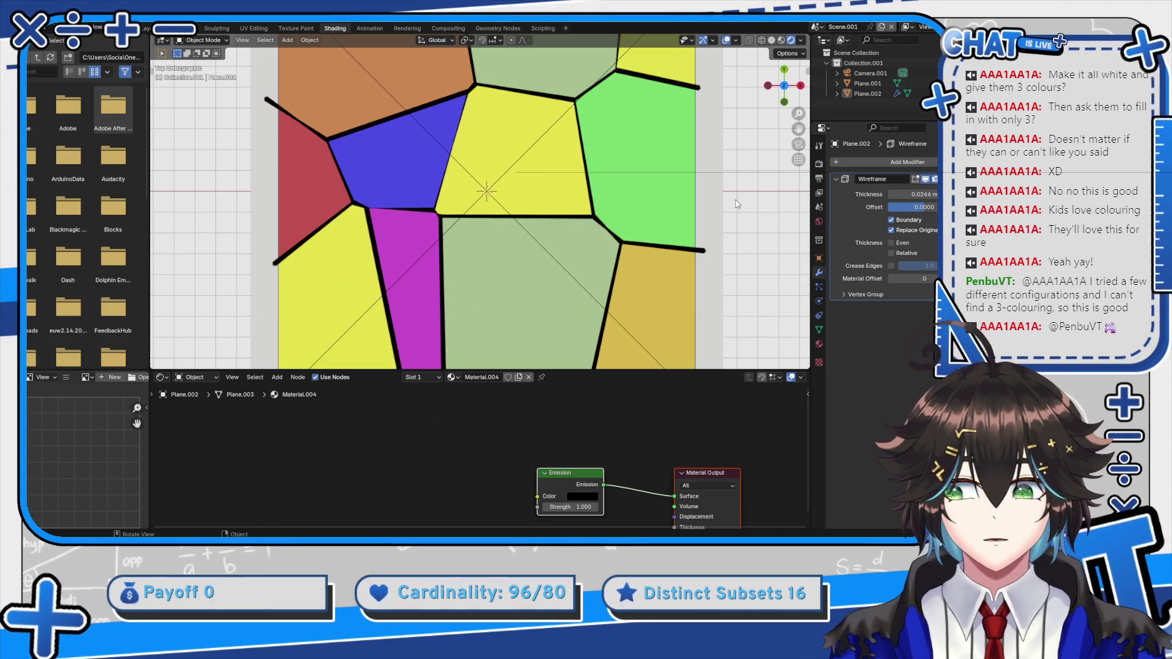
Tidy the border mesh in Edit Mode under wireframe shading, circle-selecting junction edges and opening Merge
scroll(415, 206, up, 4)
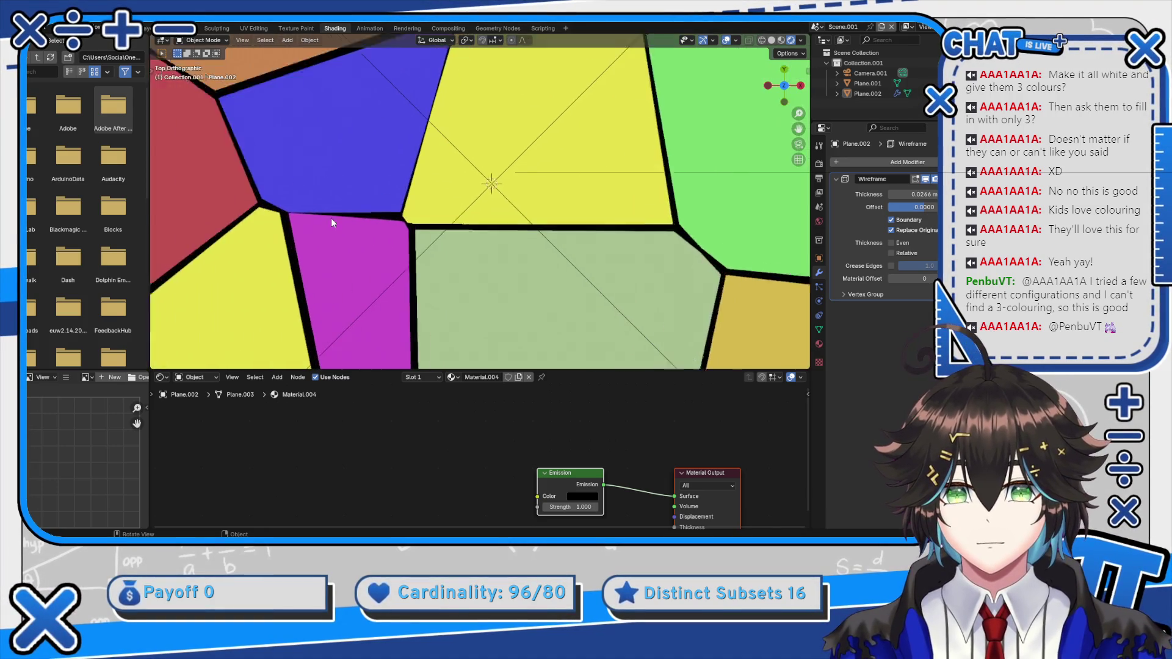
scroll(332, 223, up, 4)
click(340, 247)
key(shift+z)
key(Tab)
key(c)
click(385, 244)
key(Escape)
key(m)
key(a)
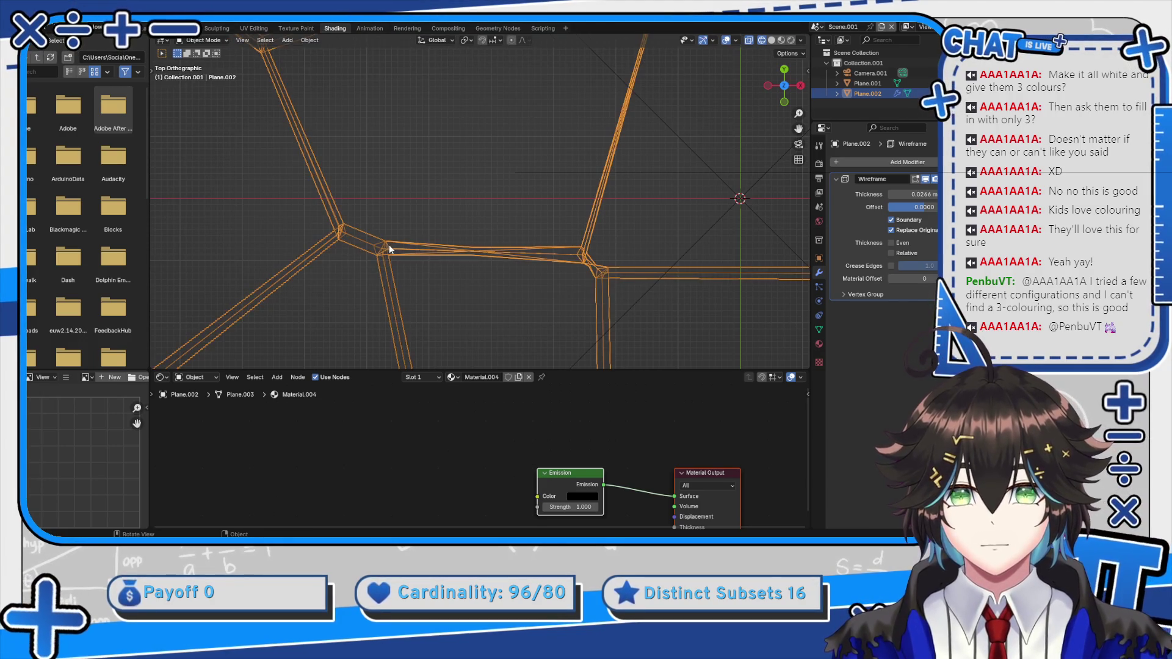
key(Tab)
Deselect the plane and render the current frame with F12
scroll(432, 185, down, 2)
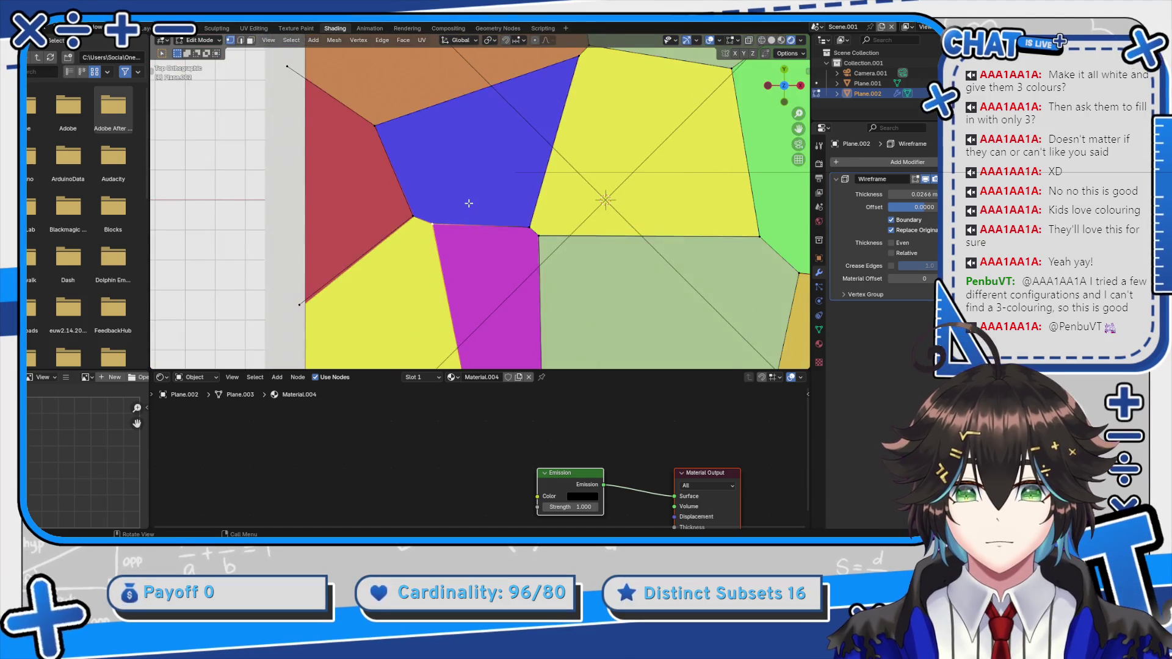
click(750, 212)
scroll(549, 183, down, 5)
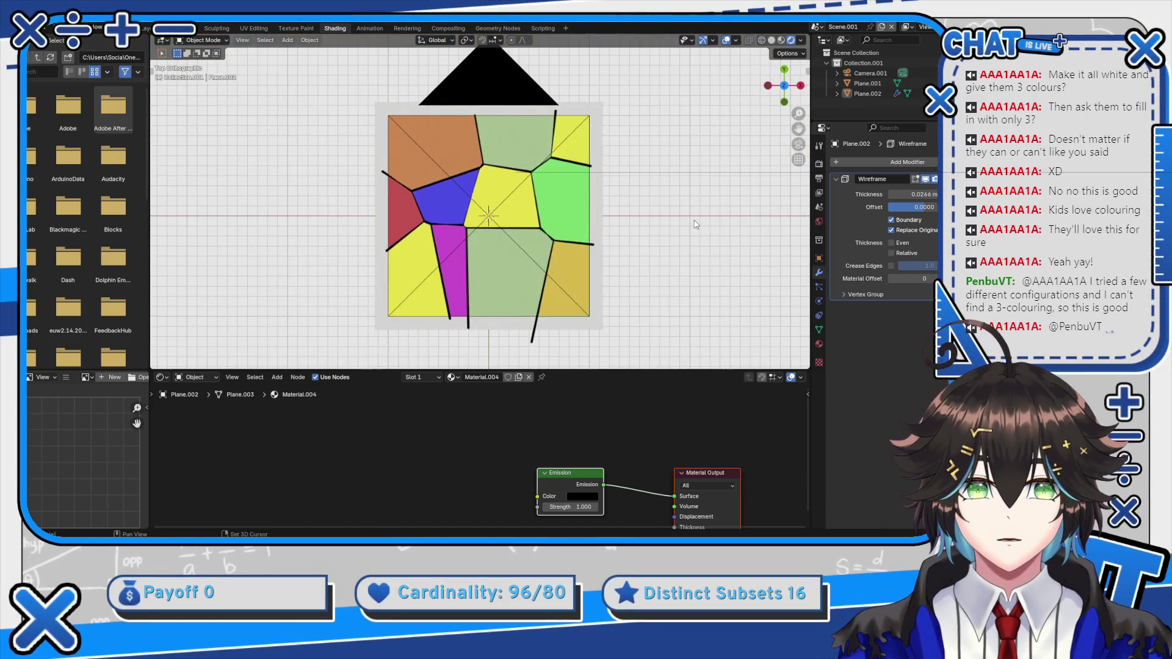
scroll(397, 153, up, 2)
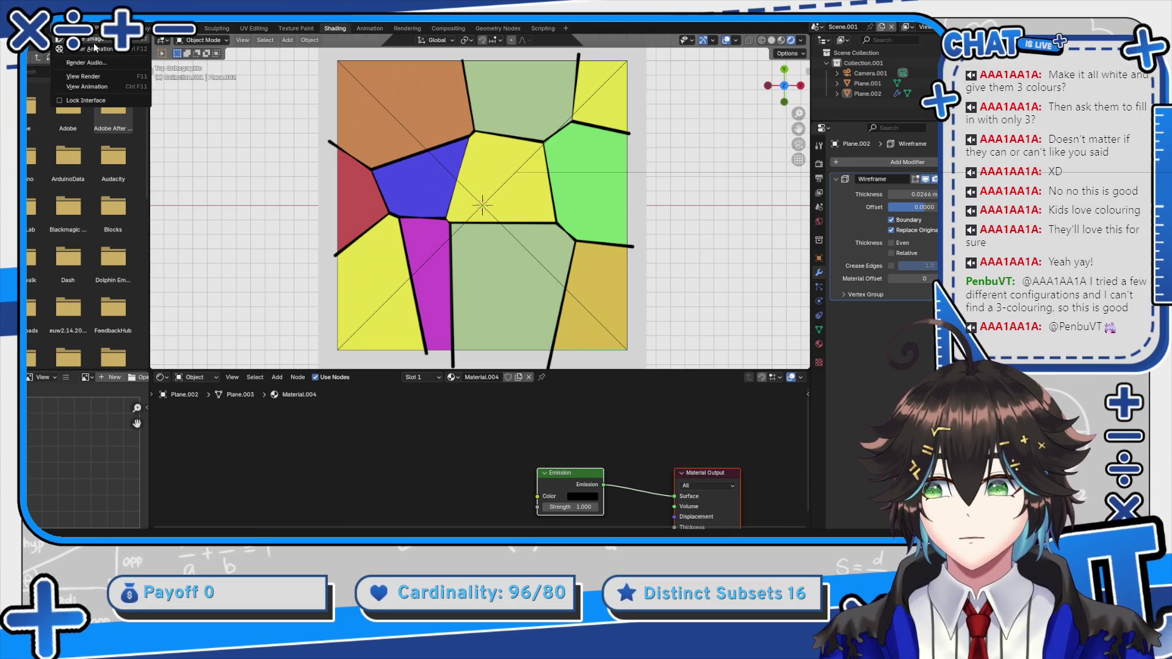
key(F12)
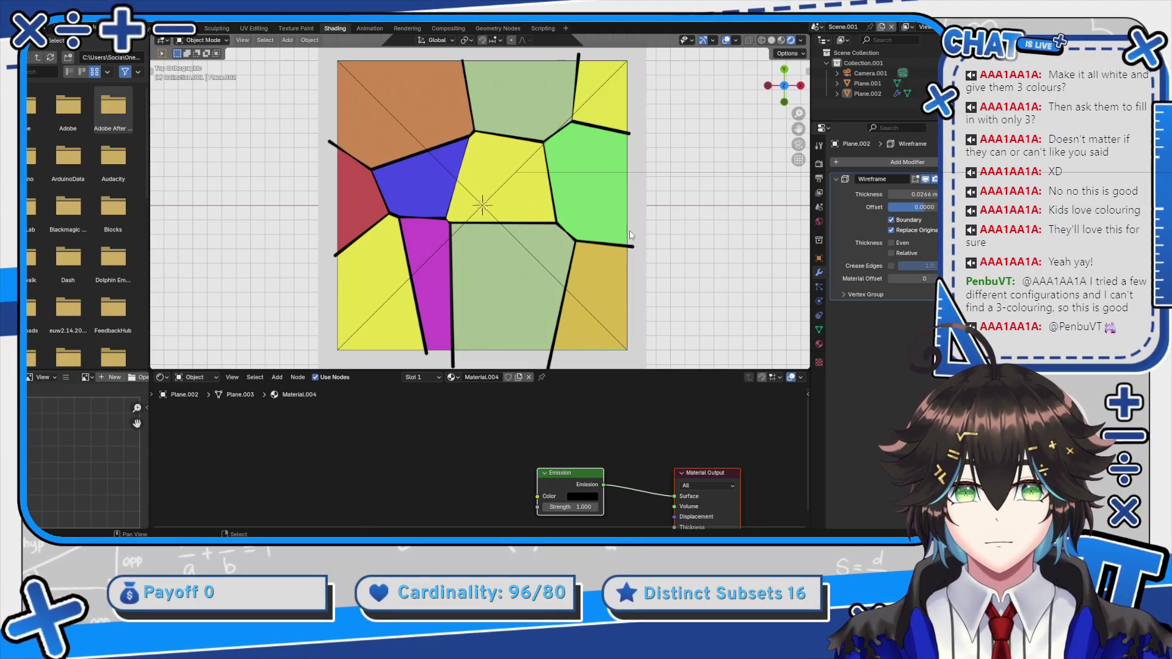
Reduce a Color Ramp to one white stop and wire it from the Voronoi output into Base Color
click(616, 274)
scroll(502, 419, up, 1)
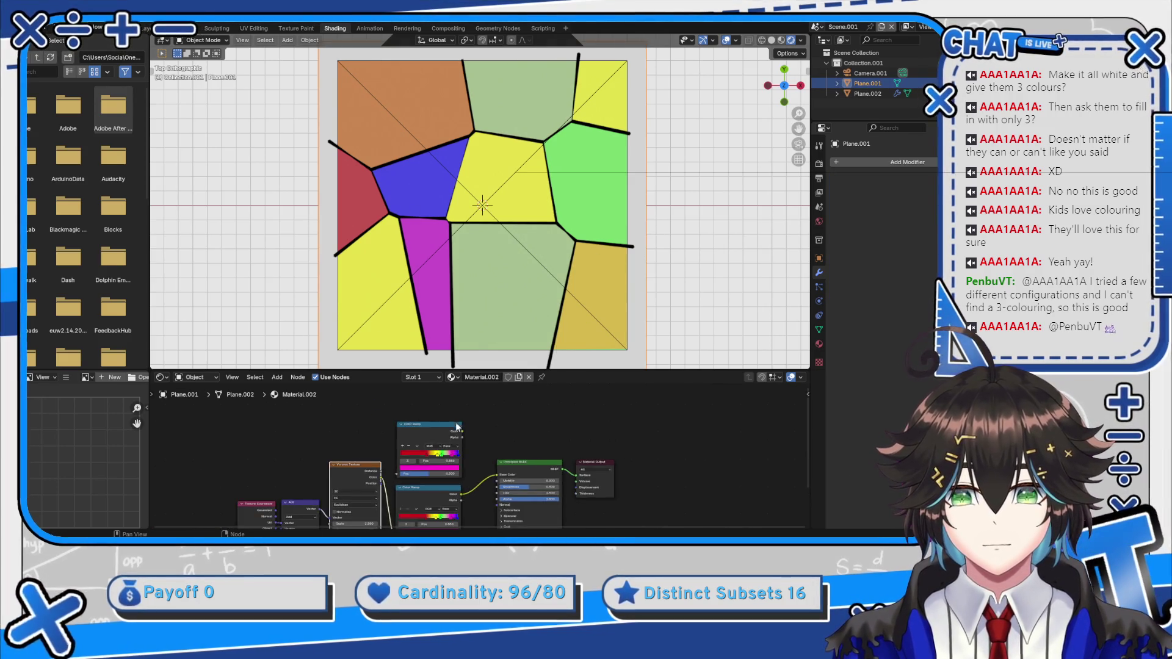
click(380, 454)
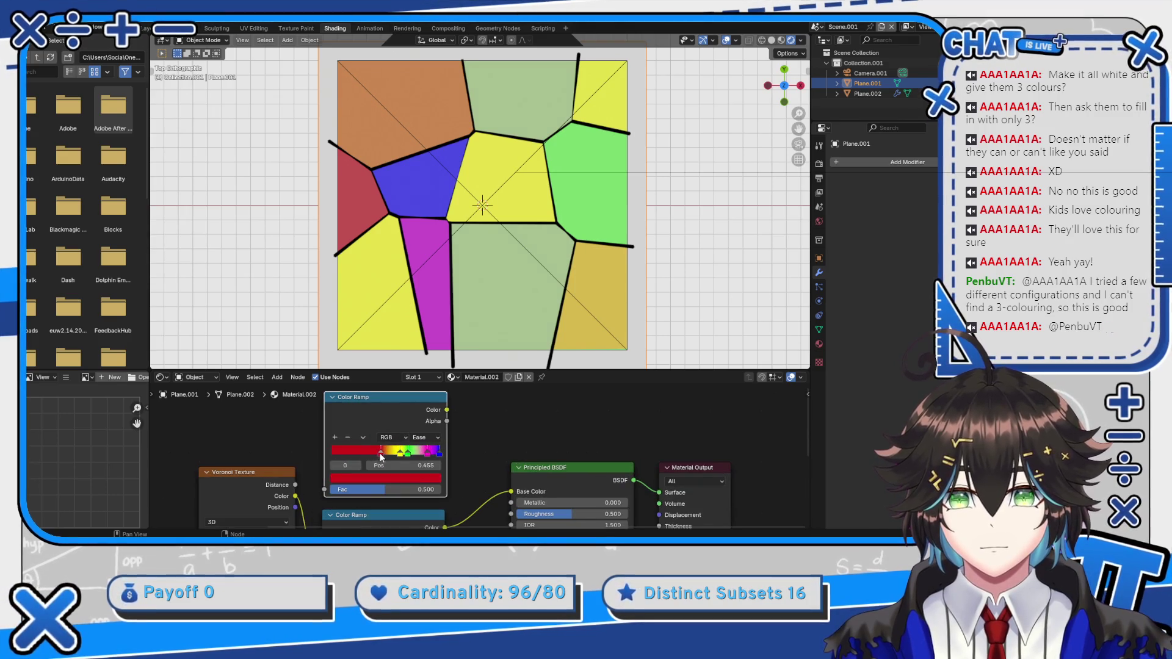
click(349, 438)
click(349, 438)
click(348, 438)
click(348, 438)
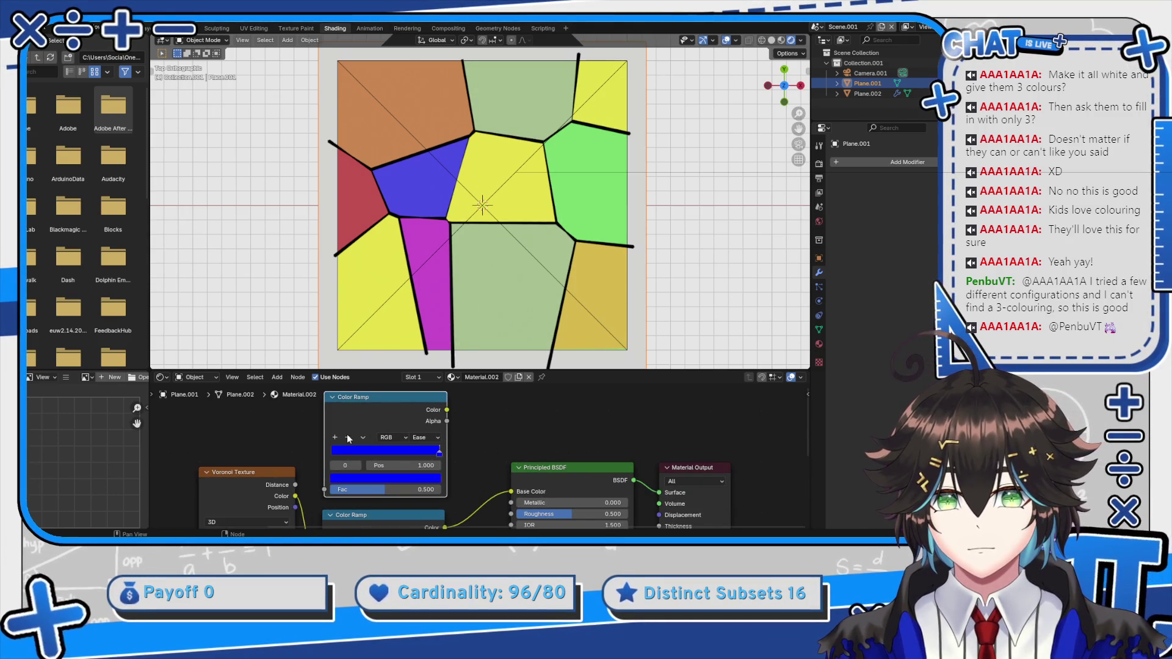
click(429, 479)
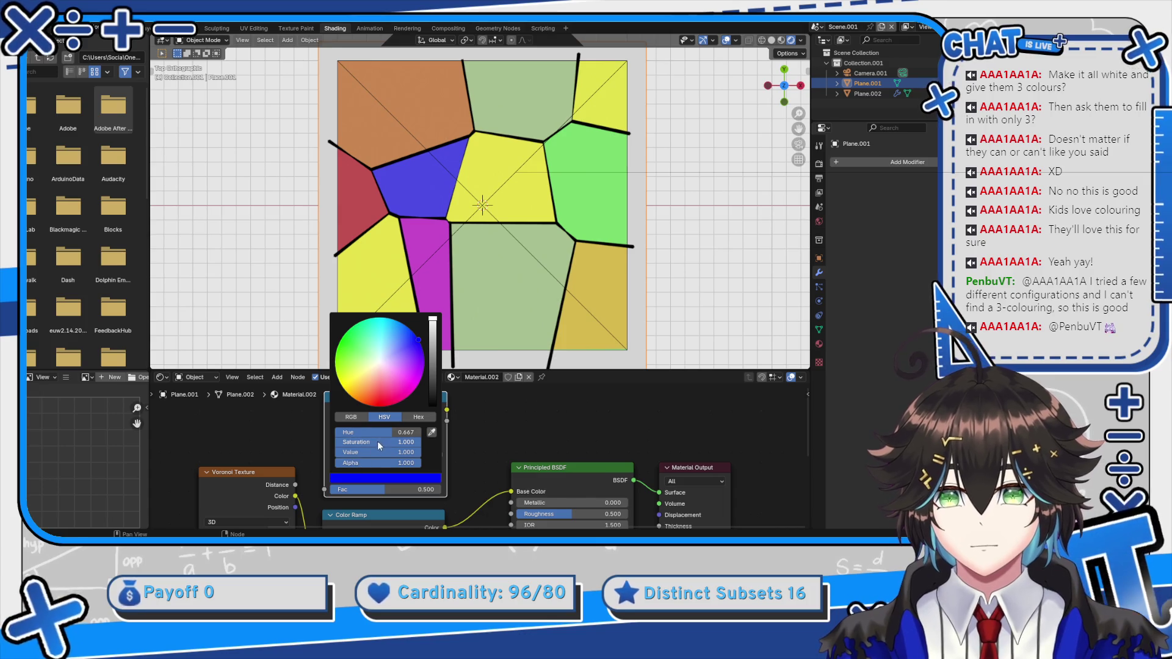
drag(376, 442, 333, 442)
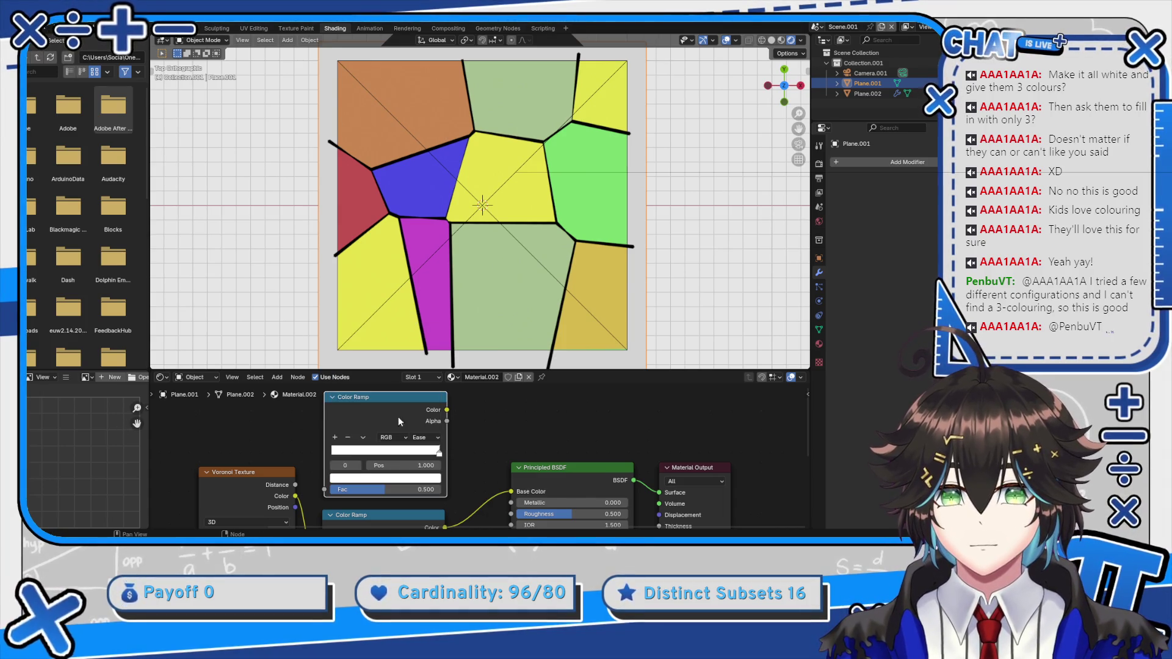
drag(295, 496, 324, 489)
drag(446, 410, 511, 492)
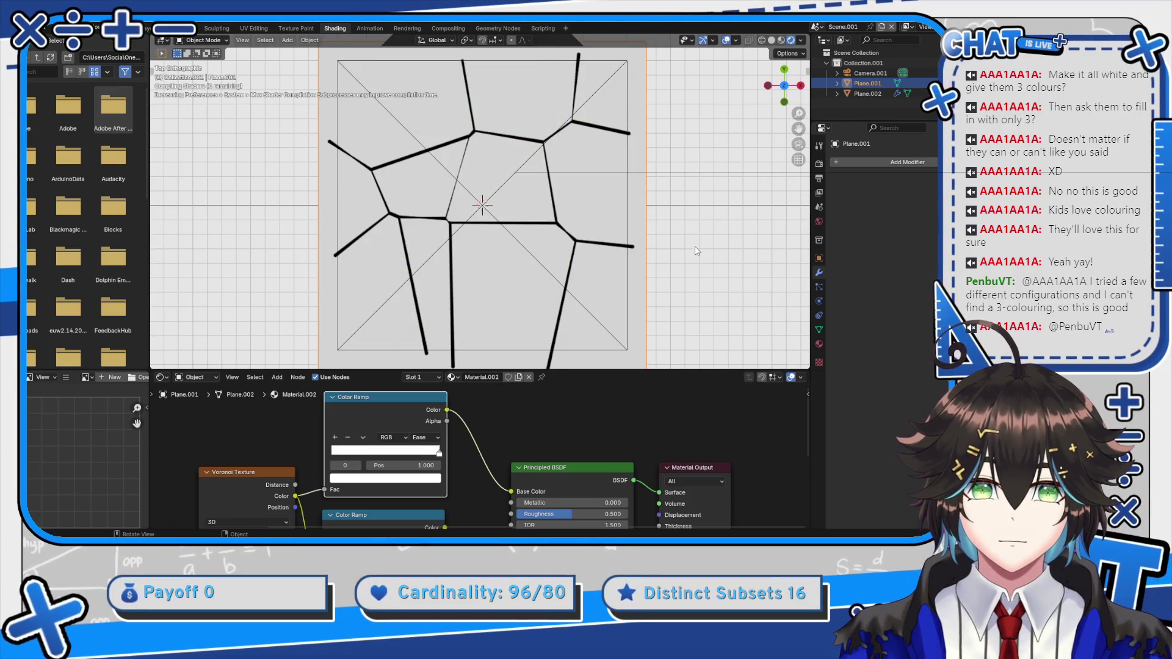
Adjust the surface roughness and change the Color Management view transform for pure whites
scroll(696, 253, up, 1)
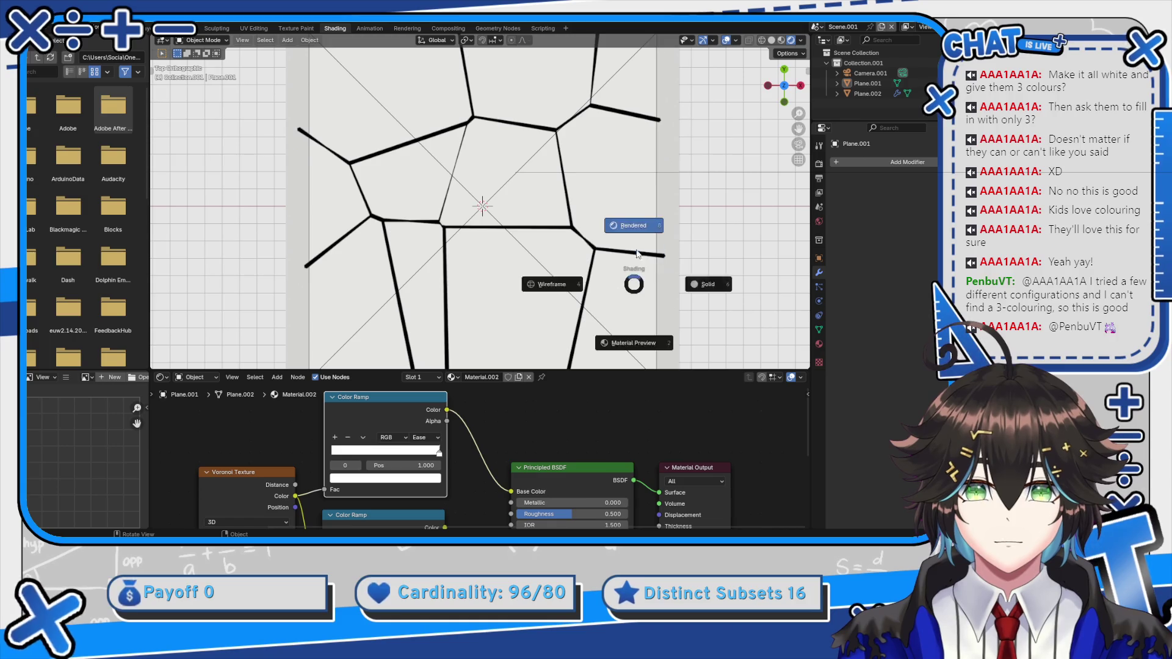
scroll(588, 290, down, 2)
scroll(559, 484, up, 1)
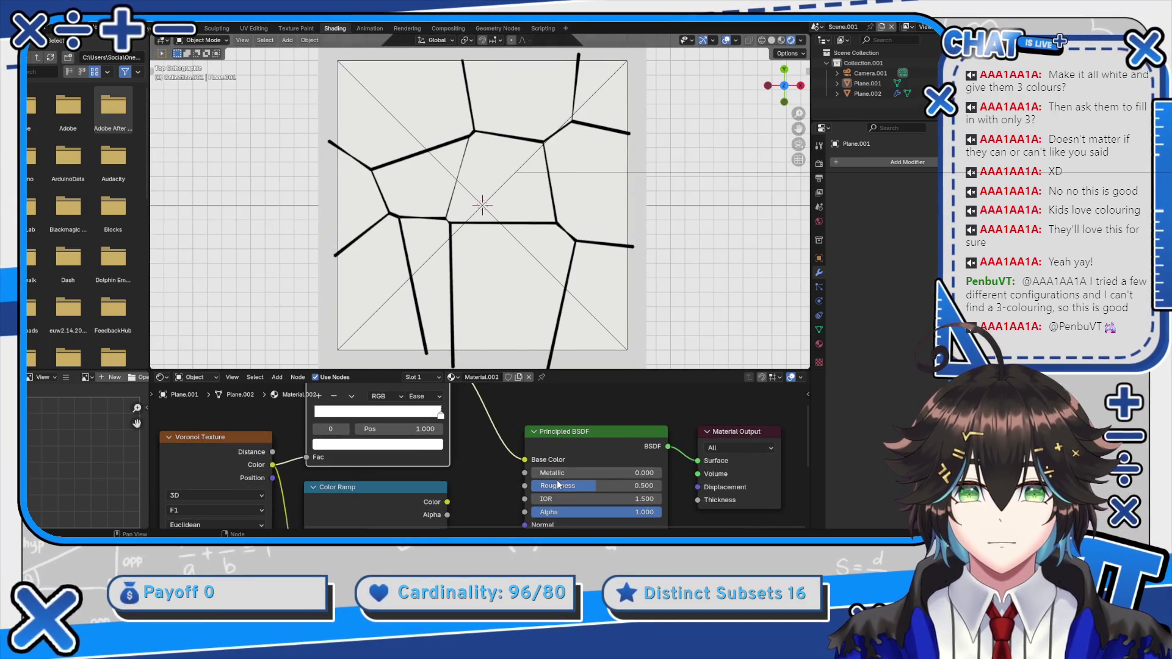
drag(558, 485, 545, 486)
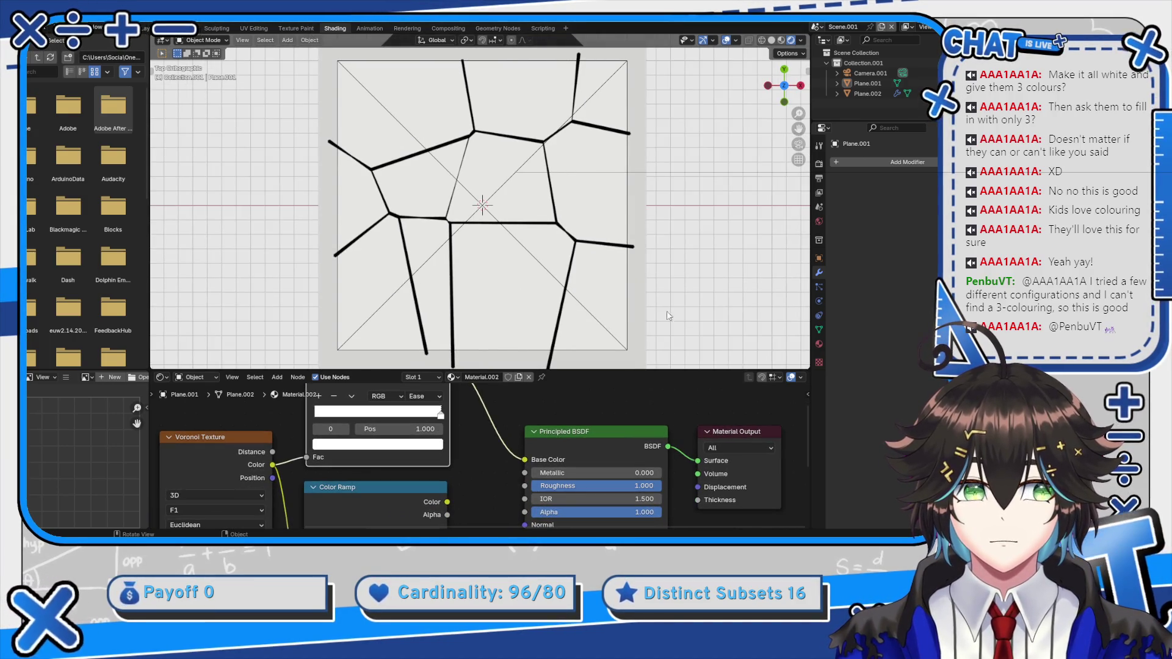
scroll(557, 181, down, 2)
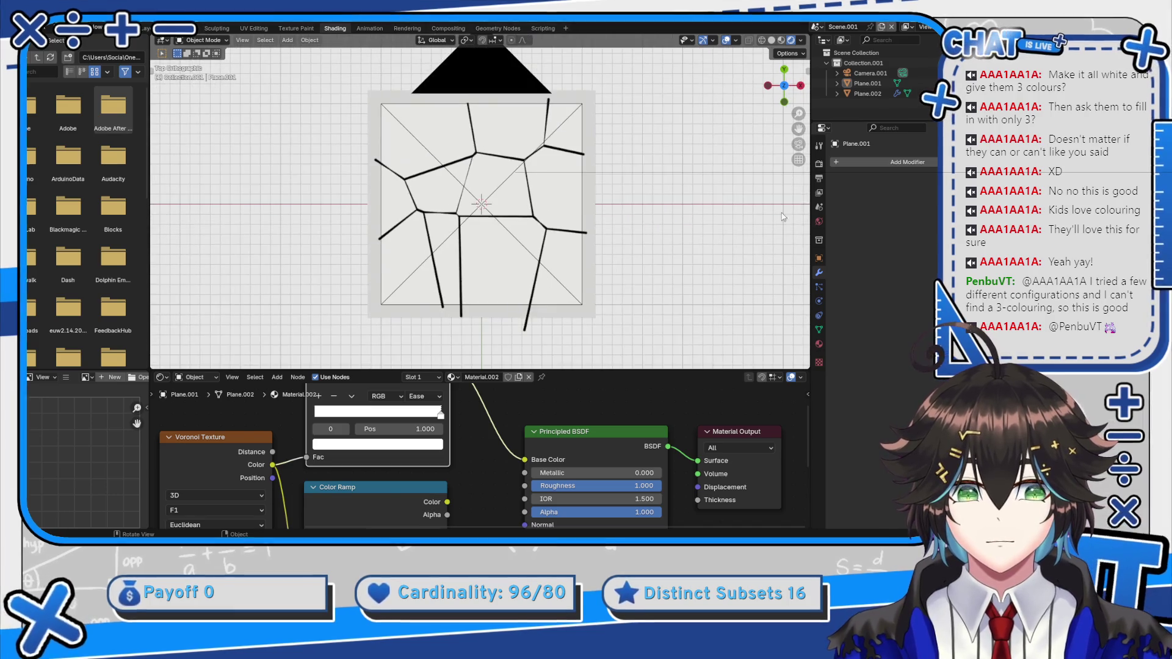
click(818, 164)
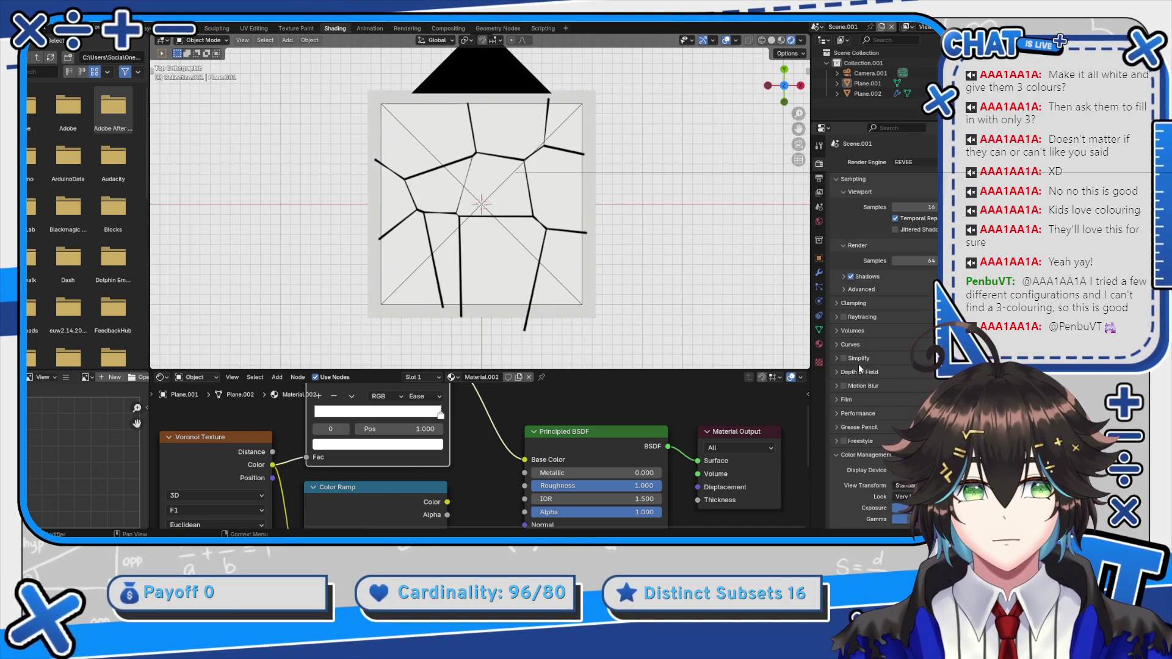
click(895, 365)
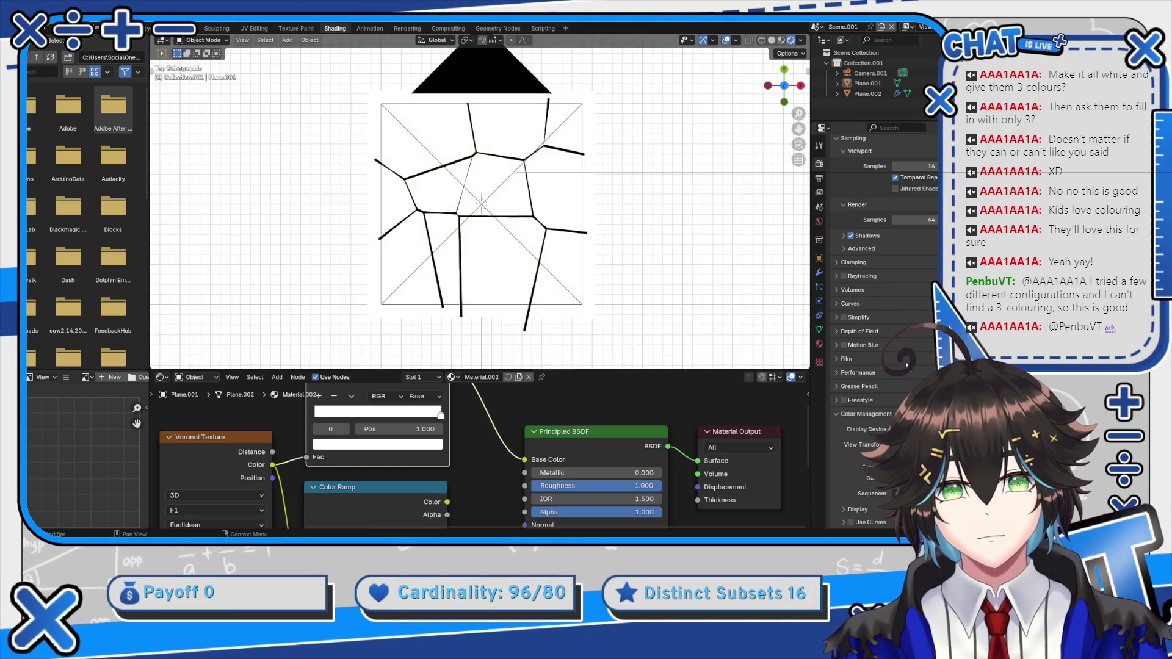
Reconnect the multicoloured Color Ramp to Base Color to restore the bright cell colours
scroll(621, 271, up, 4)
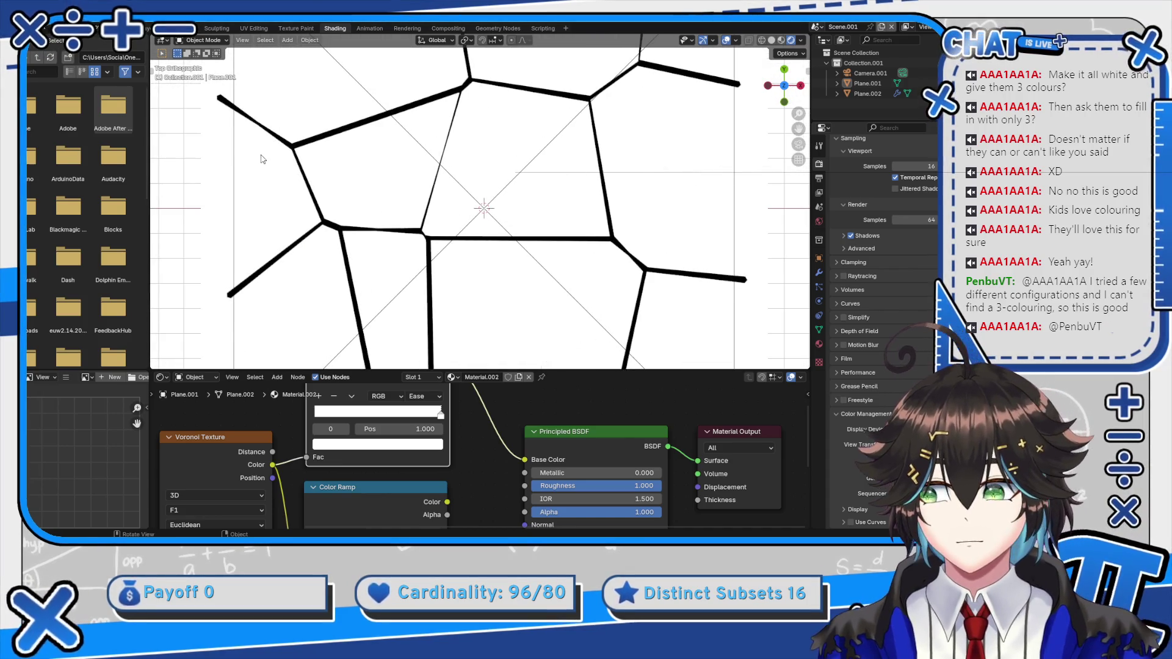
scroll(259, 153, down, 3)
scroll(257, 146, up, 2)
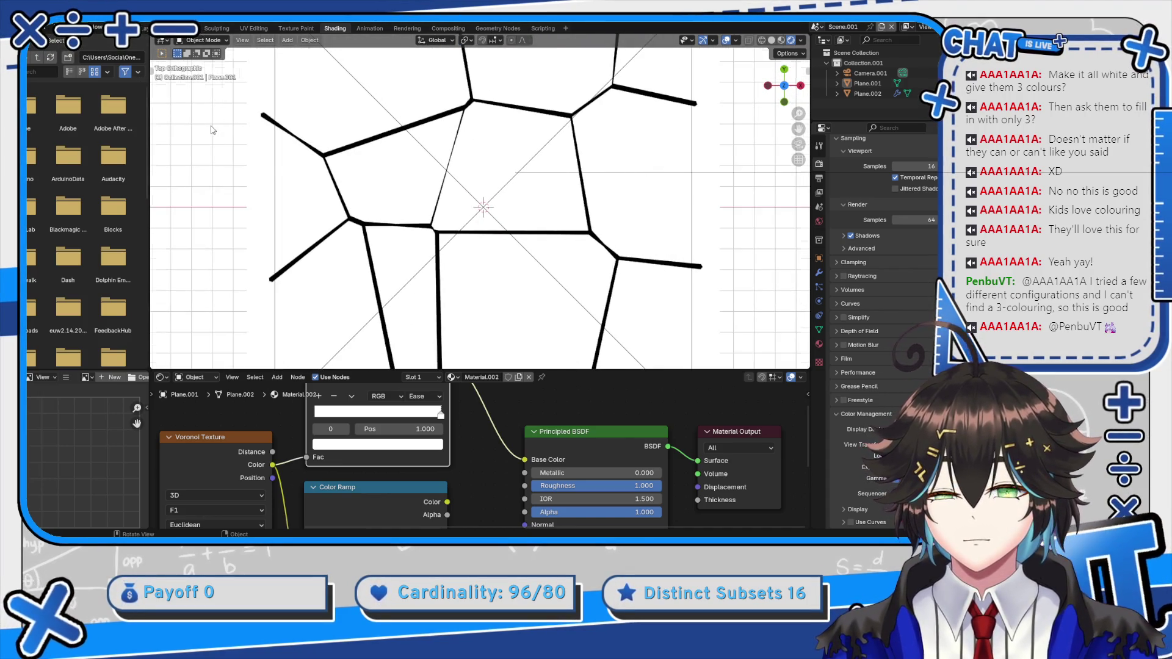
scroll(482, 206, down, 3)
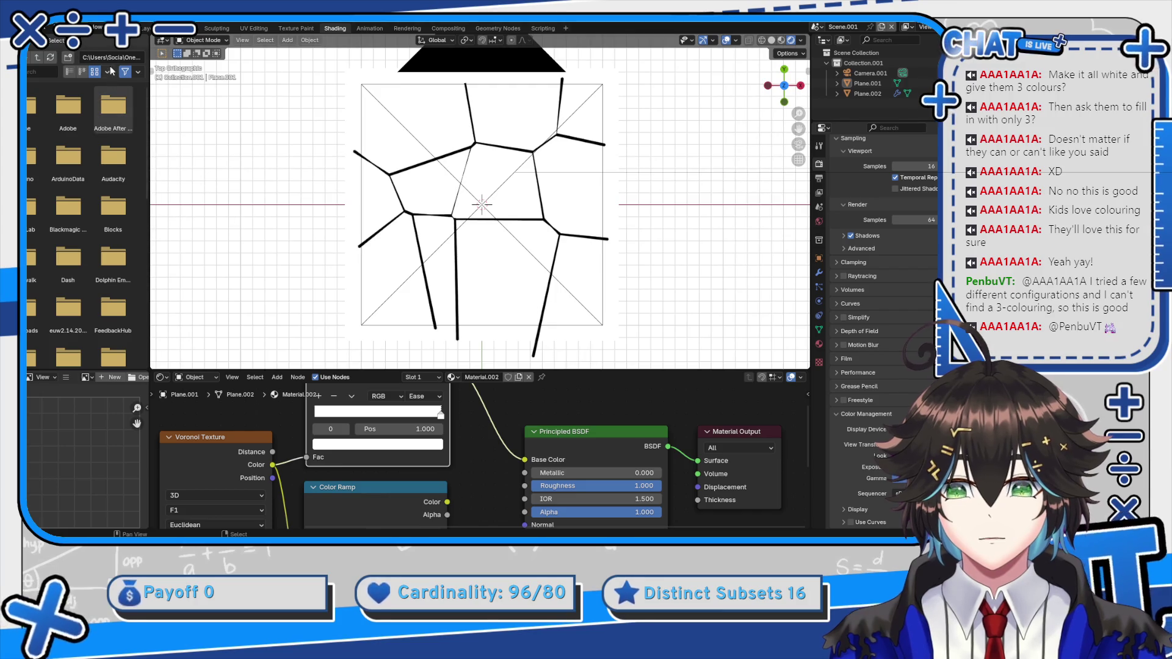
scroll(481, 204, down, 3)
scroll(457, 471, down, 2)
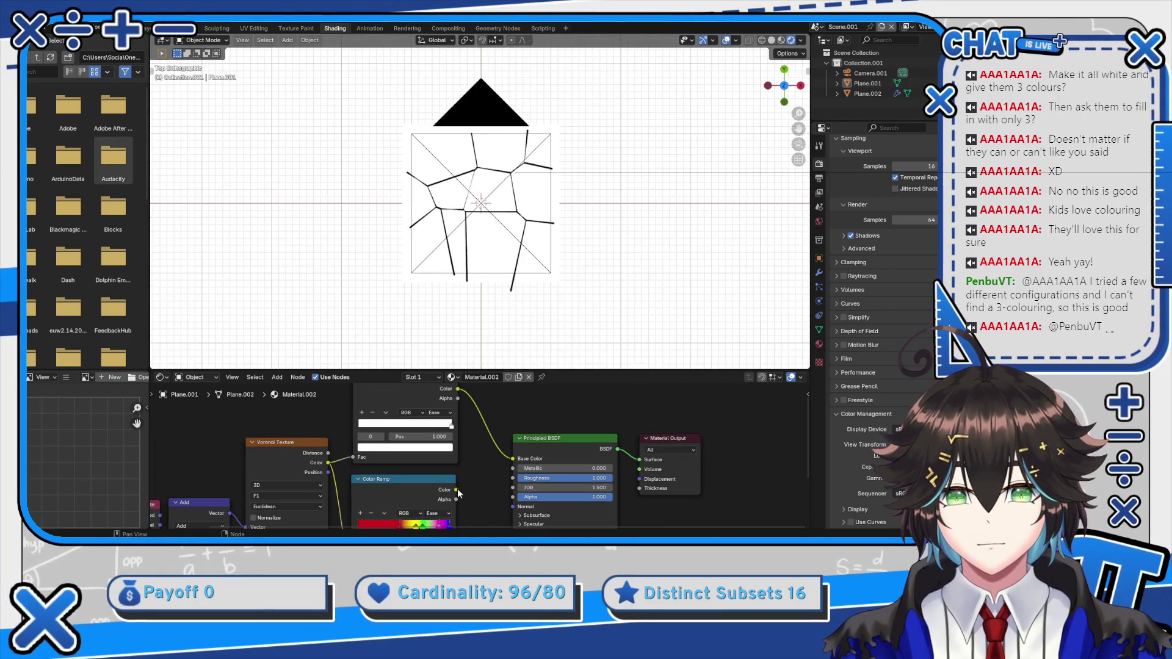
drag(512, 468, 513, 458)
scroll(484, 249, up, 4)
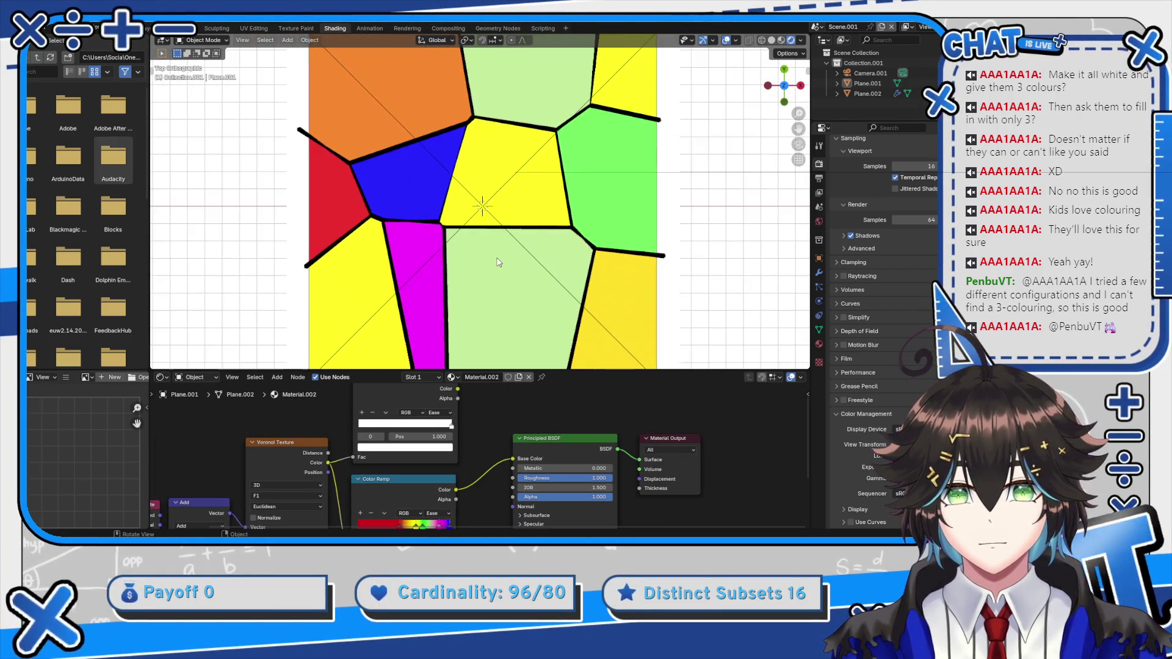
Hide the black border plane Plane.002 with H and start Render Animation
click(67, 28)
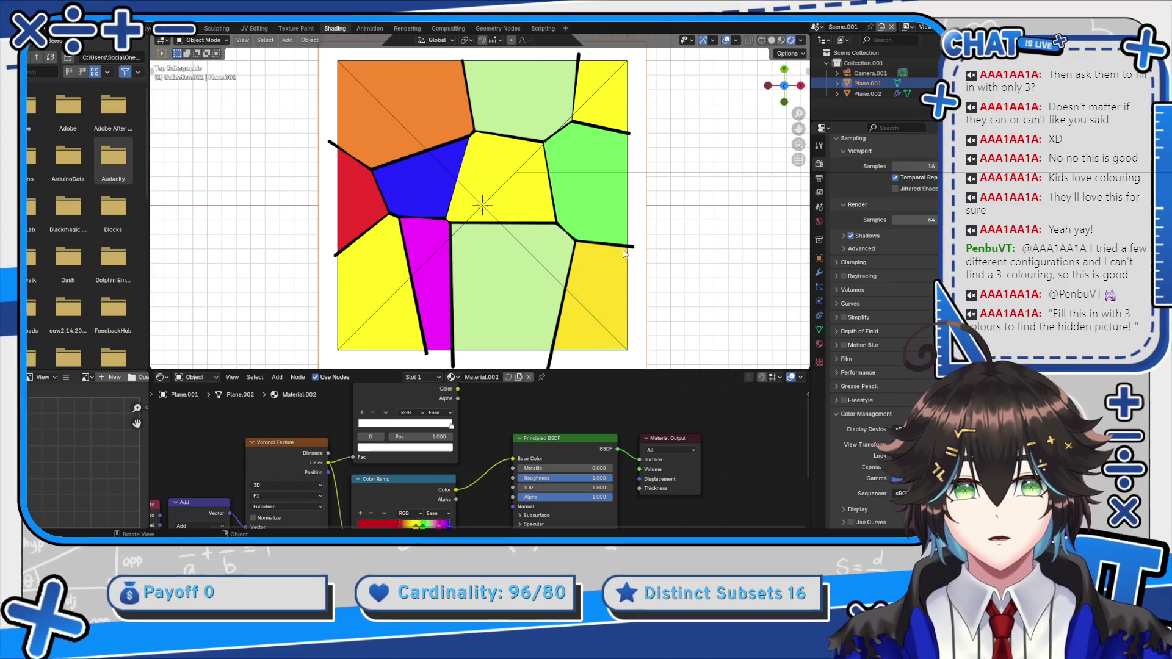
click(867, 93)
key(h)
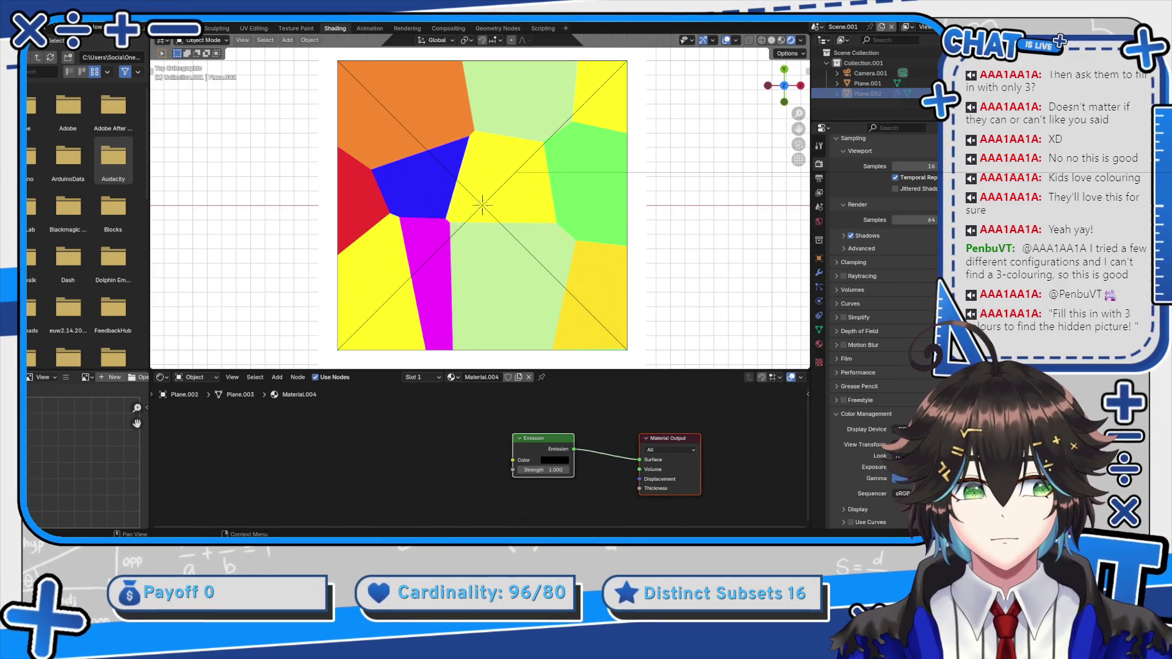
click(73, 28)
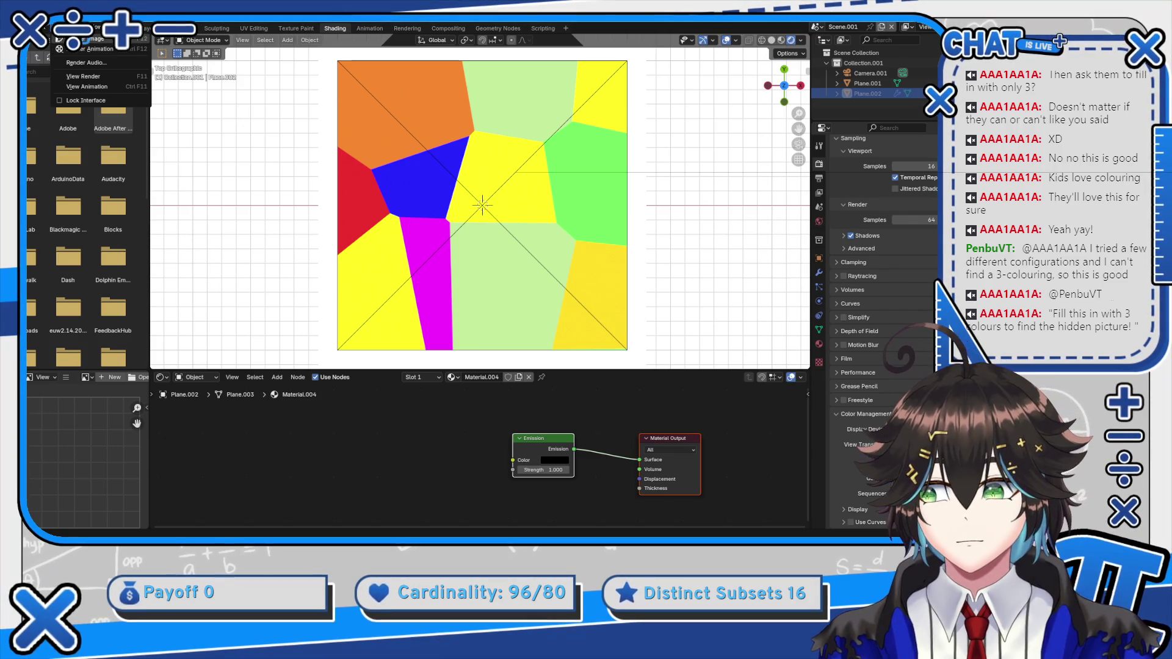
click(93, 51)
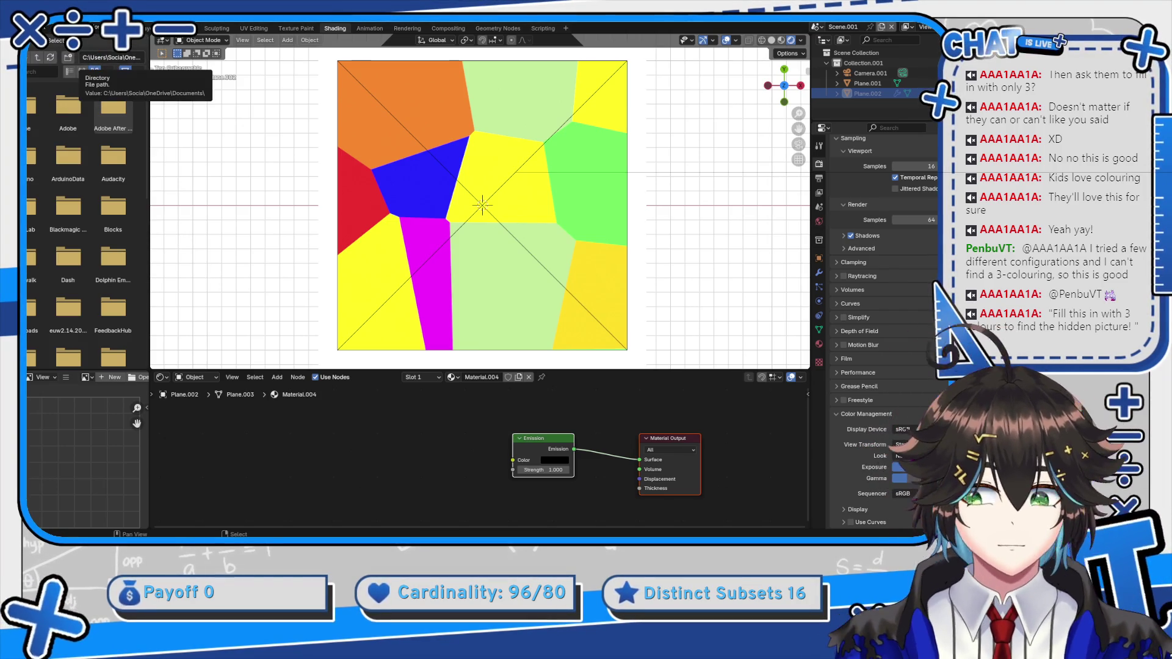
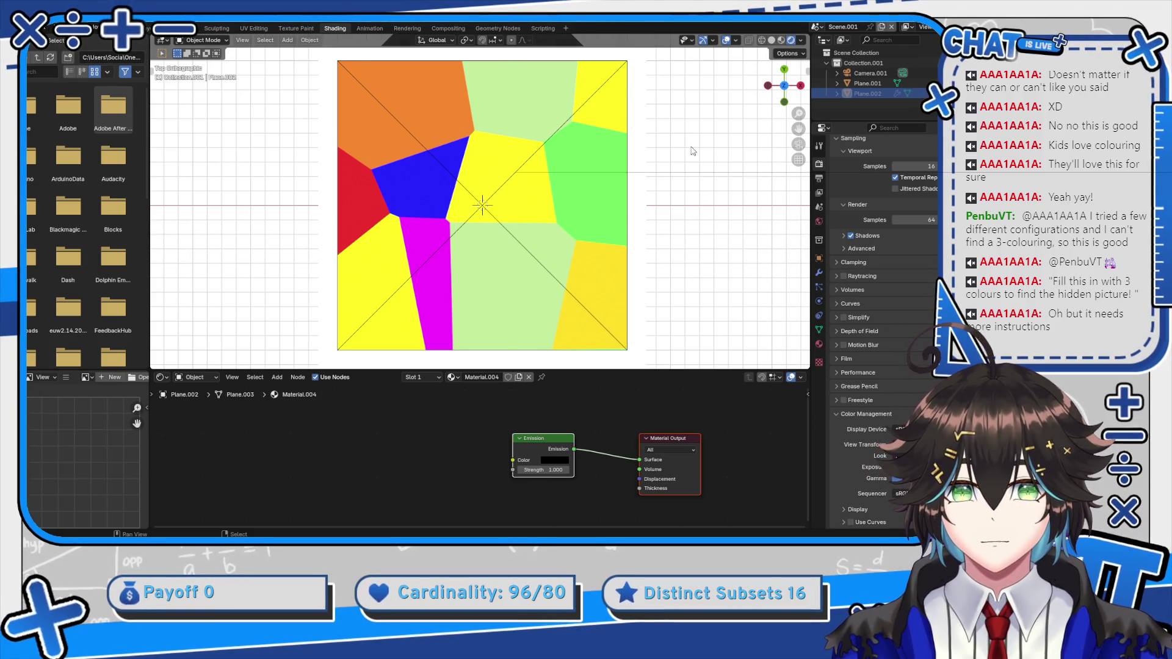
In Blender, show the black region borders and make the coloured square's material plain white
click(928, 93)
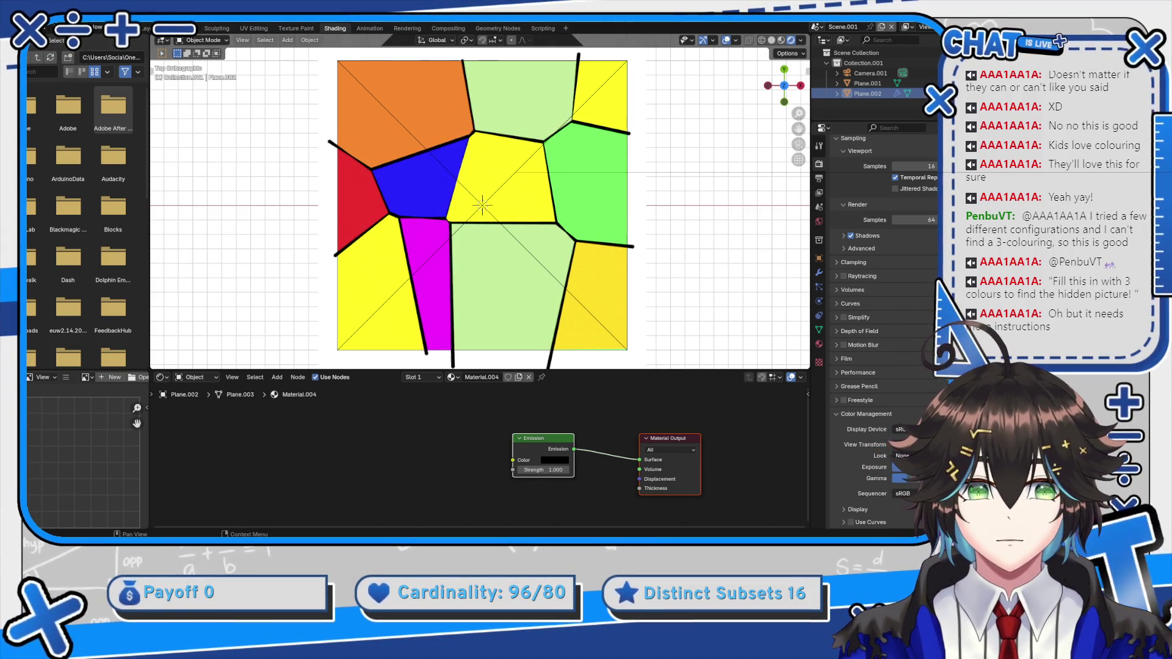
click(495, 337)
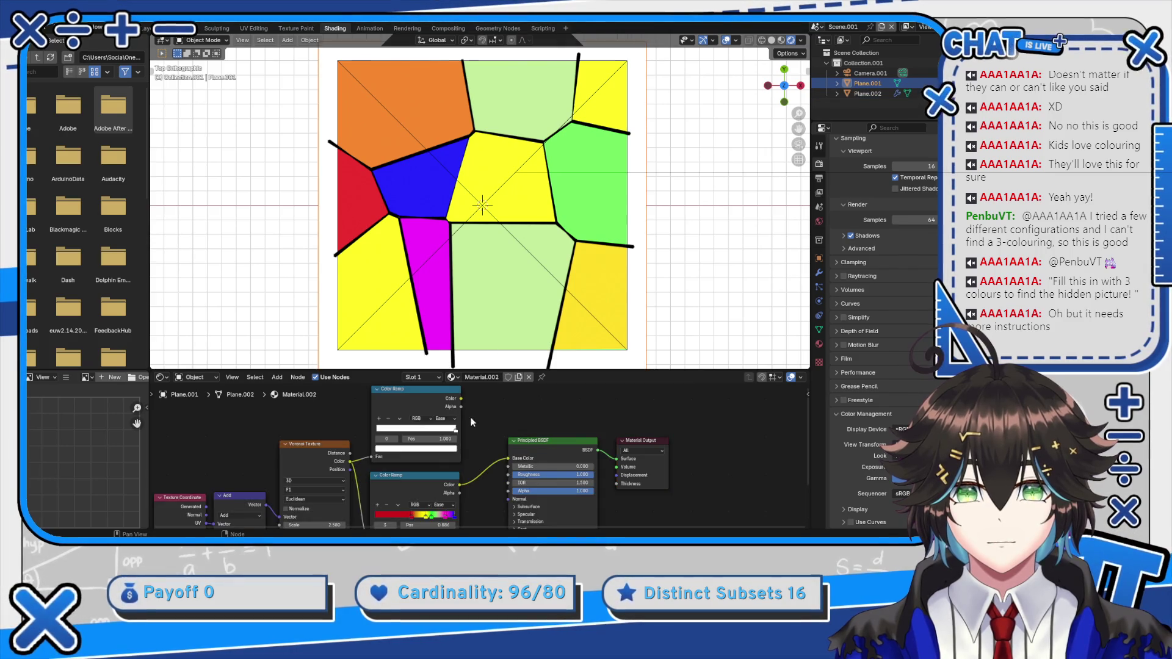
drag(515, 458, 512, 457)
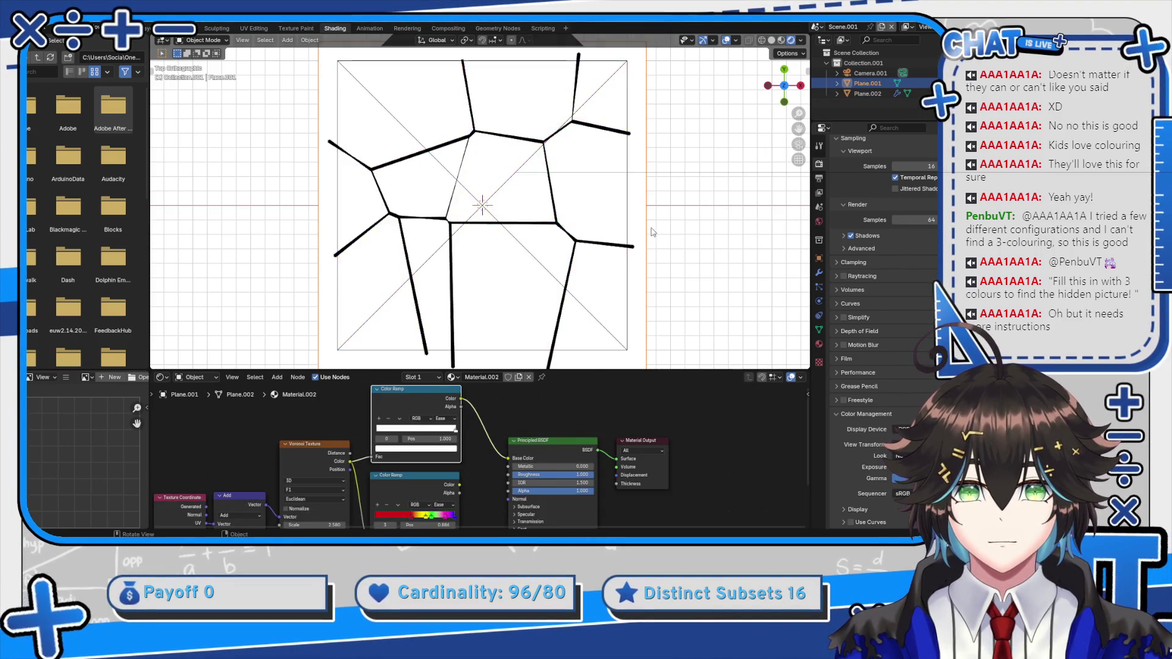
scroll(517, 192, up, 2)
Render the uncoloured outline image, orbit the view, and switch to the Canva worksheet
click(85, 27)
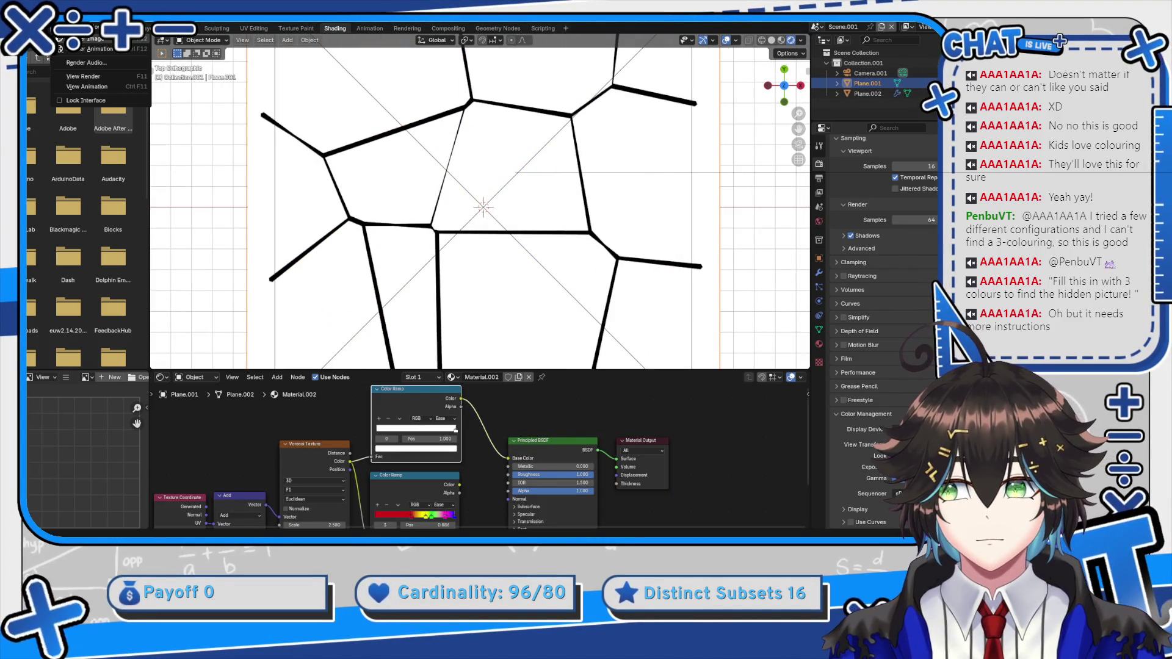
click(98, 62)
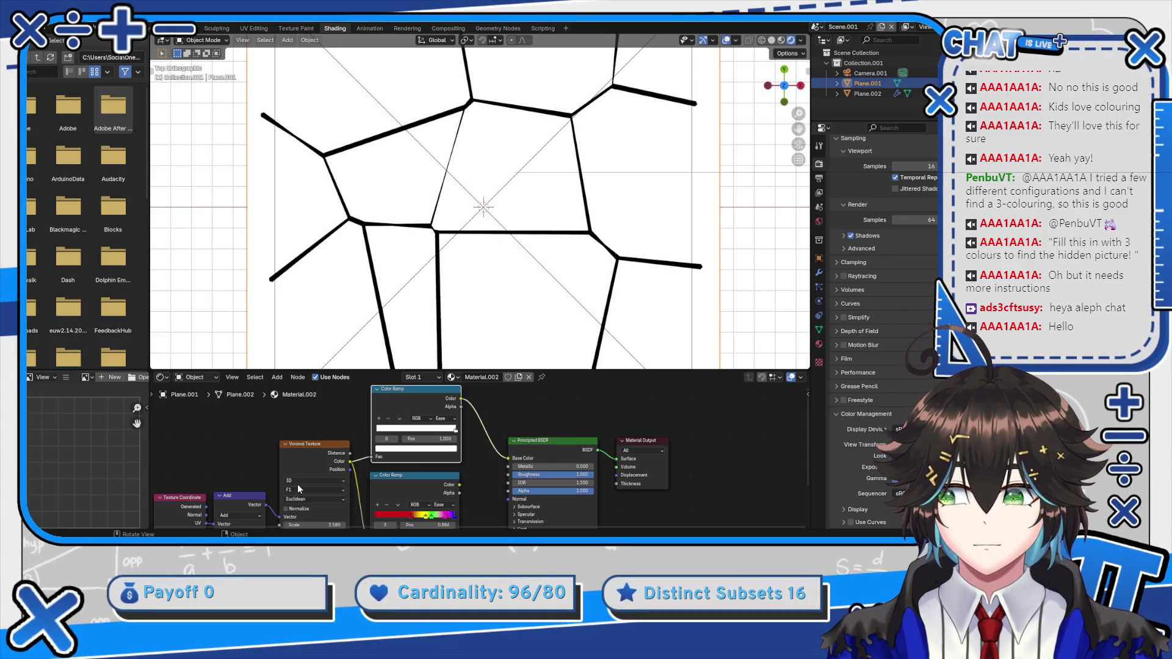
drag(665, 210, 530, 109)
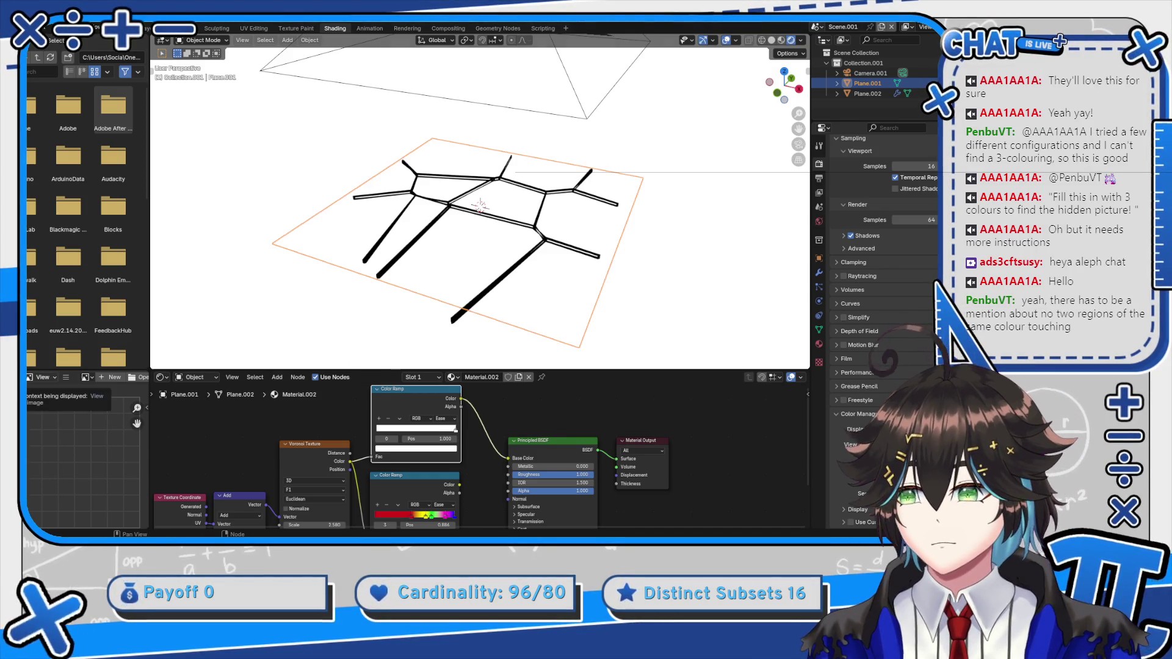
key(alt+Tab)
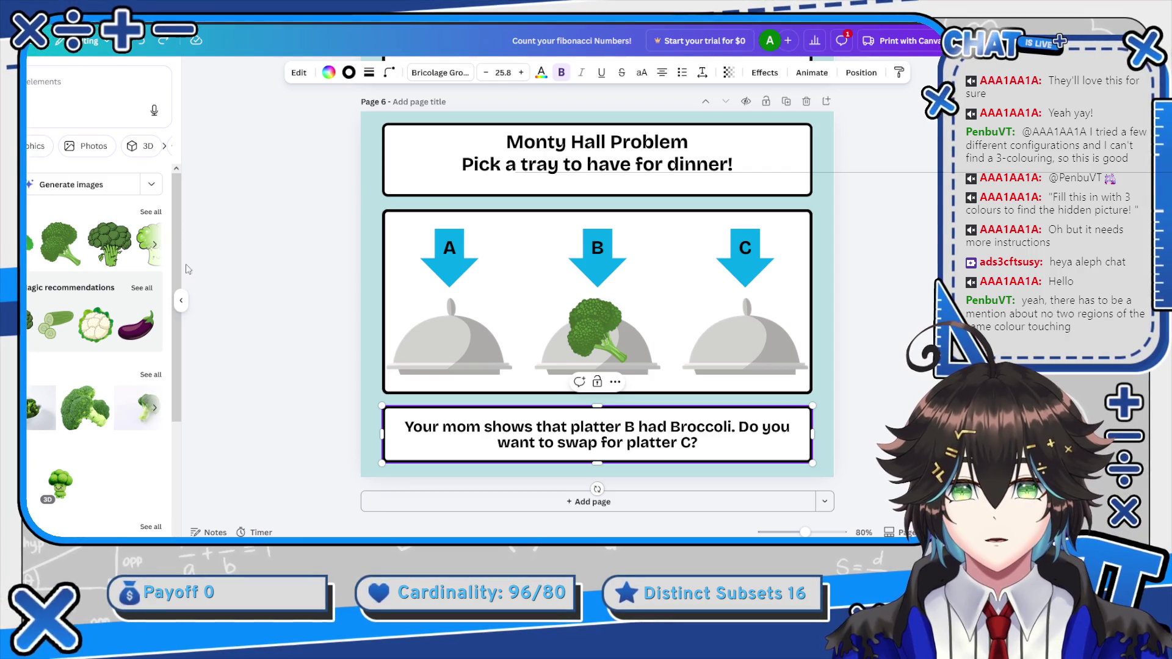
scroll(335, 249, up, 10)
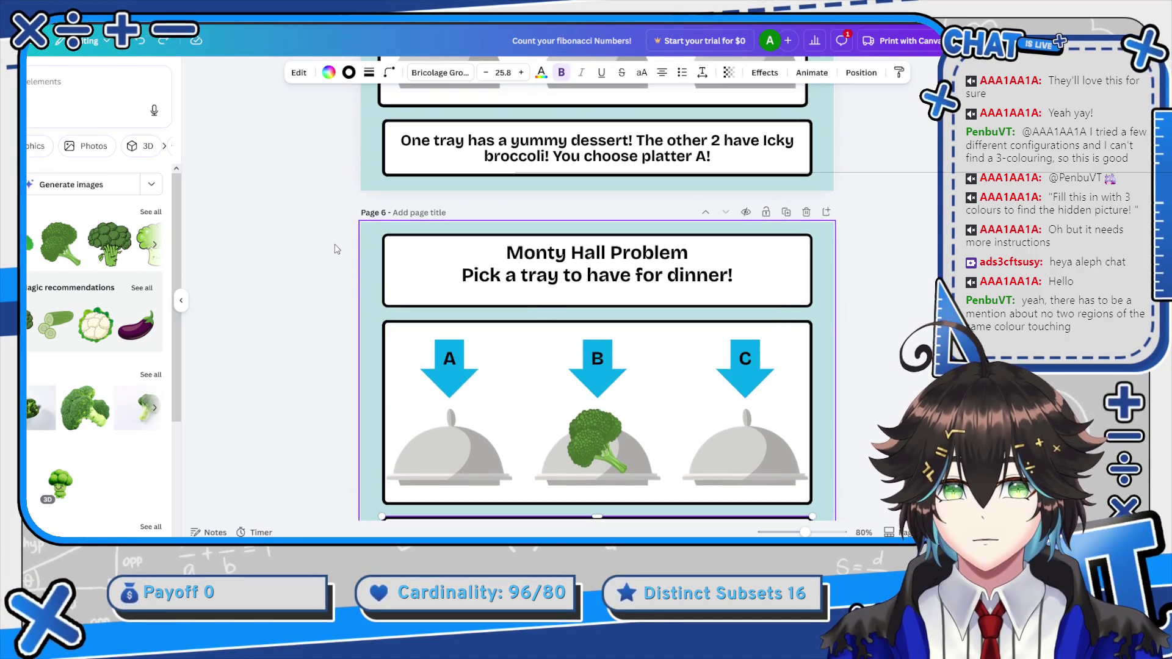
scroll(336, 244, up, 15)
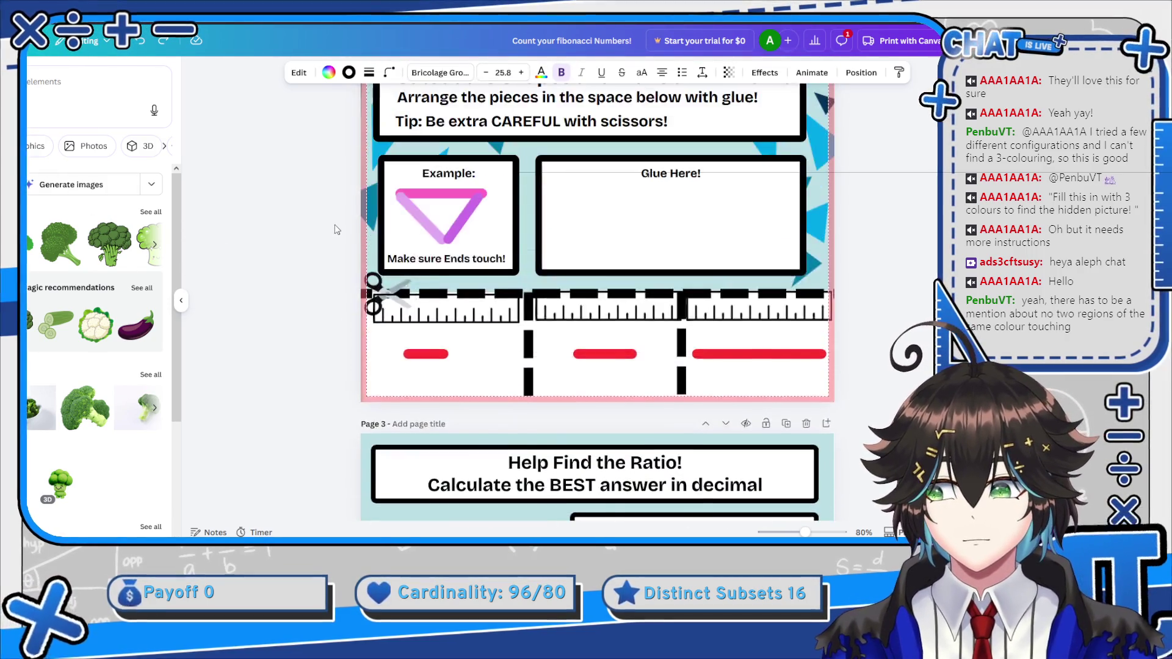
scroll(333, 228, down, 4)
scroll(334, 228, up, 4)
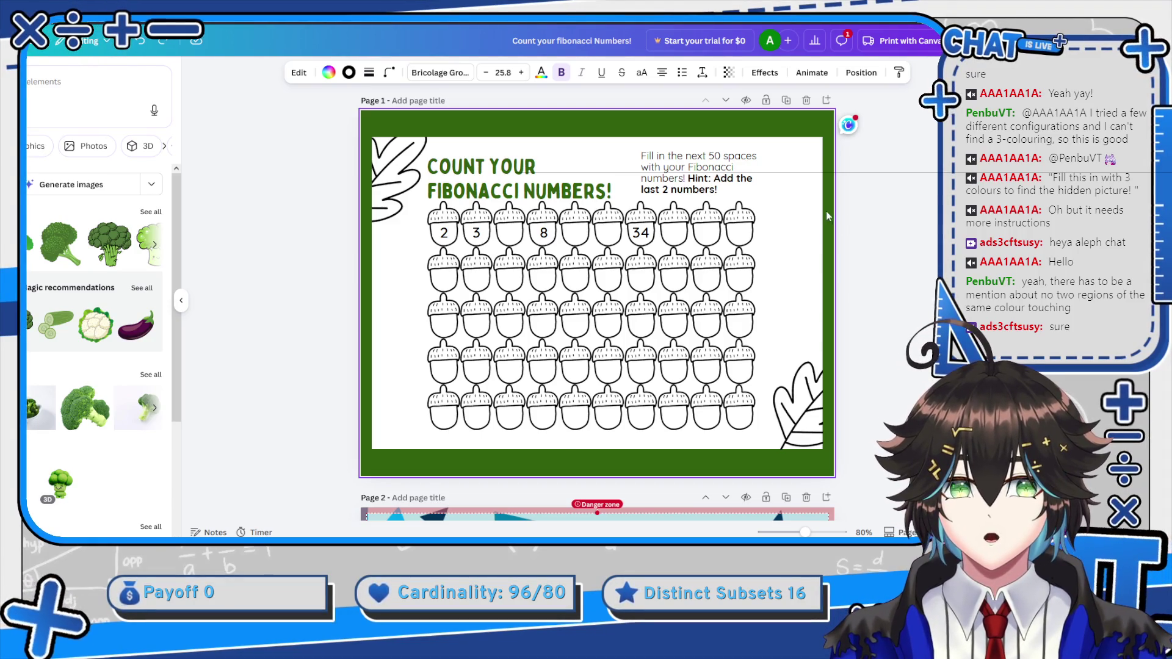
key(alt+Tab)
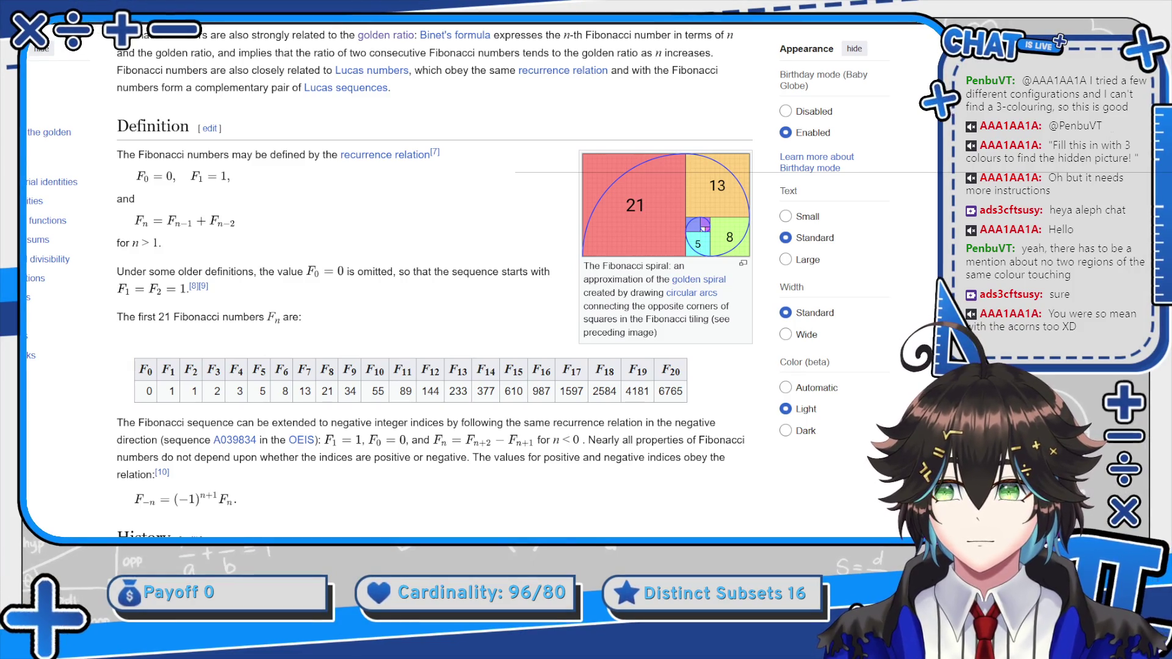
key(alt+Tab)
scroll(591, 273, down, 5)
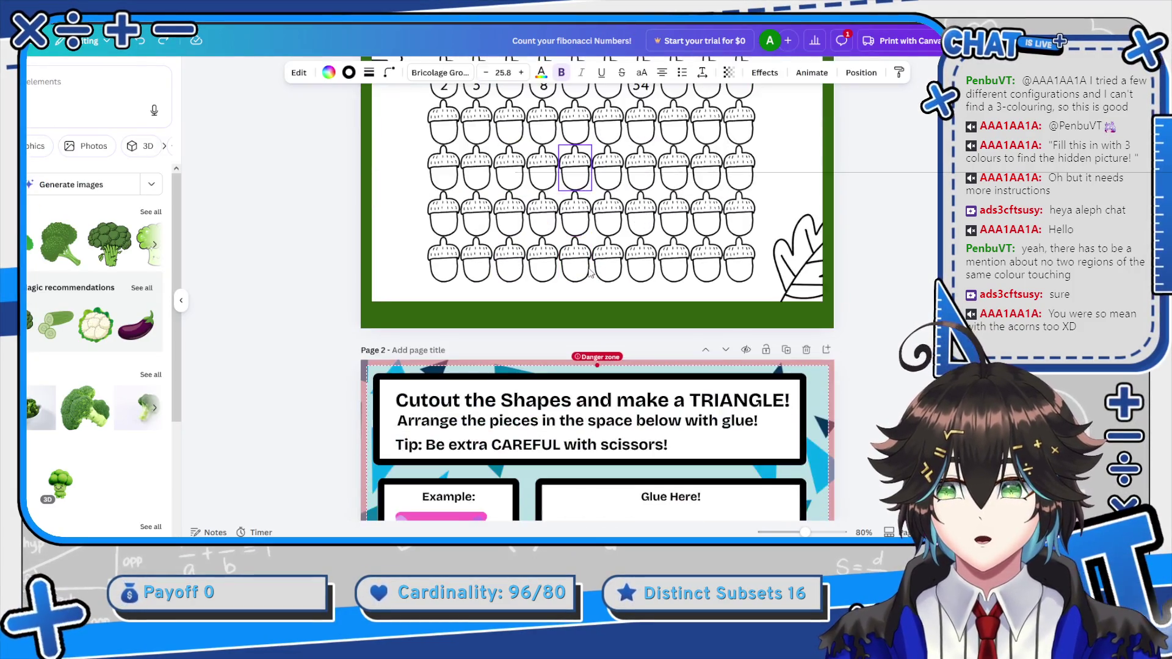
scroll(591, 272, down, 3)
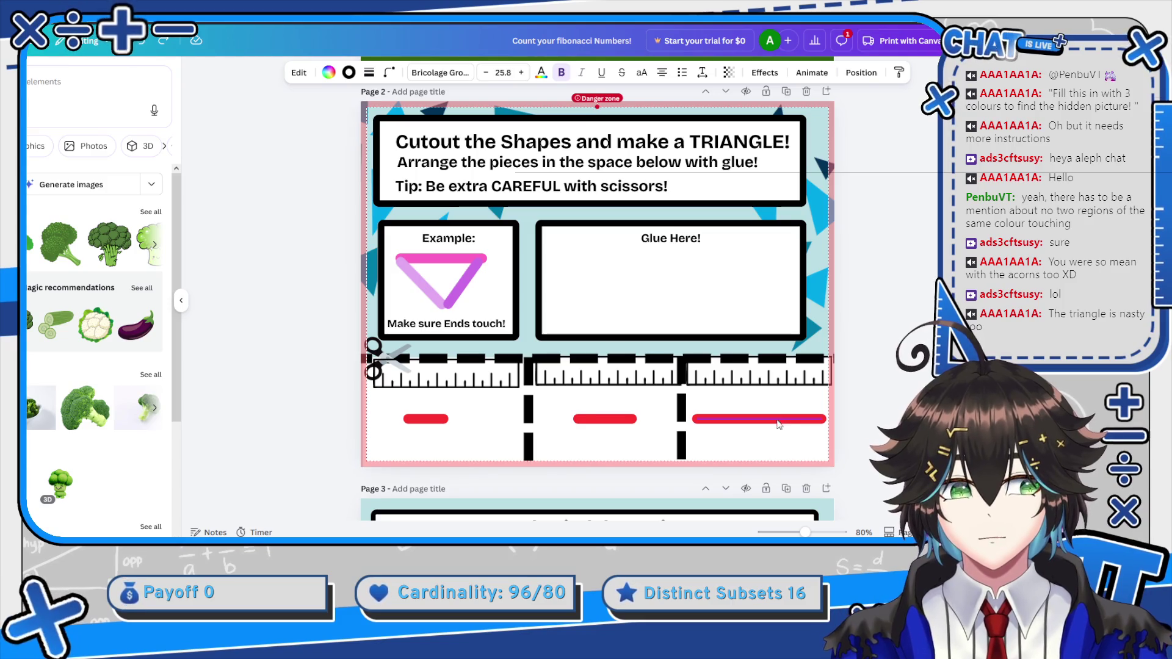
click(772, 428)
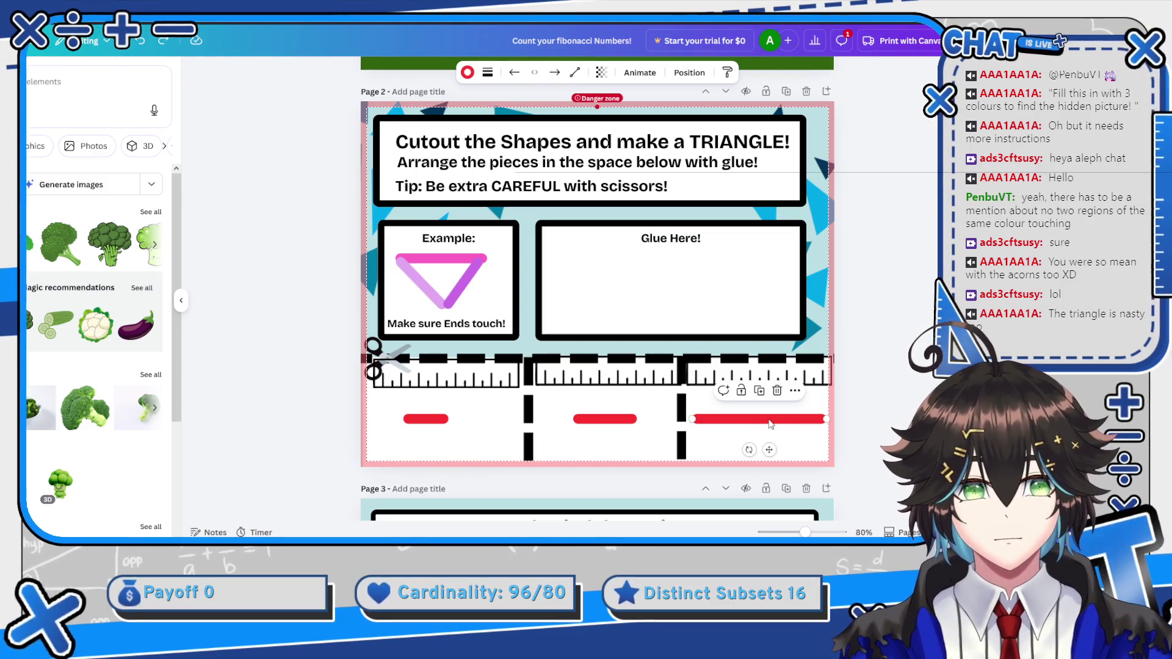
mouse_move(757, 419)
mouse_down()
mouse_move(606, 293)
mouse_move(613, 269)
mouse_move(678, 259)
mouse_move(669, 263)
mouse_up()
click(614, 425)
mouse_move(595, 450)
mouse_down()
mouse_move(735, 311)
mouse_move(733, 299)
mouse_up()
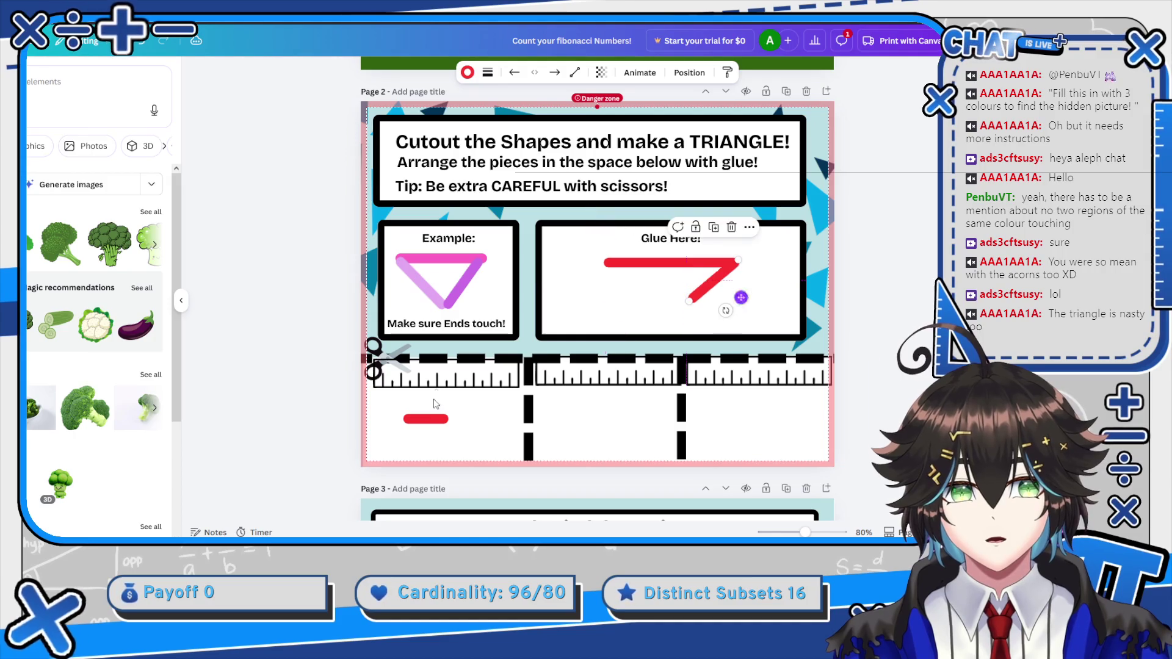
click(412, 423)
mouse_move(426, 447)
mouse_down()
mouse_move(413, 444)
mouse_move(581, 349)
mouse_move(614, 301)
mouse_up()
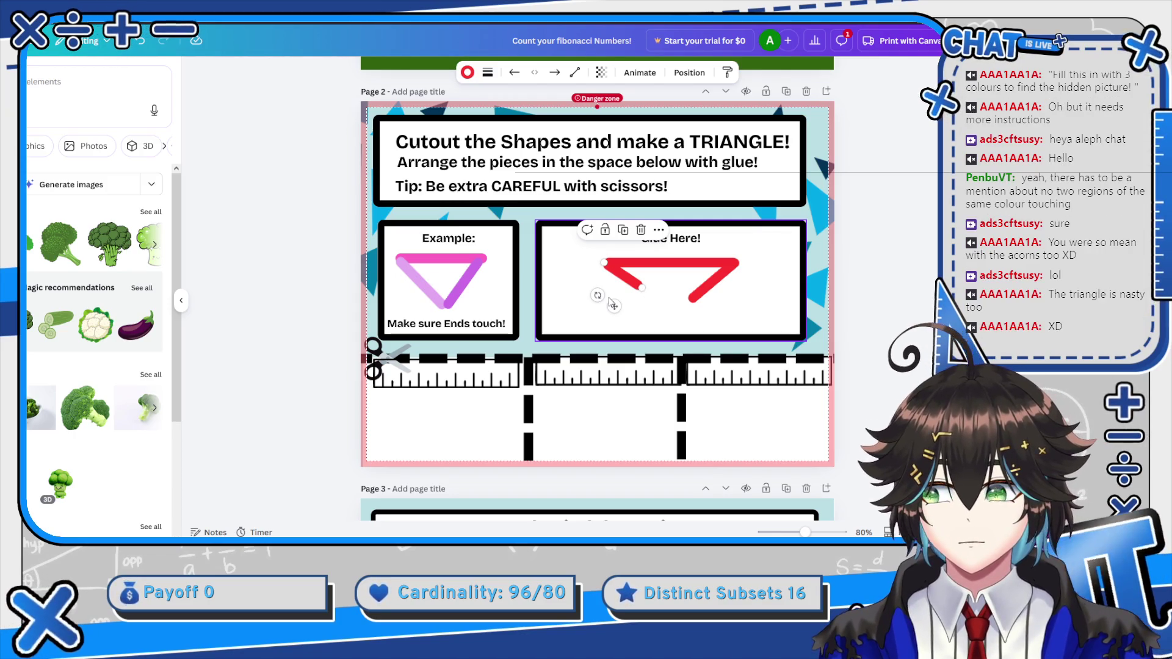
key(ctrl+z)
key(ctrl+z)
key(ctrl+z)
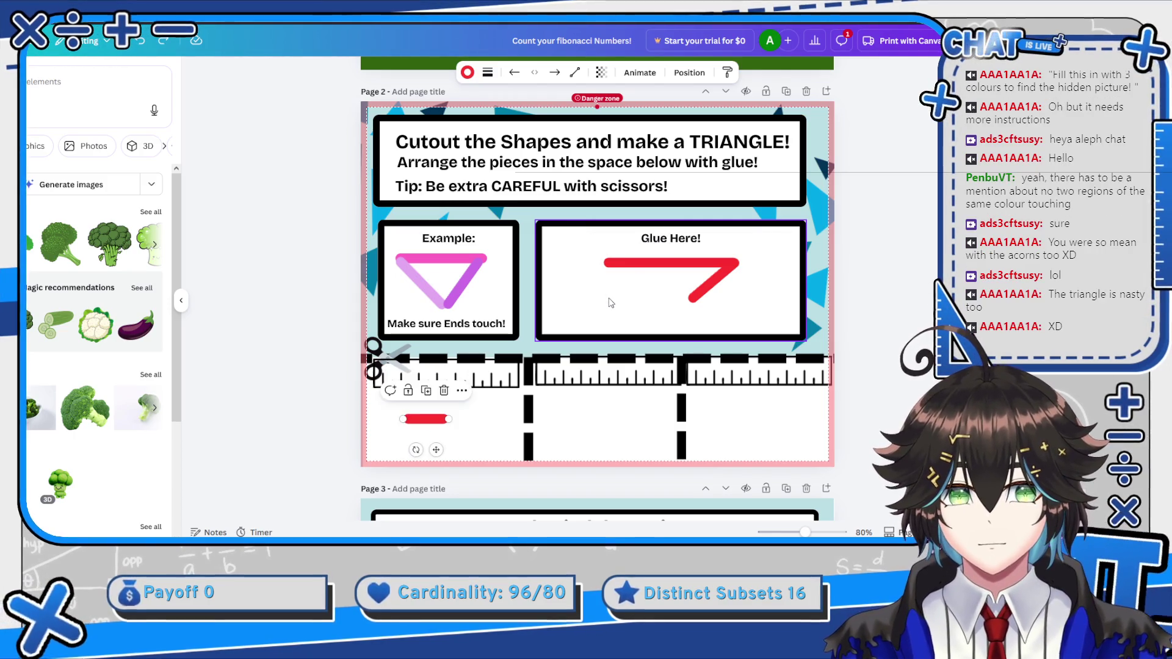
Add a short answer line after 'C/D =' on page 3 with stroke weight 16
scroll(606, 299, down, 6)
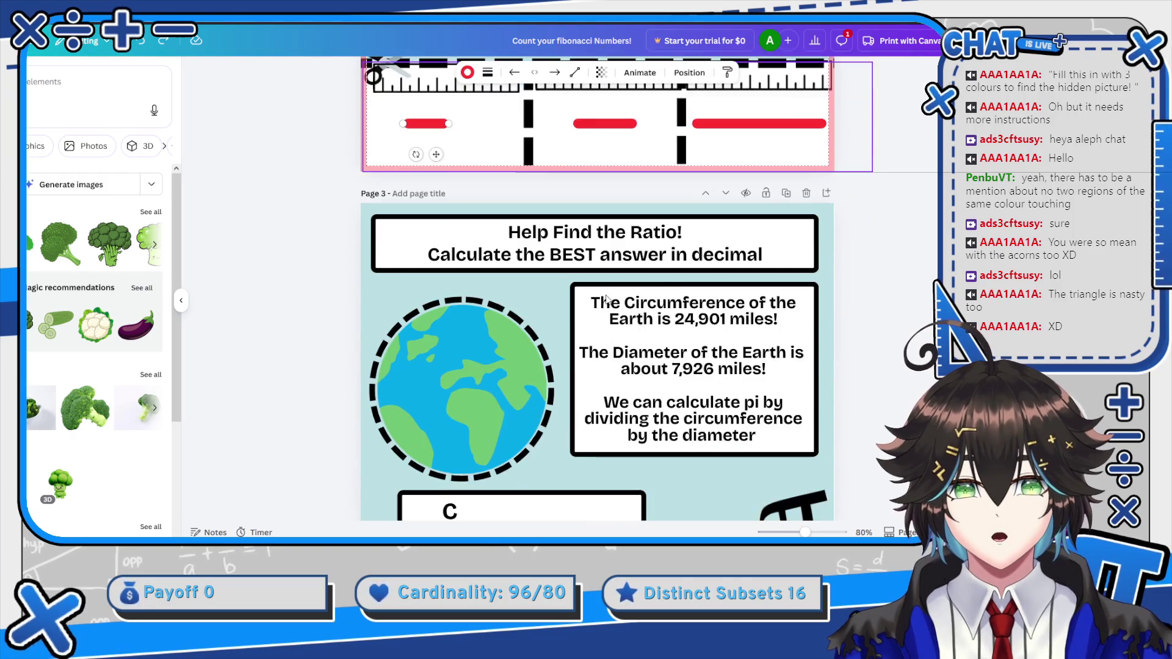
scroll(879, 239, up, 1)
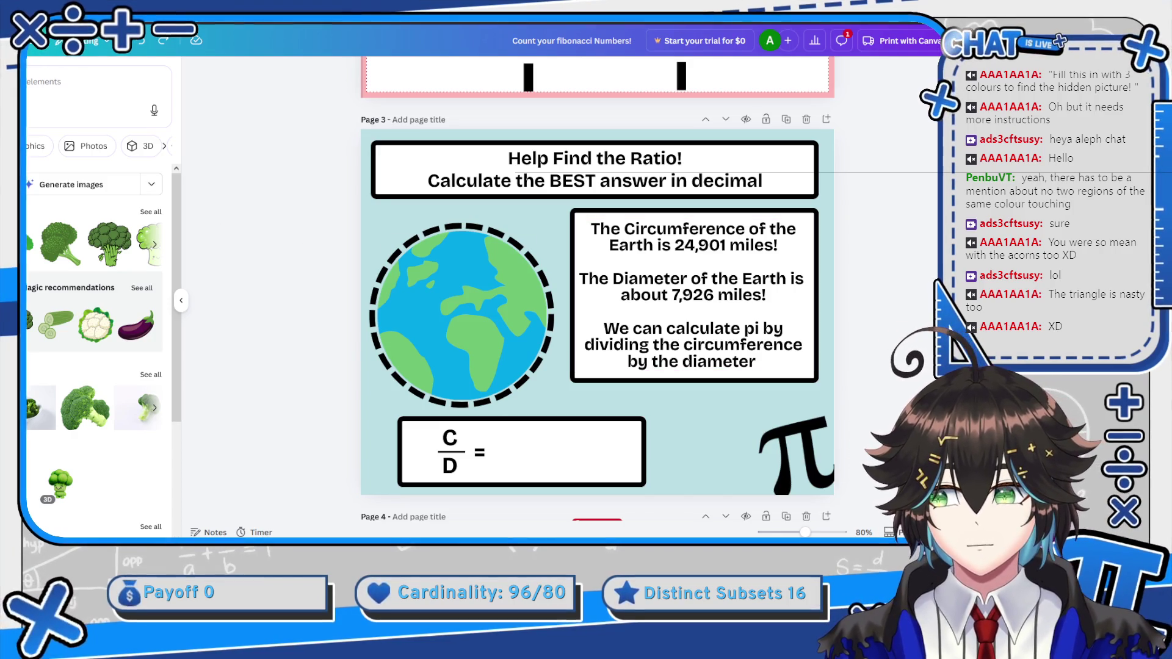
click(180, 300)
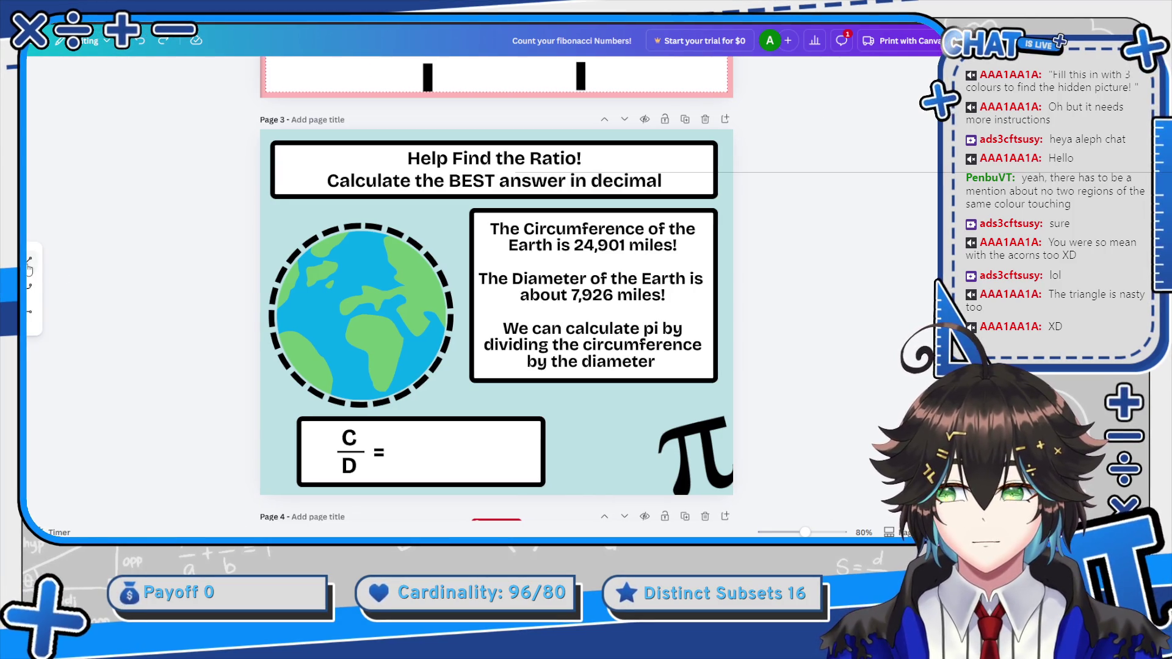
key(l)
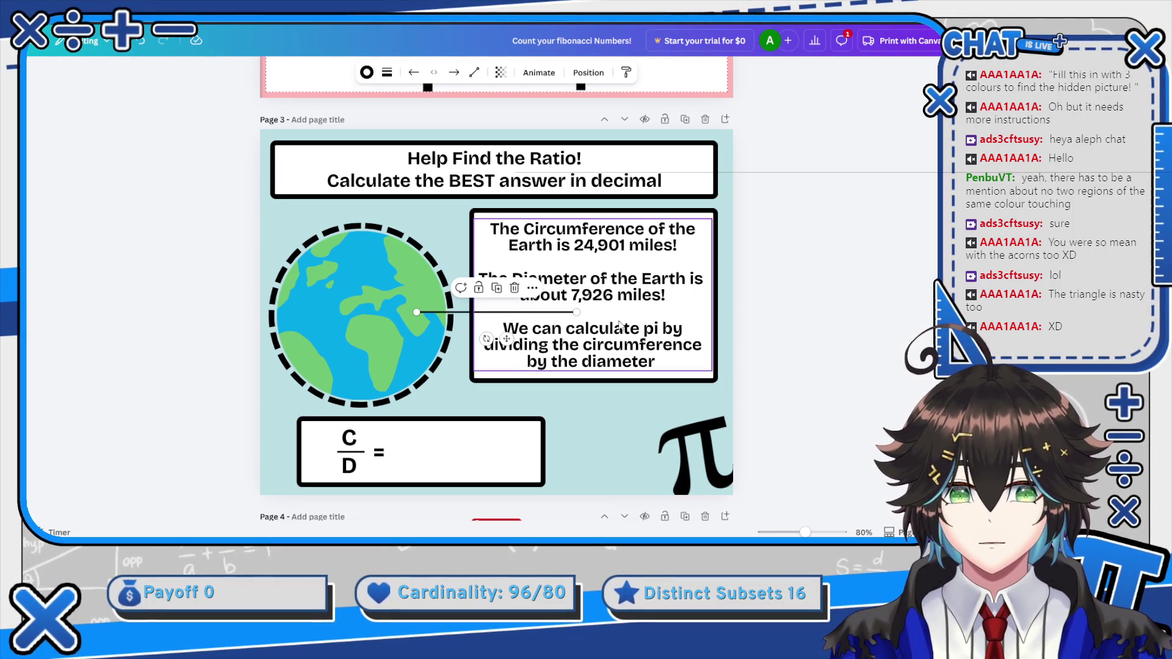
drag(577, 312, 507, 311)
mouse_move(472, 352)
mouse_down()
mouse_move(494, 441)
mouse_move(479, 483)
mouse_move(459, 492)
mouse_up()
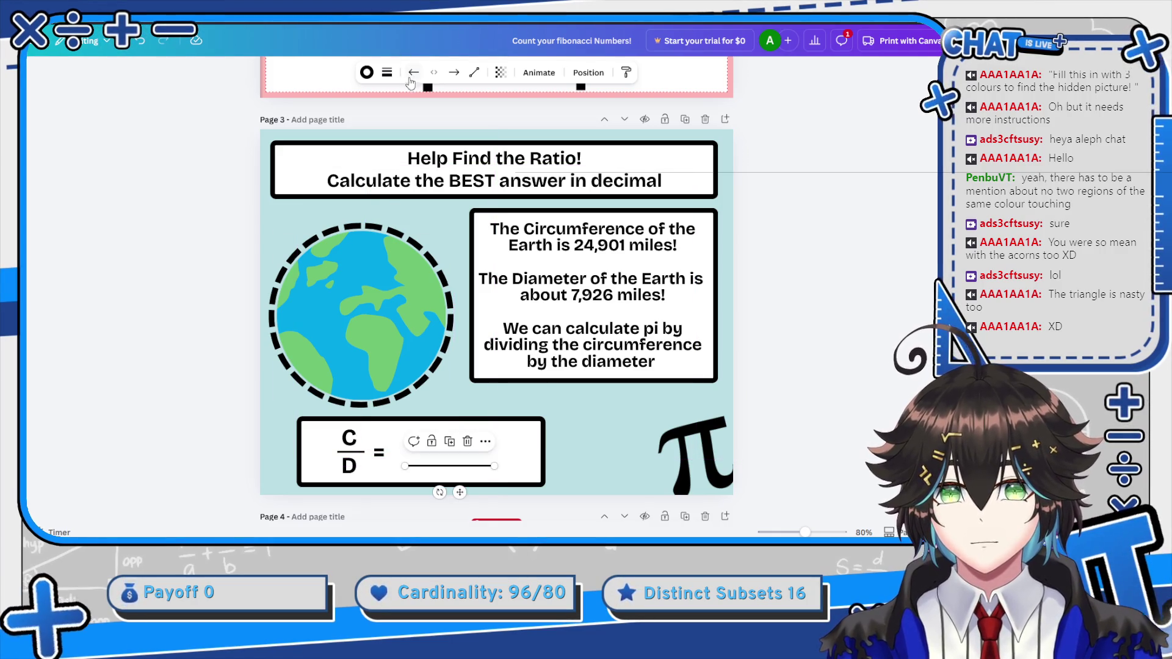
click(387, 73)
drag(316, 173, 340, 177)
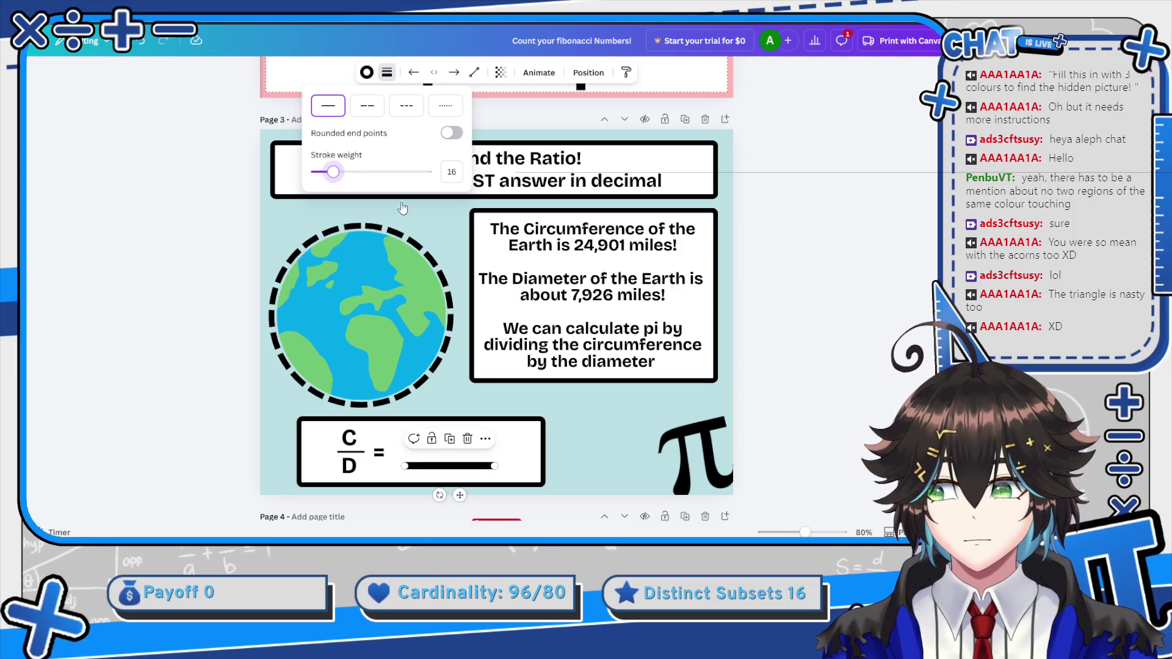
scroll(402, 209, down, 5)
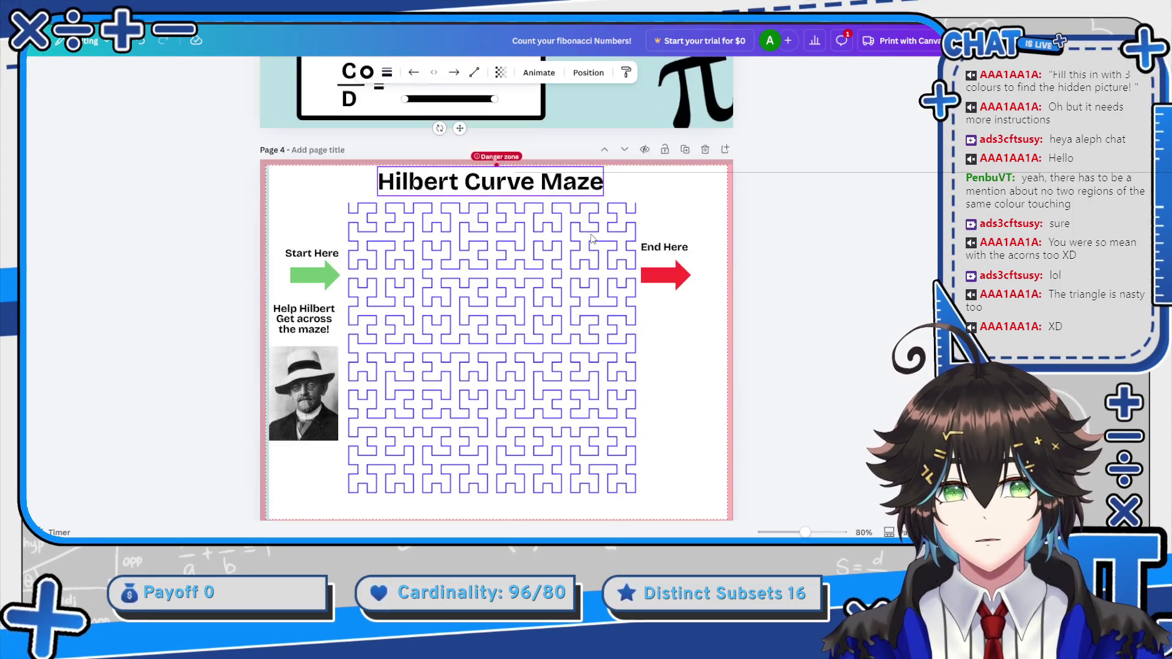
scroll(591, 238, down, 1)
scroll(411, 183, up, 1)
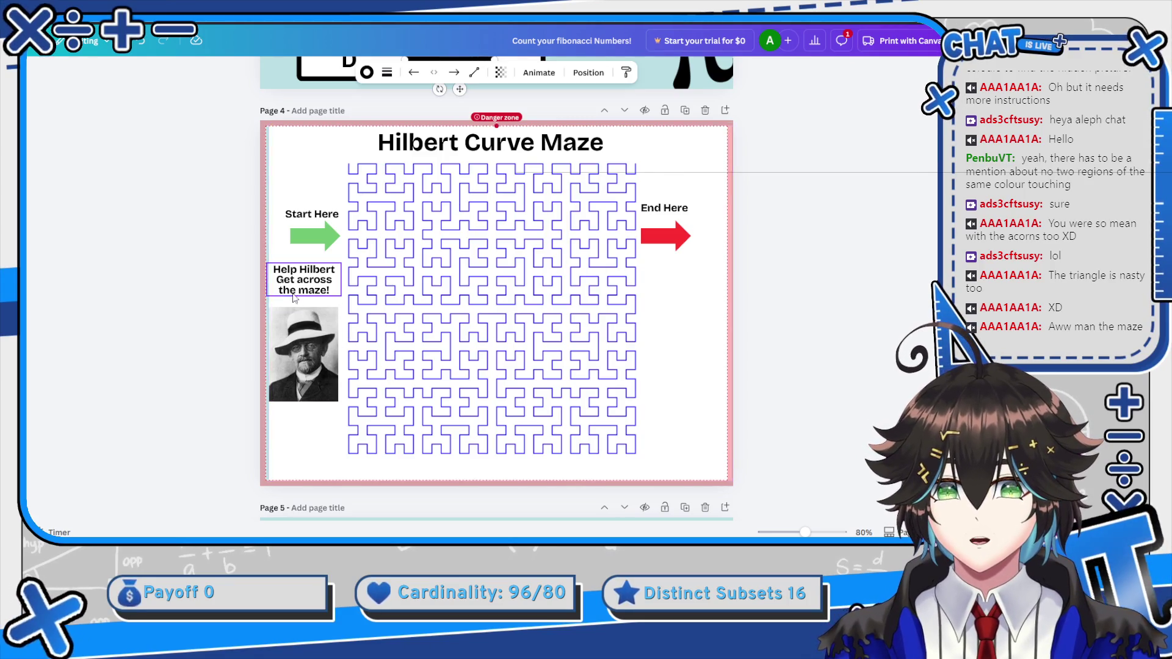
scroll(401, 313, down, 6)
scroll(464, 275, down, 4)
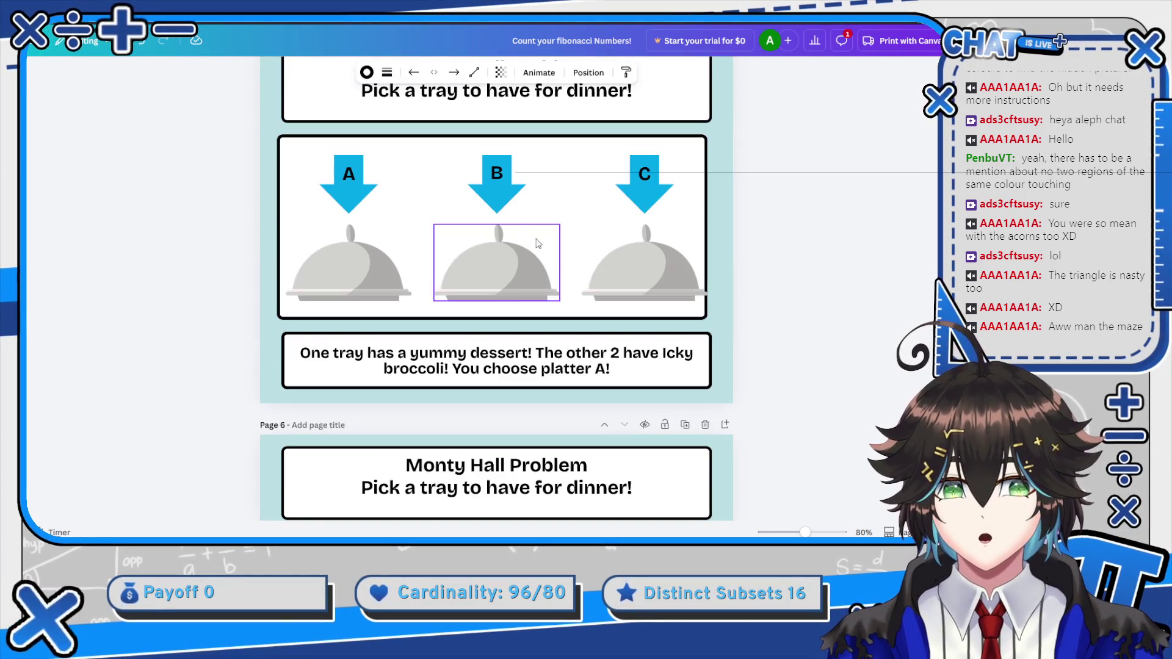
scroll(512, 204, down, 3)
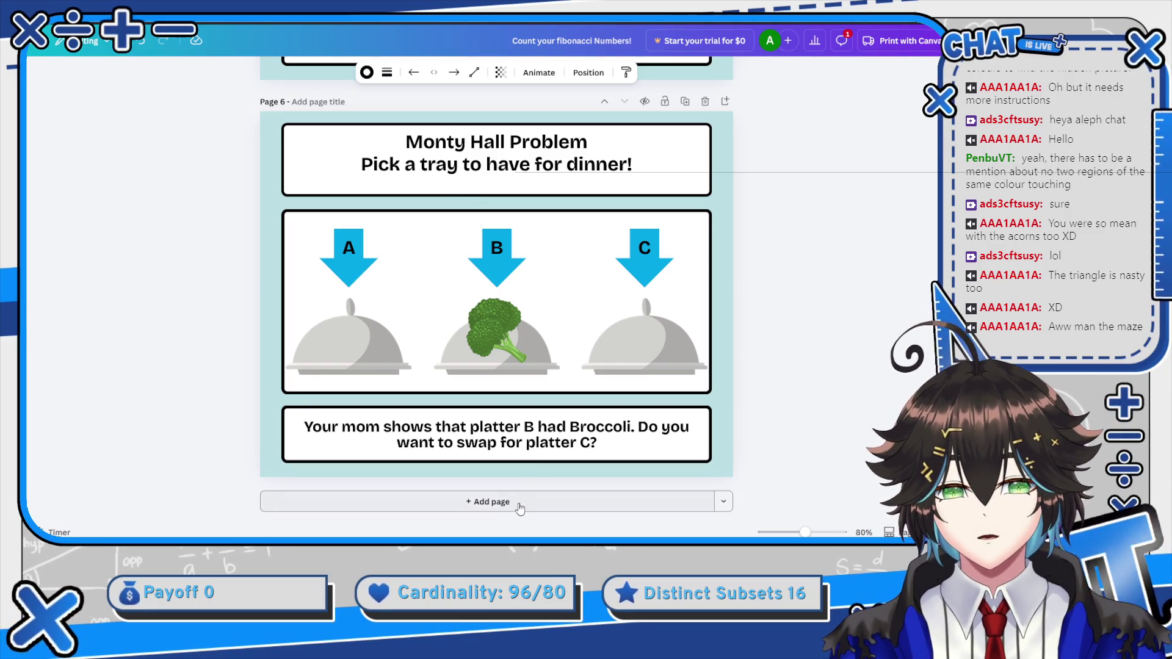
scroll(689, 169, up, 2)
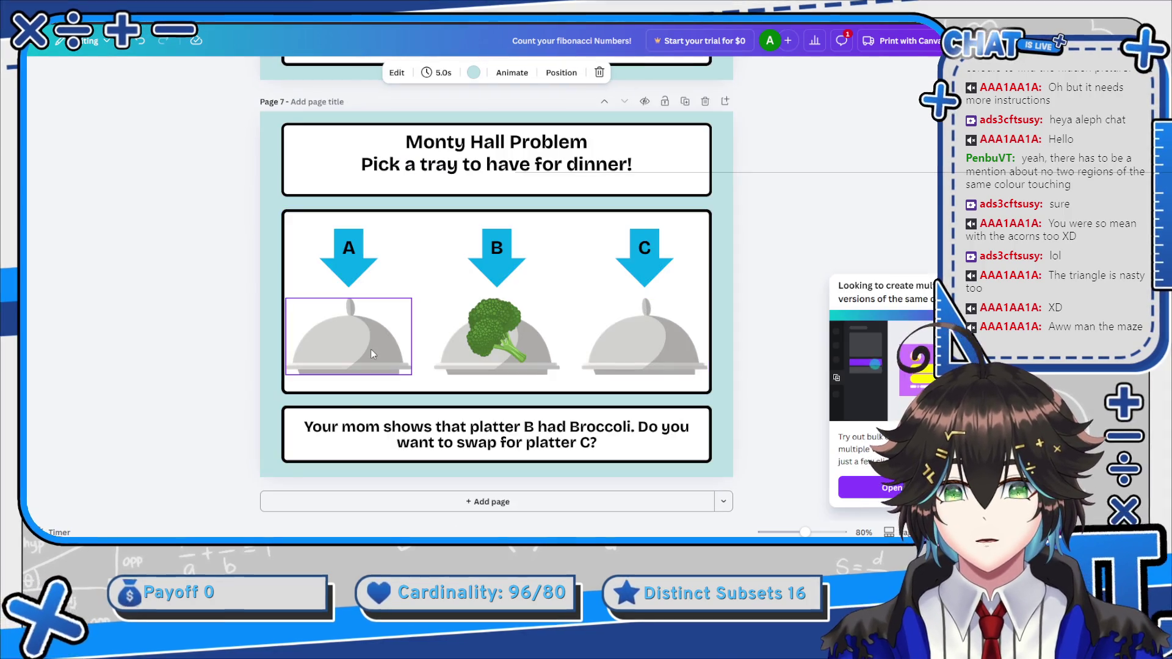
Delete tray A's cloche, the A and B arrows, and the broccoli picture
click(371, 349)
key(Delete)
click(354, 253)
key(Delete)
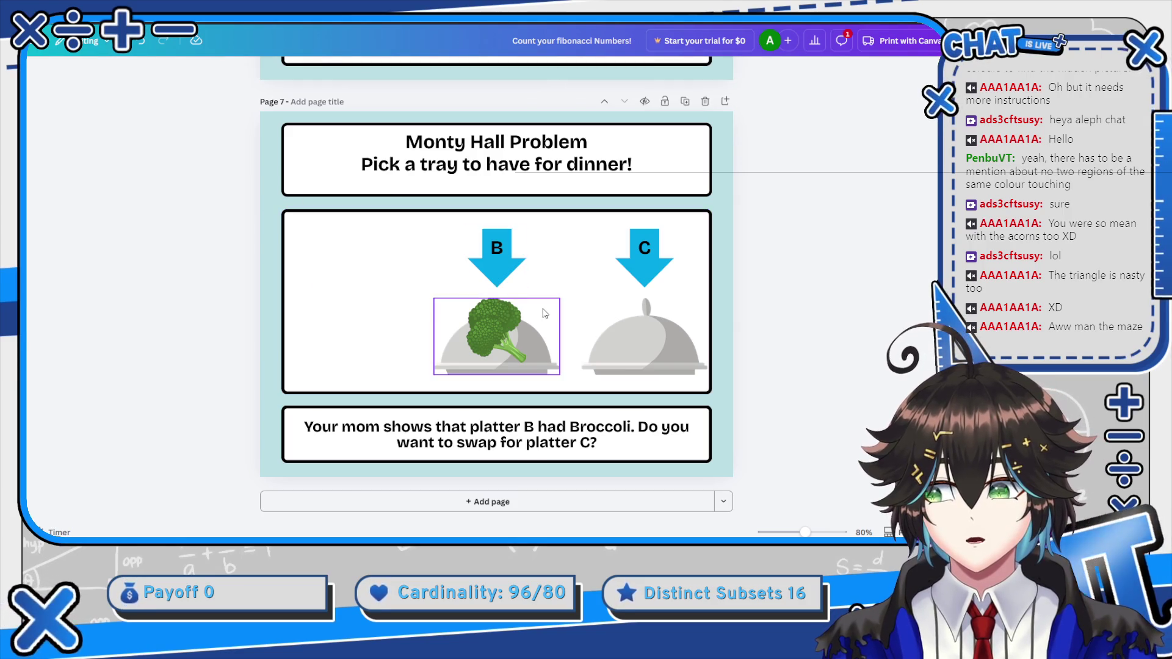
click(507, 278)
key(Delete)
click(505, 317)
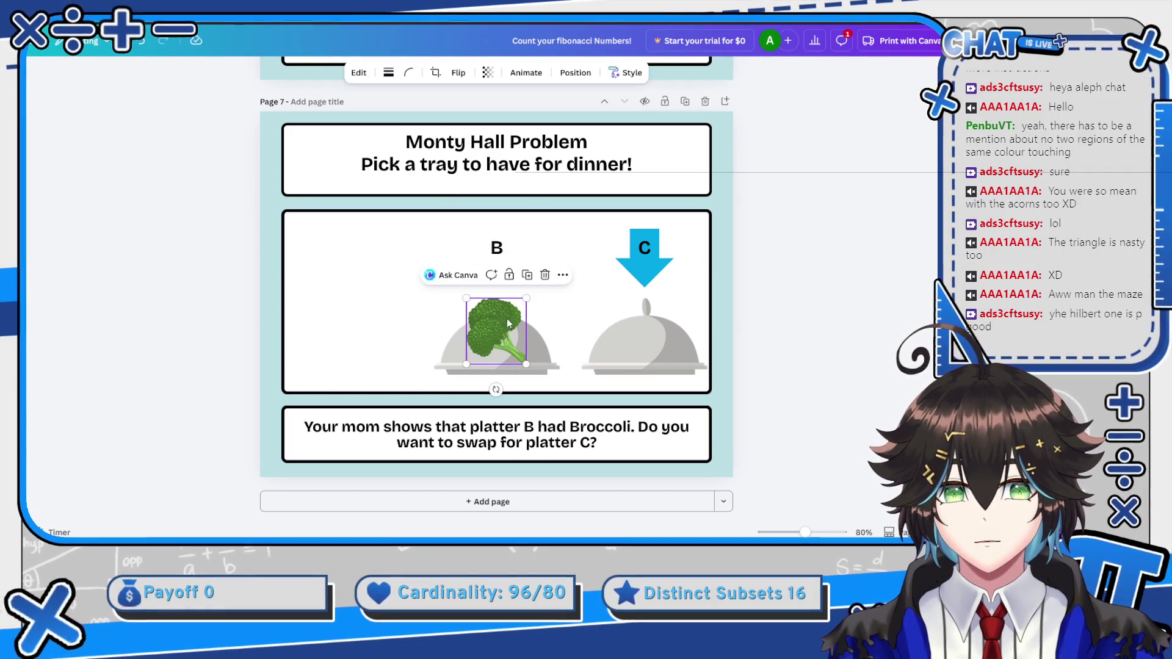
key(Delete)
Delete tray B's cloche and B label, plus tray C's cloche, label and arrow
click(508, 328)
key(Delete)
click(496, 248)
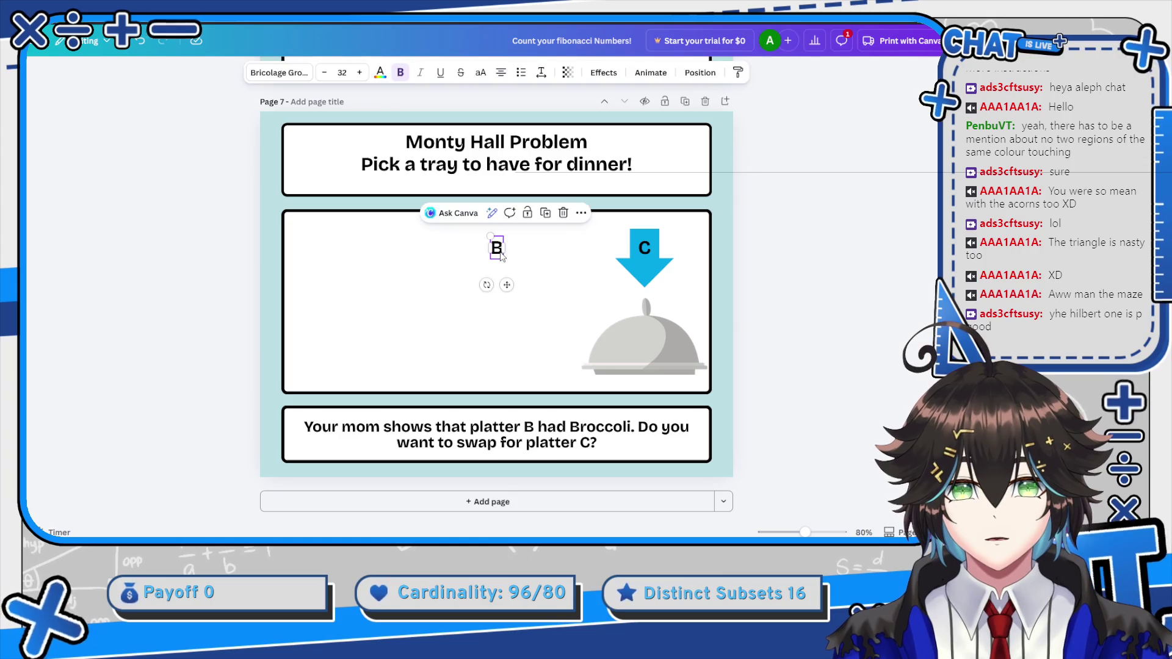
key(Delete)
click(641, 329)
key(Delete)
click(641, 247)
key(Delete)
click(640, 262)
key(Delete)
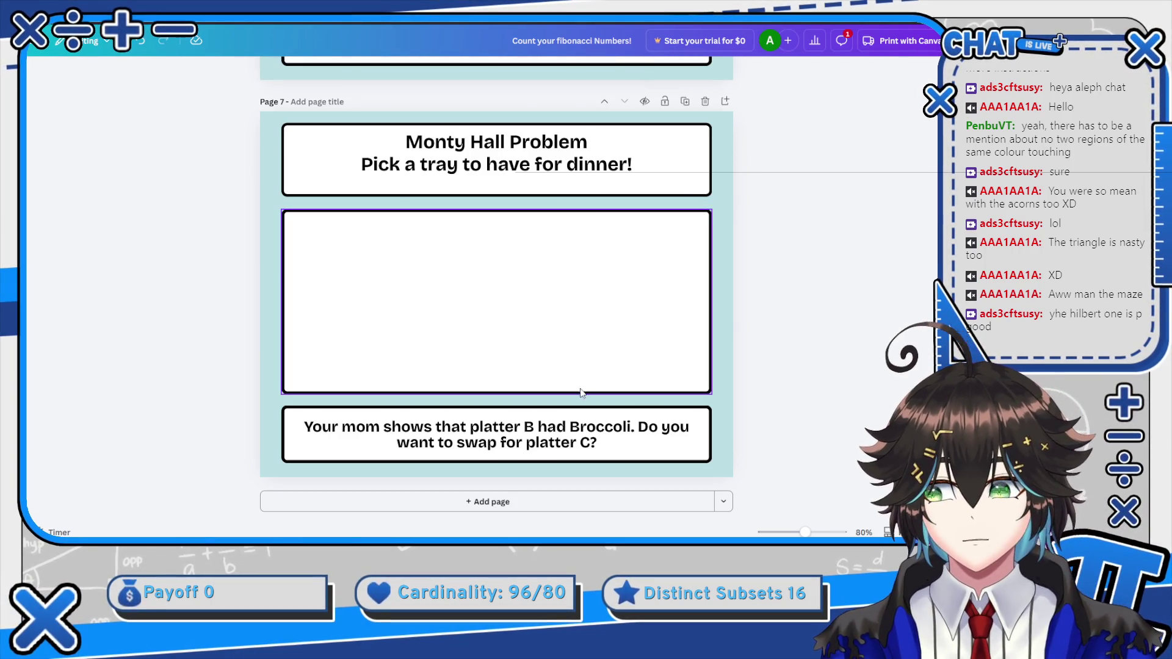
click(13, 232)
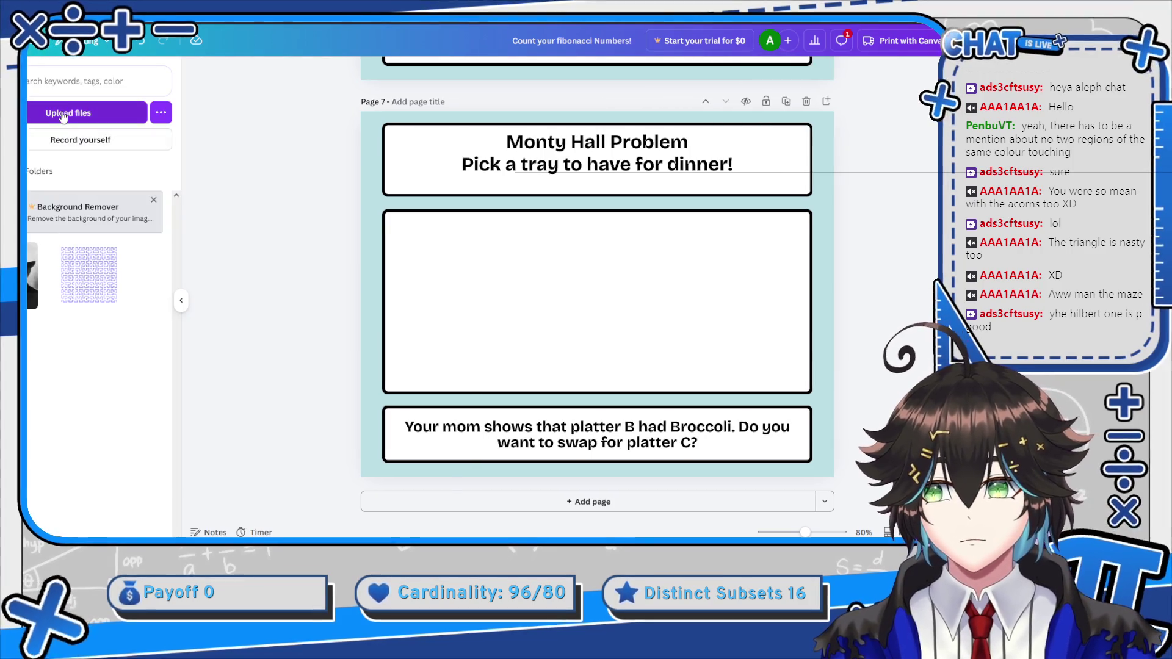
Upload the Voronoi renders exported from Blender and add the second image to page 7
click(62, 114)
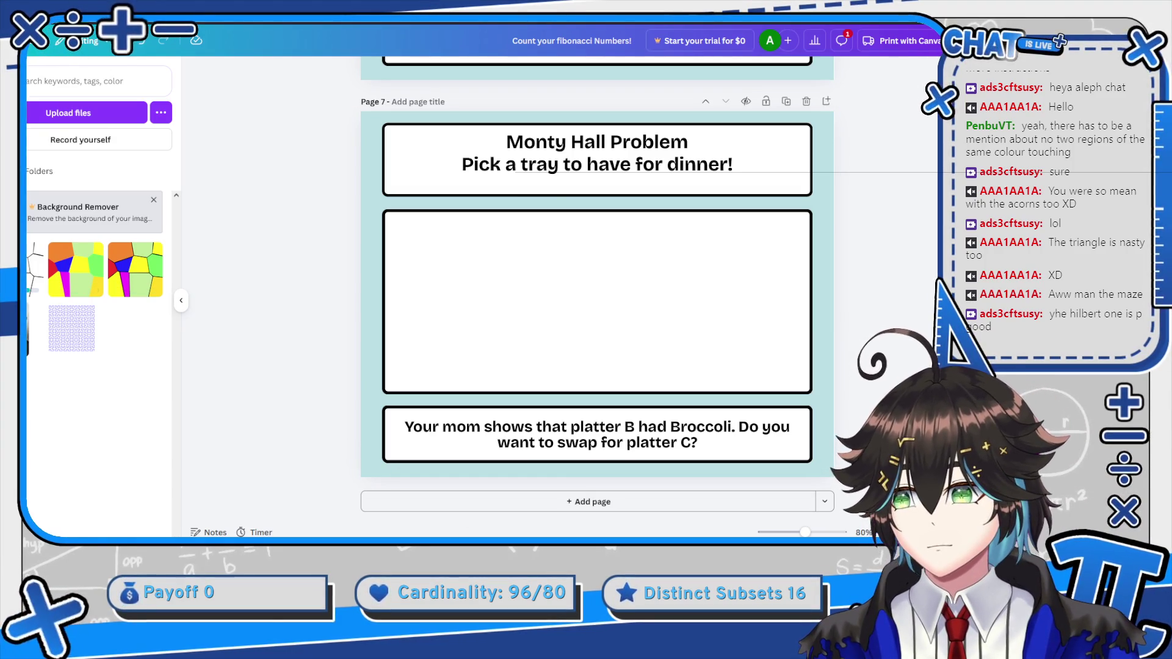
key(alt+Tab)
key(alt+Tab)
key(alt+Tab)
key(alt+Tab)
mouse_move(136, 272)
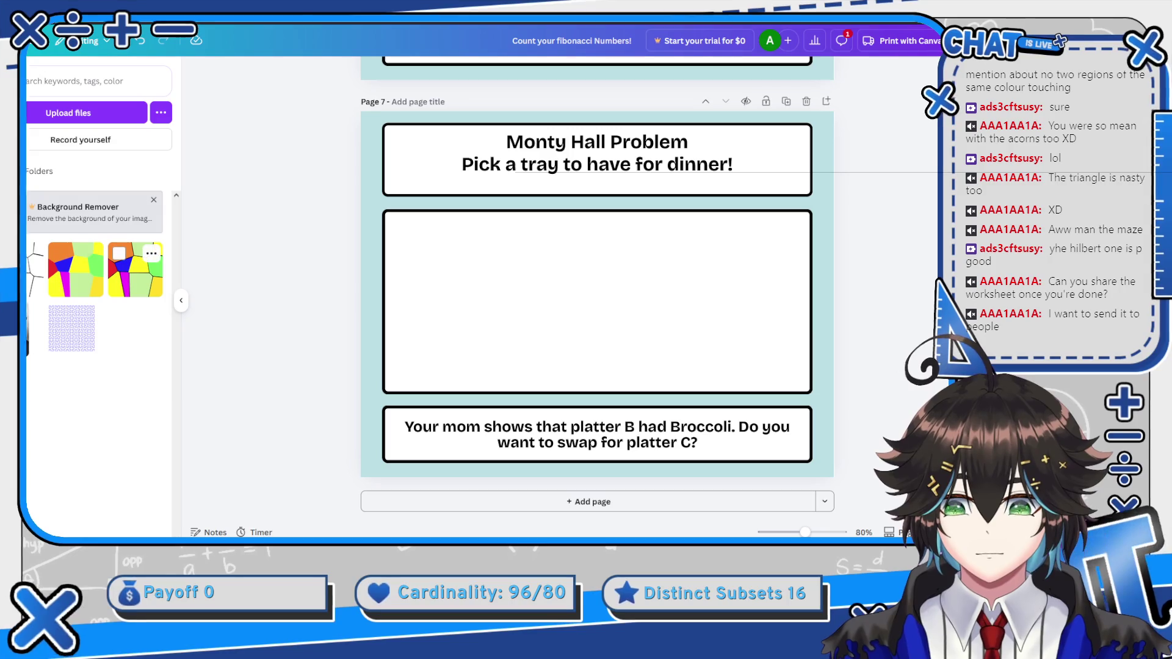
click(124, 291)
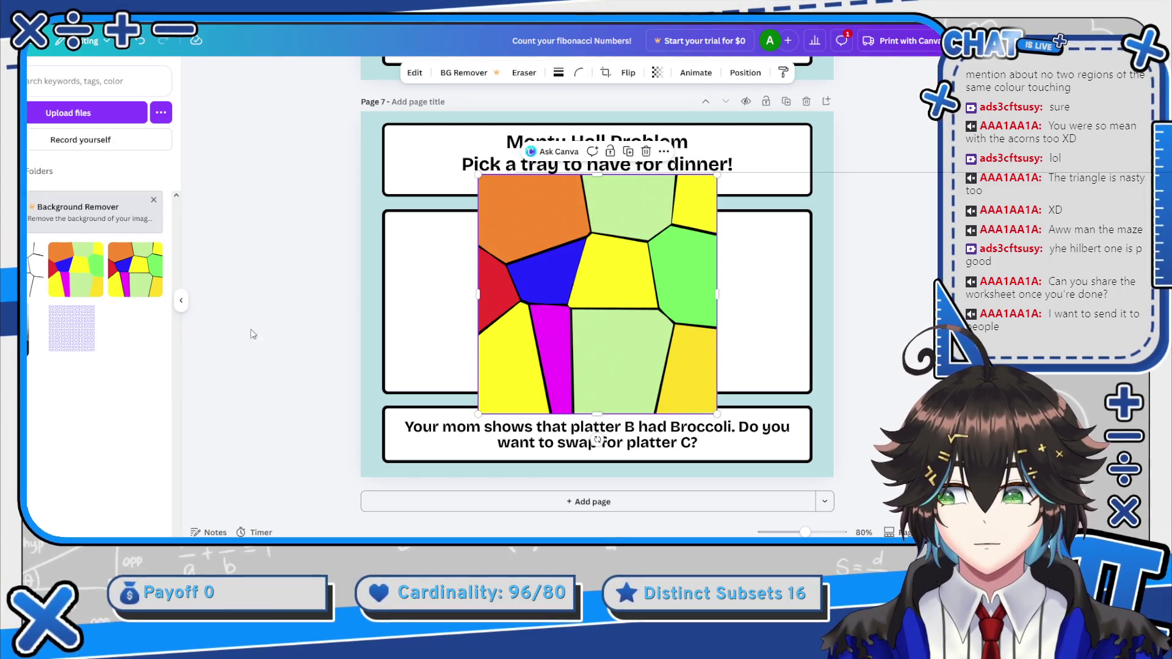
Shrink the Voronoi image into the middle box and delete the 'Pick a tray' line
drag(710, 185, 653, 239)
drag(615, 330, 529, 313)
click(621, 175)
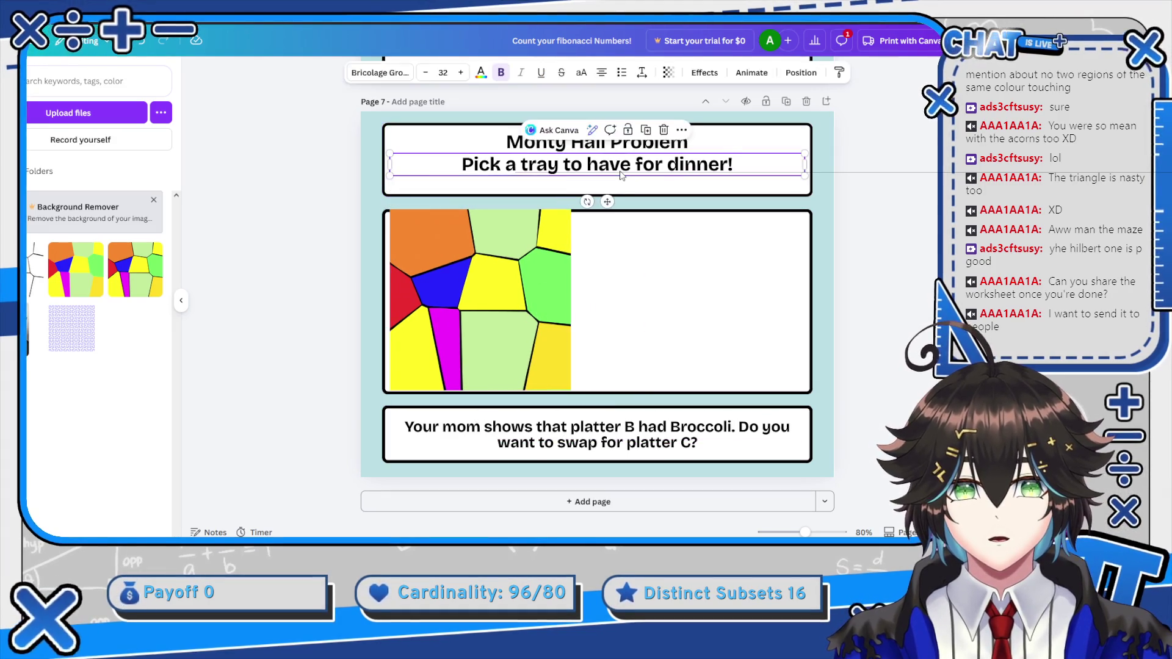
click(620, 173)
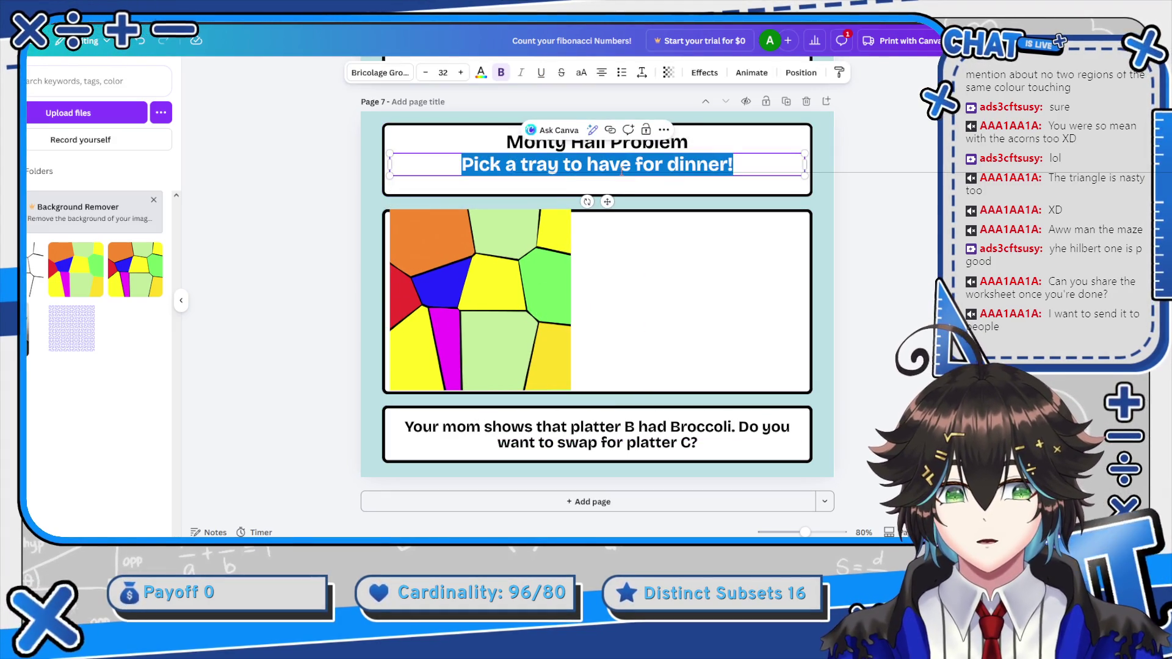
key(BackSpace)
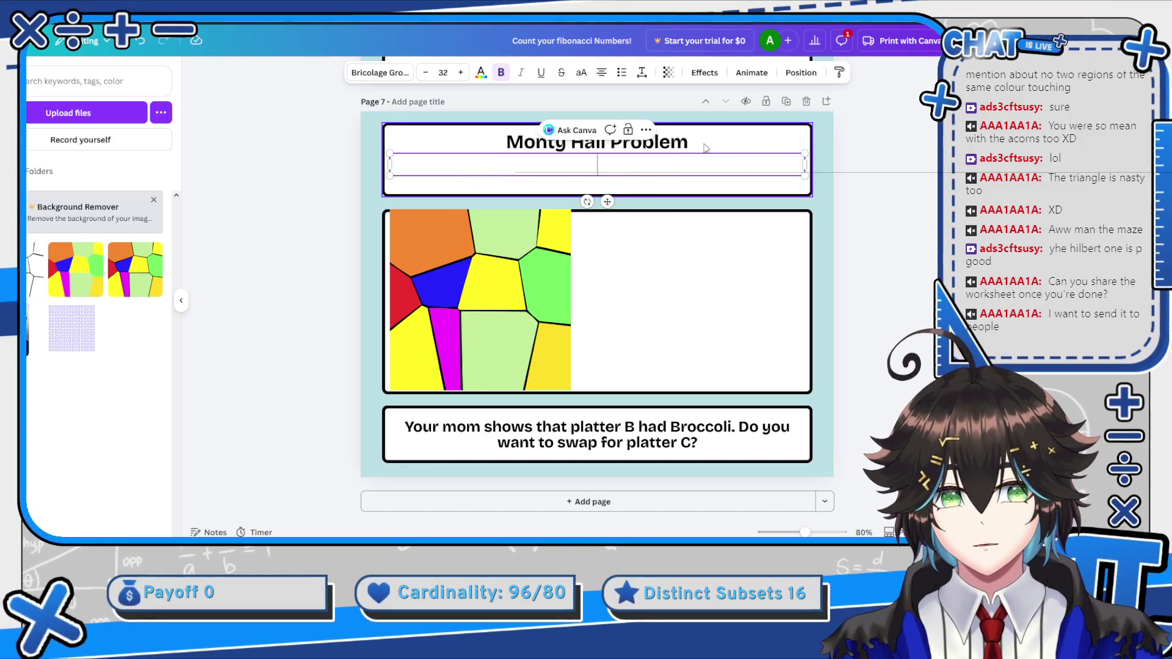
click(683, 150)
Retitle the page 'Coloring Activity with 3 Colors'
click(684, 149)
click(681, 146)
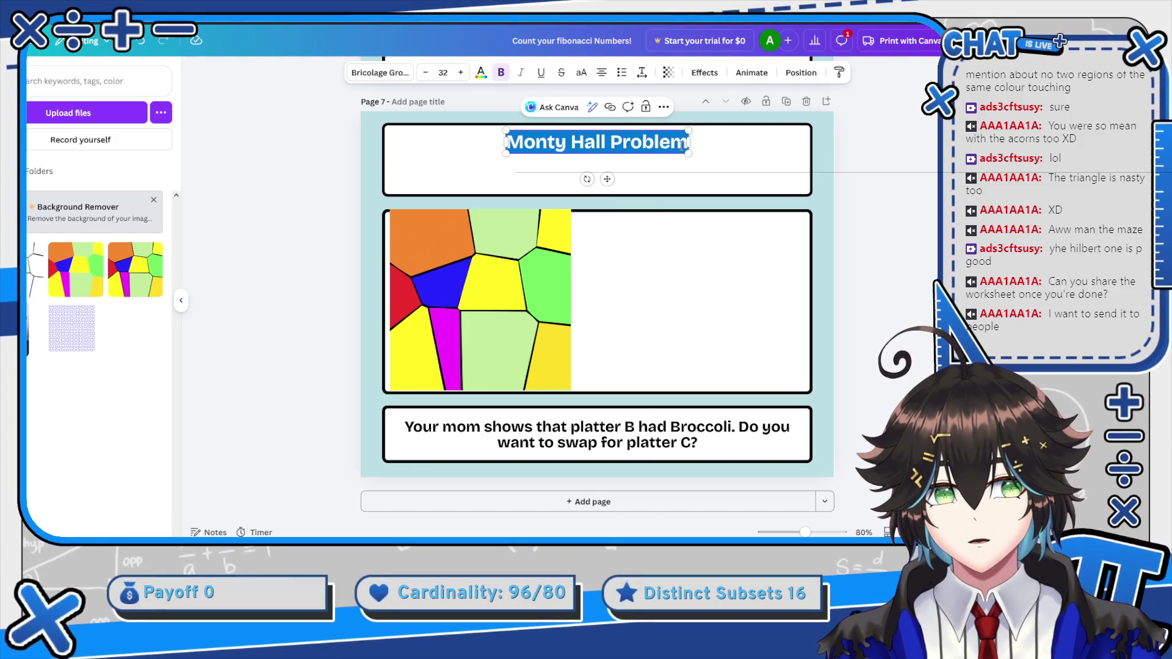
text(8)
key(BackSpace)
text(4)
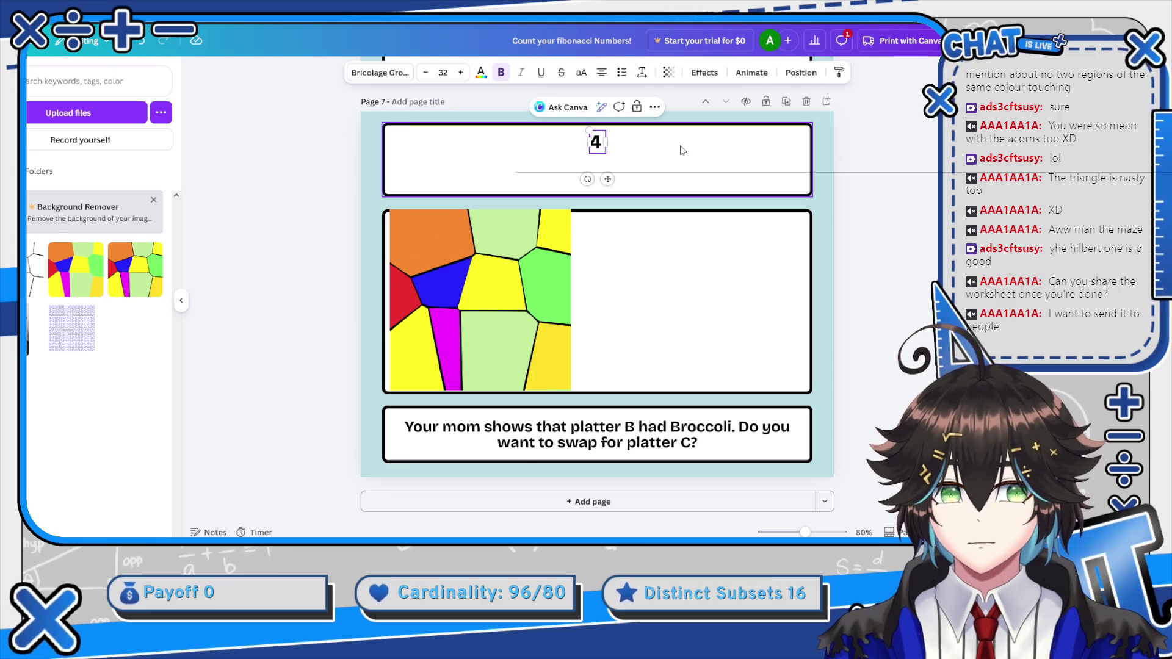
key(BackSpace)
text(3 Color)
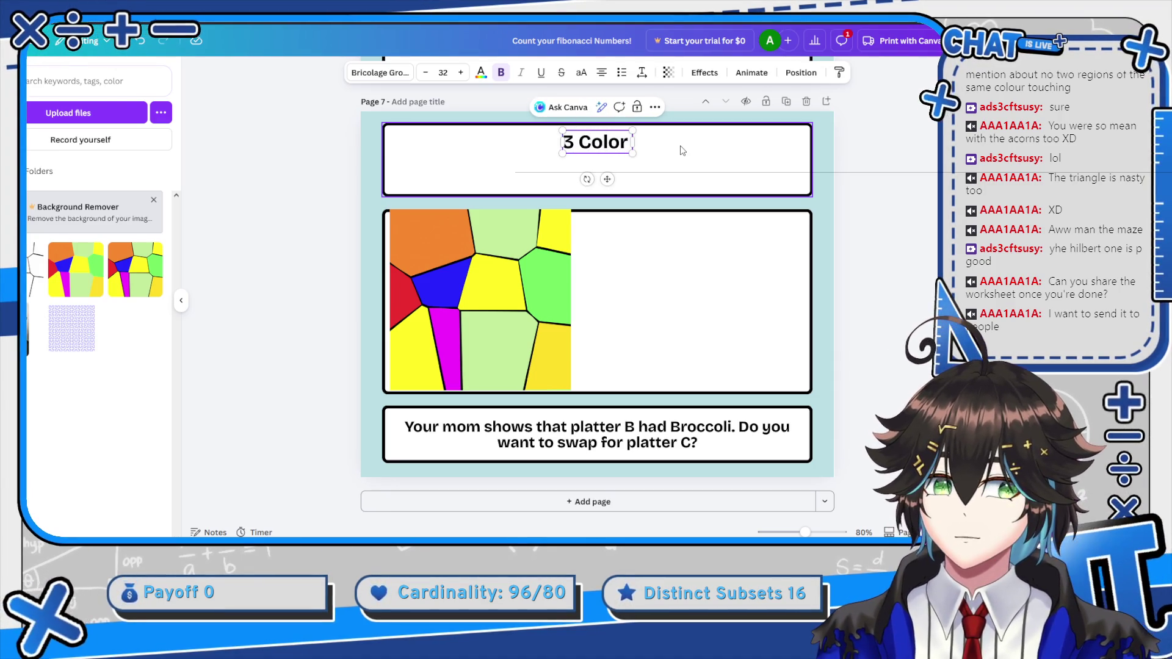
text( Queset)
key(BackSpace)
key(BackSpace)
key(BackSpace)
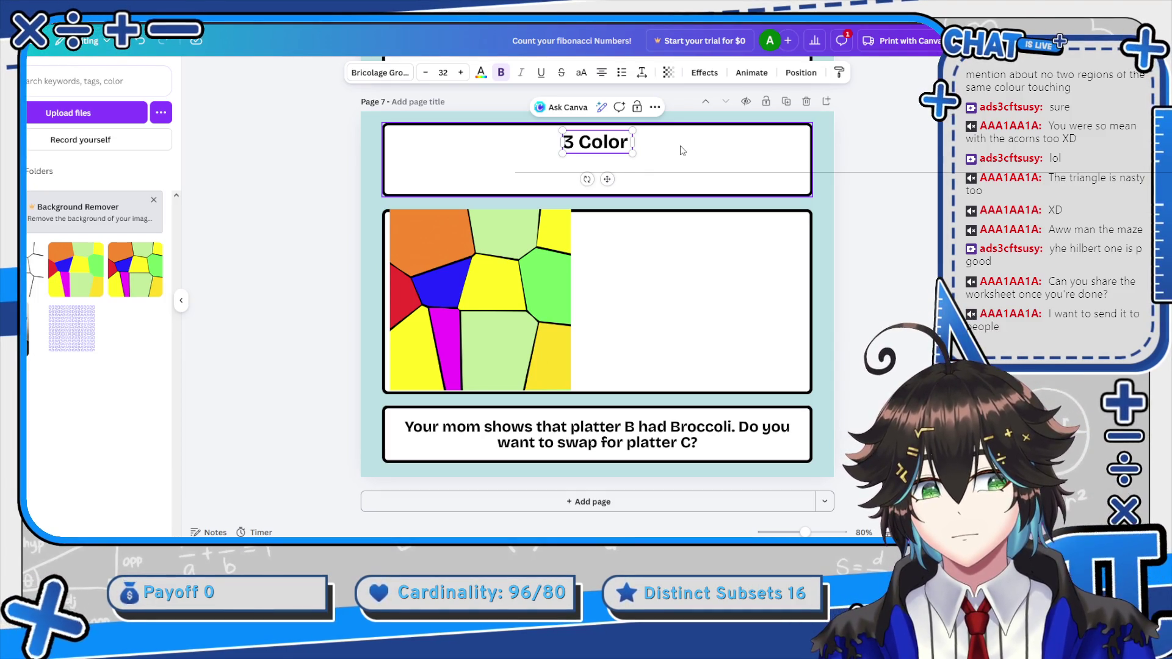
key(BackSpace)
key(BackSpace)
key(BackSpace)
text(C)
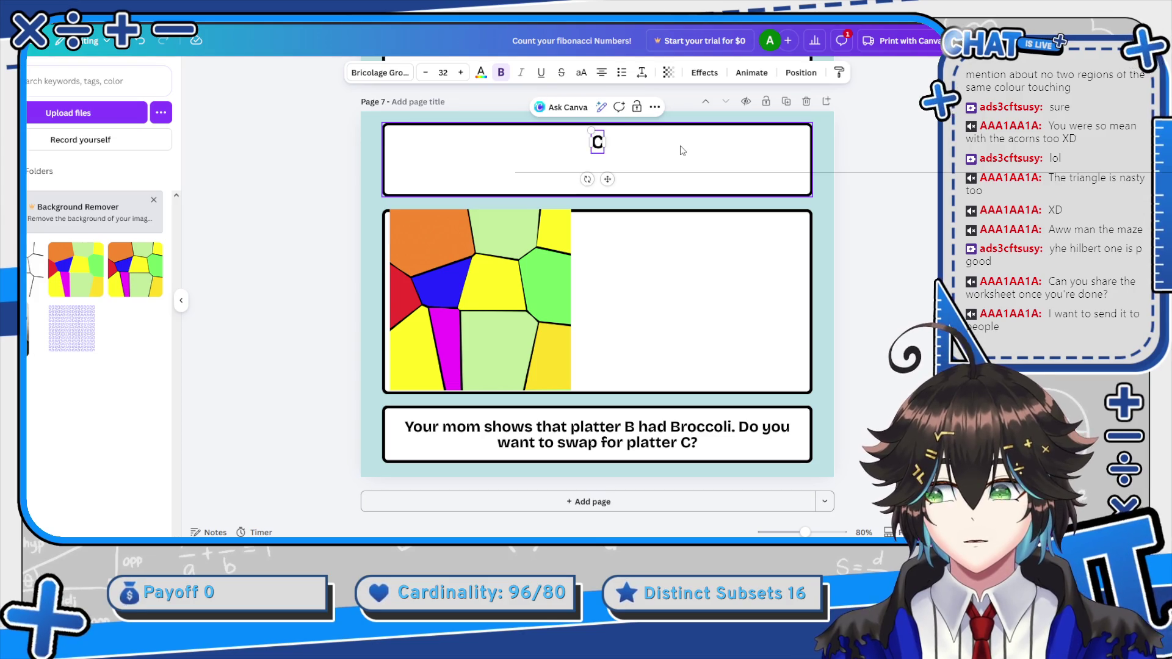
text(oloring activi)
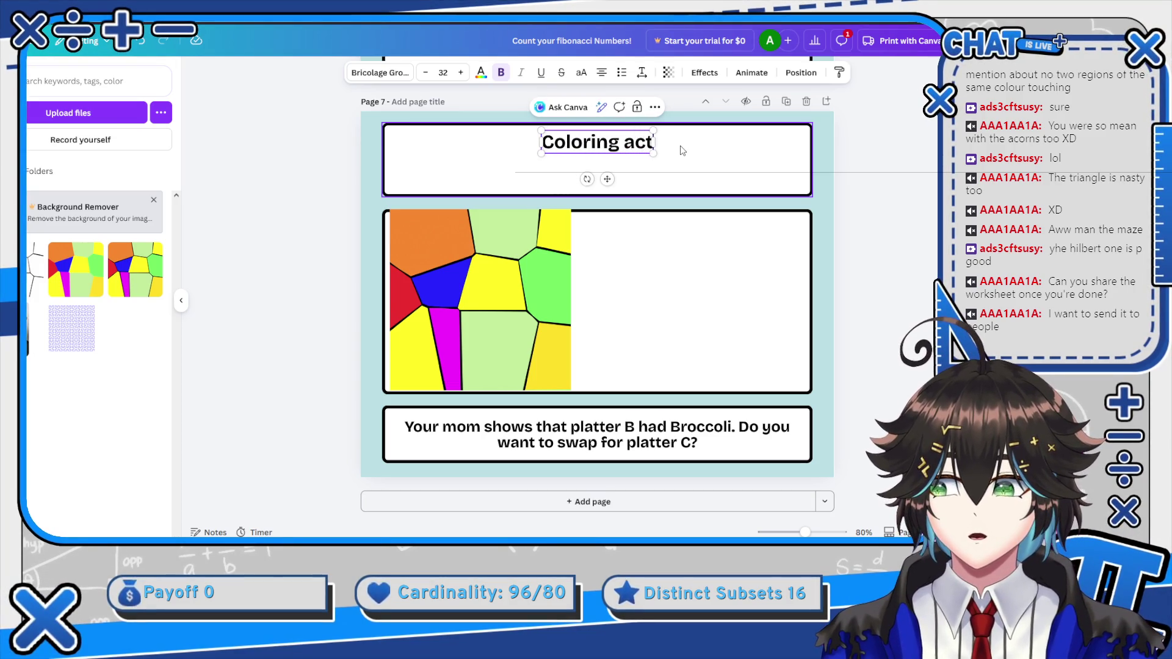
key(BackSpace)
key(BackSpace)
key(BackSpace)
text(Activity with e3)
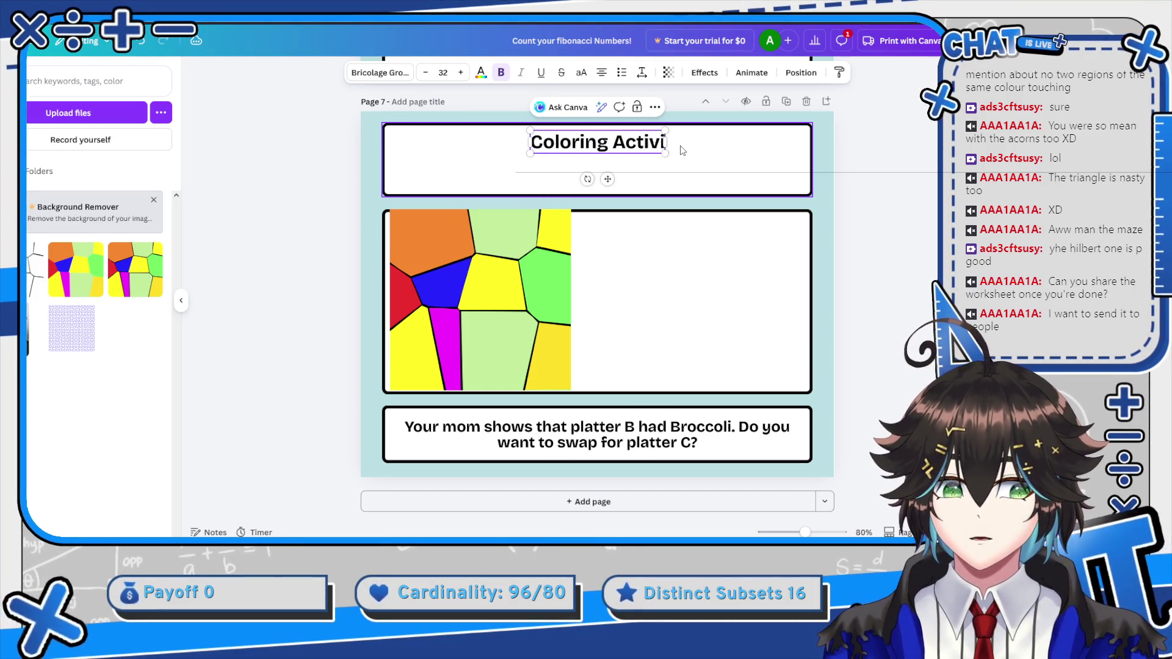
key(BackSpace)
key(BackSpace)
text(3 Colors)
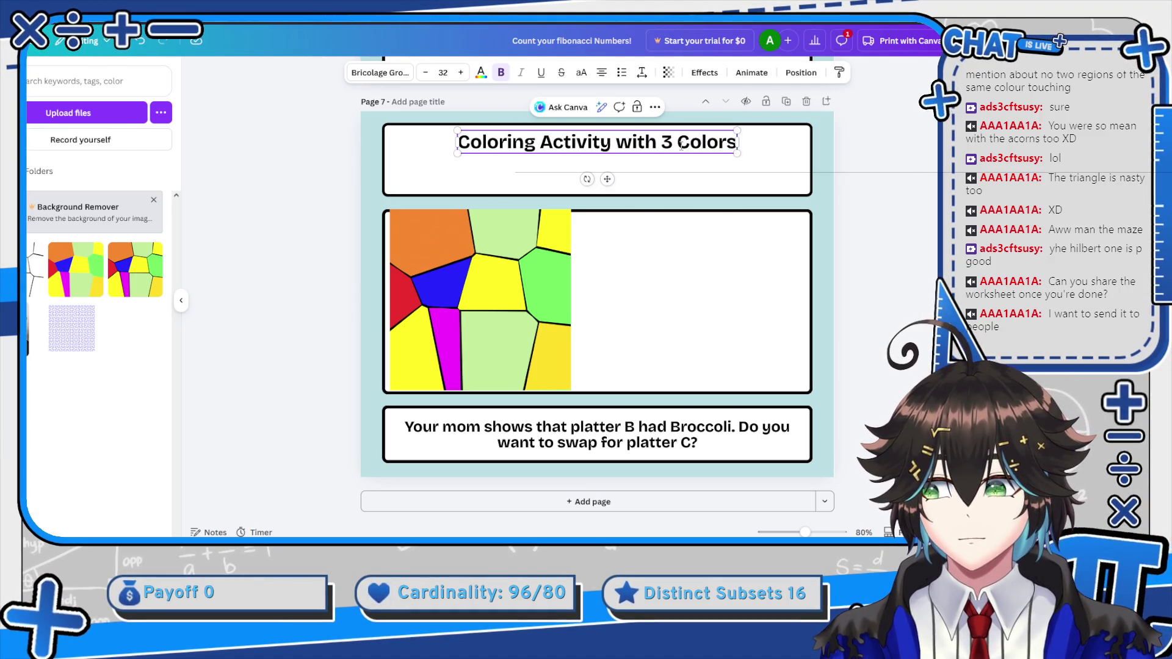
click(637, 217)
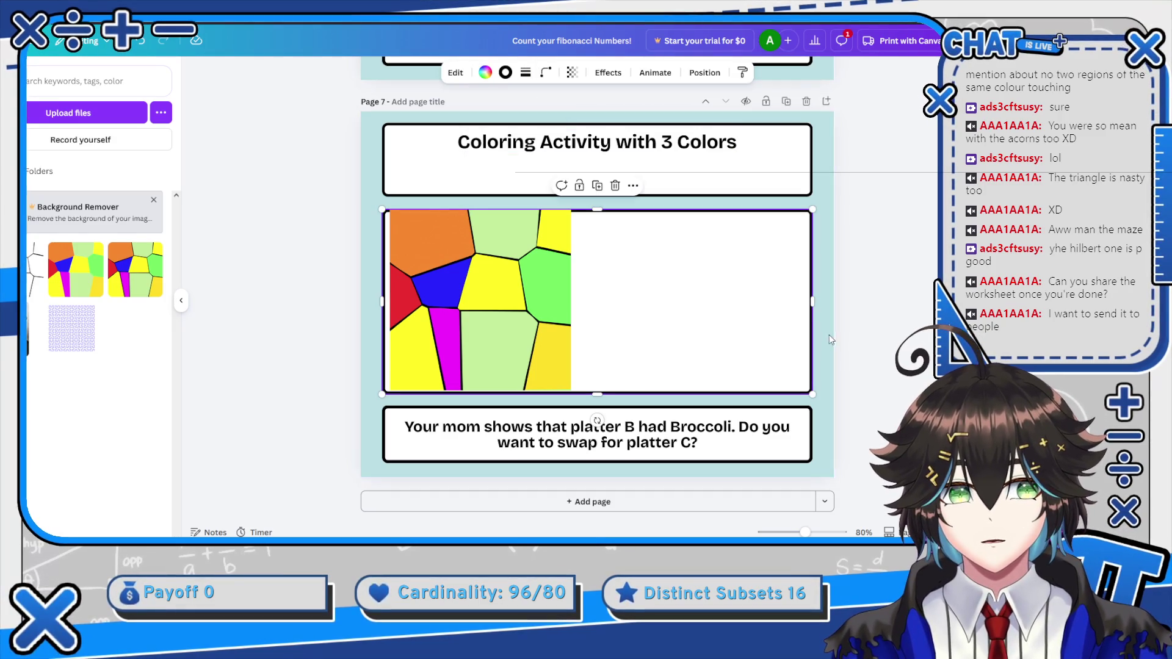
Narrow the middle box to the image width and shorten the title box to one line
drag(811, 301, 587, 301)
click(567, 183)
drag(603, 195, 603, 158)
Delete the white title rectangle and the title text
click(640, 142)
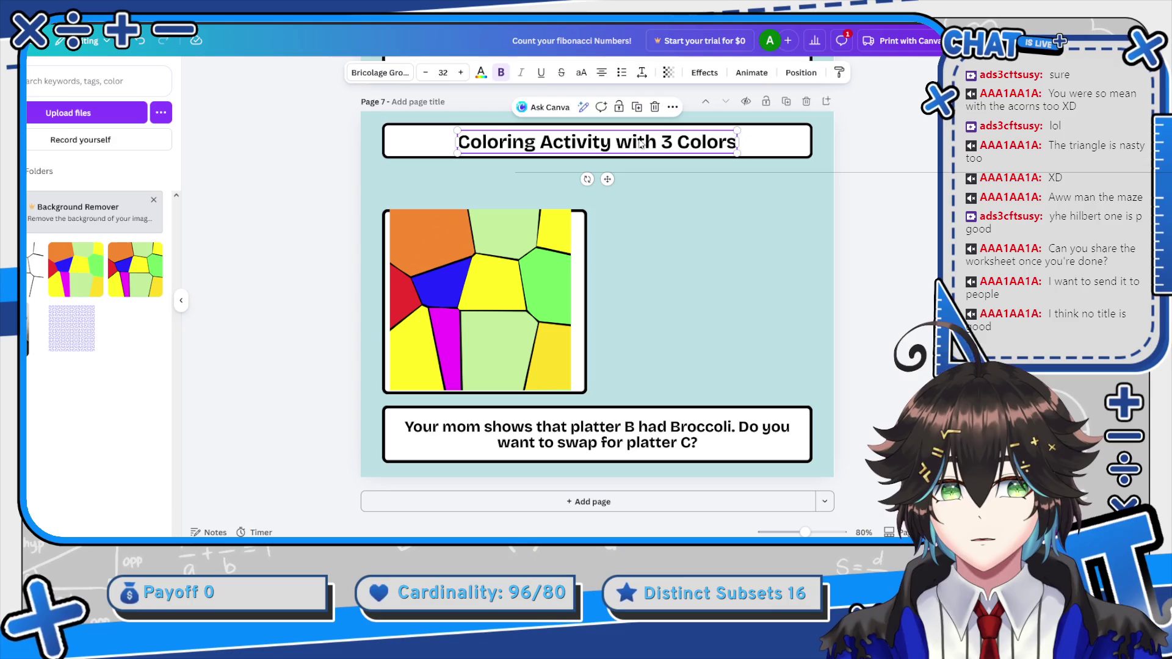
click(786, 145)
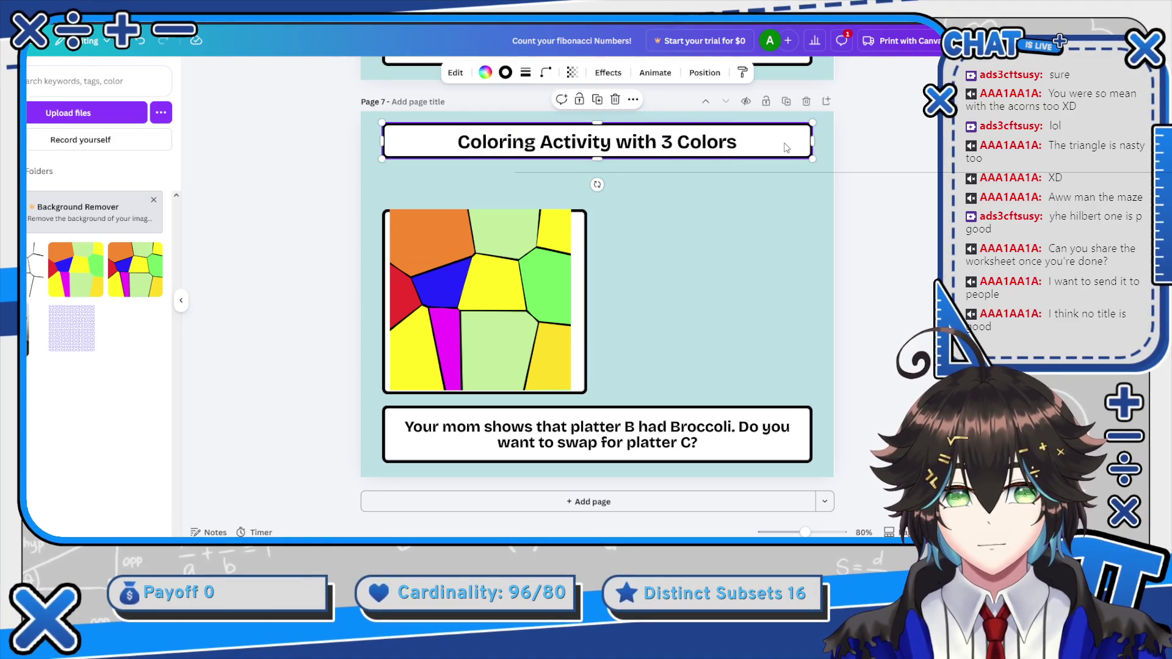
key(Delete)
click(729, 147)
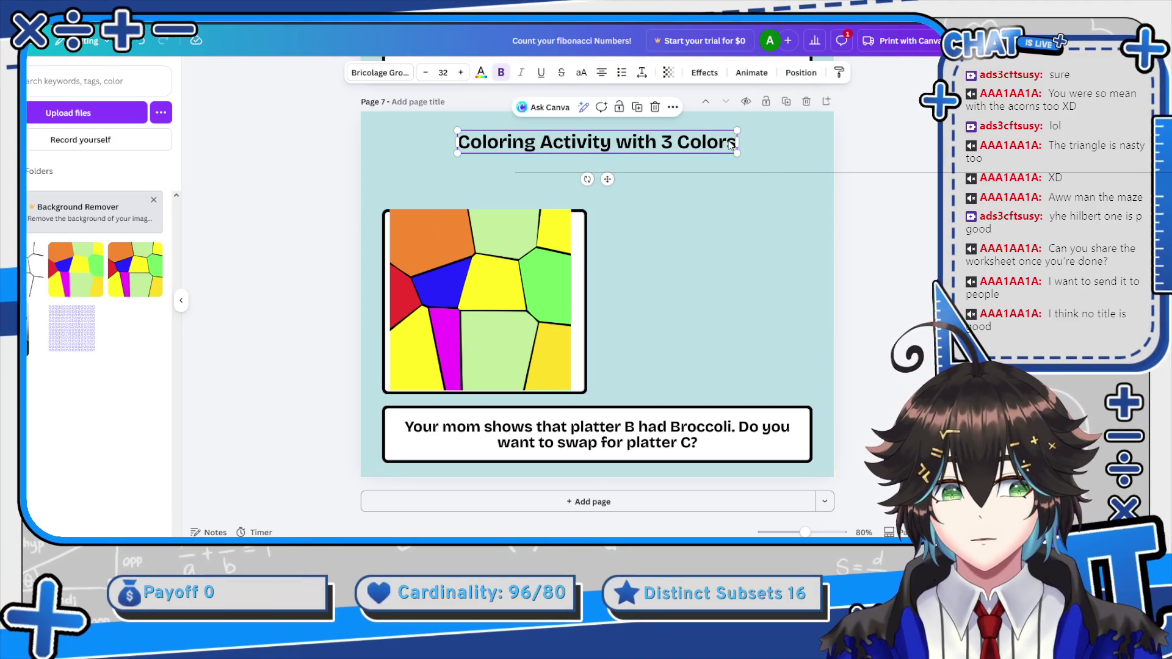
key(Delete)
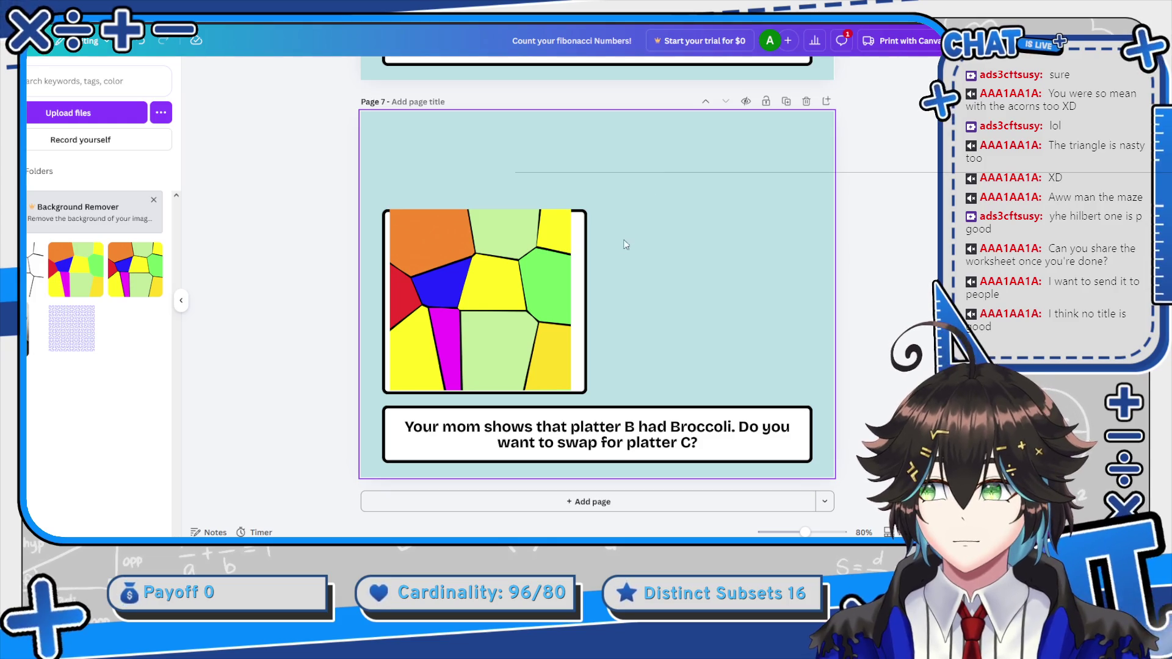
Enlarge and raise the region image, then resize the white box to frame it
mouse_move(572, 210)
mouse_down()
mouse_move(622, 168)
mouse_move(600, 179)
mouse_up()
drag(477, 281, 468, 264)
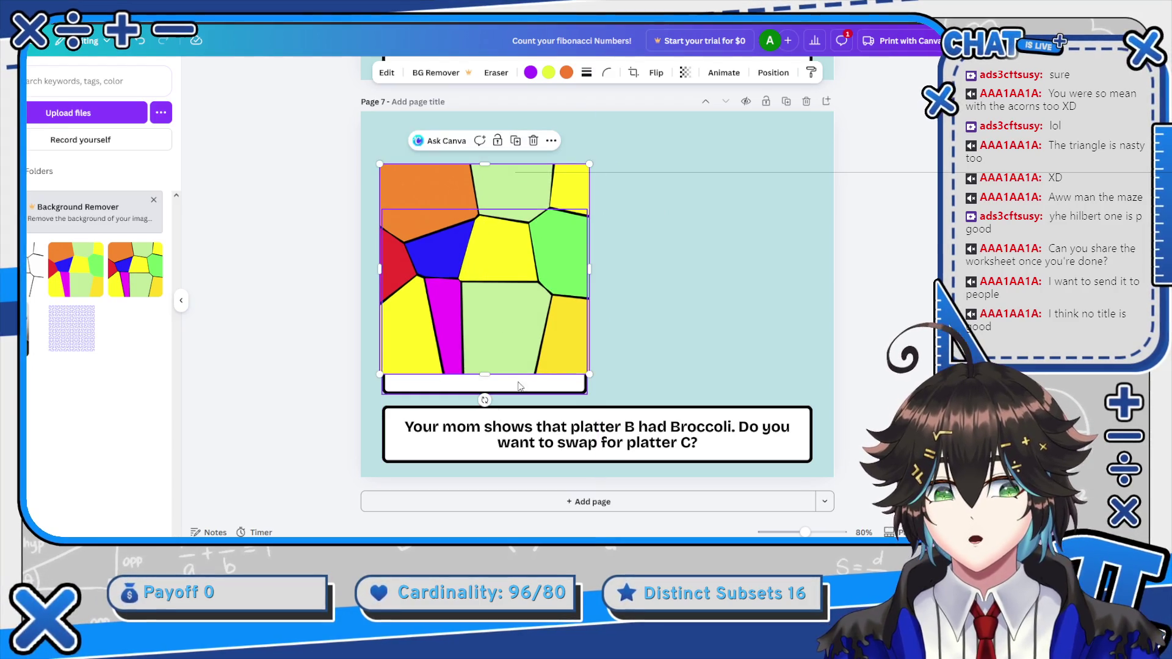
click(550, 390)
mouse_move(587, 392)
mouse_down()
mouse_move(615, 387)
mouse_move(590, 373)
mouse_up()
drag(590, 190, 590, 164)
drag(382, 164, 380, 164)
Set the white box's border stroke weight to 36
click(526, 72)
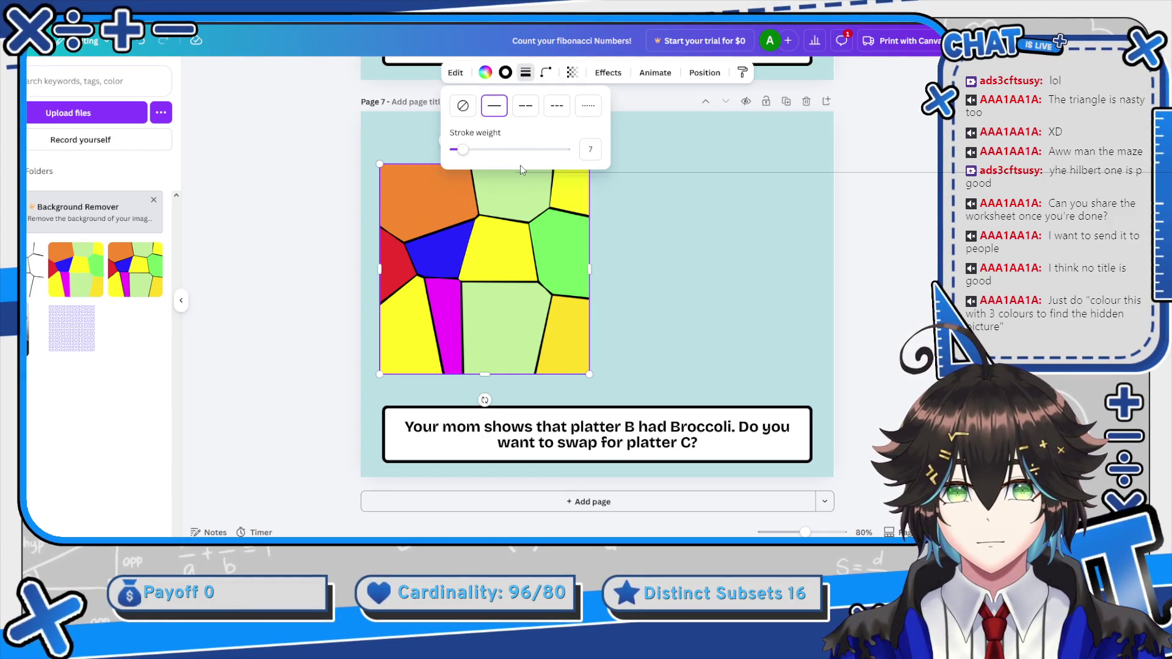
drag(481, 151, 501, 152)
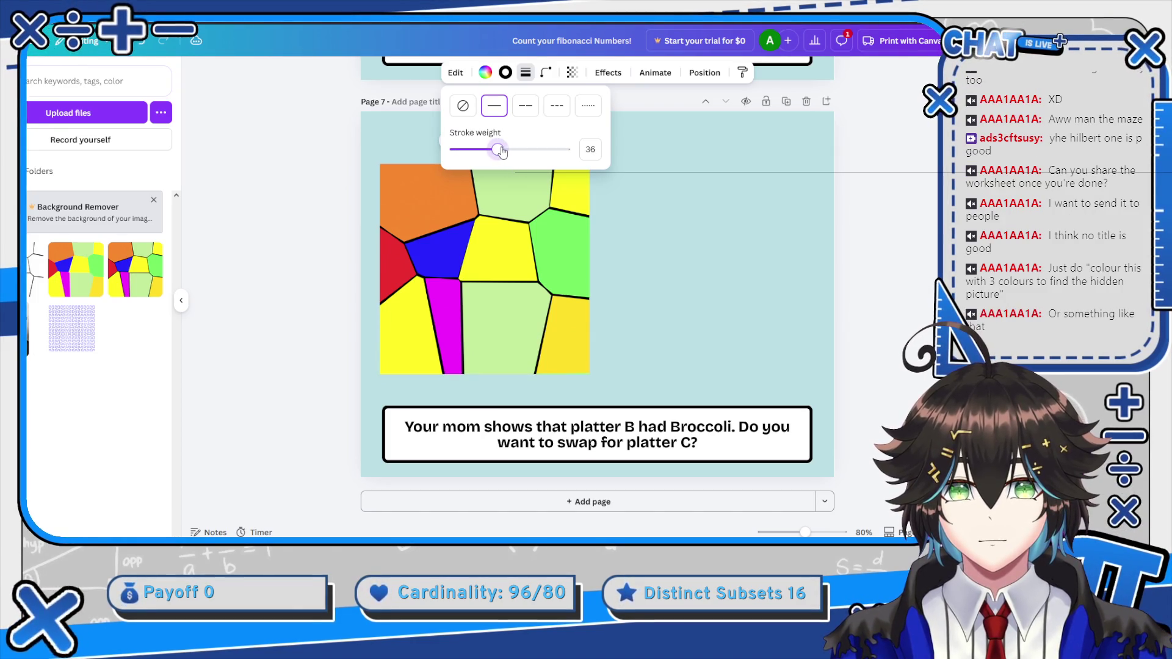
click(553, 257)
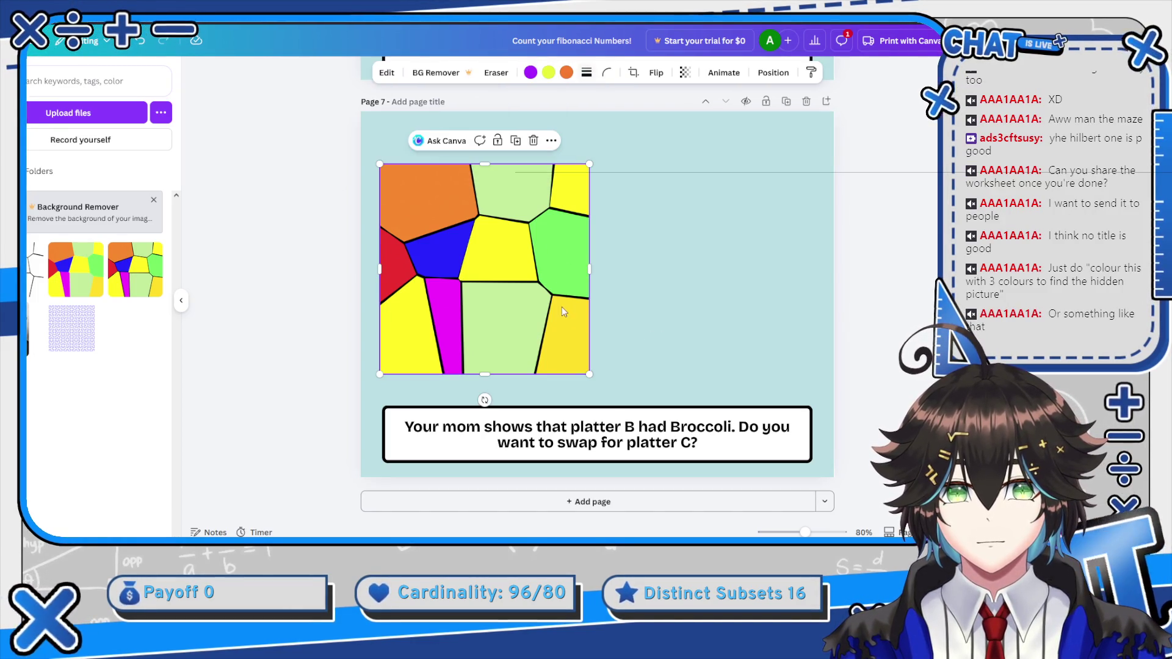
right_click(519, 282)
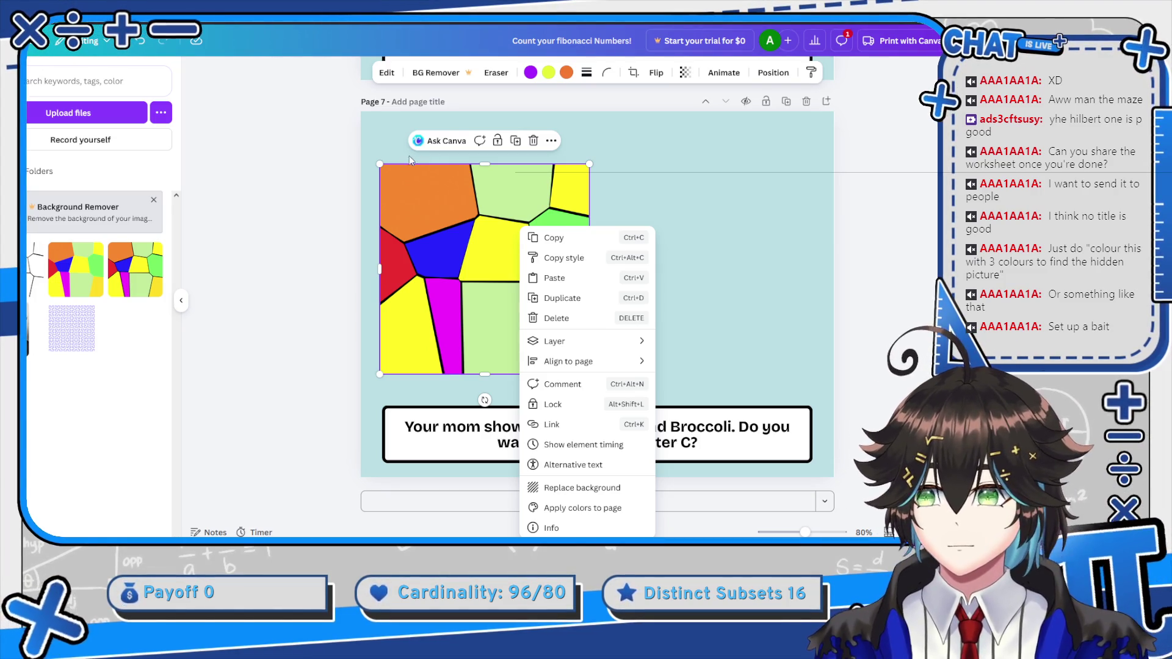
Delete the coloured Voronoi image, then undo the deletion
click(216, 276)
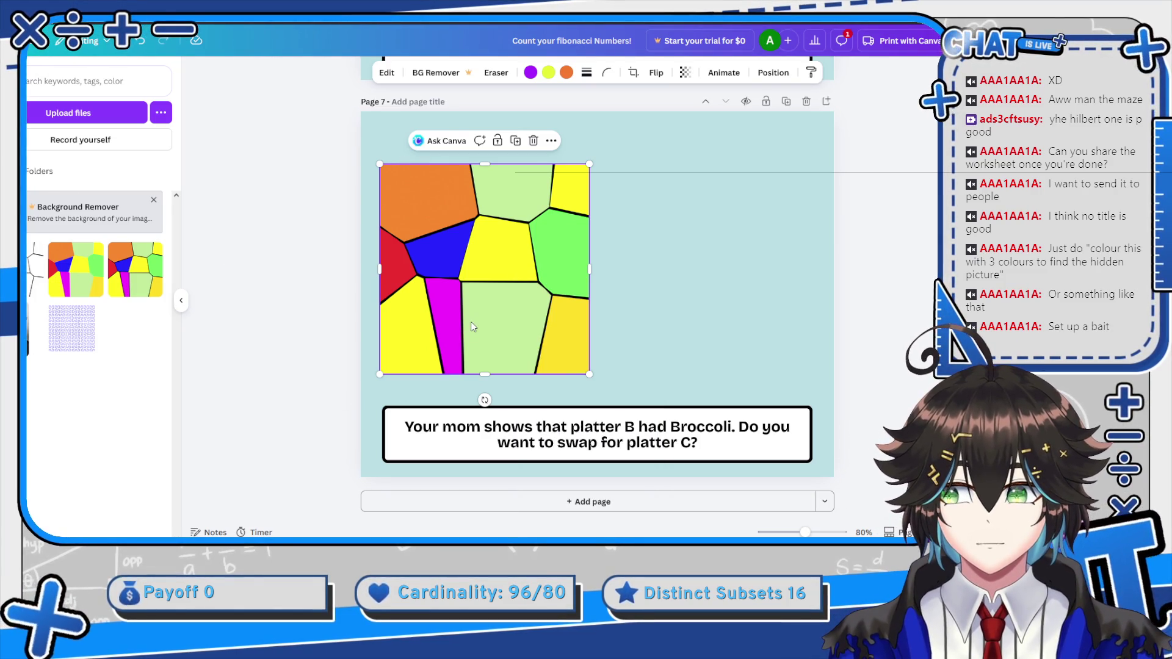
drag(470, 323, 472, 324)
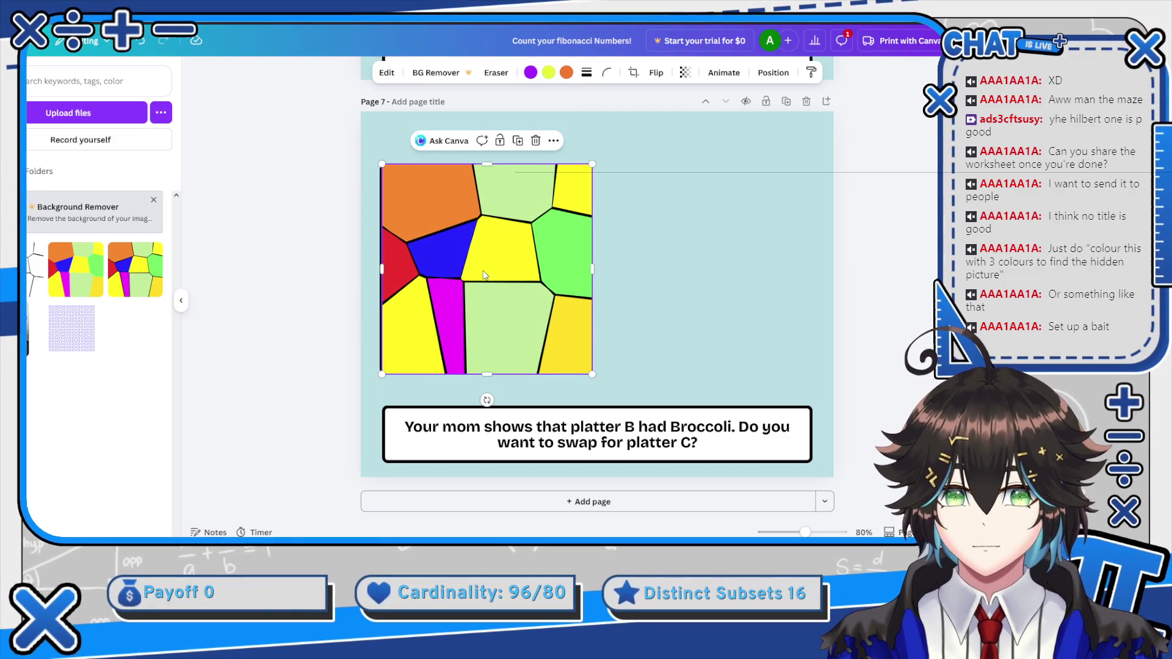
key(Delete)
click(460, 186)
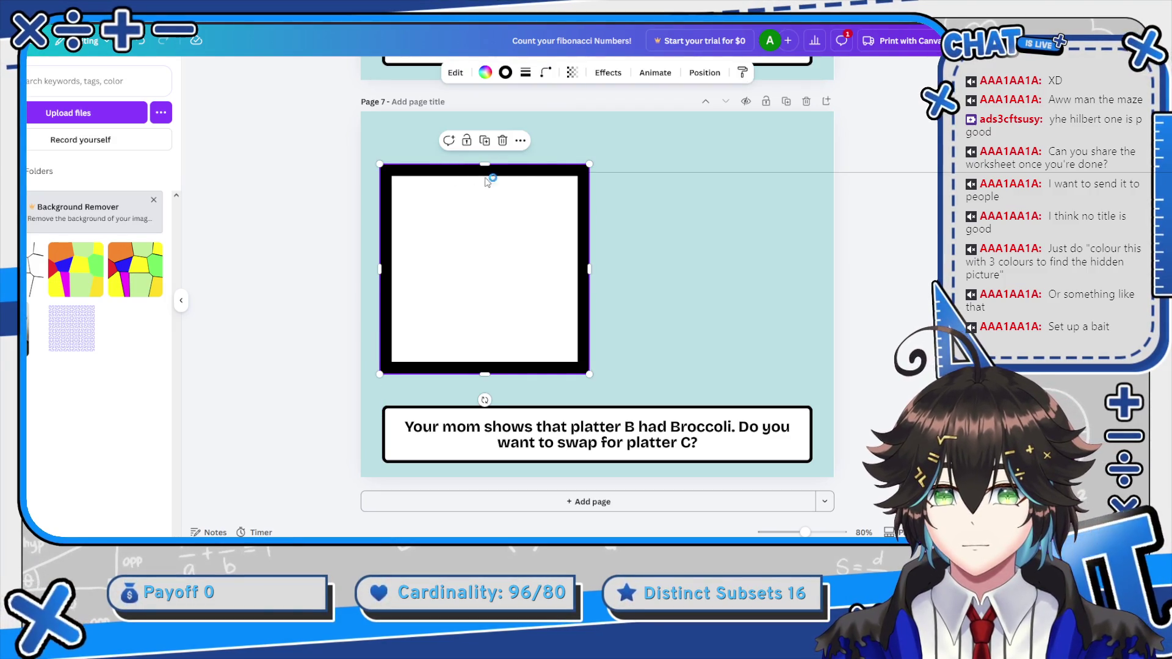
key(ctrl+z)
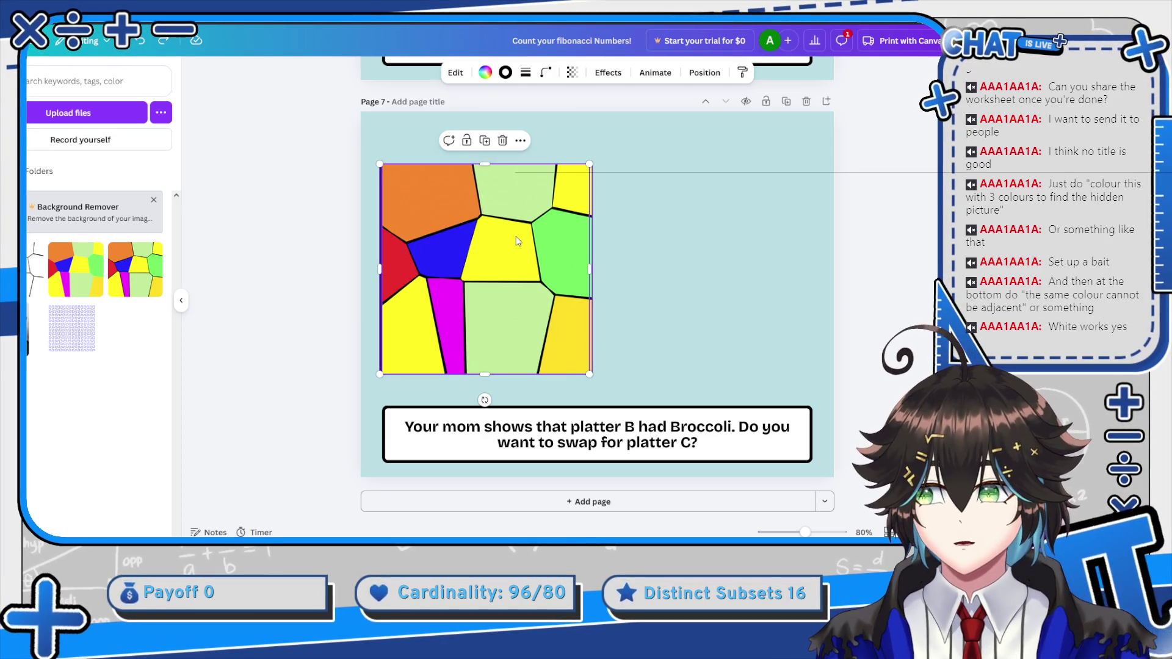
Place the blank line-art map on page 7 and delete the coloured map and its bordered frame
mouse_move(36, 269)
mouse_down()
mouse_move(595, 306)
mouse_move(608, 323)
mouse_move(684, 267)
mouse_move(557, 275)
mouse_move(571, 266)
mouse_up()
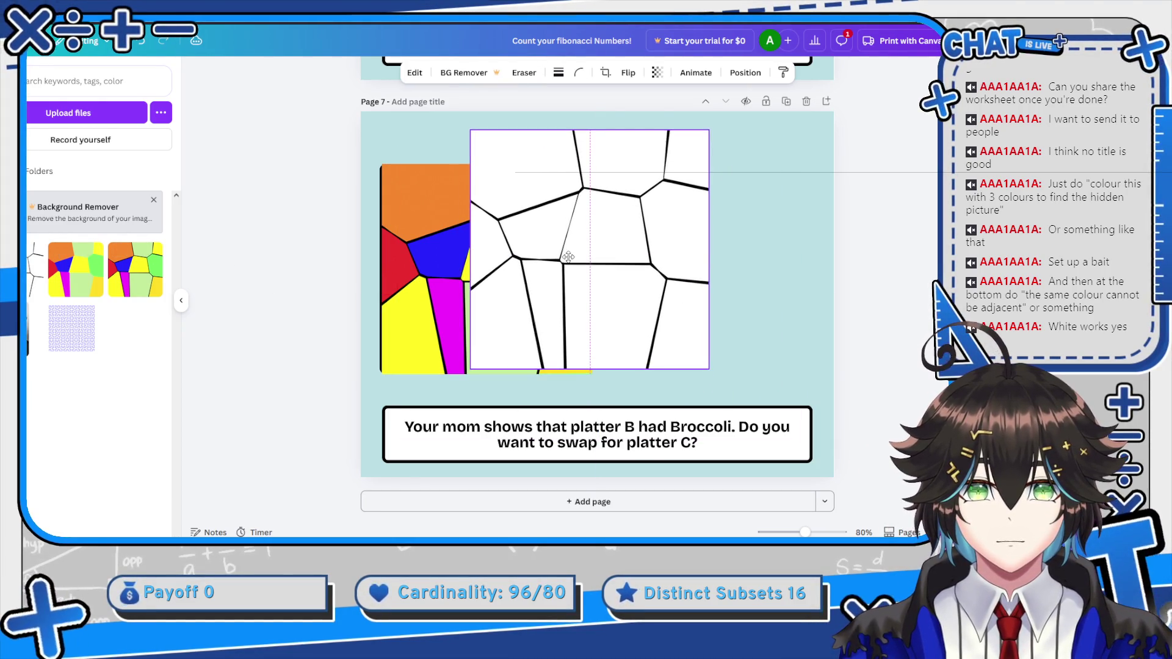
click(453, 289)
key(Delete)
click(442, 308)
key(Delete)
Enlarge the line-art map, move it down toward the caption, and resize the caption box
click(675, 343)
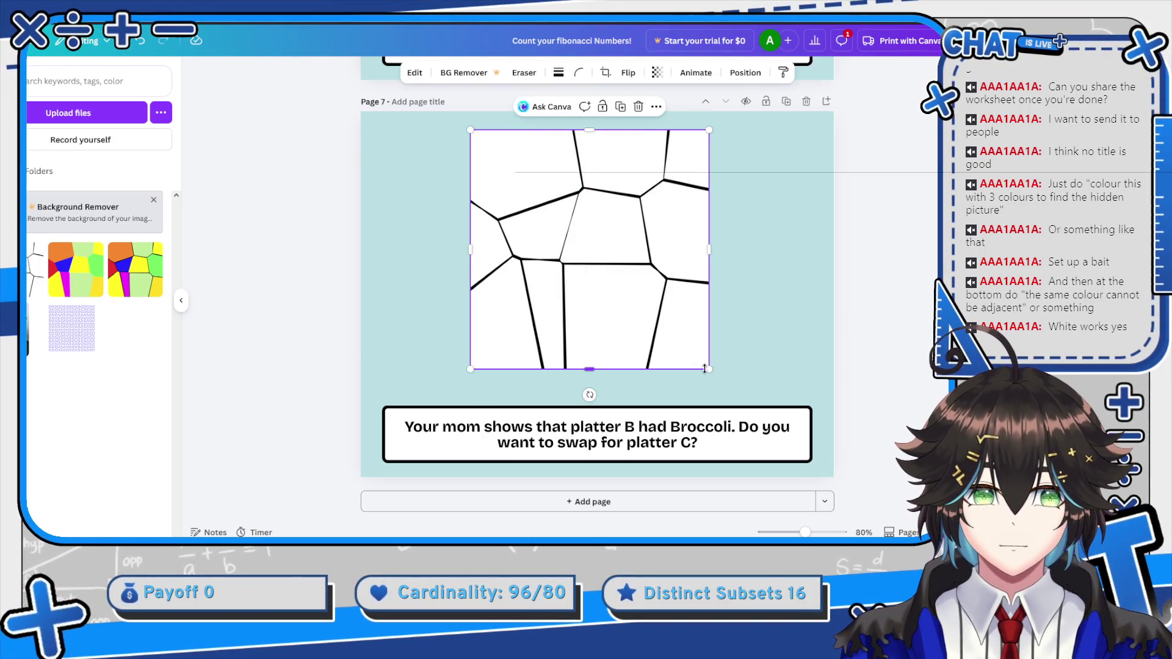
mouse_move(717, 378)
mouse_down()
mouse_move(743, 391)
mouse_move(730, 387)
mouse_up()
mouse_move(623, 246)
mouse_down()
mouse_move(623, 264)
mouse_move(612, 252)
mouse_move(628, 262)
mouse_up()
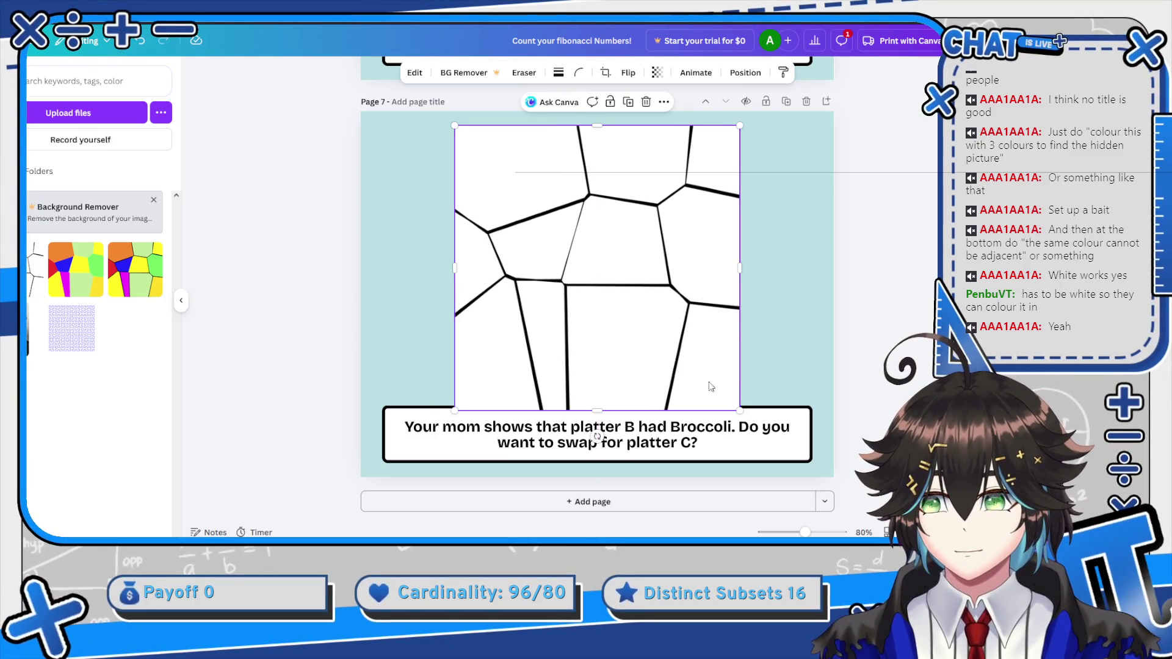
click(731, 431)
mouse_move(811, 407)
mouse_down()
mouse_move(816, 435)
mouse_move(805, 394)
mouse_move(812, 427)
mouse_up()
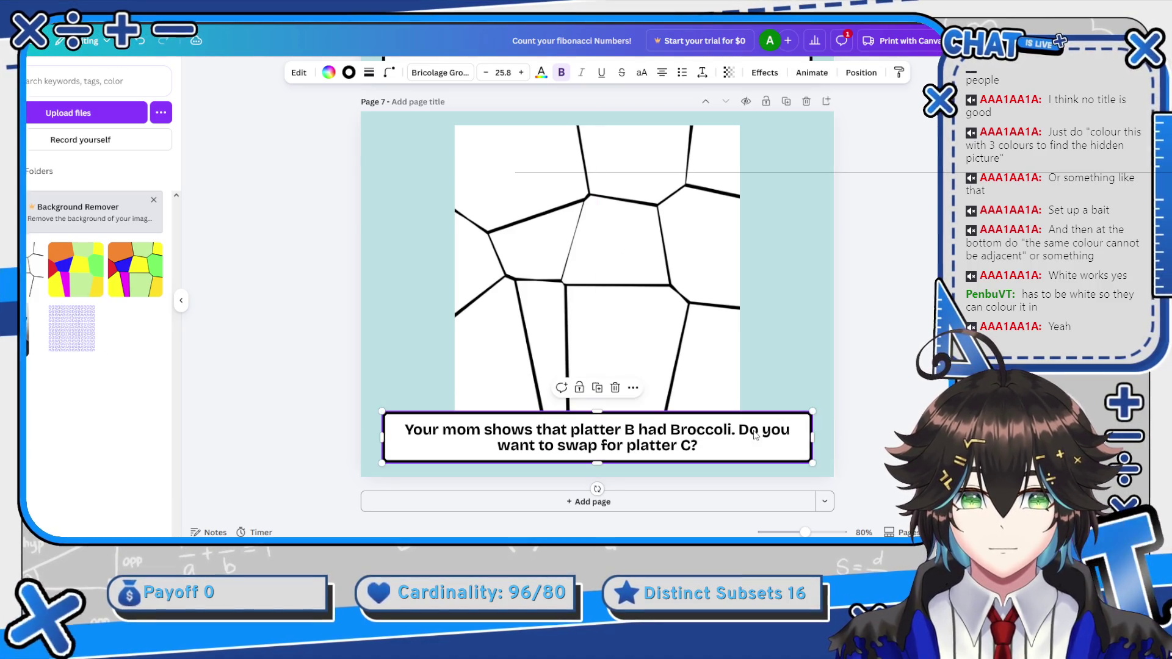
double_click(732, 448)
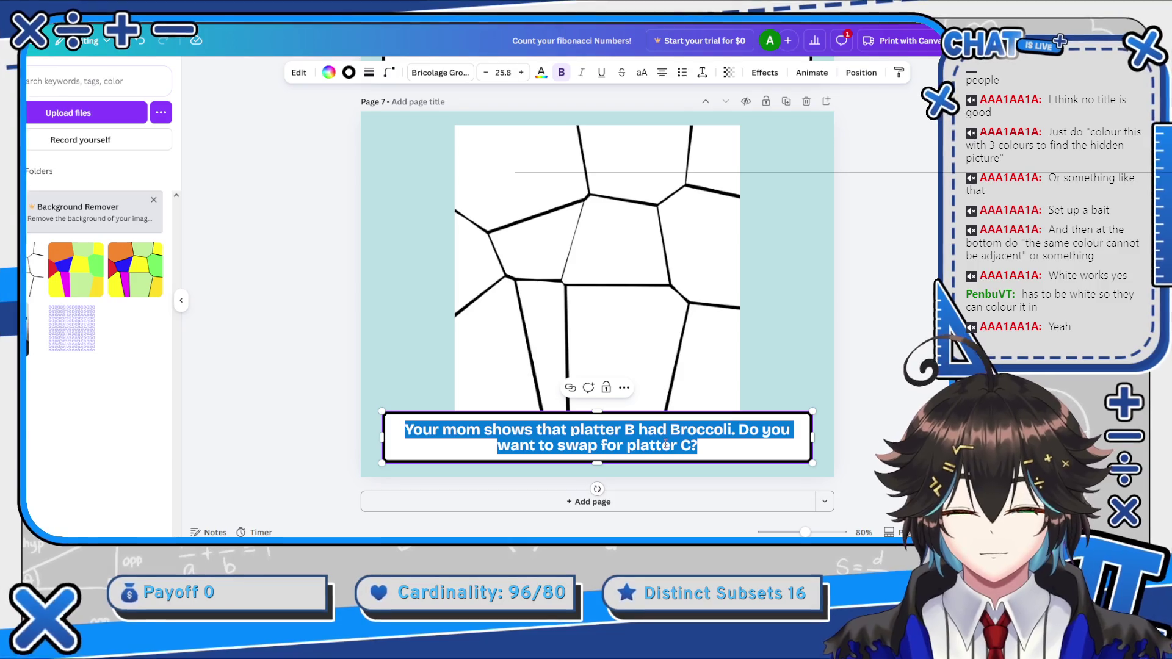
Replace the old caption with 'Color the picture with only 3 colors!' plus a draft rule sentence
key(BackSpace)
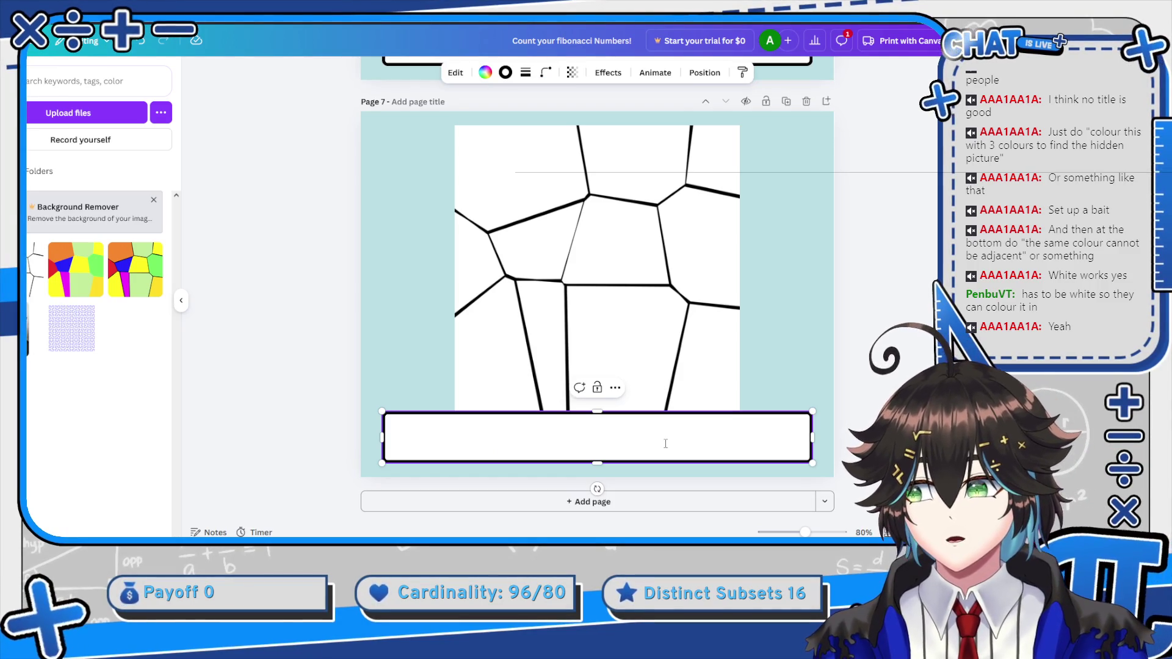
text(Color the)
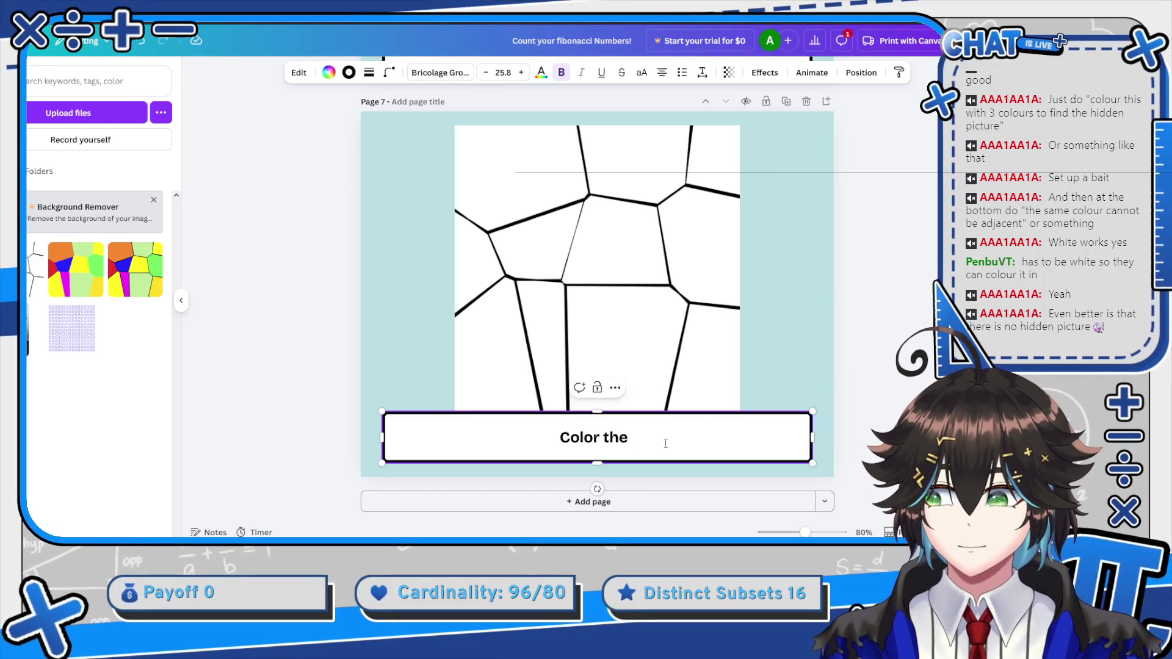
text(p)
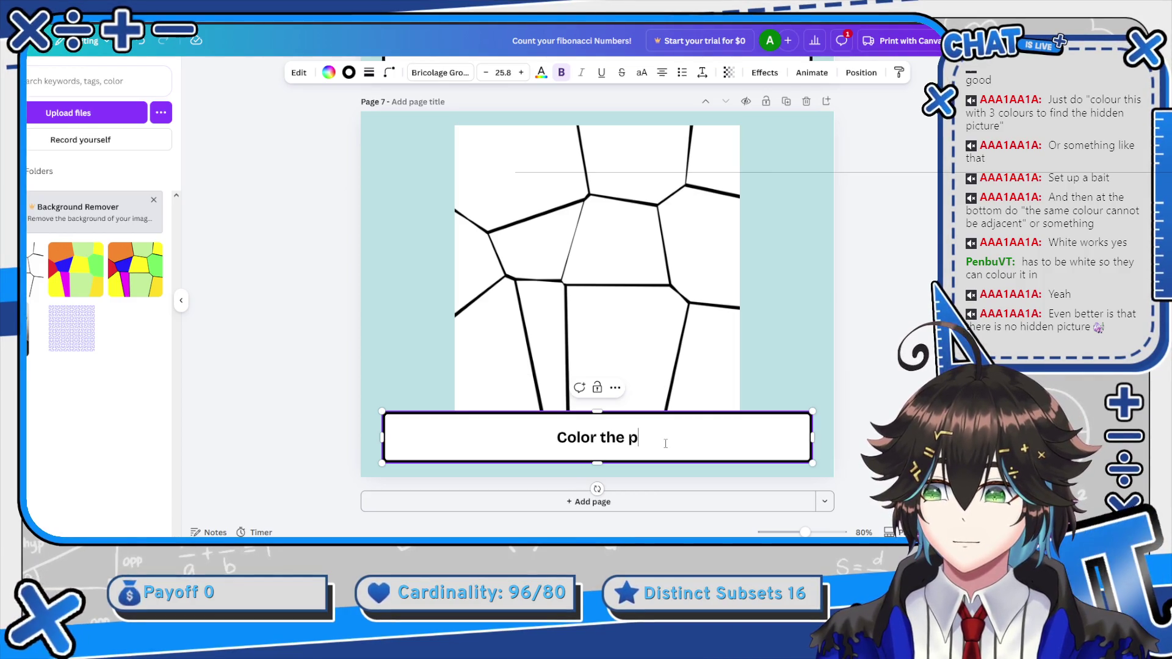
text(icture w)
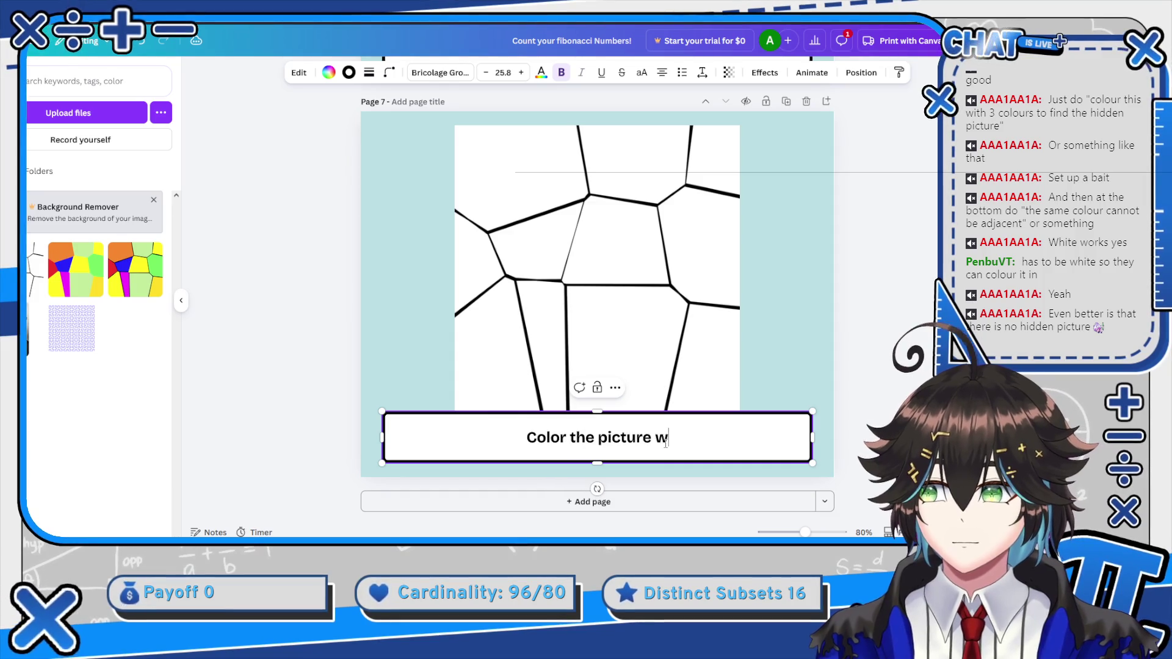
text(ith only 3 colo)
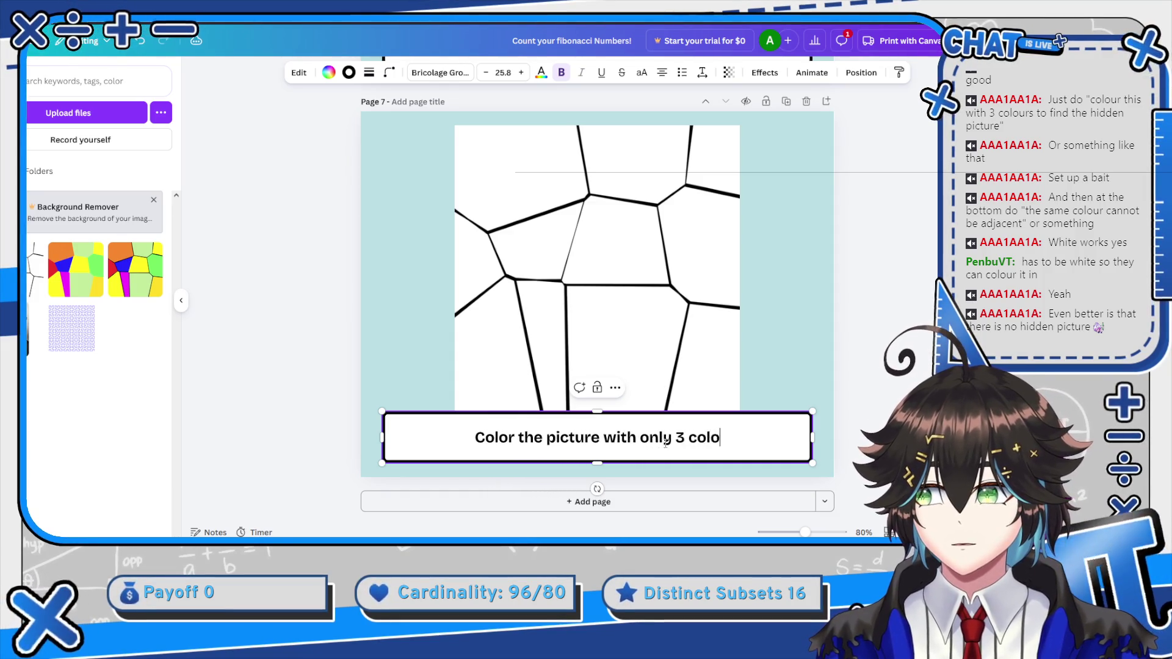
text(rs! No colors can)
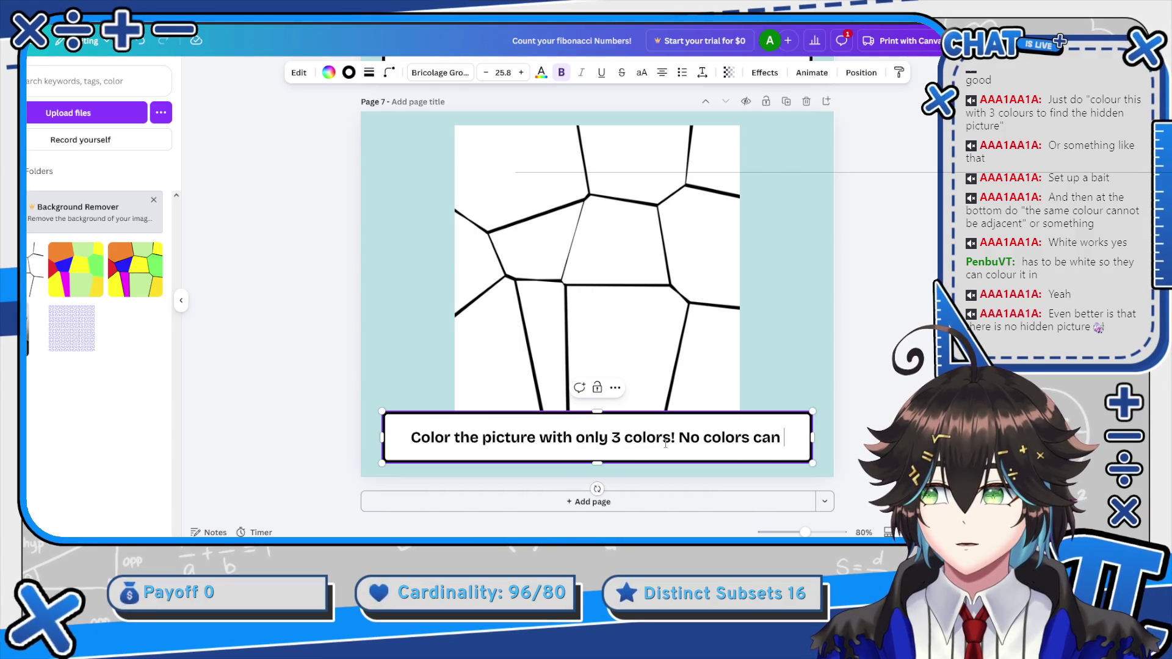
text( touch)
key(BackSpace)
key(BackSpace)
key(BackSpace)
text(uch)
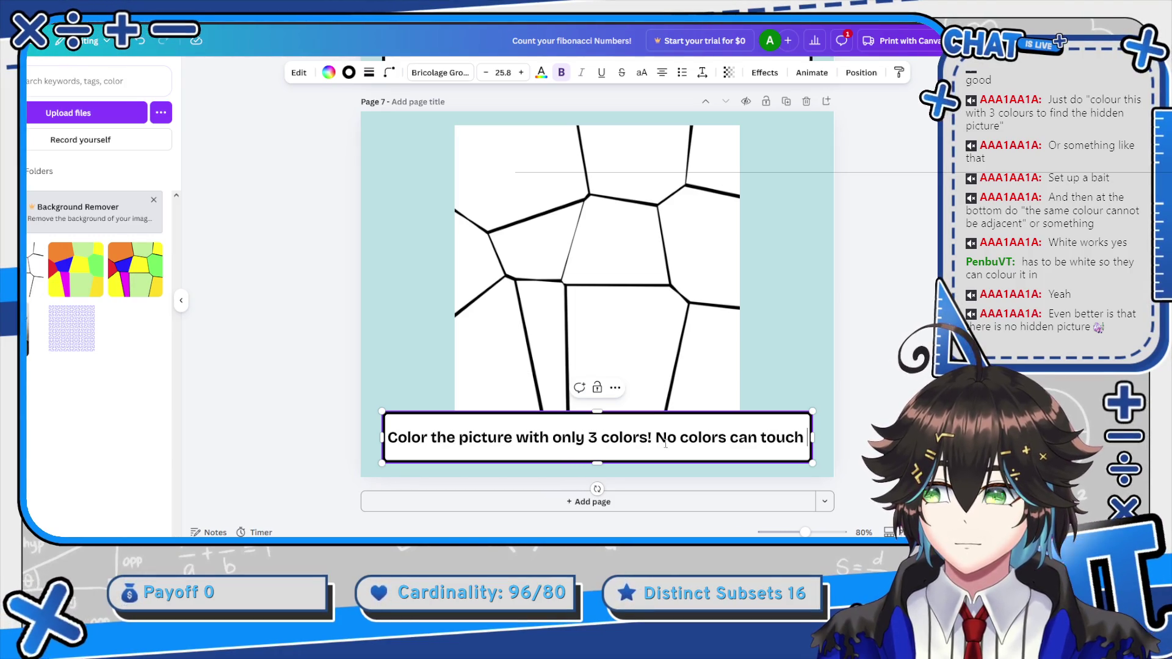
key(BackSpace)
key(BackSpace)
key(BackSpace)
text(ne of the same can )
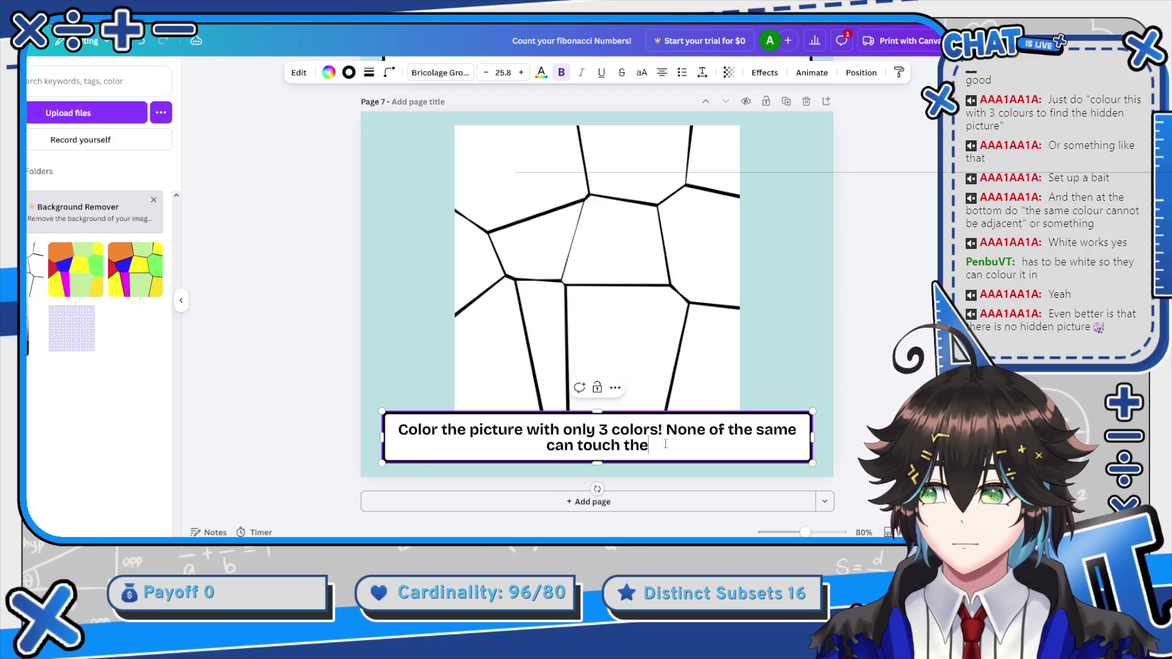
text(touch the next one)
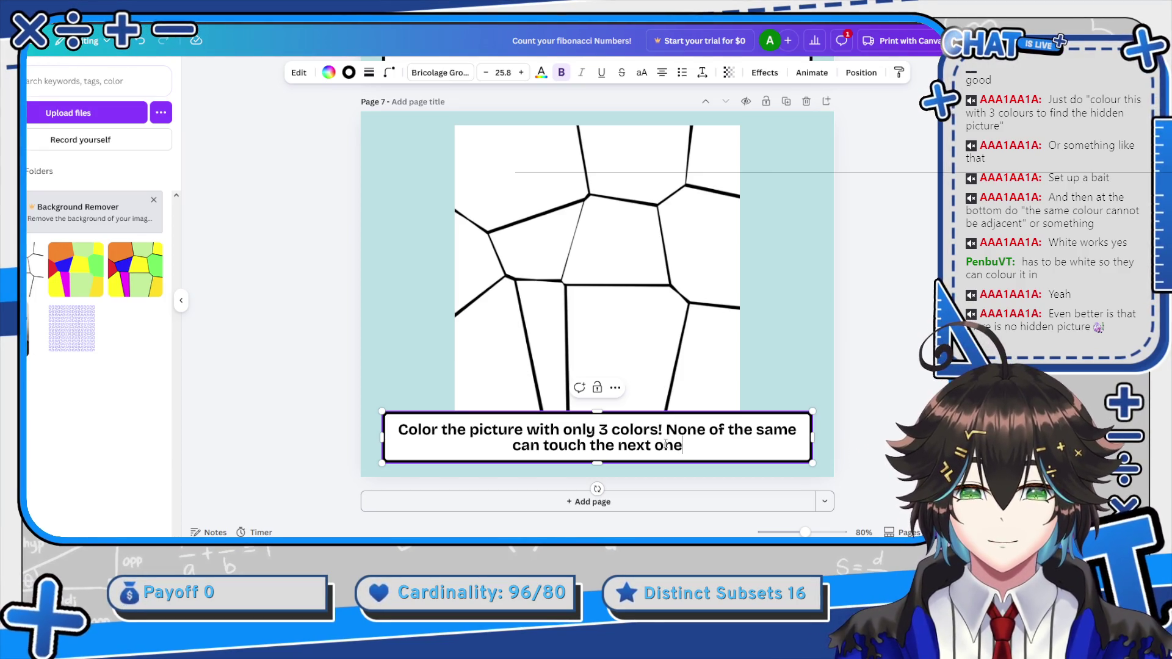
Rewrite the second sentence as 'The same color CANNOT be next to itself!'
key(ctrl+shift+Left)
key(ctrl+shift+Left)
key(ctrl+shift+Left)
key(BackSpace)
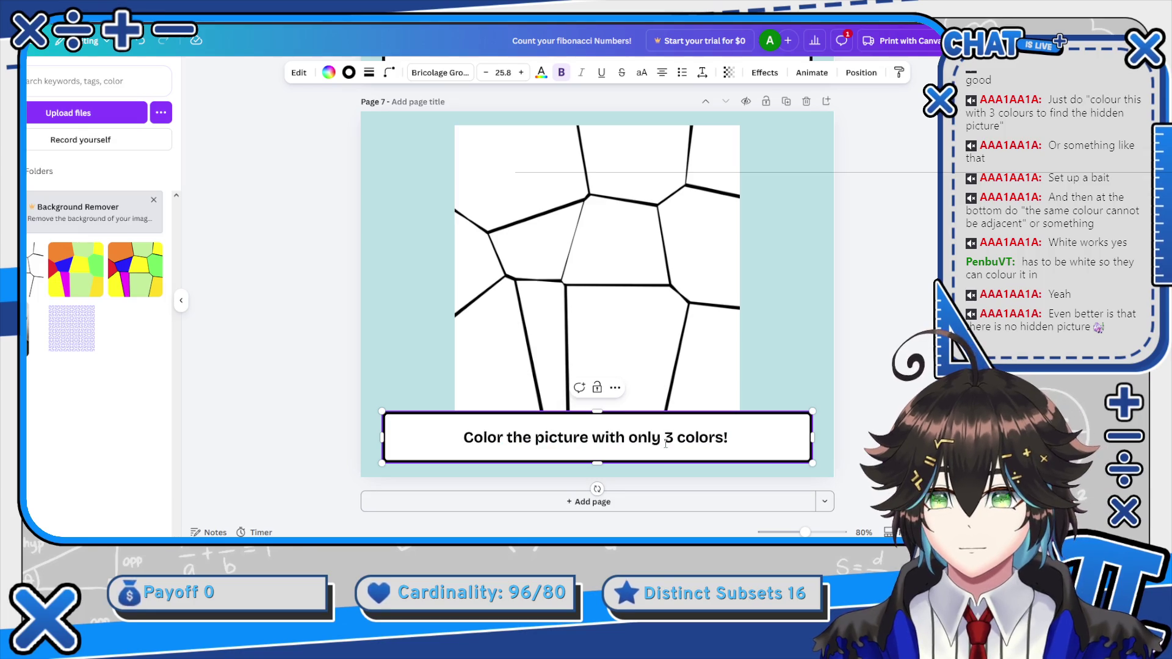
text( Make sure)
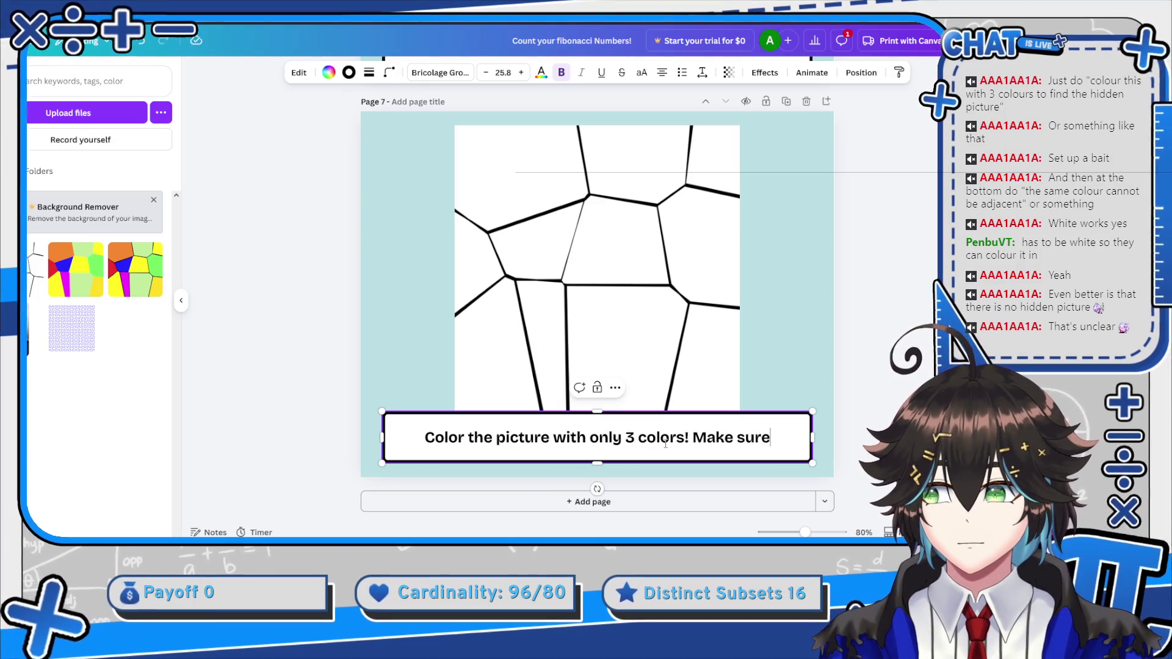
key(ctrl+BackSpace)
key(ctrl+BackSpace)
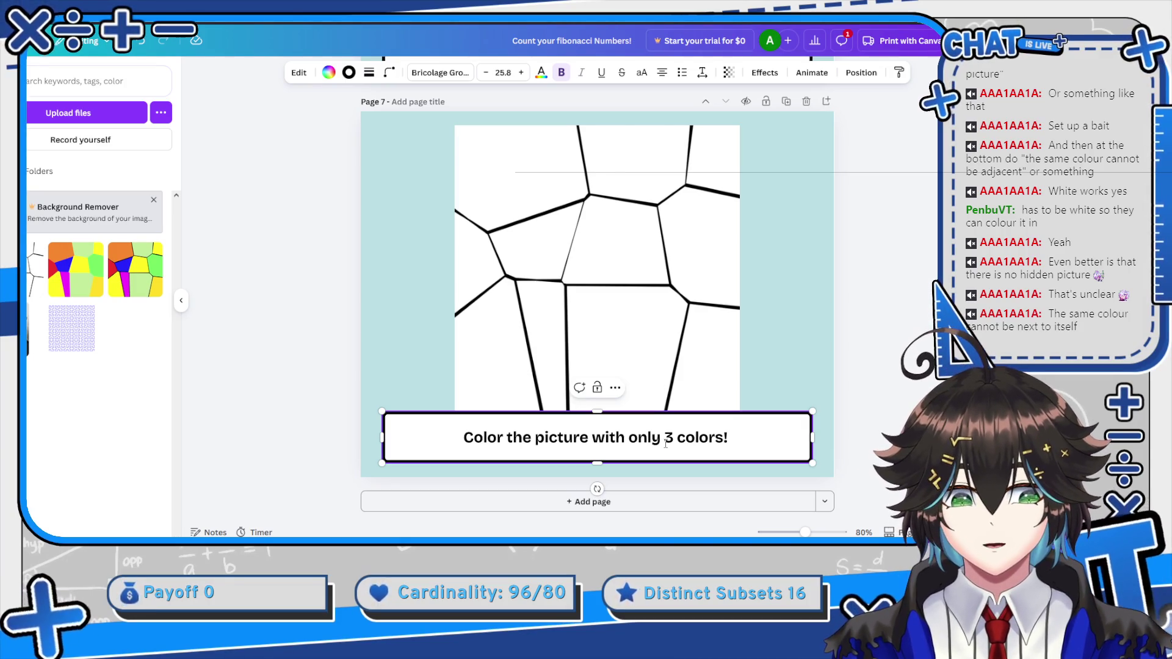
text(The )
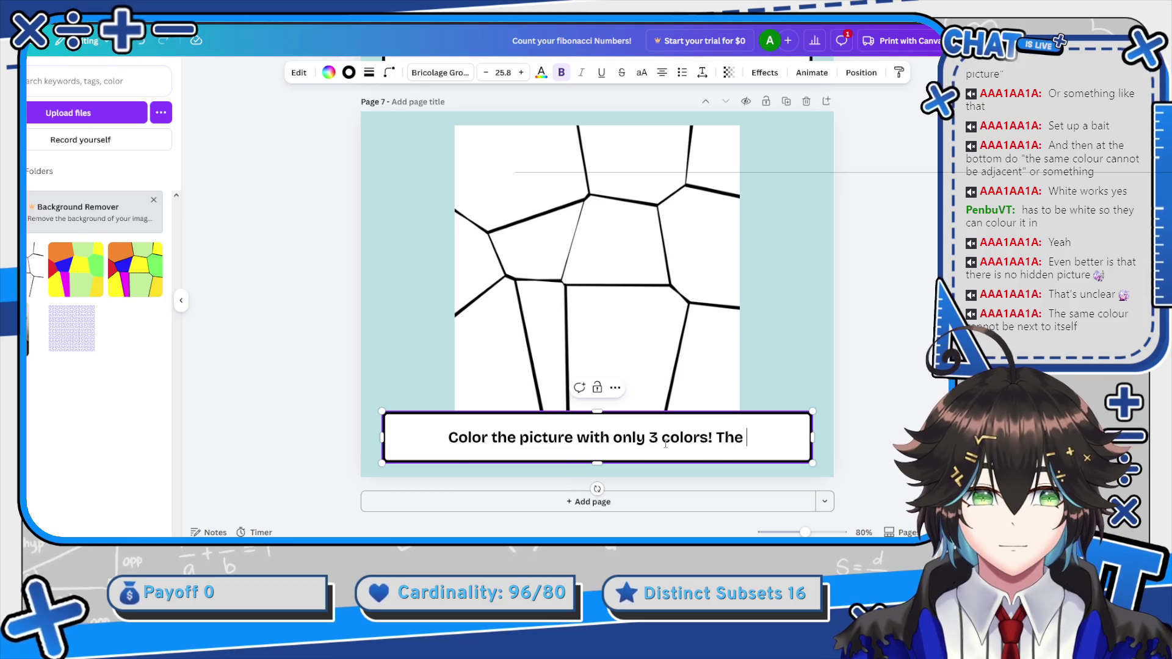
text(same co)
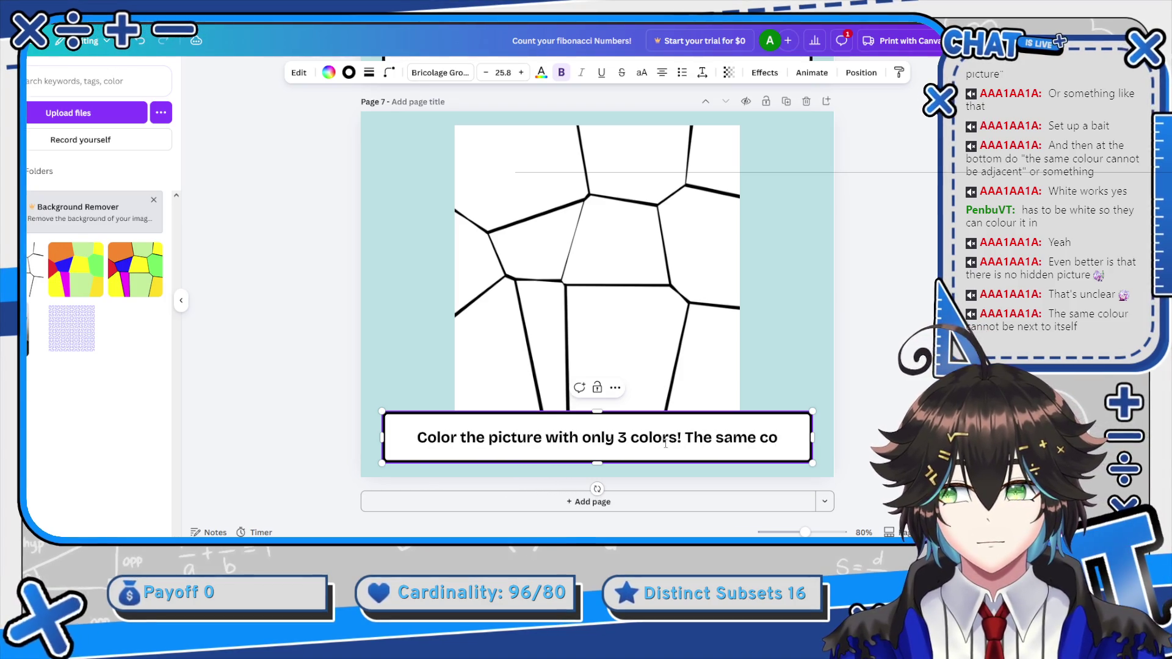
text(lor CANNO)
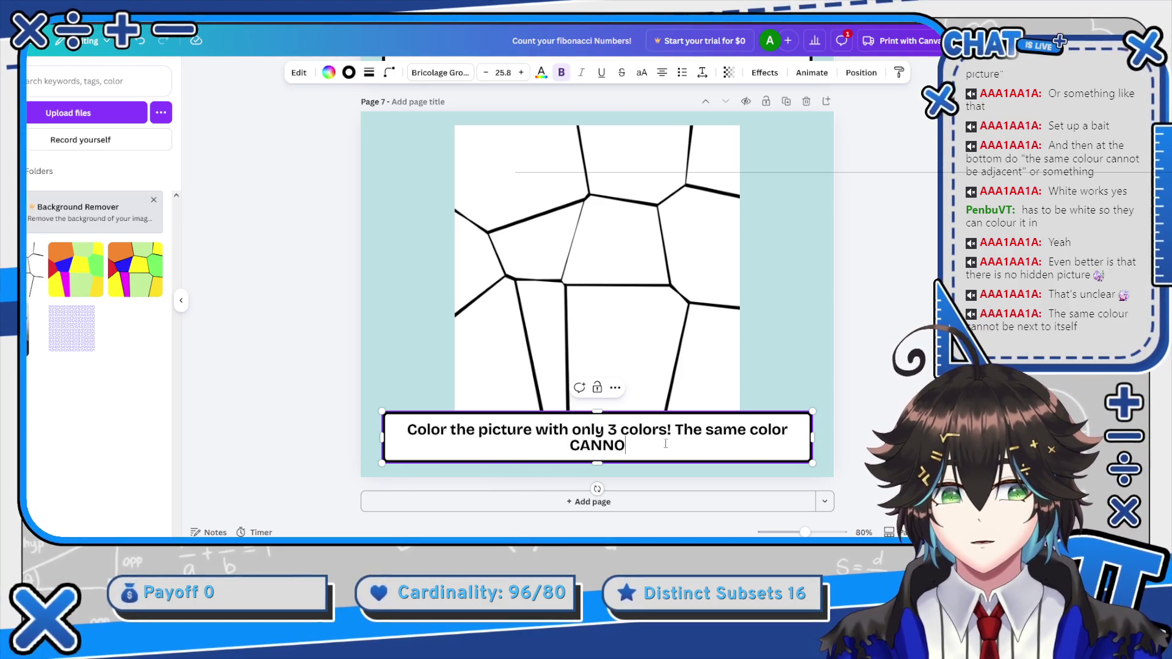
text(T be next to itself!)
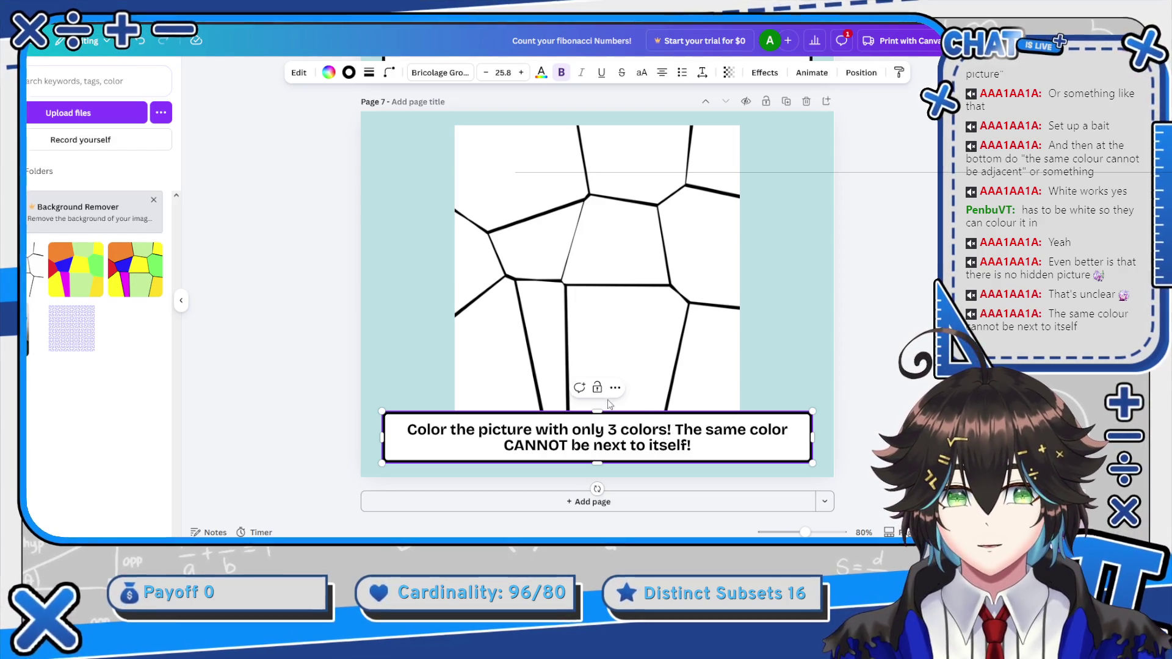
click(595, 288)
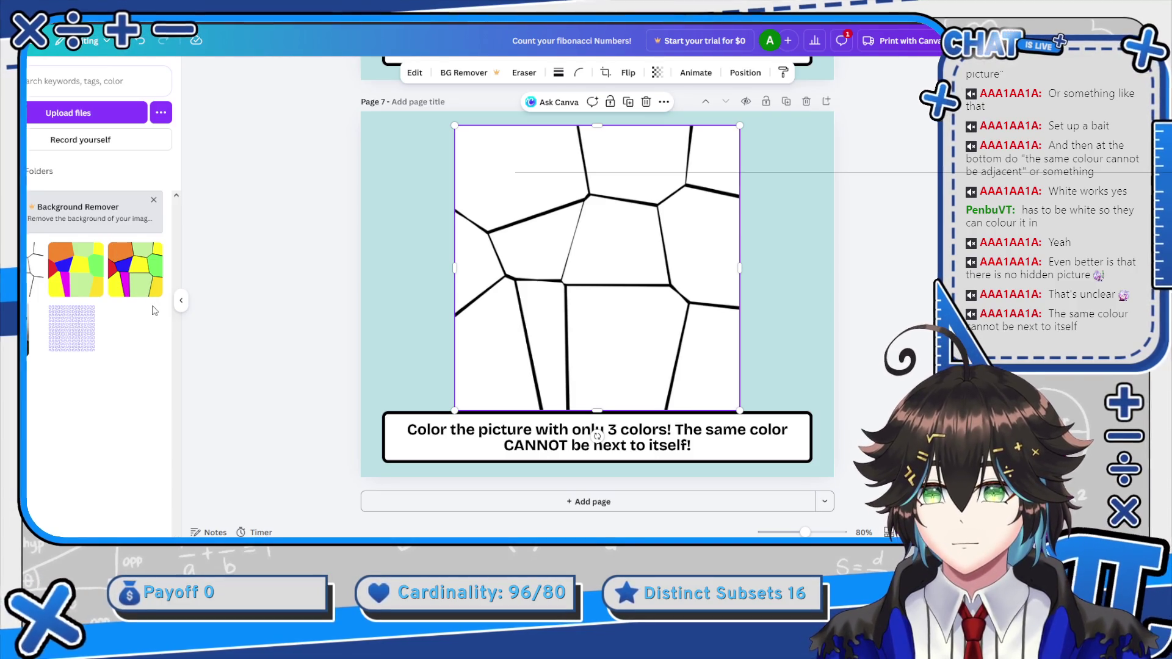
click(840, 280)
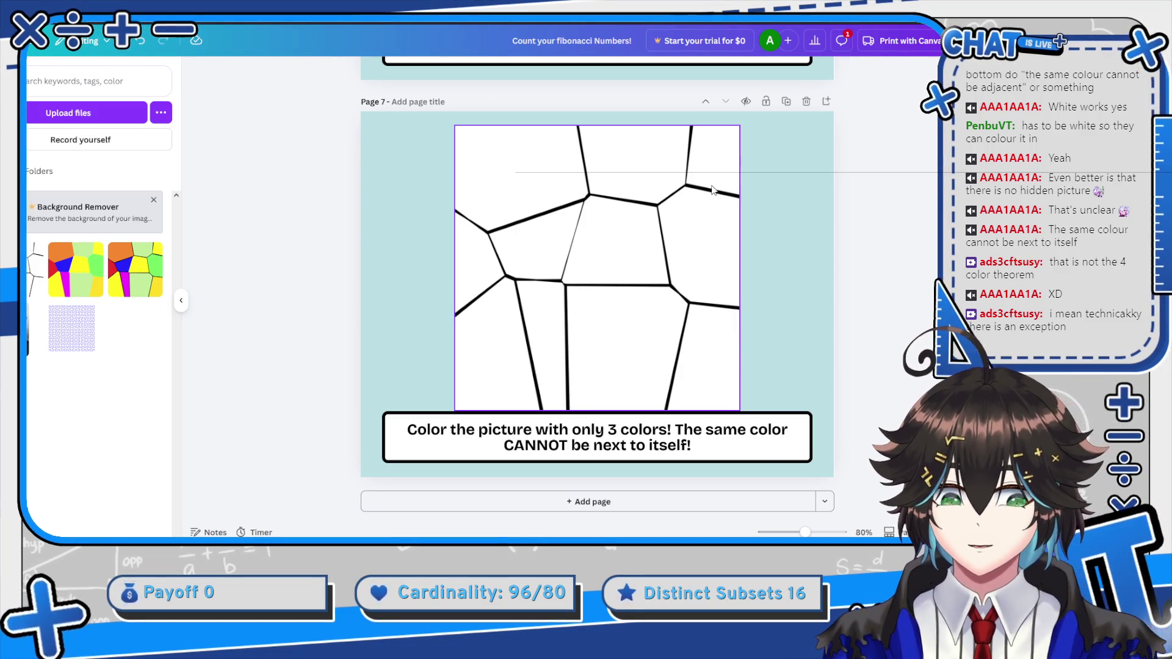
Scroll back up to page 1's 'Count your Fibonacci Numbers!' acorn worksheet
scroll(610, 244, up, 5)
scroll(568, 201, down, 3)
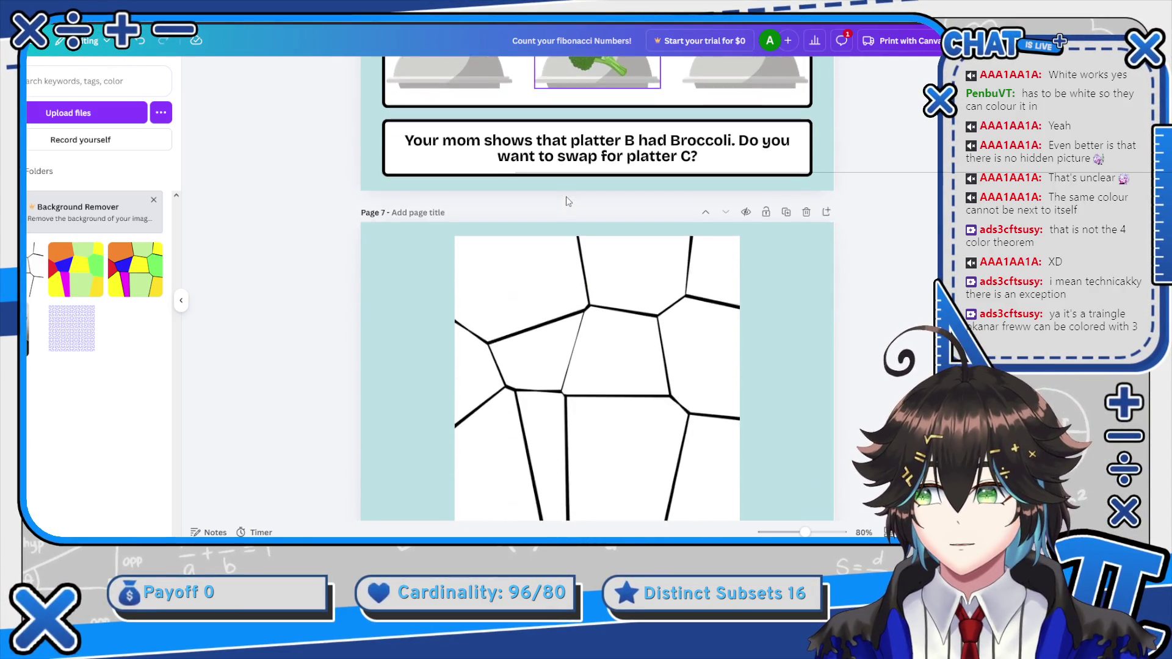
scroll(568, 201, down, 2)
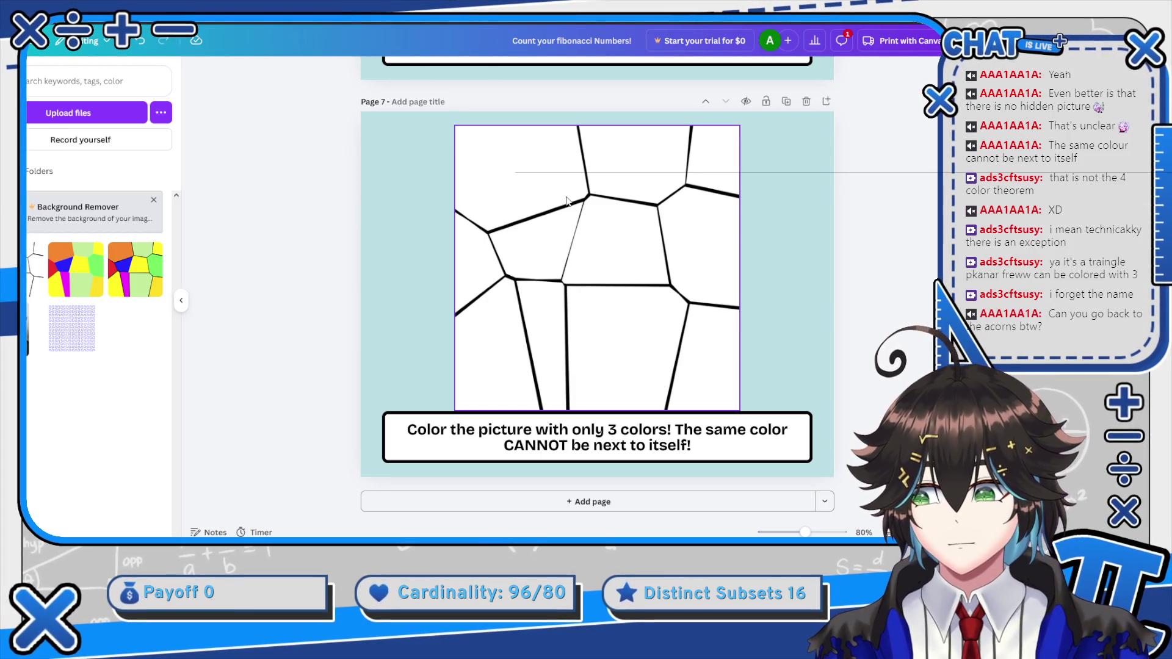
scroll(715, 188, up, 20)
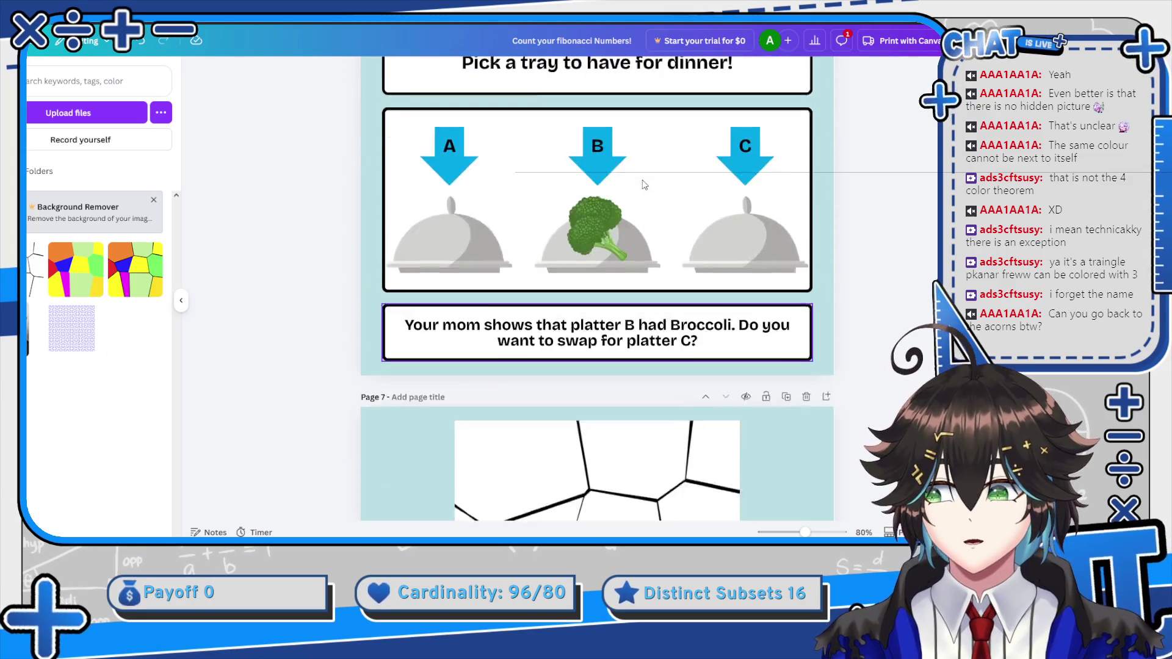
scroll(640, 183, up, 10)
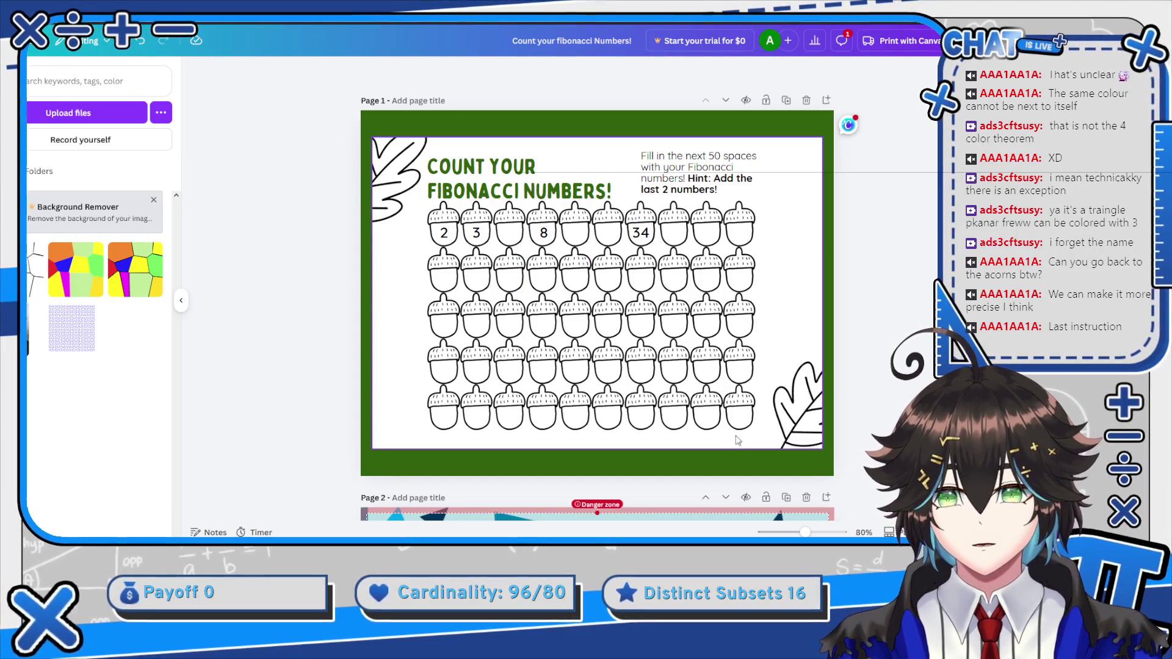
Reword the hint to 'Add the last 2 numbers' and change the line above to '50 acorns'
click(732, 190)
double_click(733, 188)
click(732, 187)
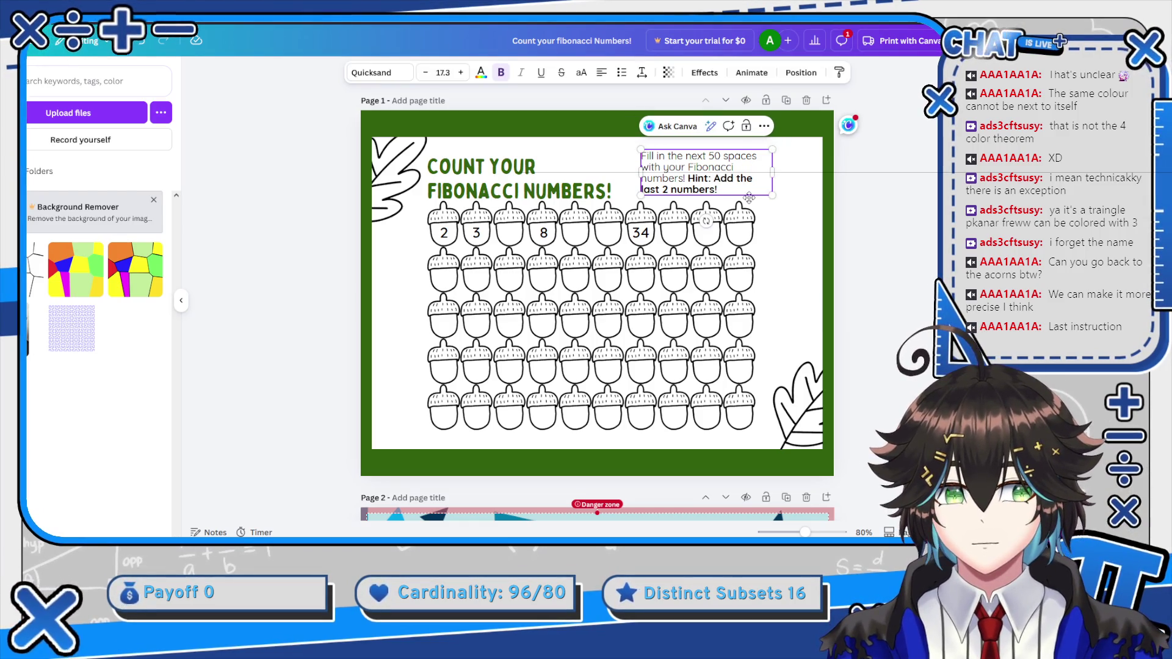
click(716, 189)
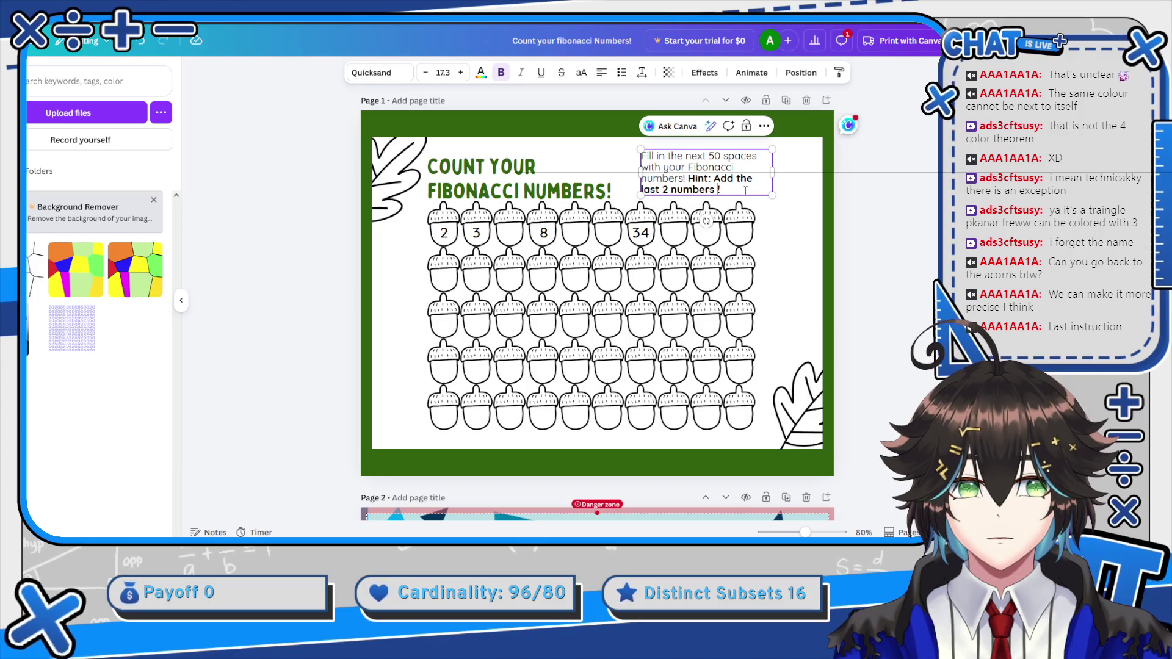
text(from the)
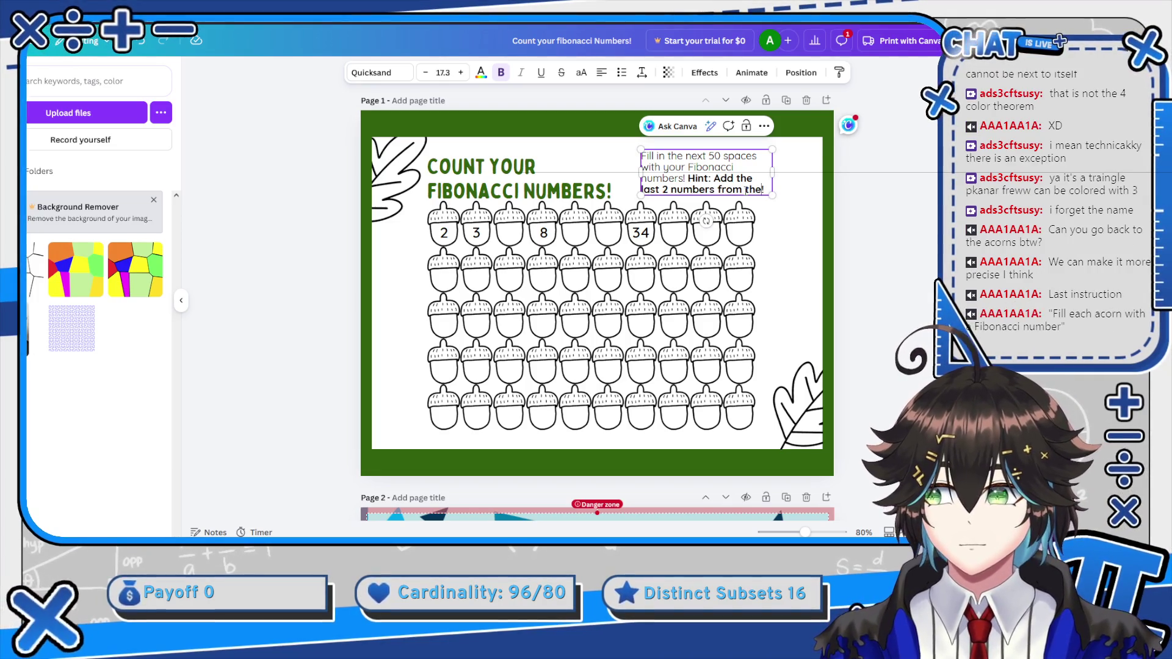
key(BackSpace)
key(BackSpace)
key(BackSpace)
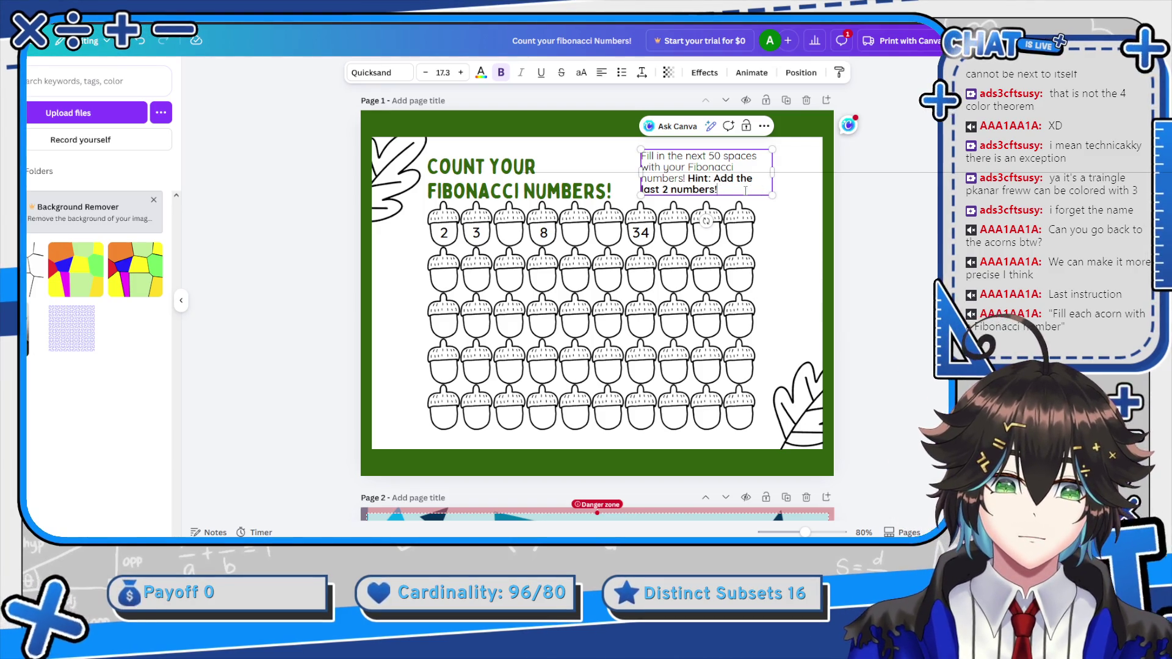
key(Up)
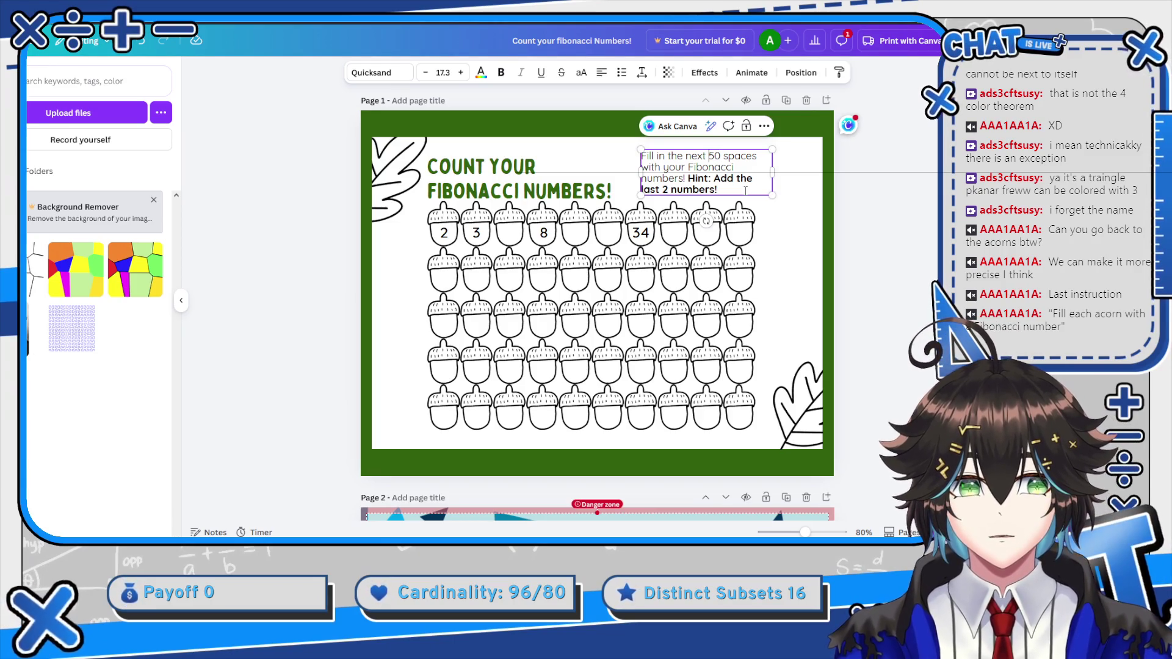
key(Right)
key(Right)
key(Right)
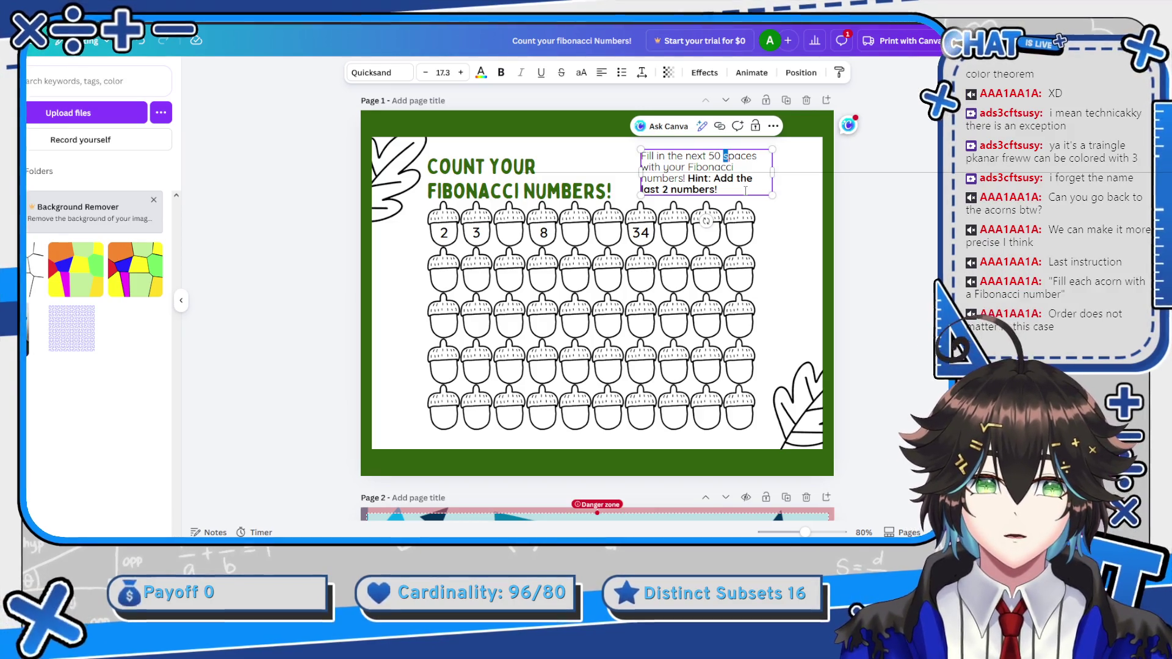
key(ctrl+shift+Right)
key(ctrl+shift+Right)
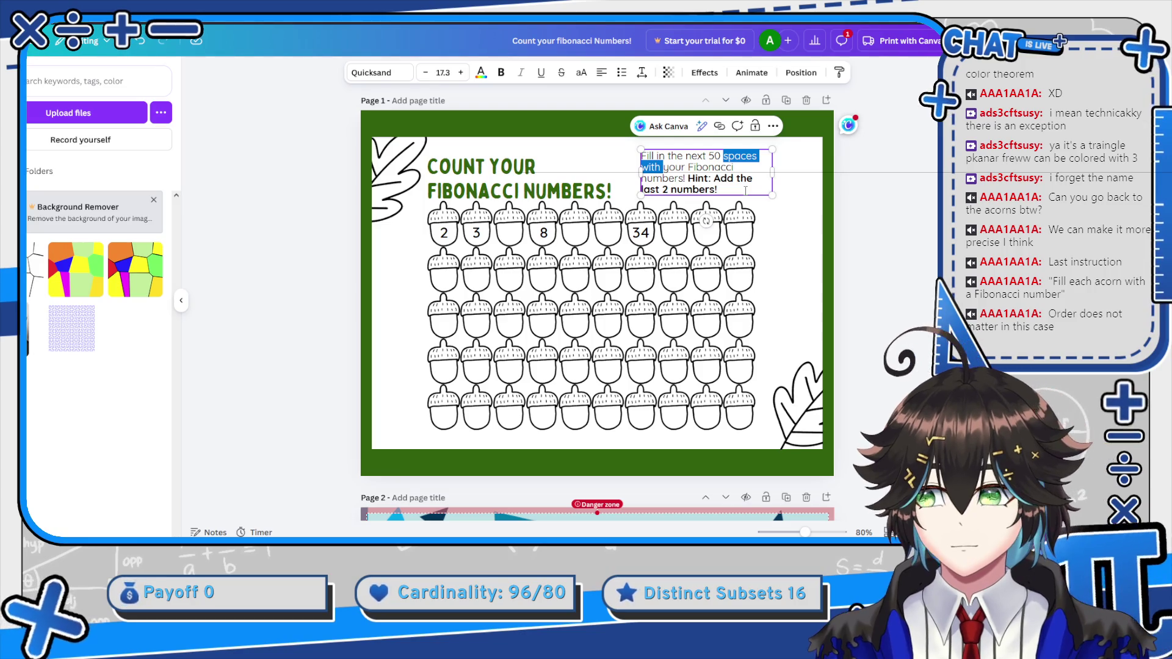
key(ctrl+shift+Left)
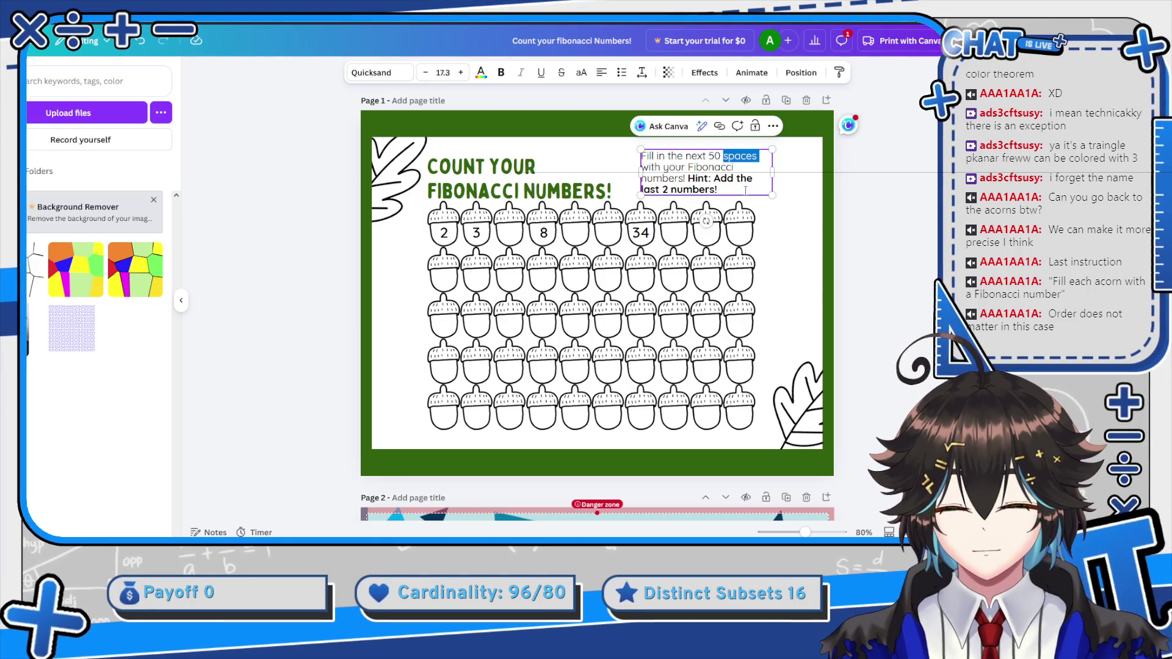
text(50with)
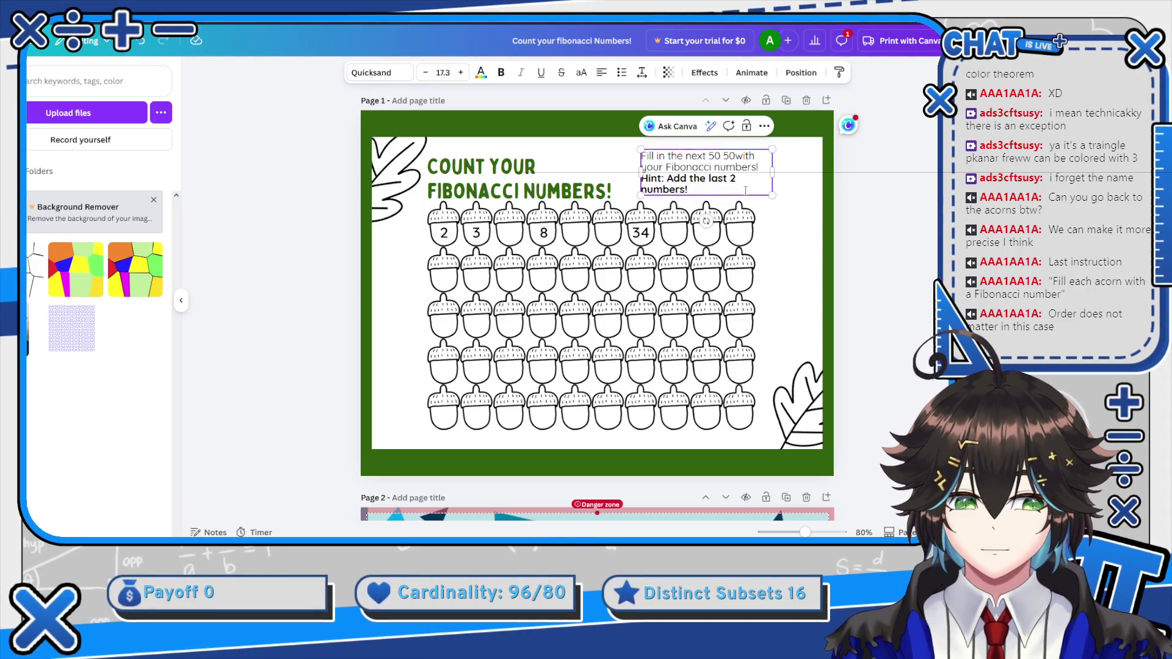
key(BackSpace)
text(acor)
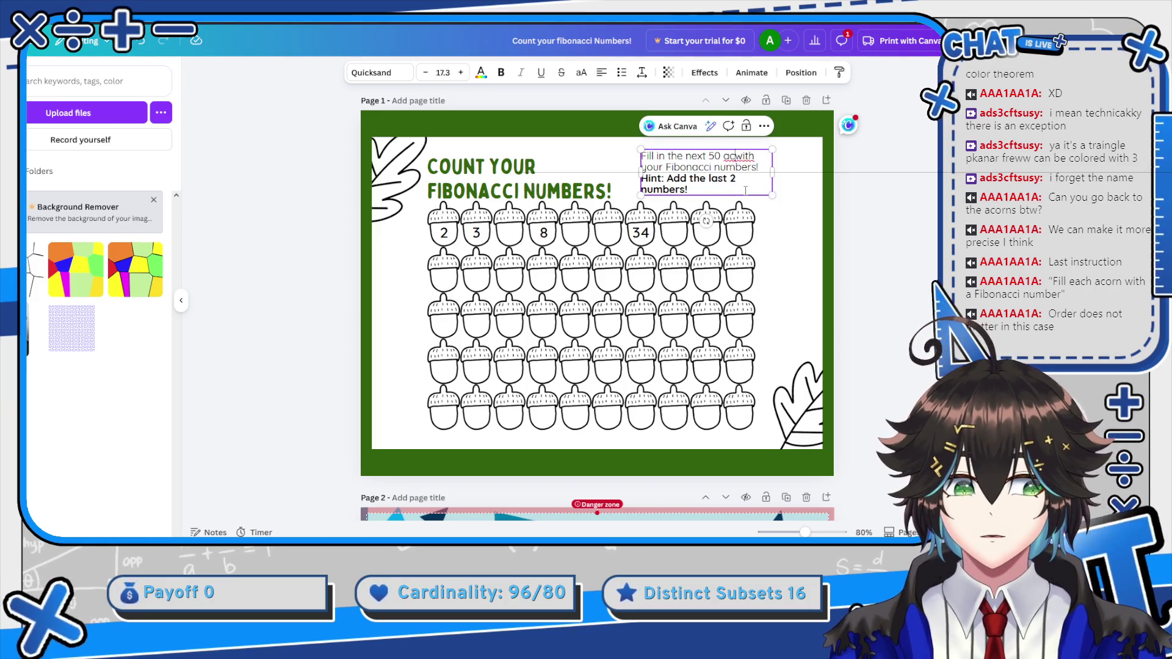
text(ns)
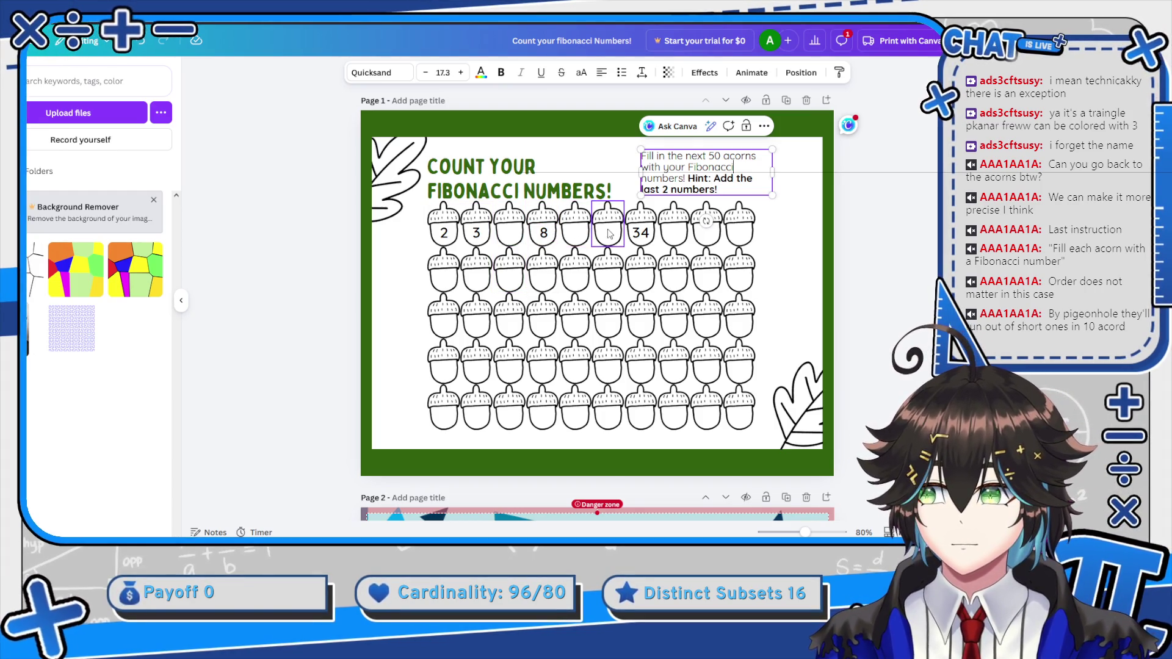
click(641, 236)
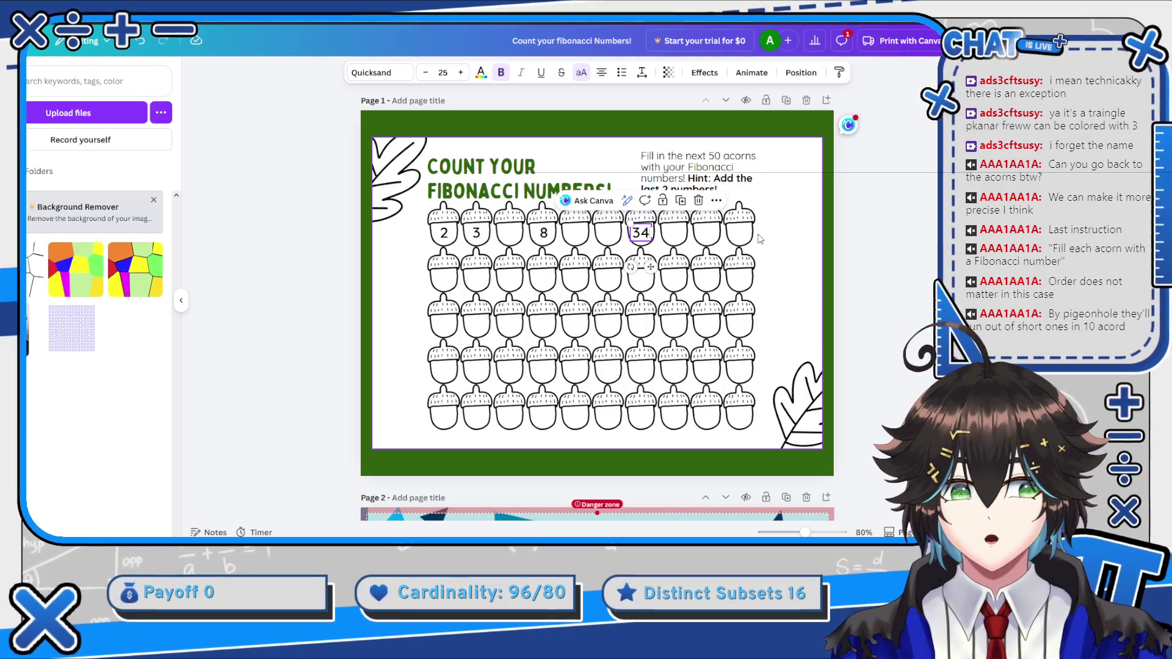
Restore '50 spaces' in the instruction and add 'next to it' so the hint is complete
click(745, 165)
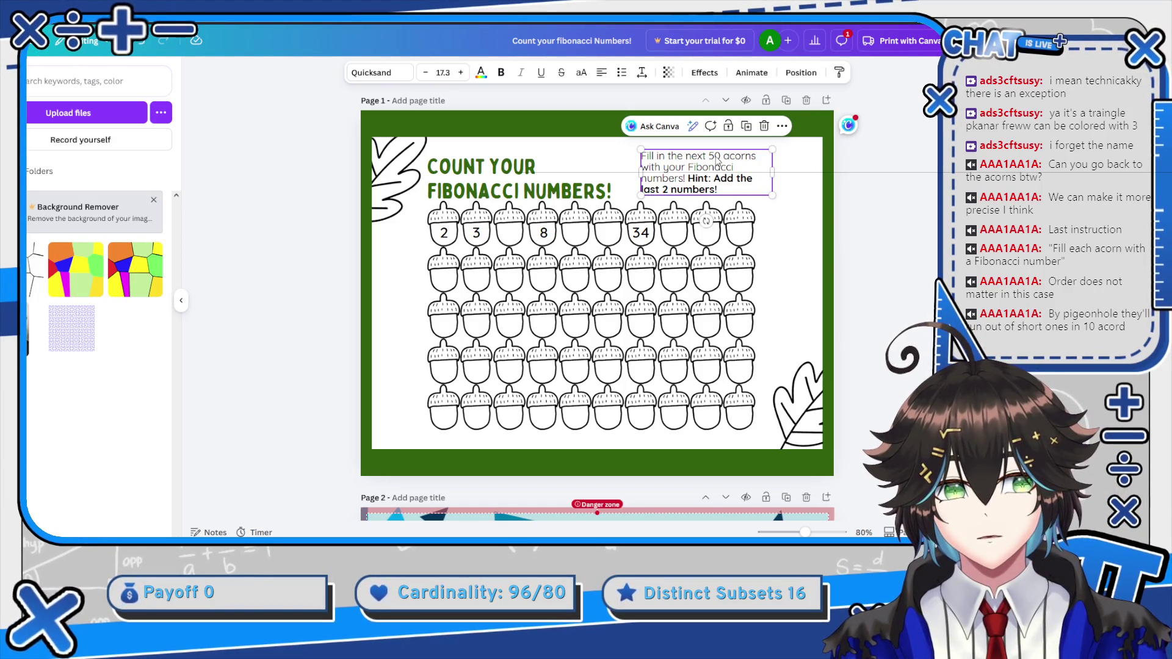
click(722, 163)
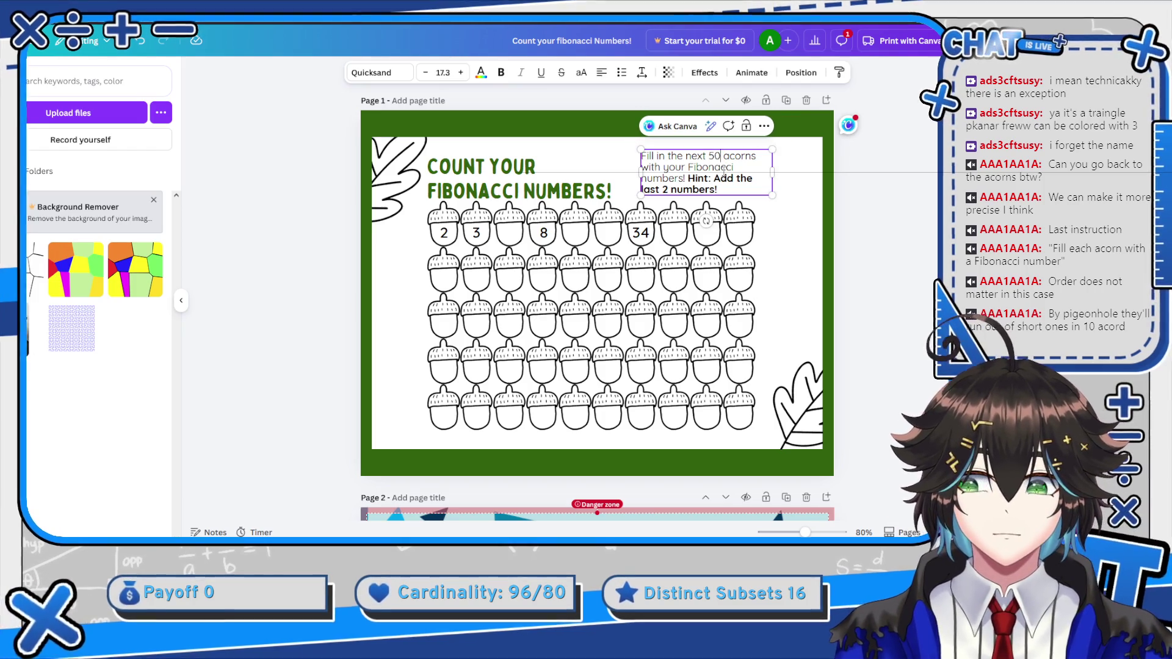
key(BackSpace)
text(50)
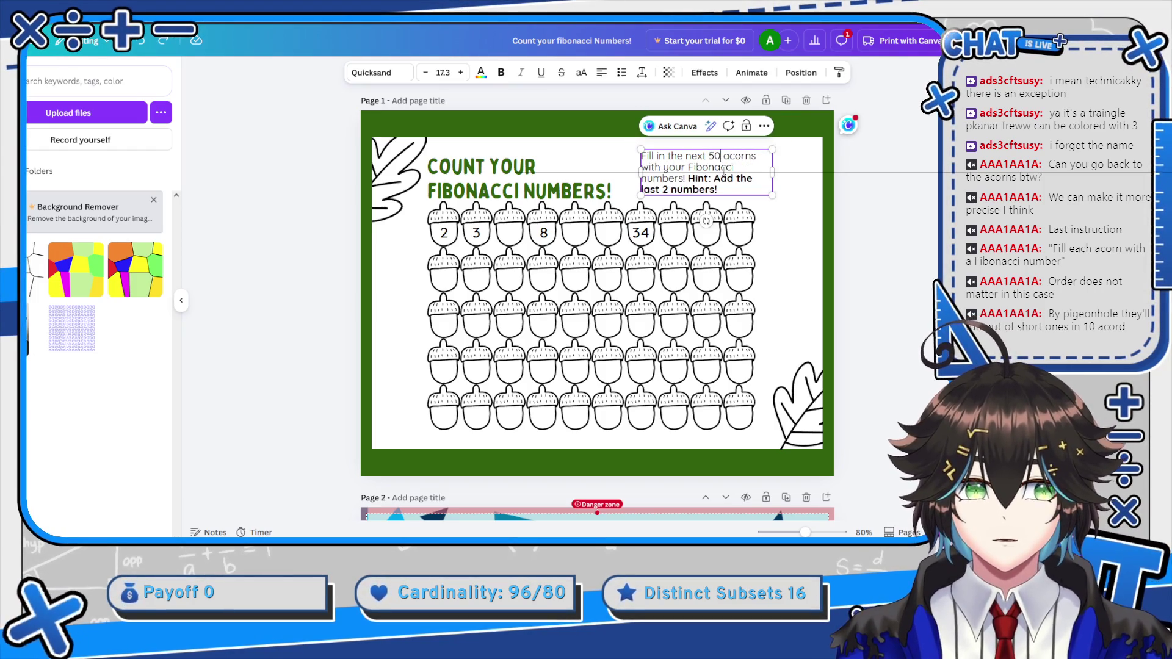
key(BackSpace)
key(BackSpace)
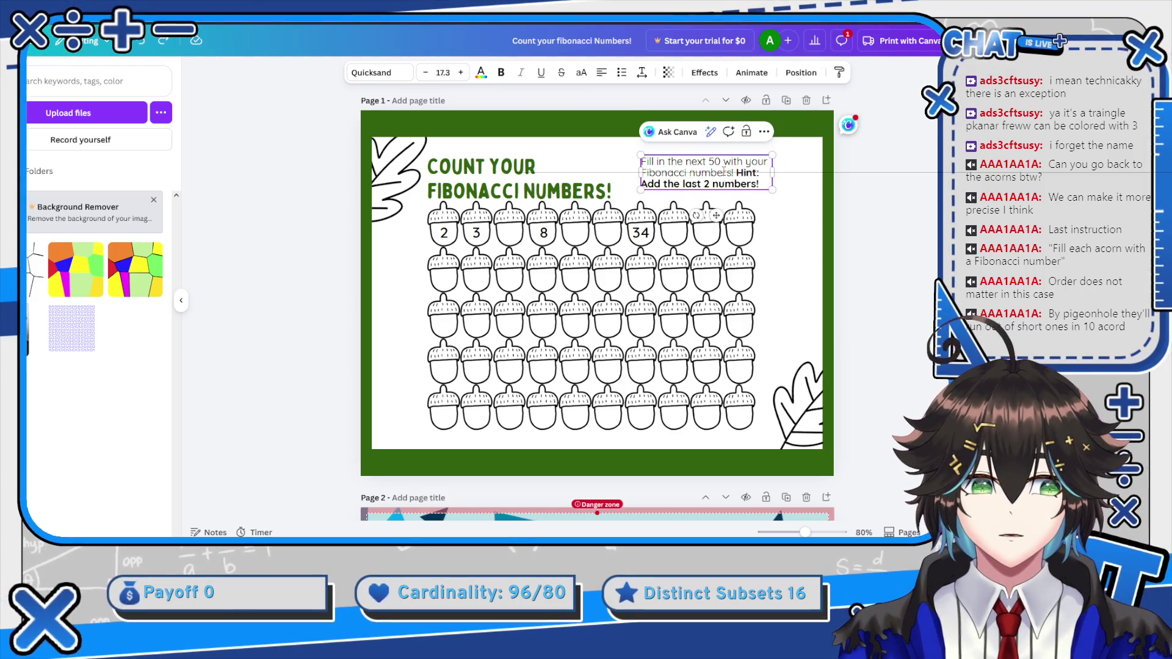
text(spaces)
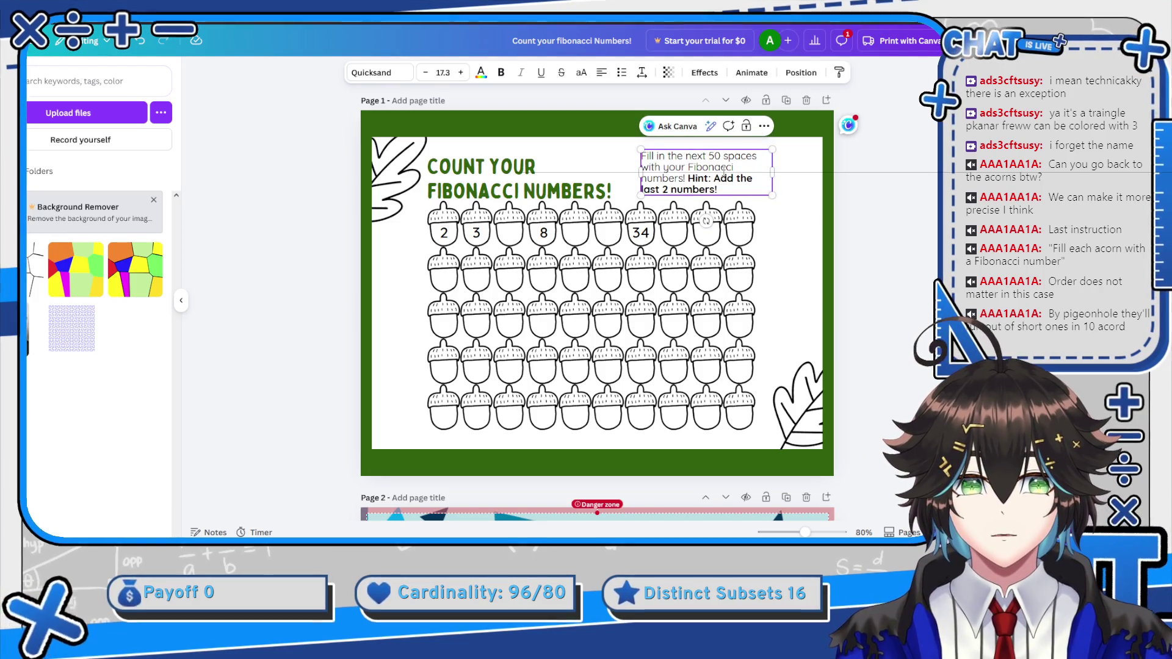
click(794, 175)
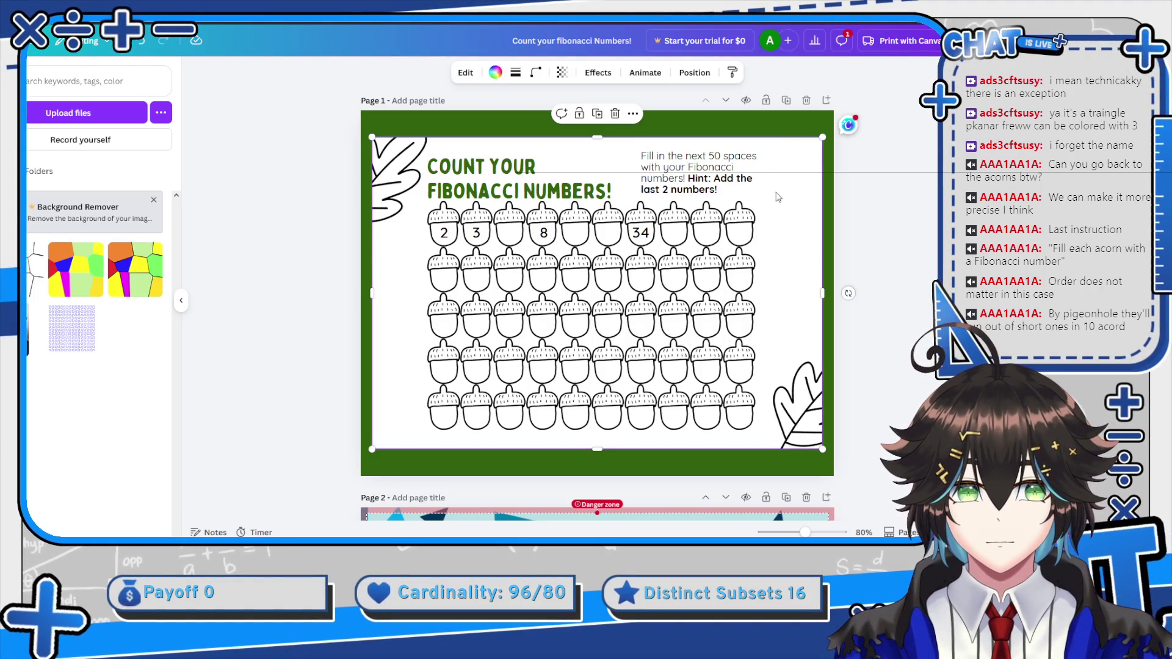
click(723, 192)
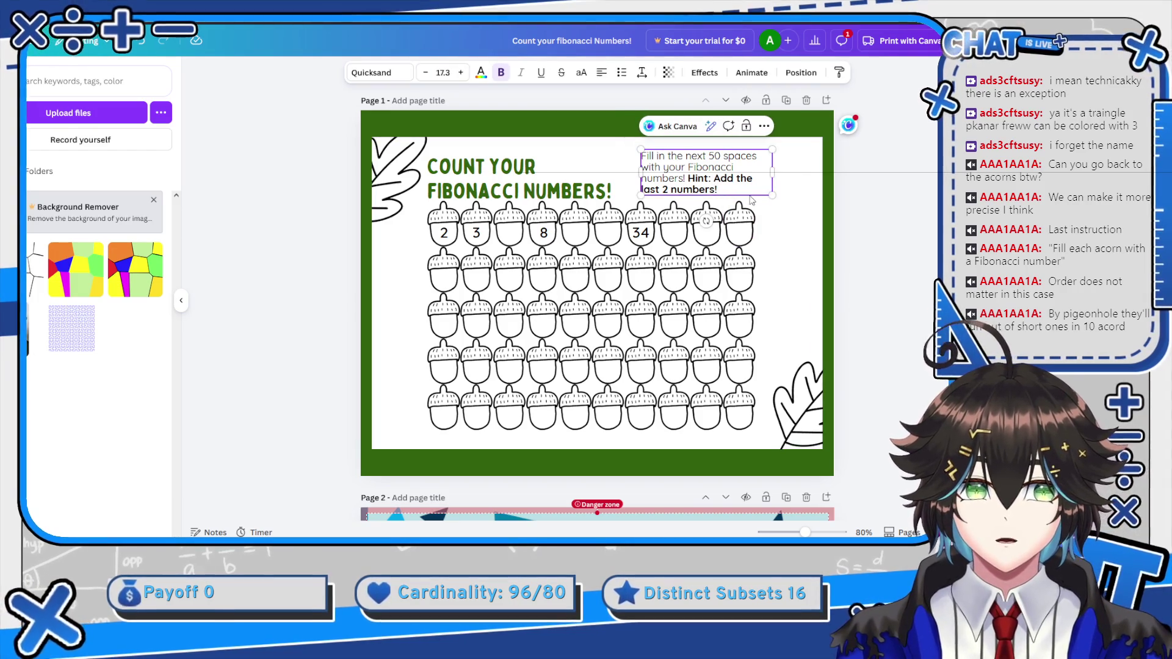
text(next to it)
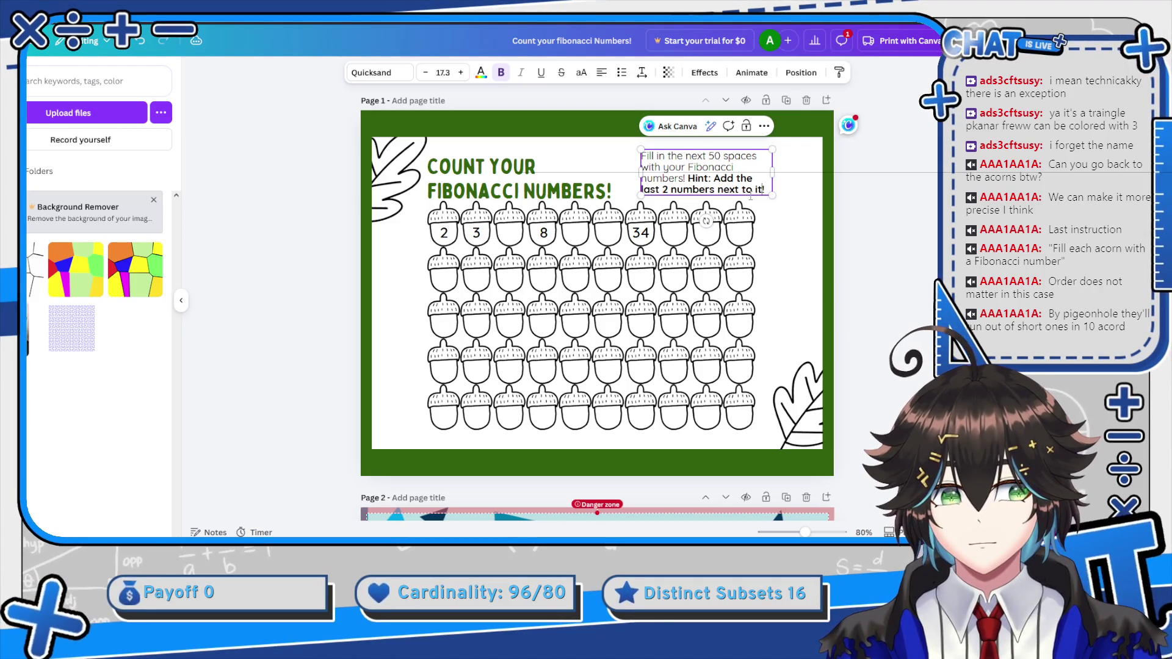
click(789, 191)
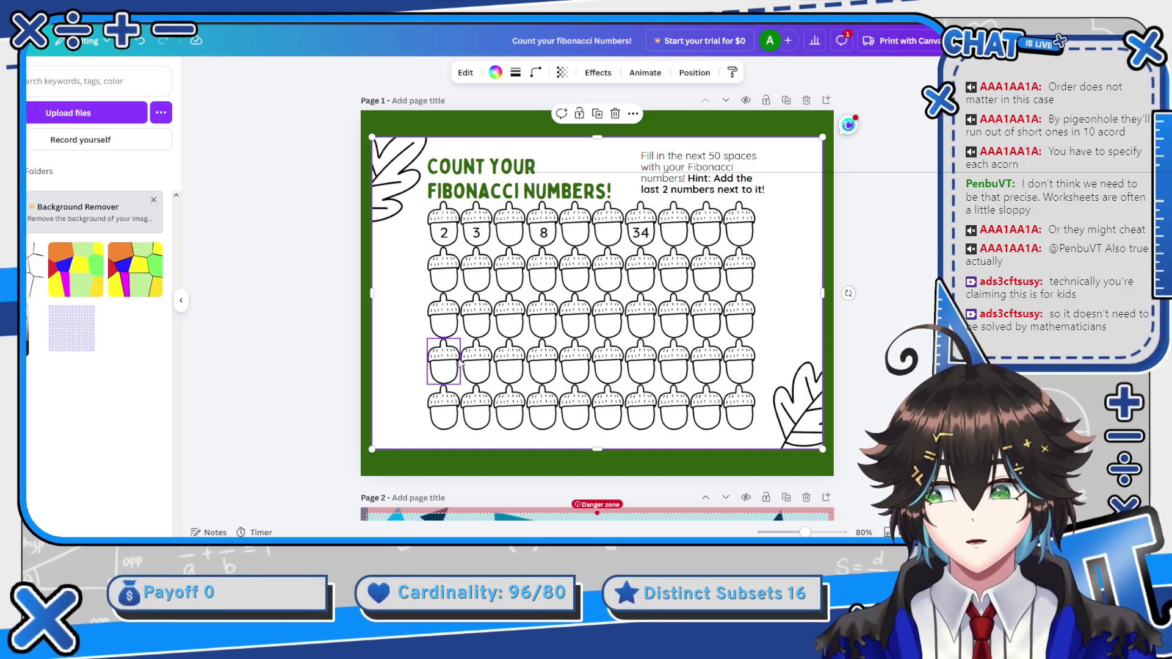
scroll(247, 199, down, 5)
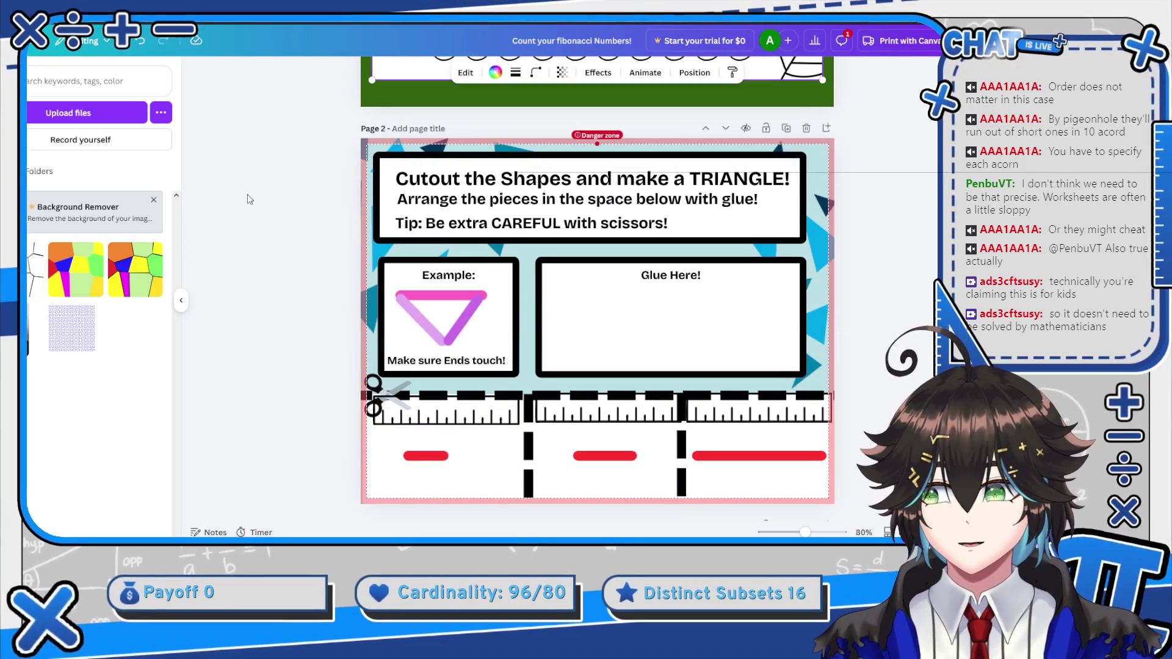
scroll(248, 199, up, 5)
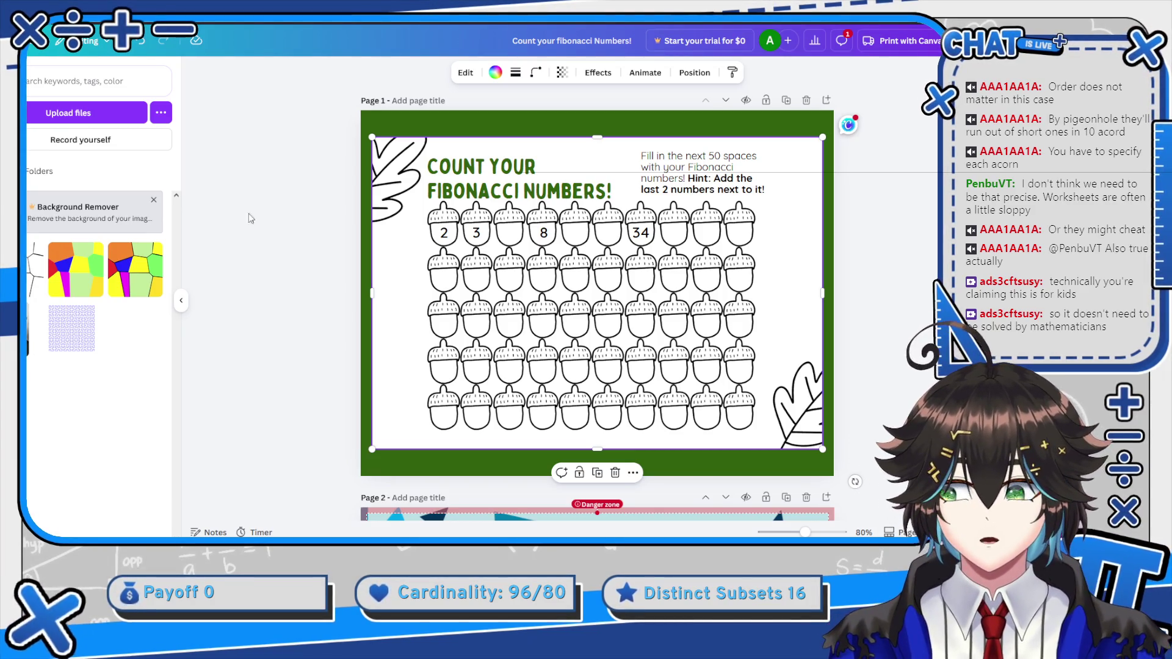
Move the Help Find the Ratio page up the page order until it is page 1
scroll(250, 218, down, 10)
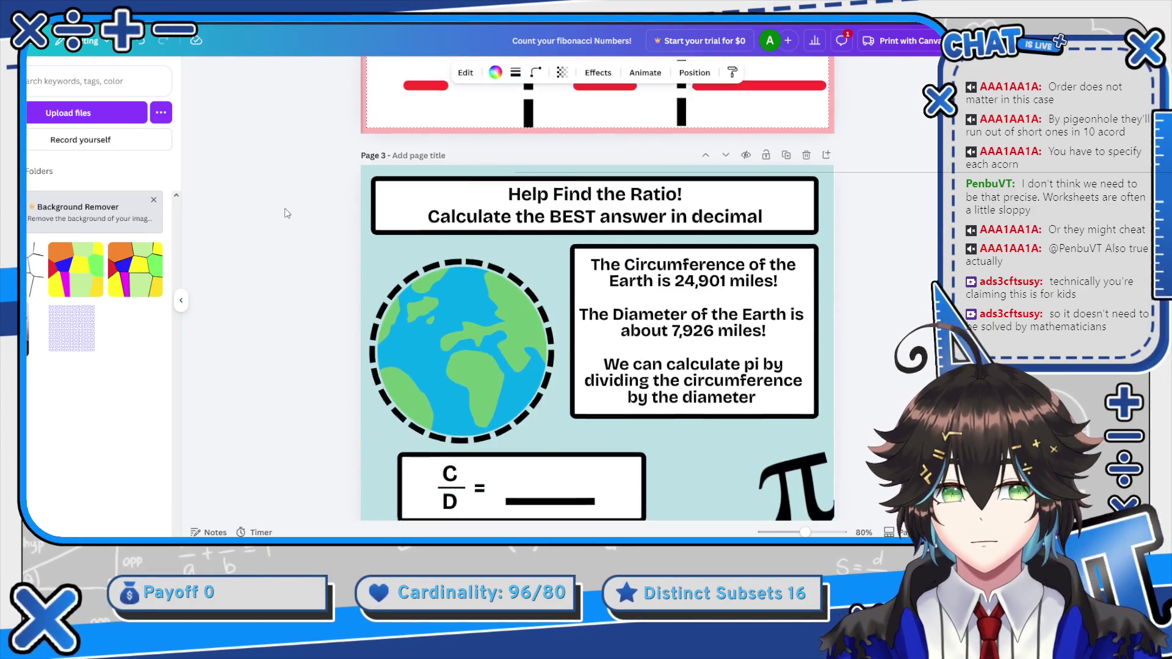
scroll(366, 244, down, 2)
scroll(505, 285, up, 1)
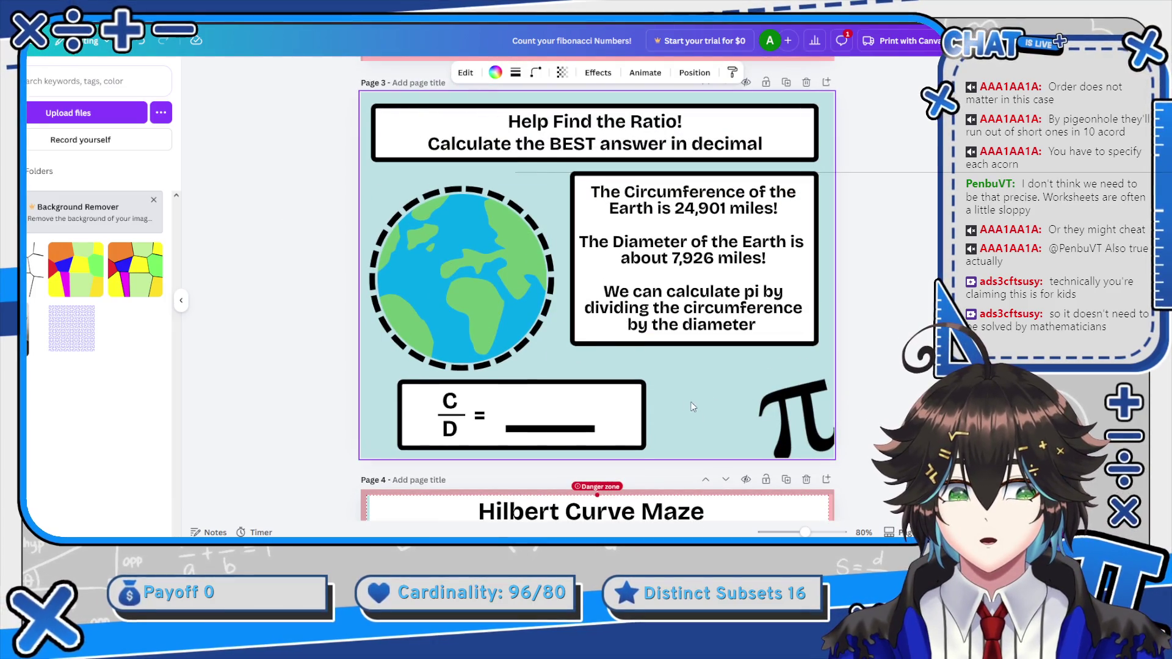
scroll(716, 384, up, 5)
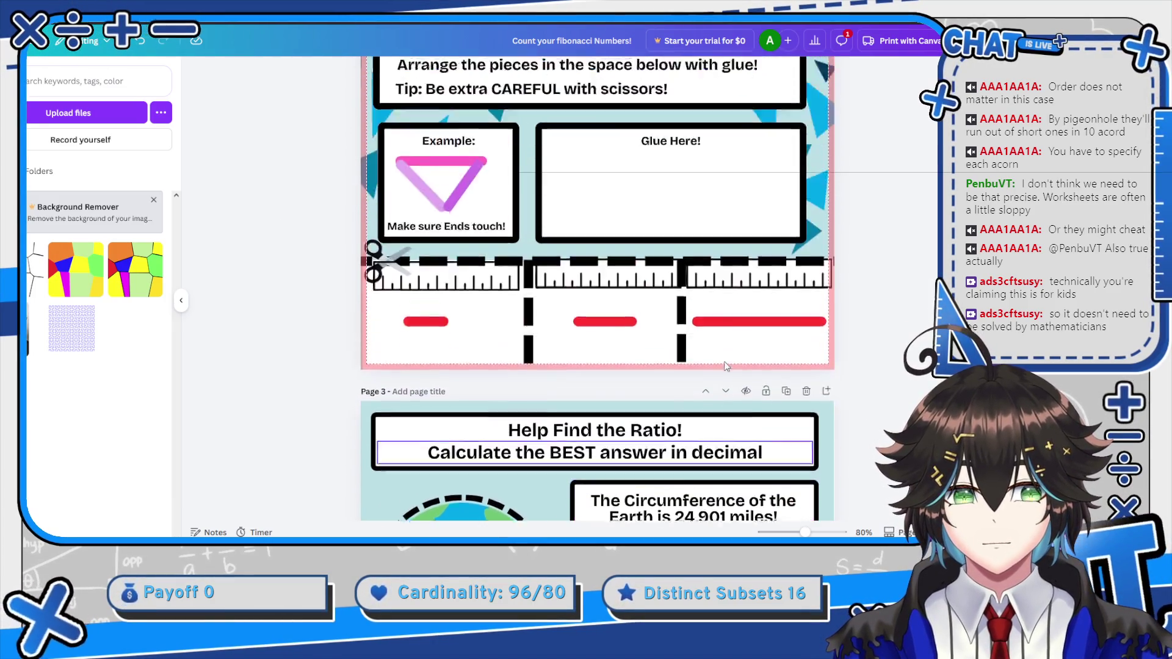
scroll(726, 366, up, 1)
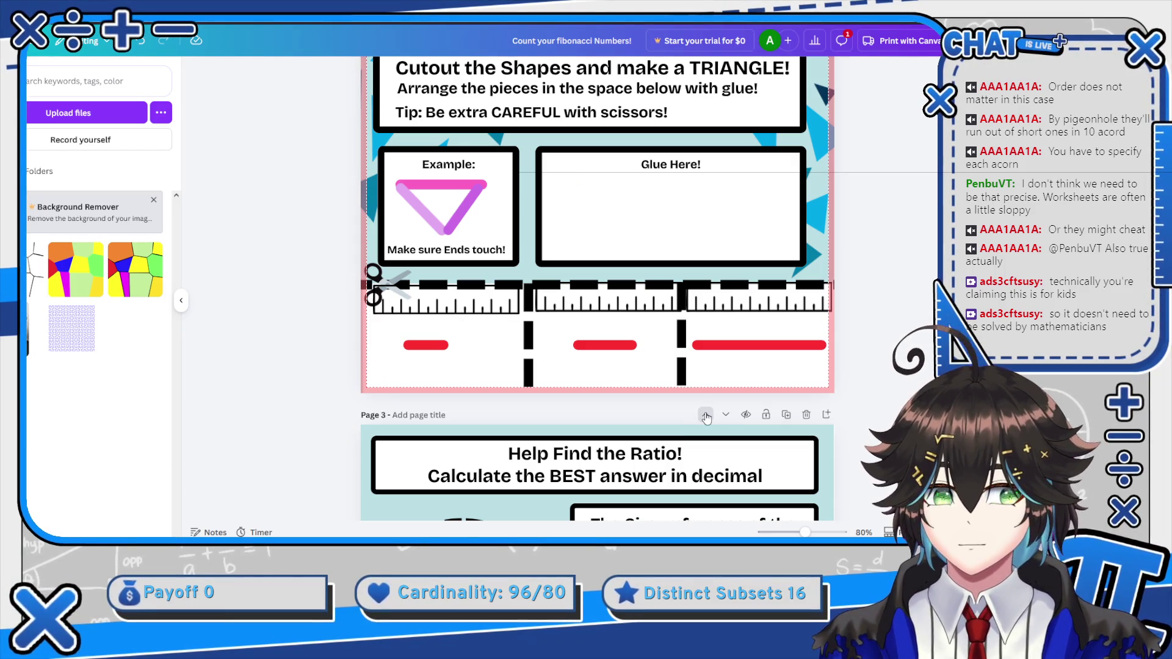
click(706, 417)
scroll(710, 376, up, 5)
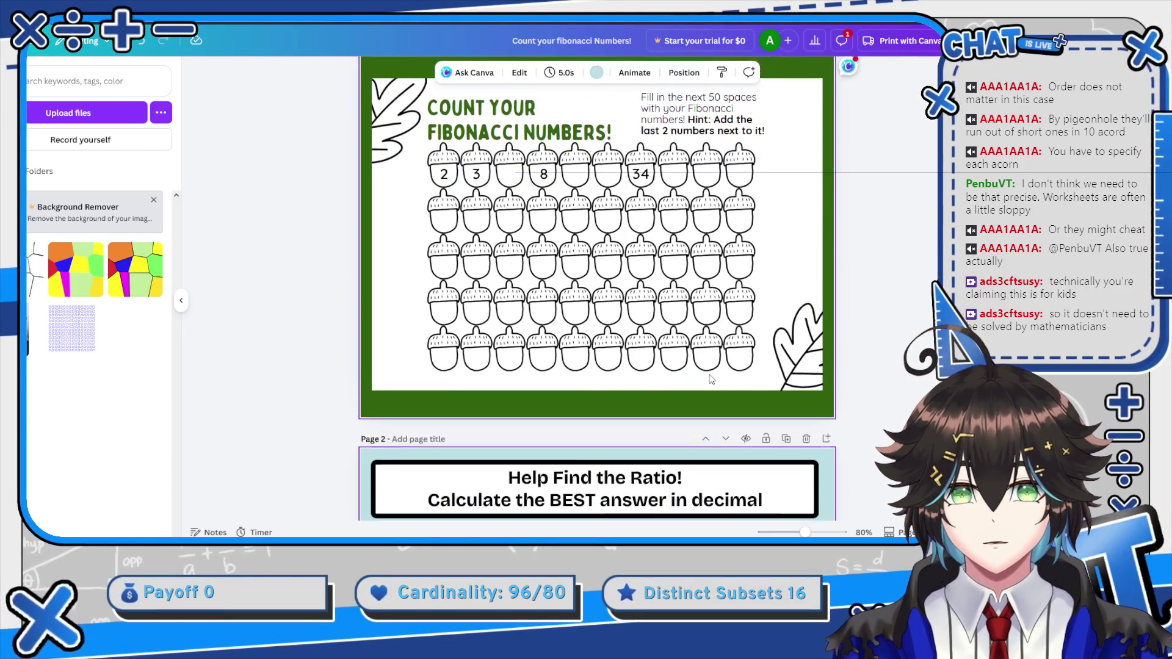
scroll(709, 373, down, 10)
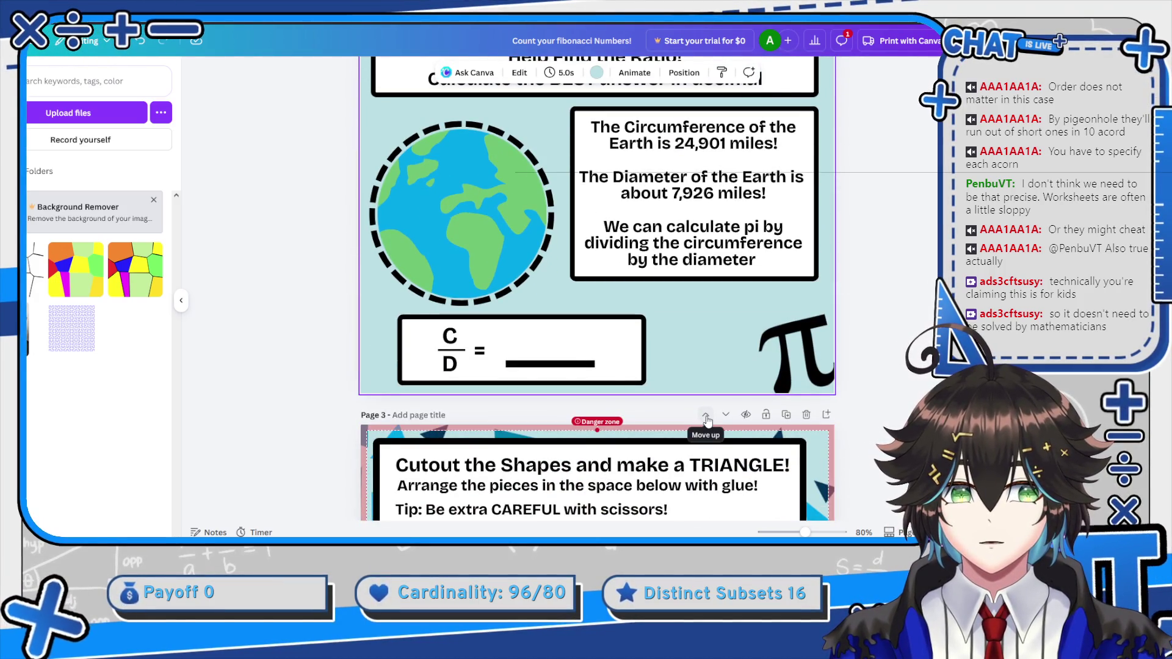
click(706, 417)
scroll(762, 333, up, 5)
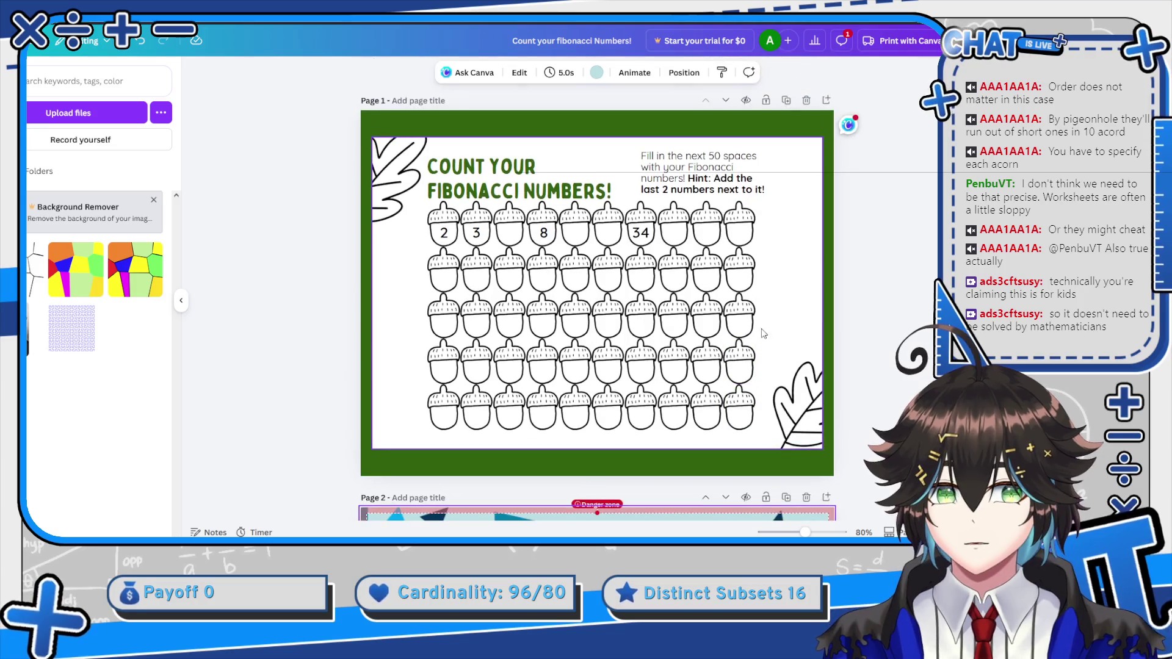
scroll(725, 278, down, 15)
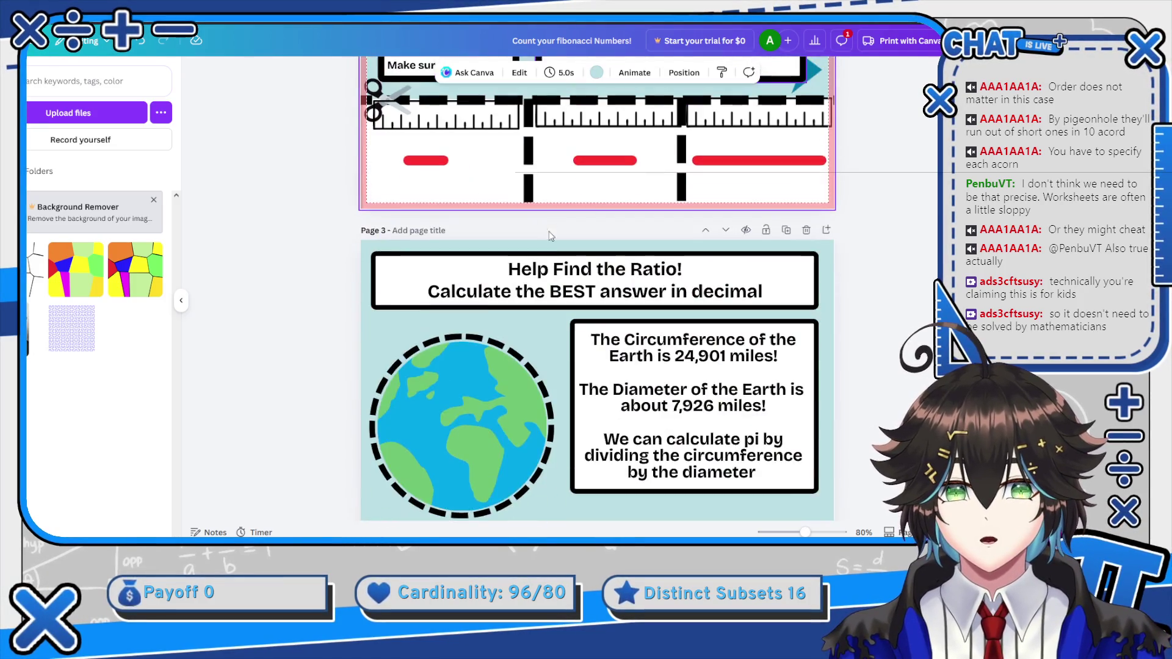
scroll(703, 194, up, 3)
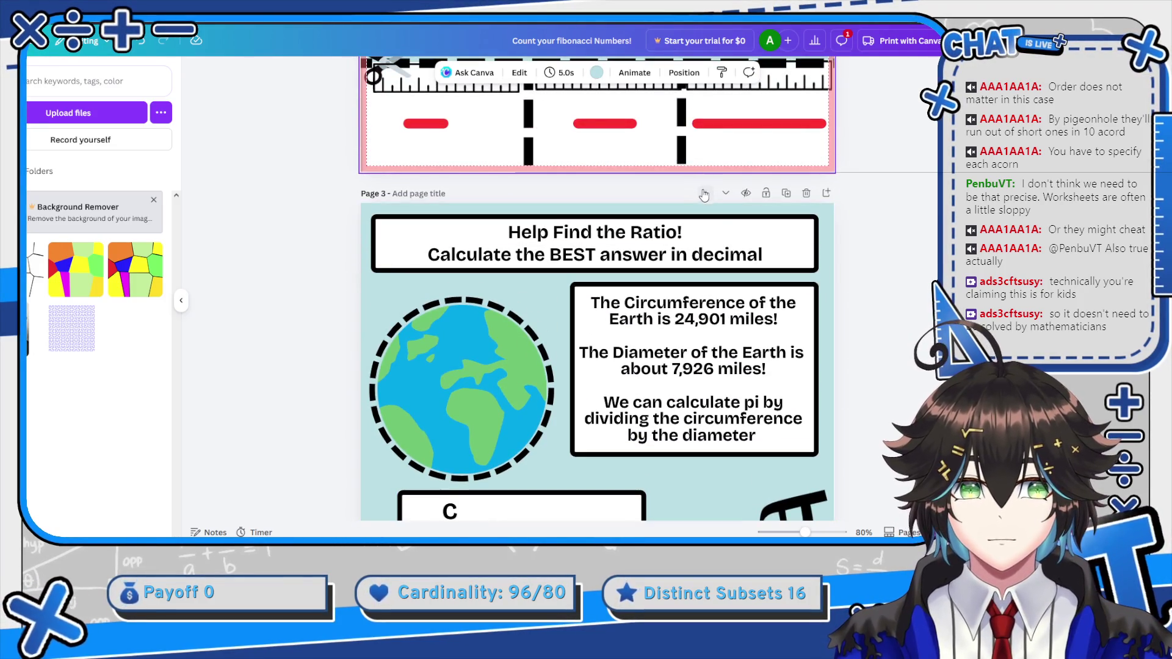
click(705, 193)
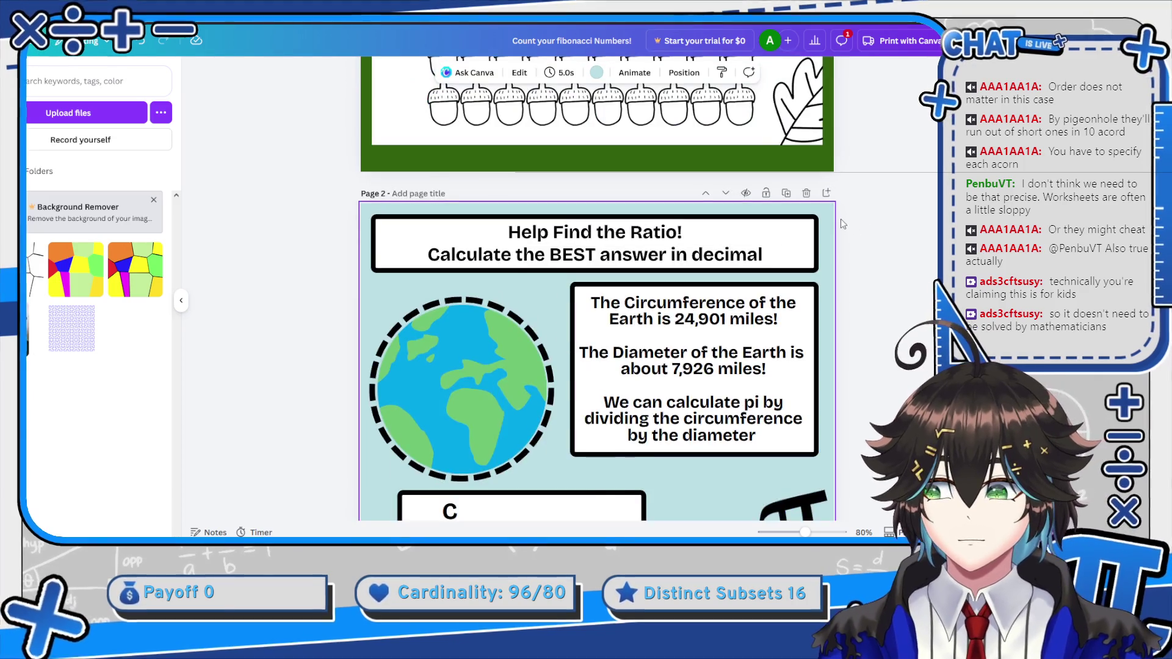
scroll(804, 213, down, 1)
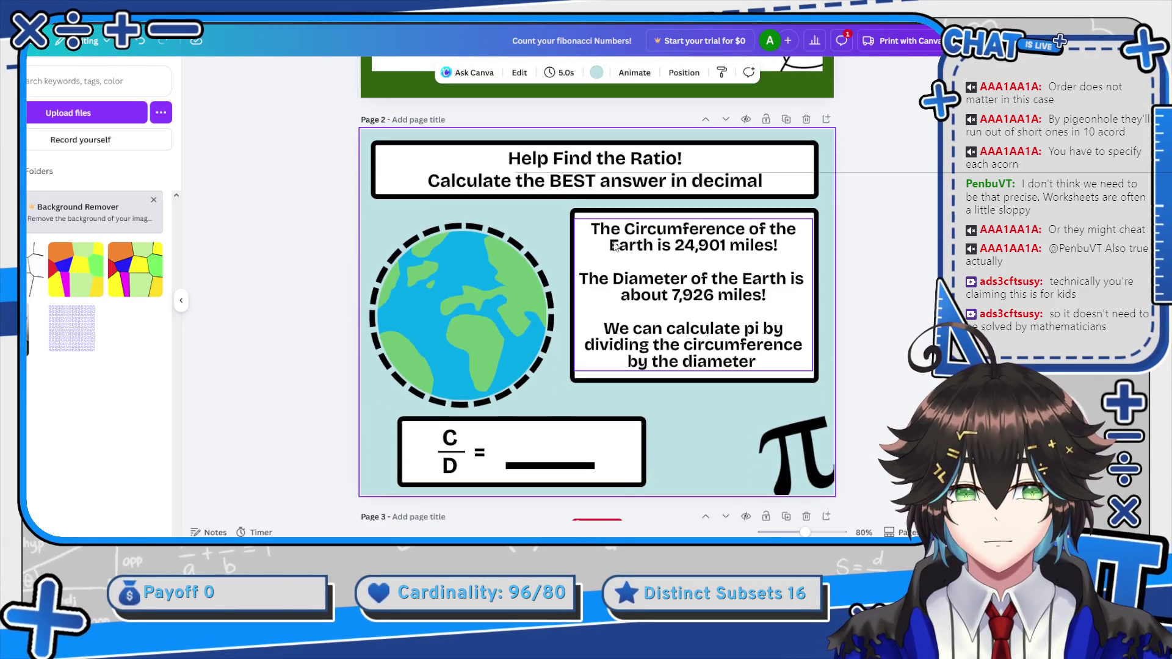
click(705, 120)
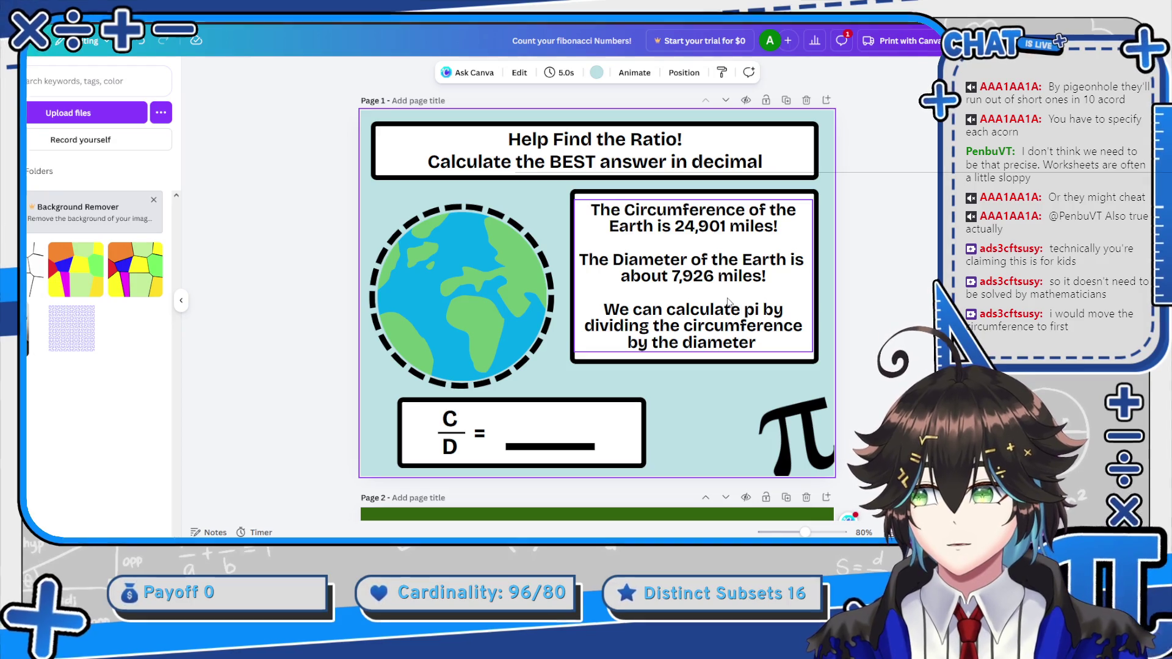
scroll(798, 295, down, 8)
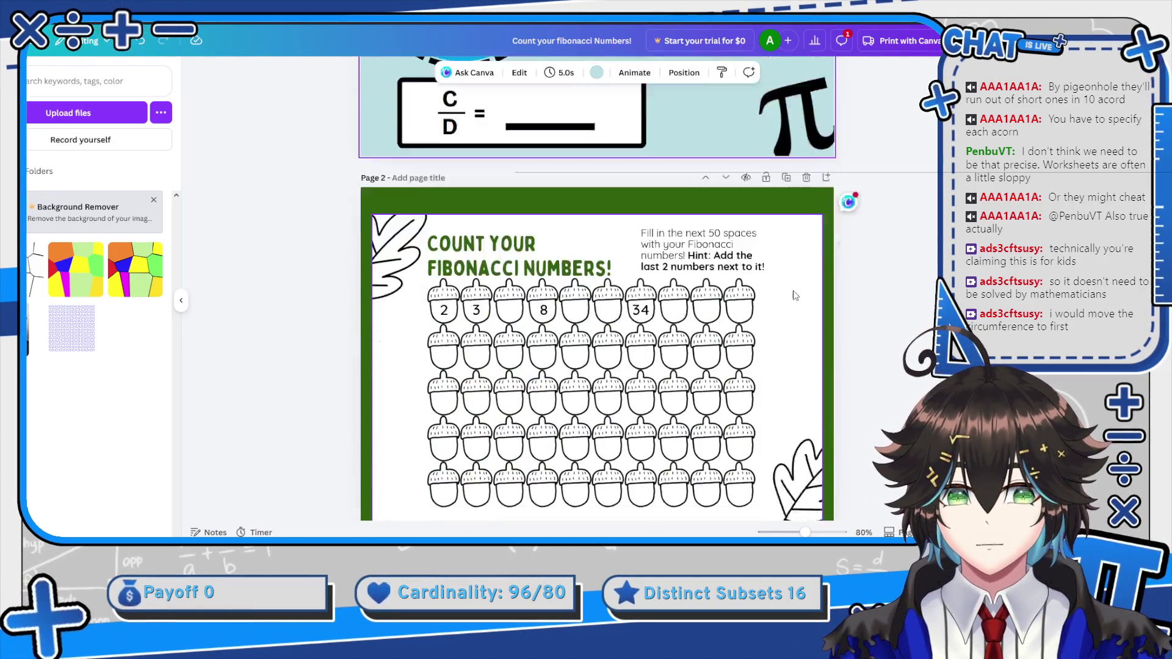
scroll(683, 262, down, 6)
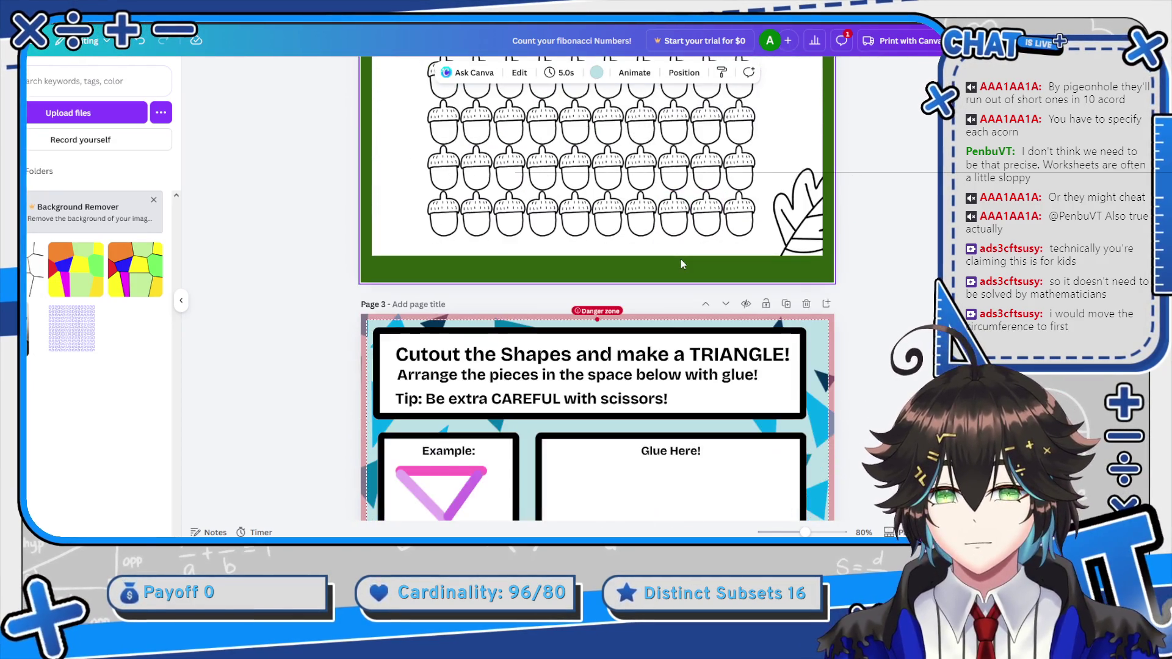
scroll(591, 272, down, 6)
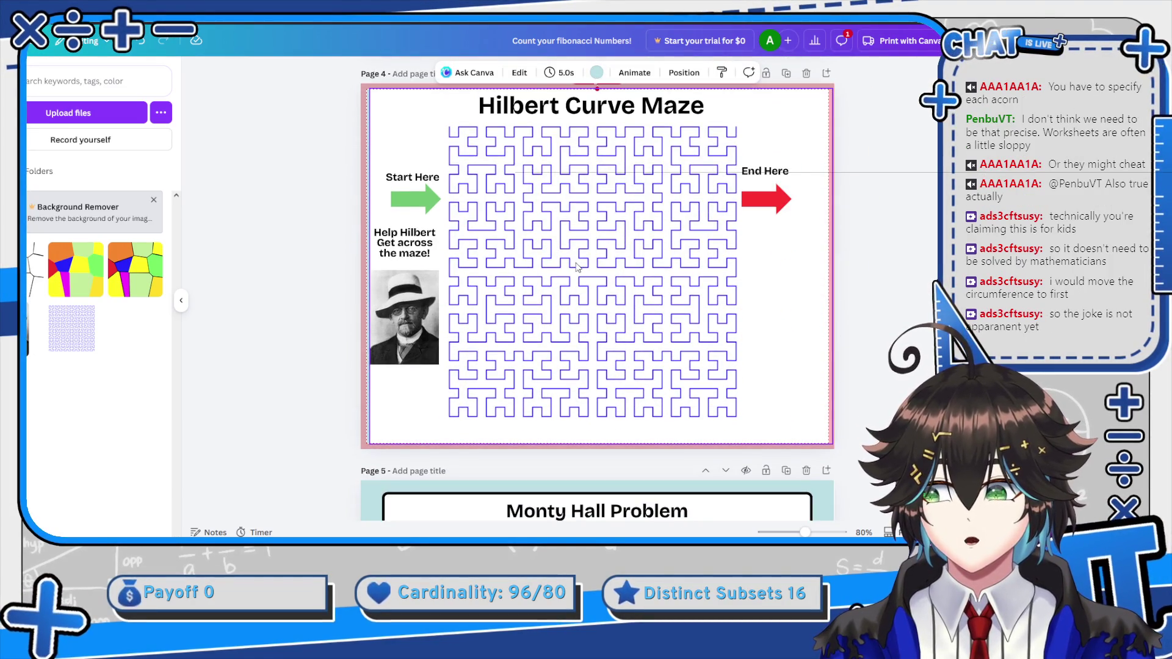
scroll(577, 267, down, 6)
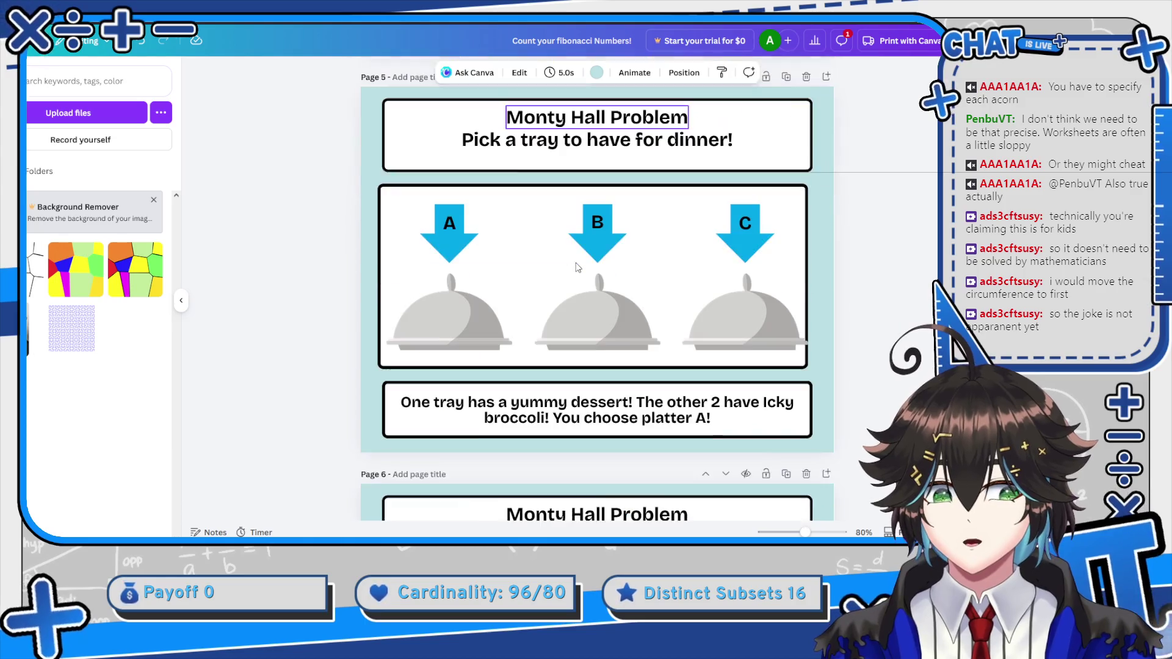
scroll(576, 267, up, 1)
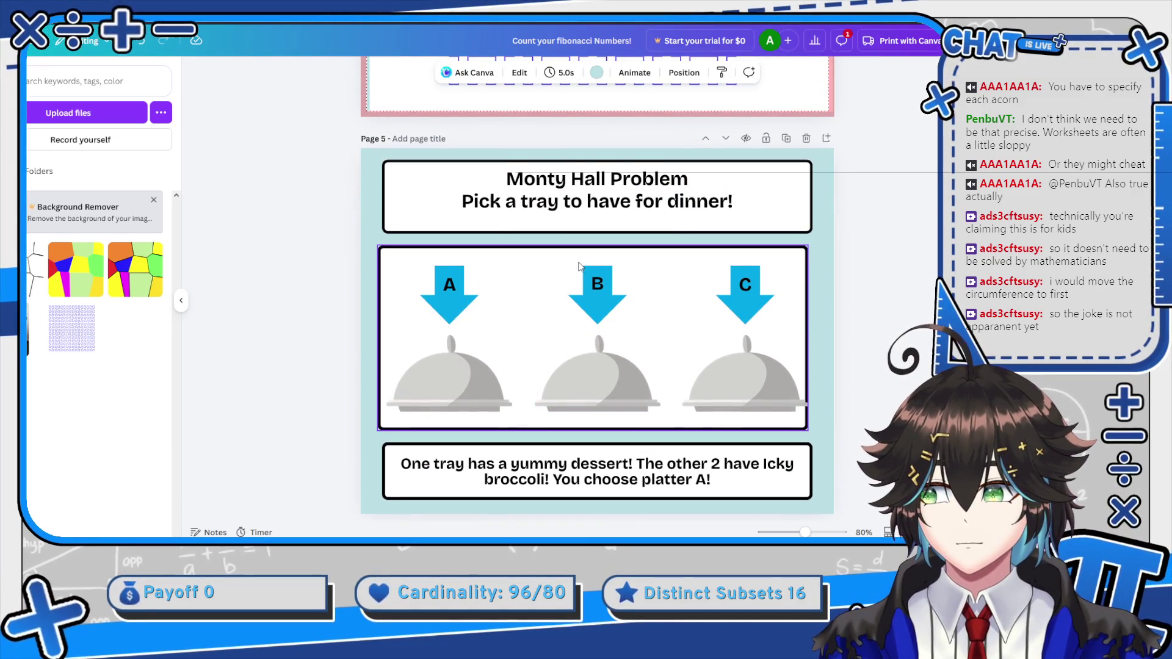
scroll(580, 267, up, 1)
scroll(592, 261, down, 7)
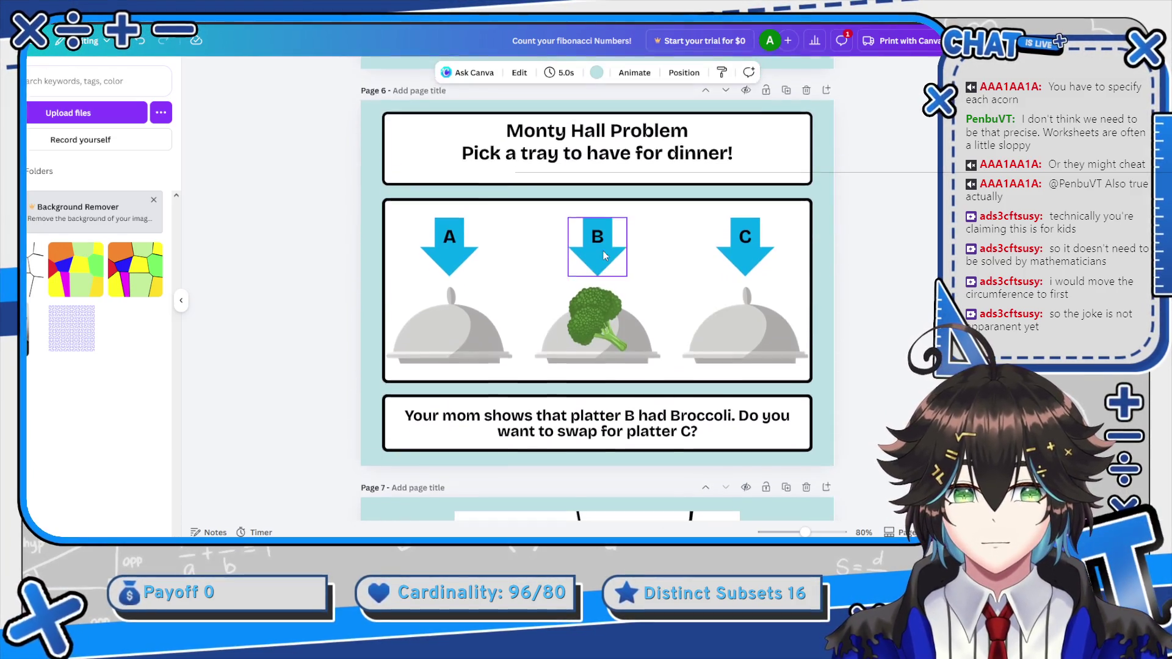
scroll(604, 255, down, 1)
scroll(634, 271, up, 3)
scroll(664, 287, up, 2)
scroll(694, 263, down, 4)
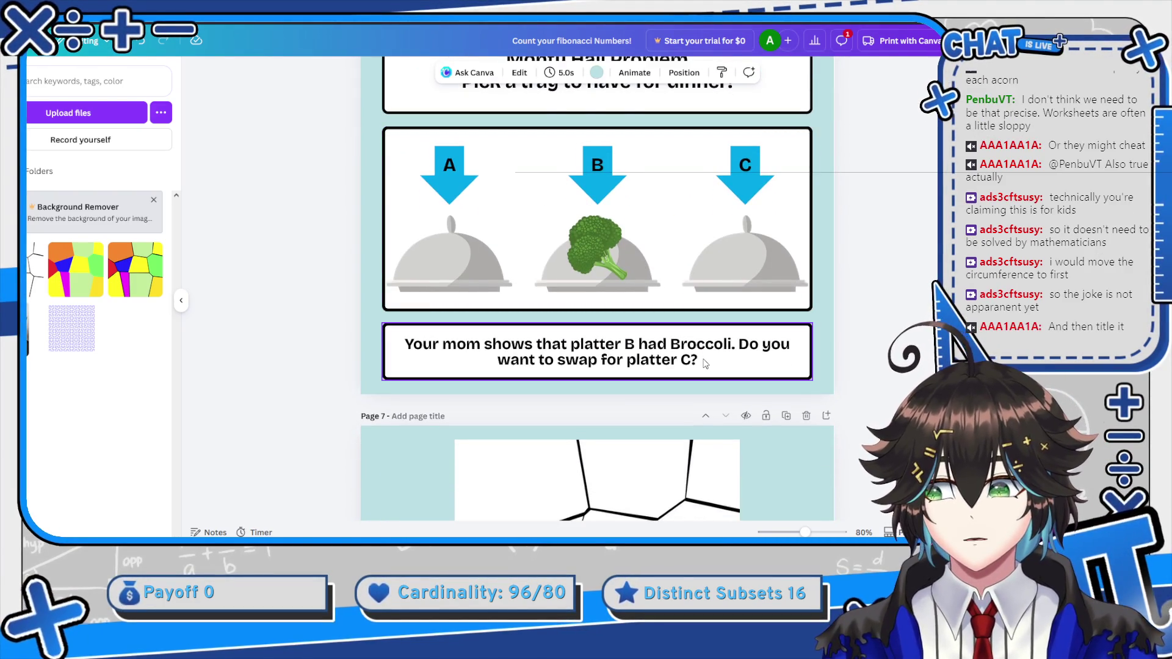
scroll(702, 360, up, 15)
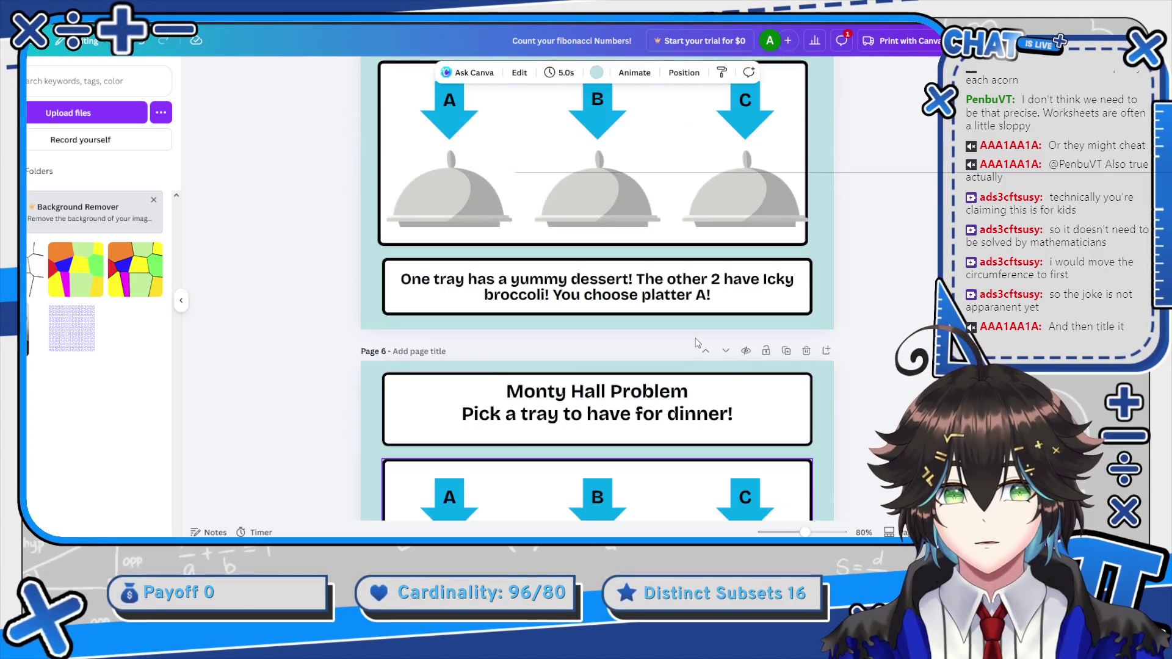
scroll(698, 324, up, 10)
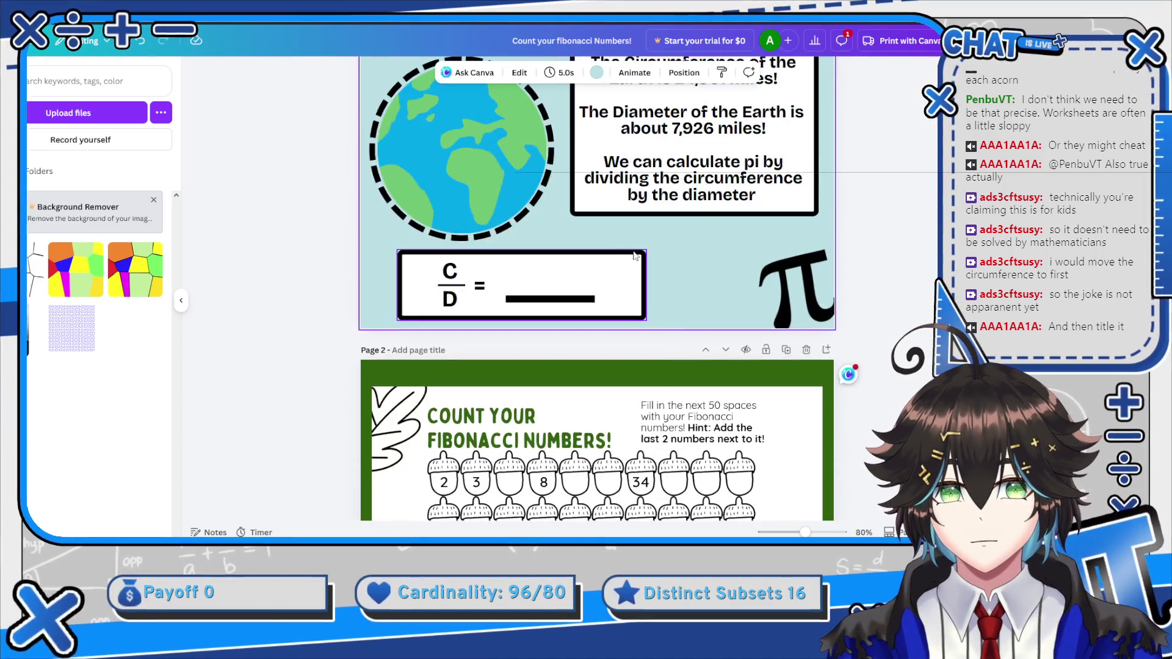
click(425, 100)
text(Cir)
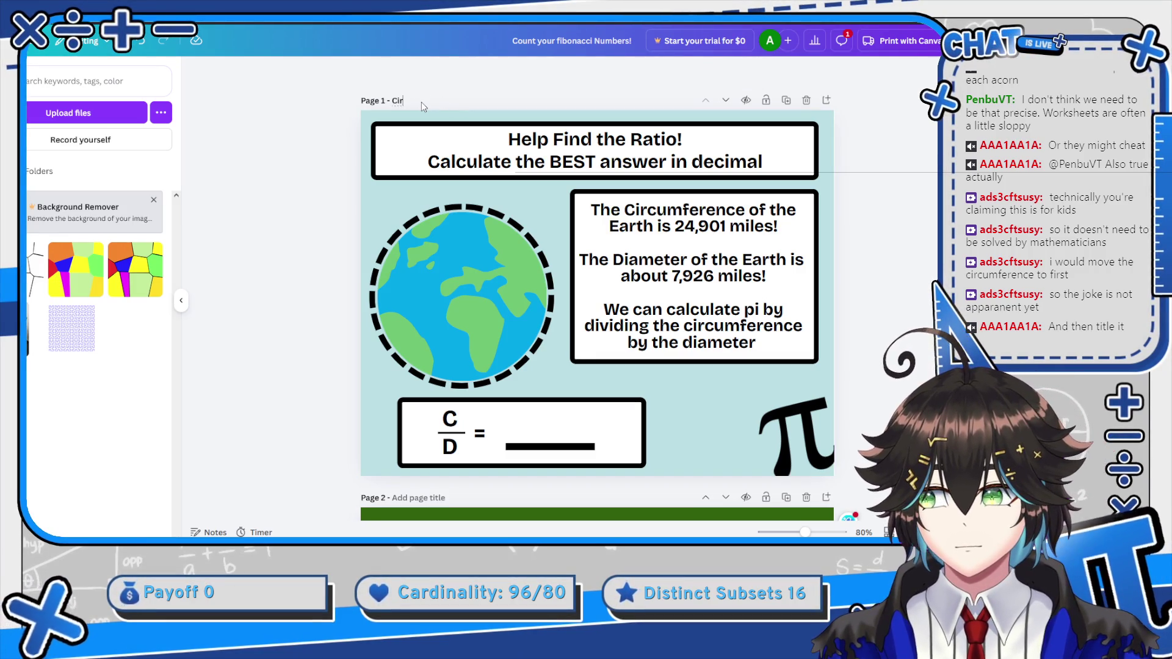
Clear the Circumference title from page 1, leaving it blank
text(cumference)
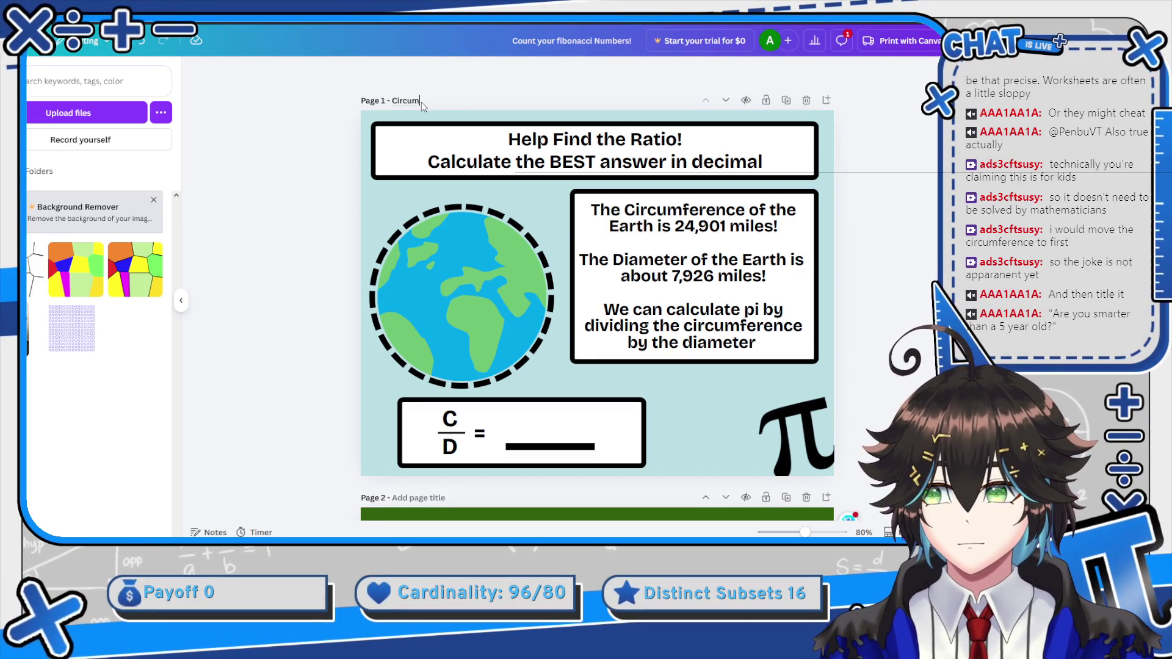
double_click(422, 101)
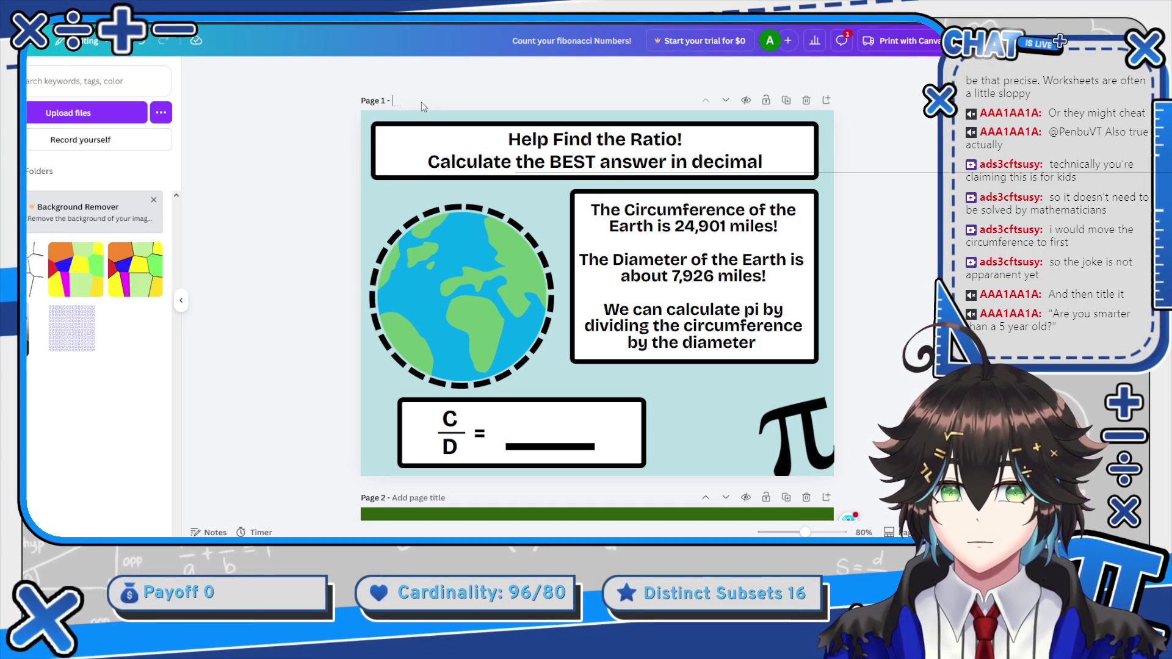
key(Return)
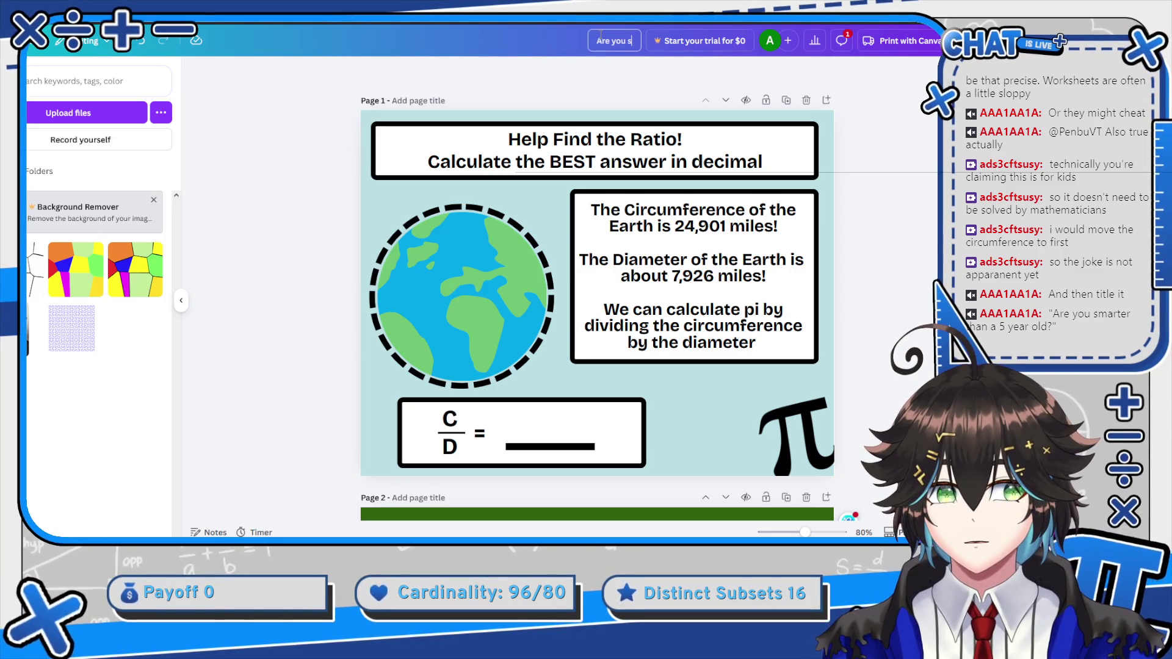
Name the design 'Are You Smarter Than a 5 Year Old?', capitalising 'Than'
text(5 year old?)
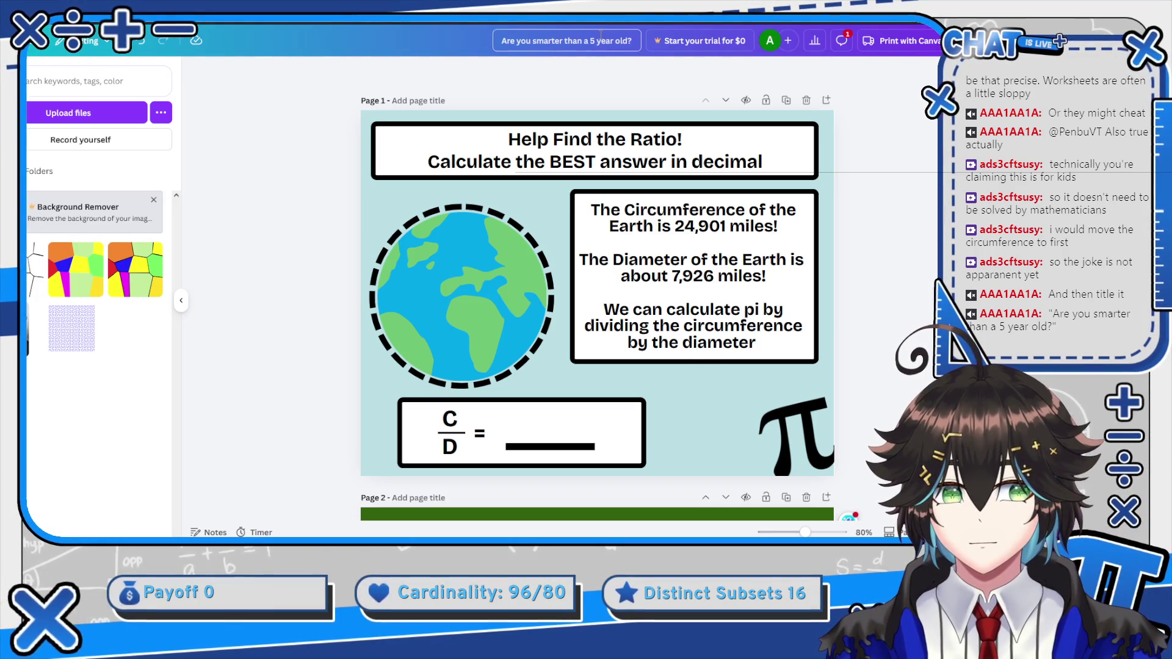
click(898, 143)
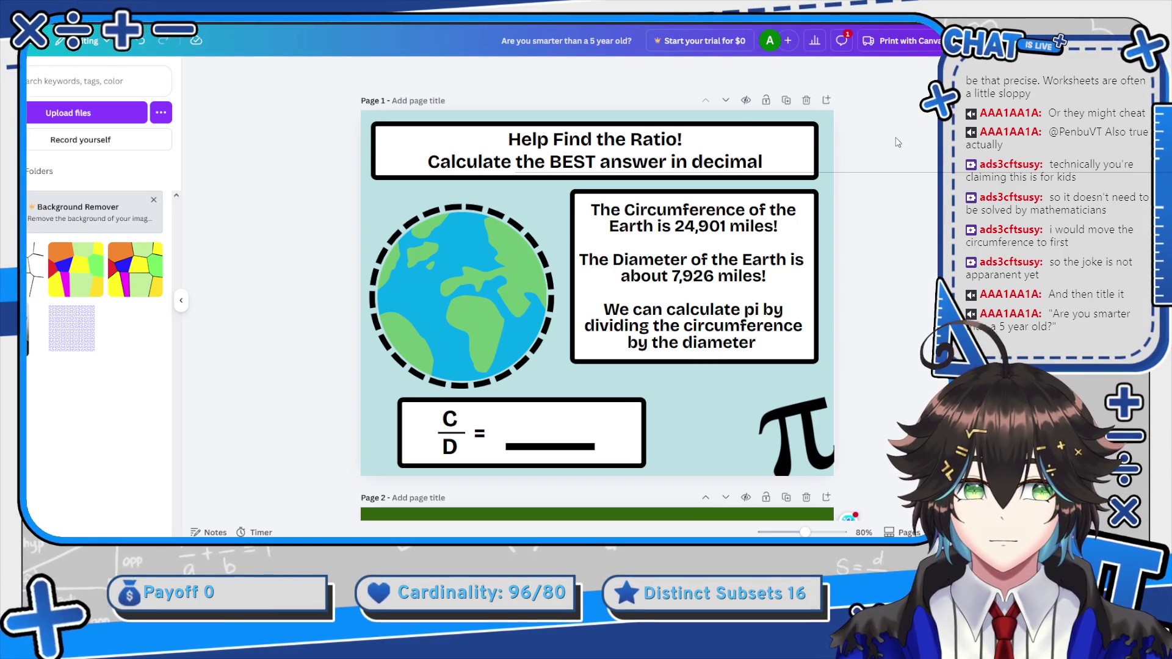
click(559, 41)
text(Y)
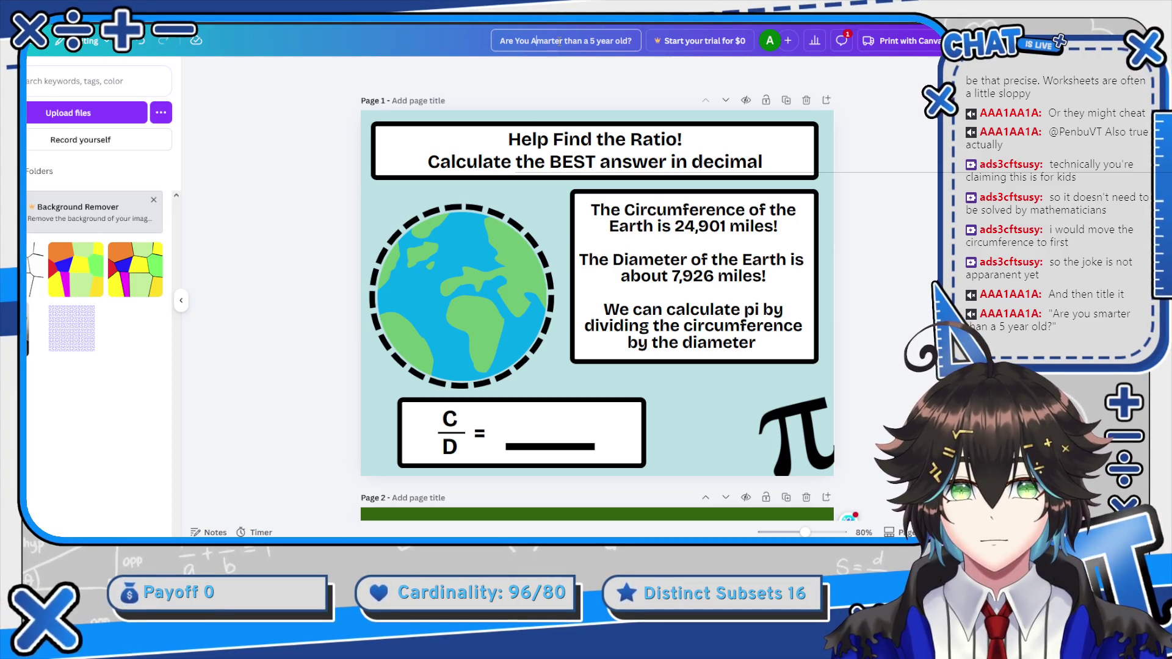
click(564, 41)
key(BackSpace)
text(T)
key(ctrl+Right)
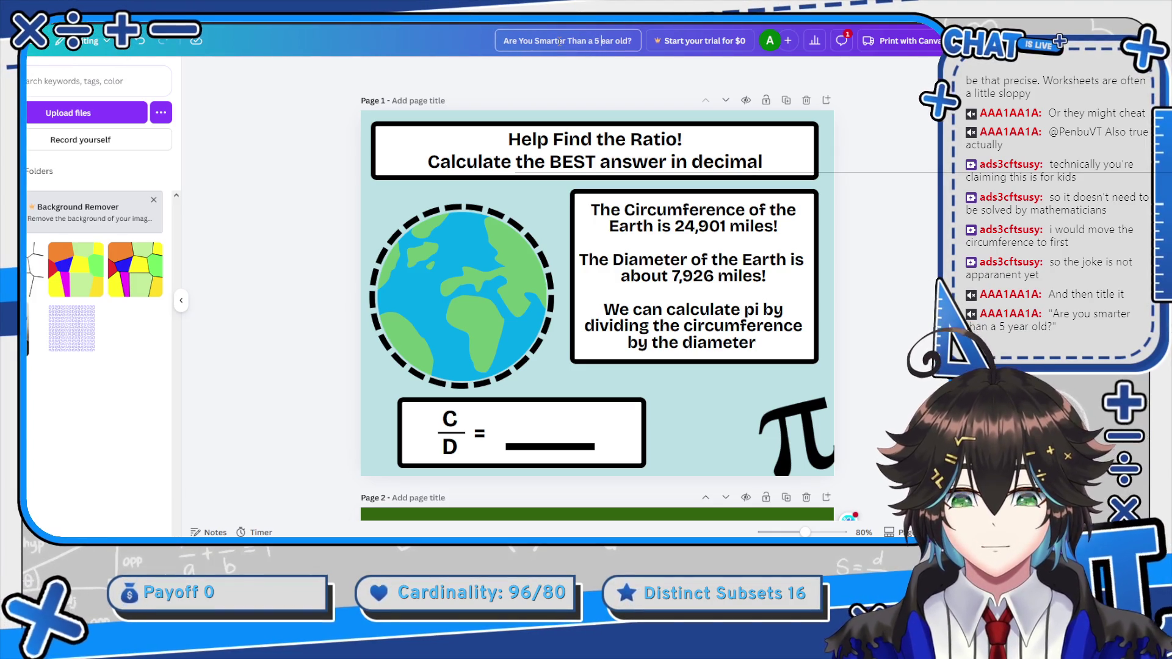
key(ctrl+Right)
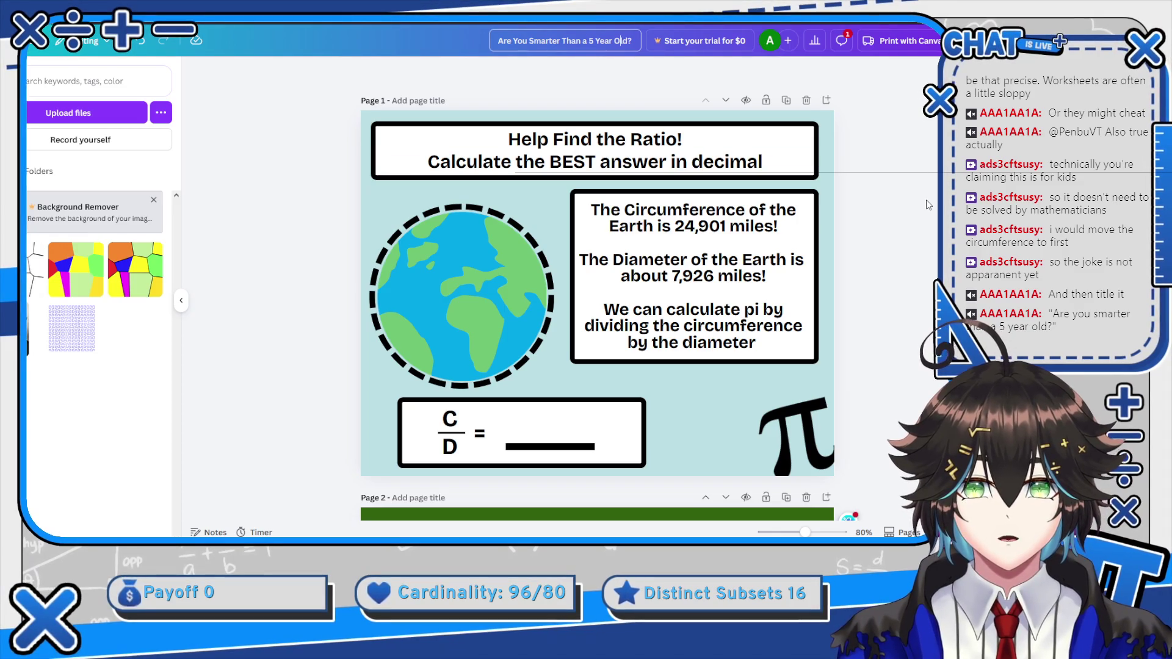
click(906, 194)
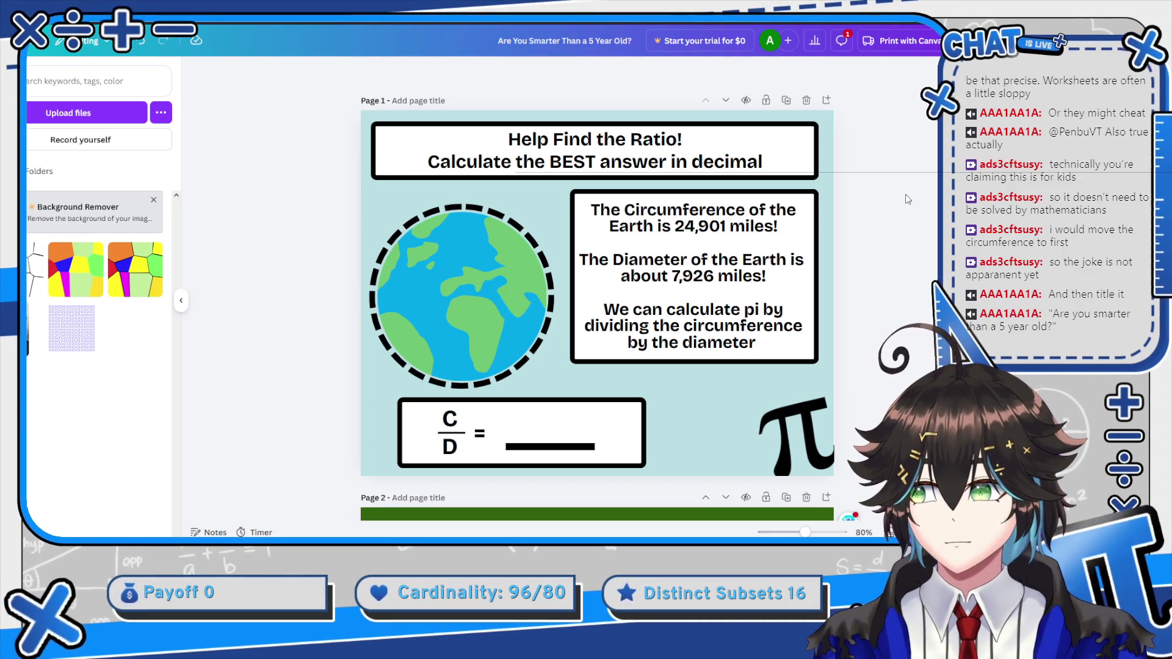
scroll(905, 194, down, 6)
scroll(865, 210, down, 15)
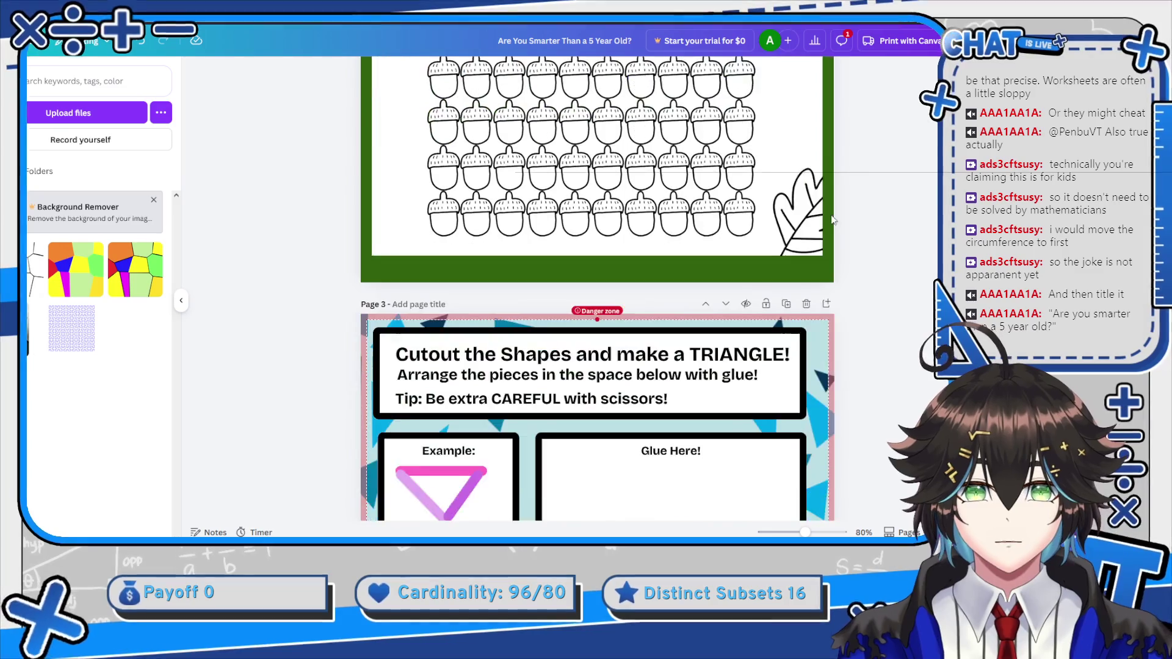
scroll(799, 243, up, 6)
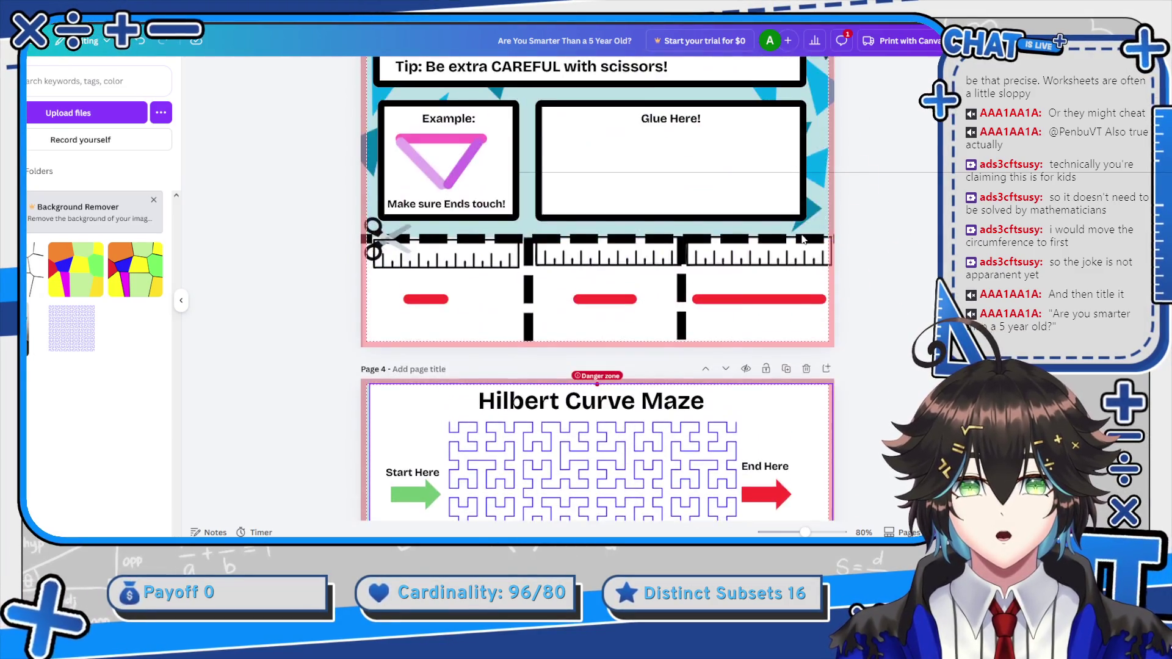
Move the broccoli swap-for-C Monty Hall page up to page 3, after the dessert-tray page
scroll(798, 239, down, 12)
scroll(797, 238, up, 2)
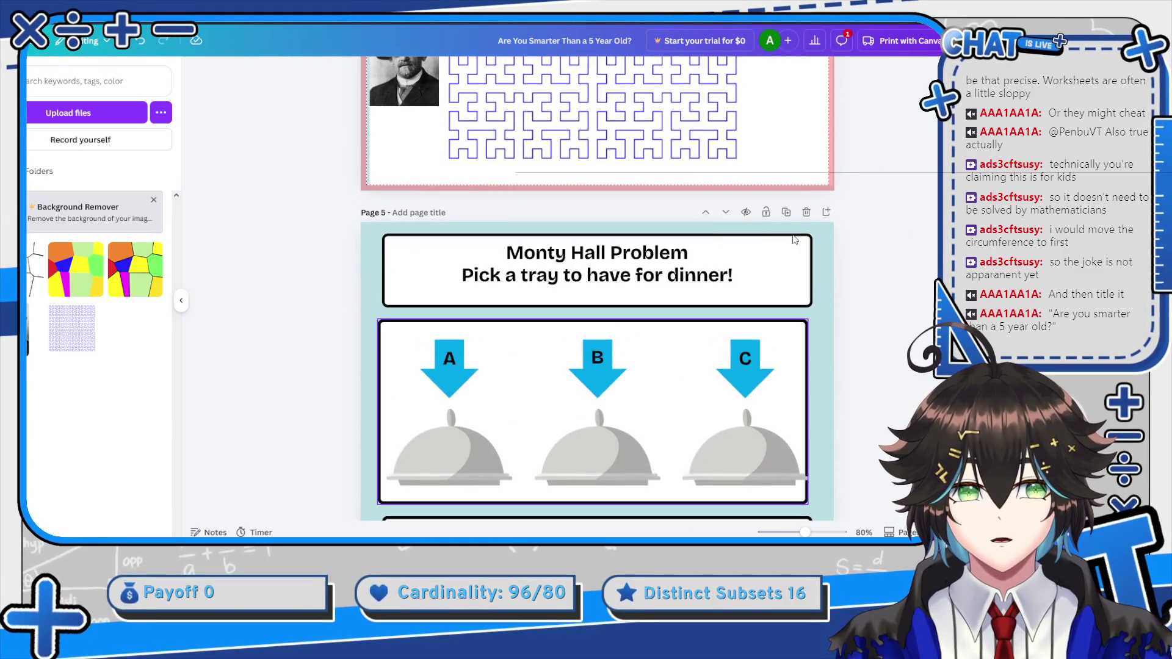
click(717, 213)
scroll(714, 214, down, 8)
scroll(711, 218, up, 6)
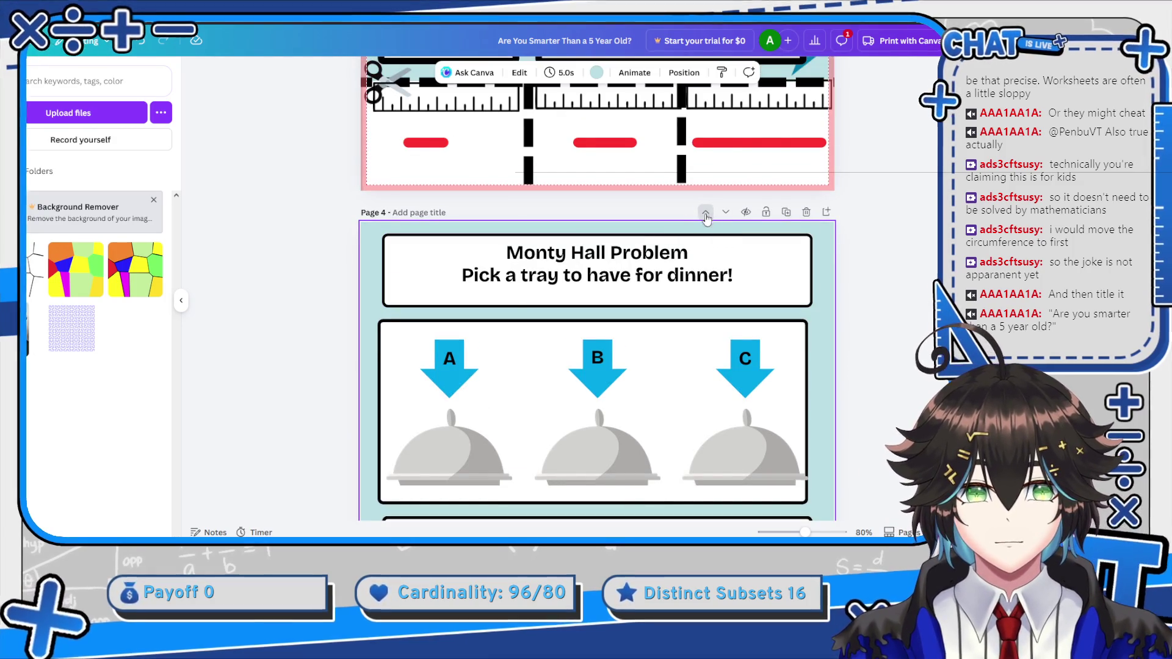
scroll(718, 233, down, 6)
scroll(719, 233, up, 15)
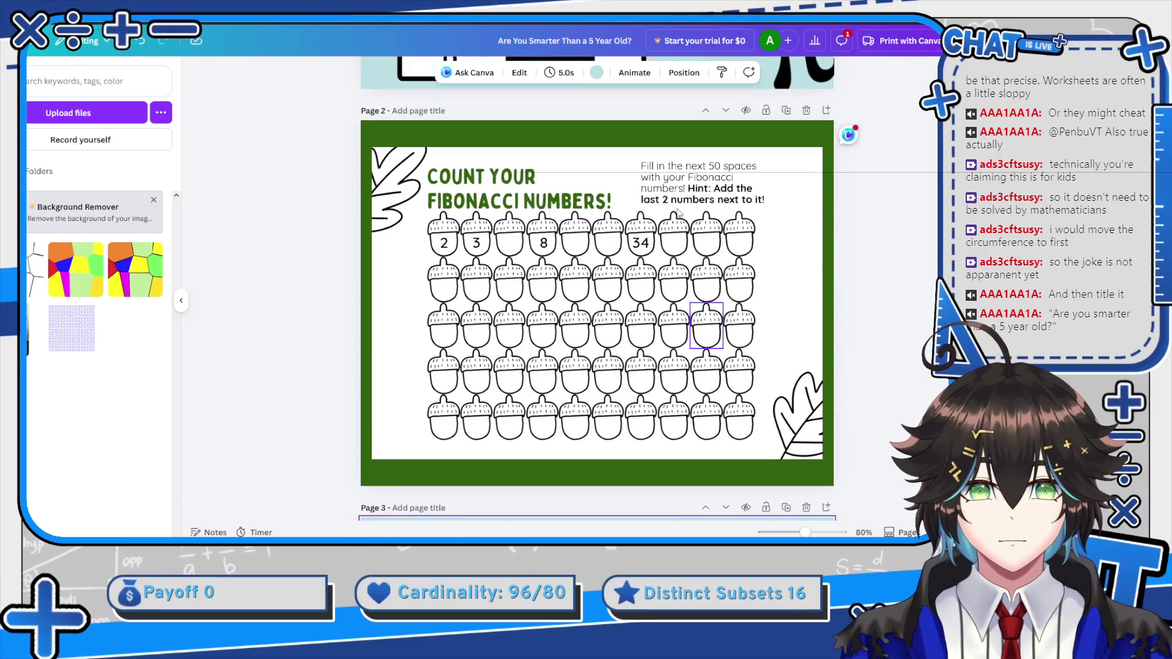
scroll(576, 276, down, 4)
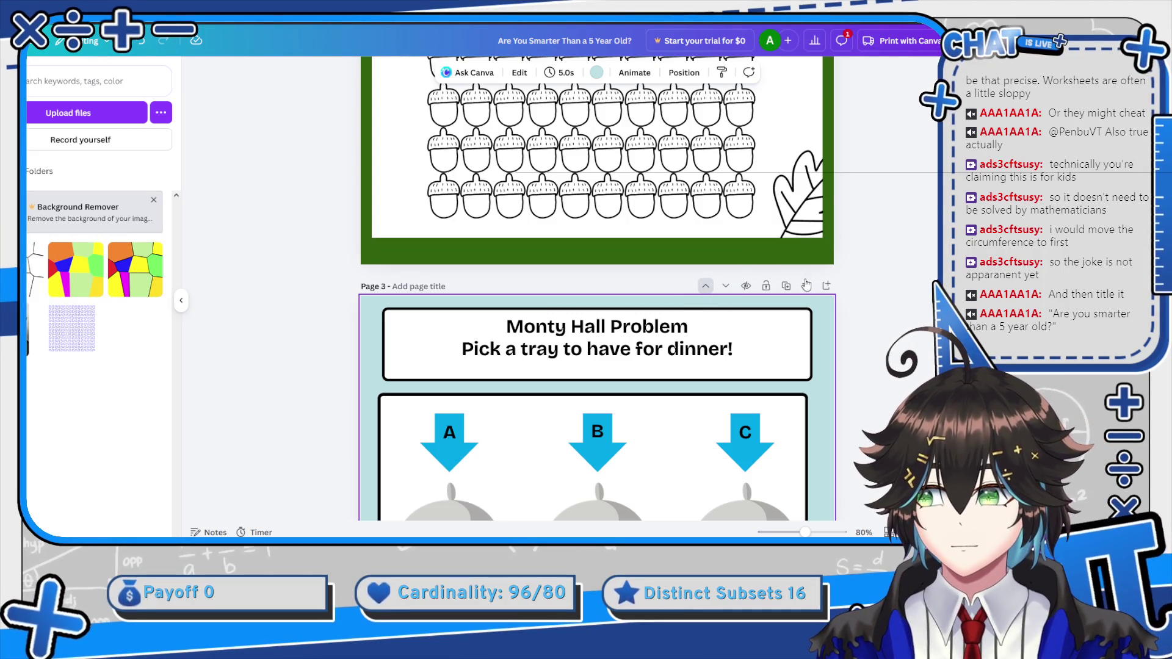
scroll(746, 292, down, 15)
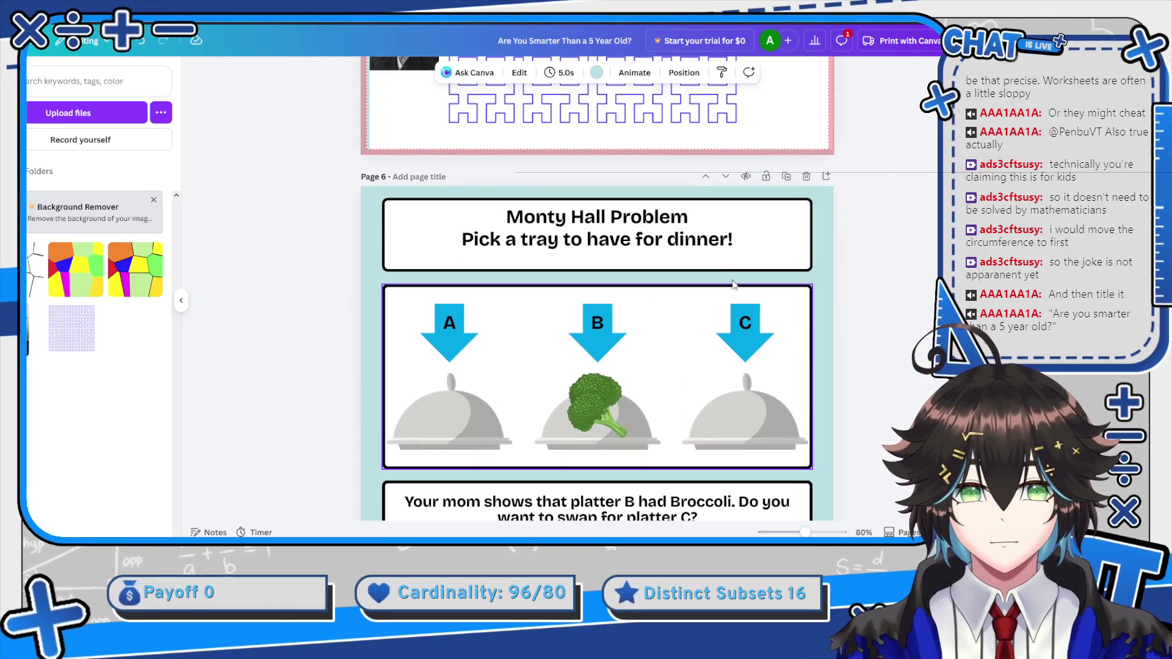
click(705, 178)
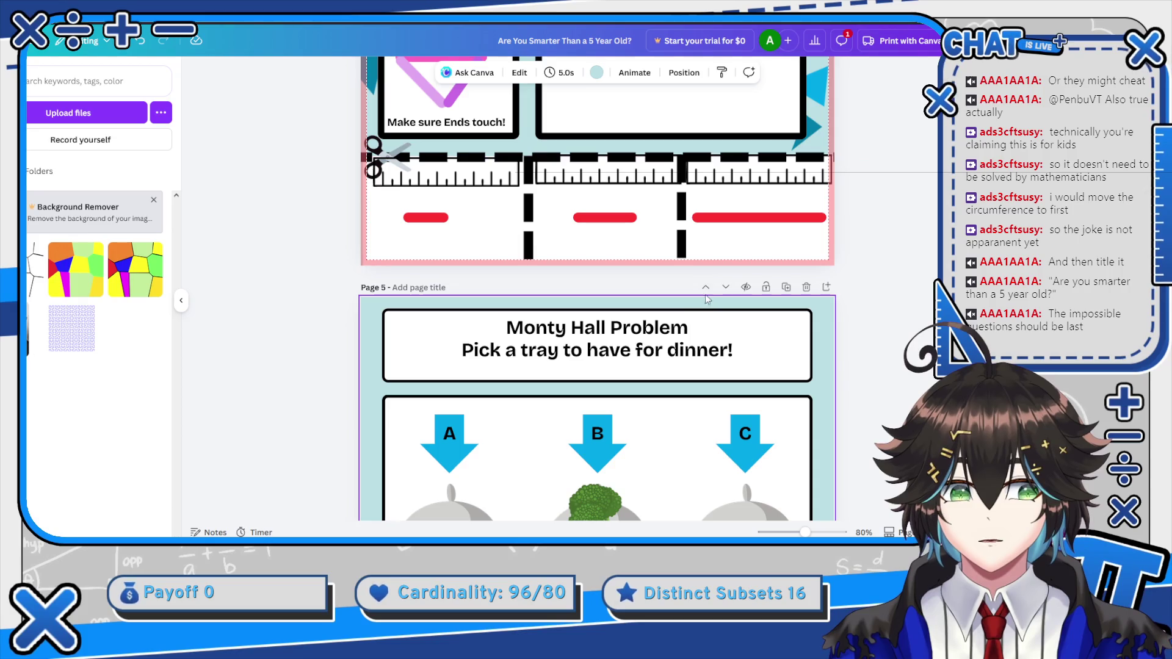
click(706, 287)
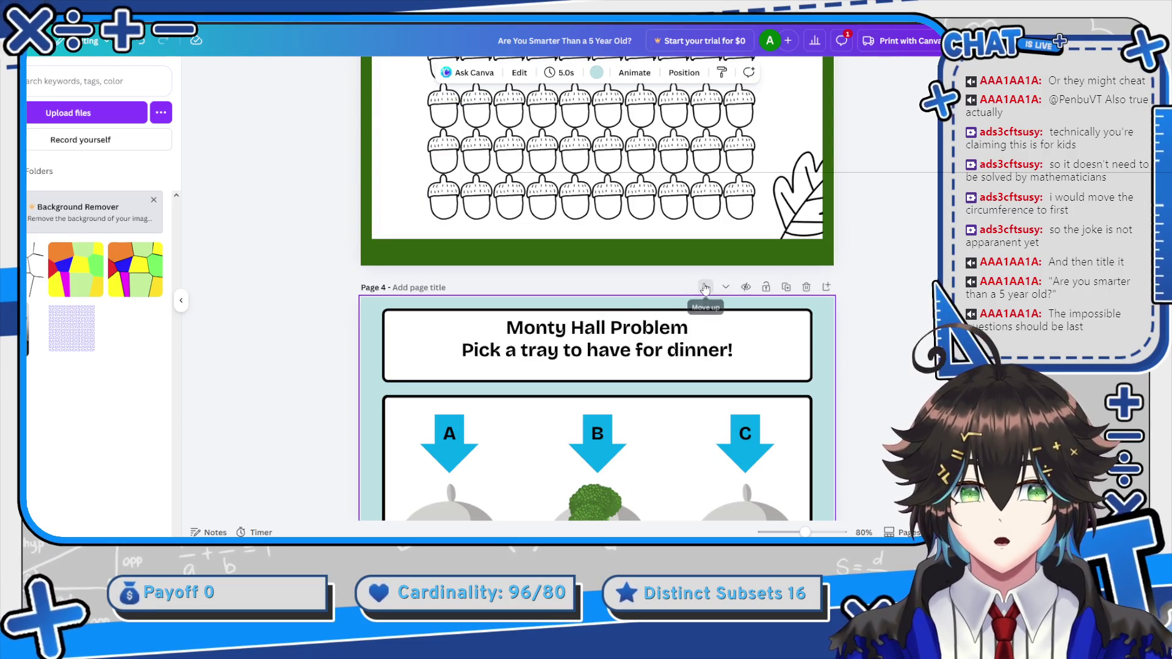
scroll(813, 291, down, 5)
scroll(810, 284, up, 10)
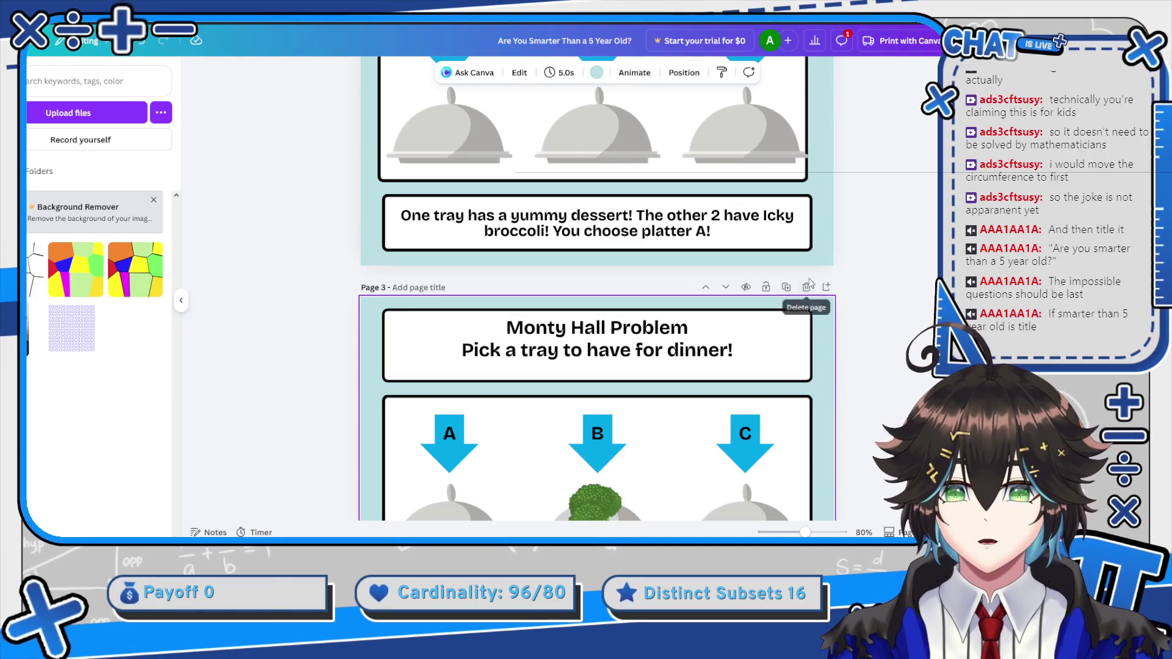
Move the three-colour region-map colouring page above the Hilbert Curve Maze, to page 6
scroll(868, 257, down, 10)
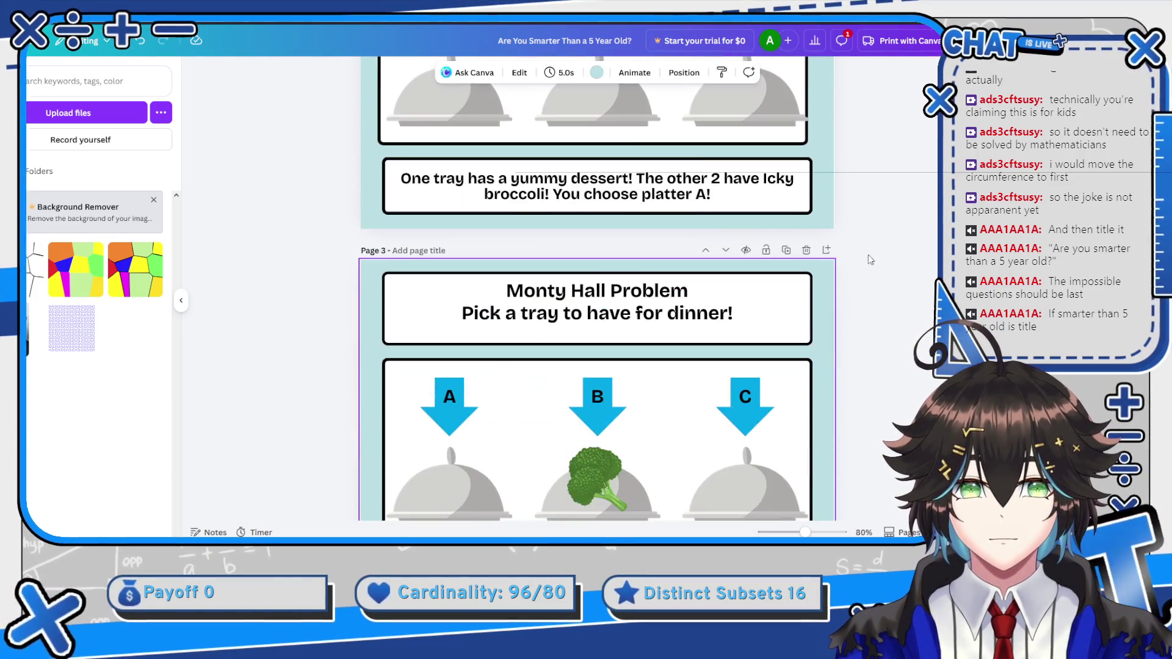
scroll(884, 255, down, 15)
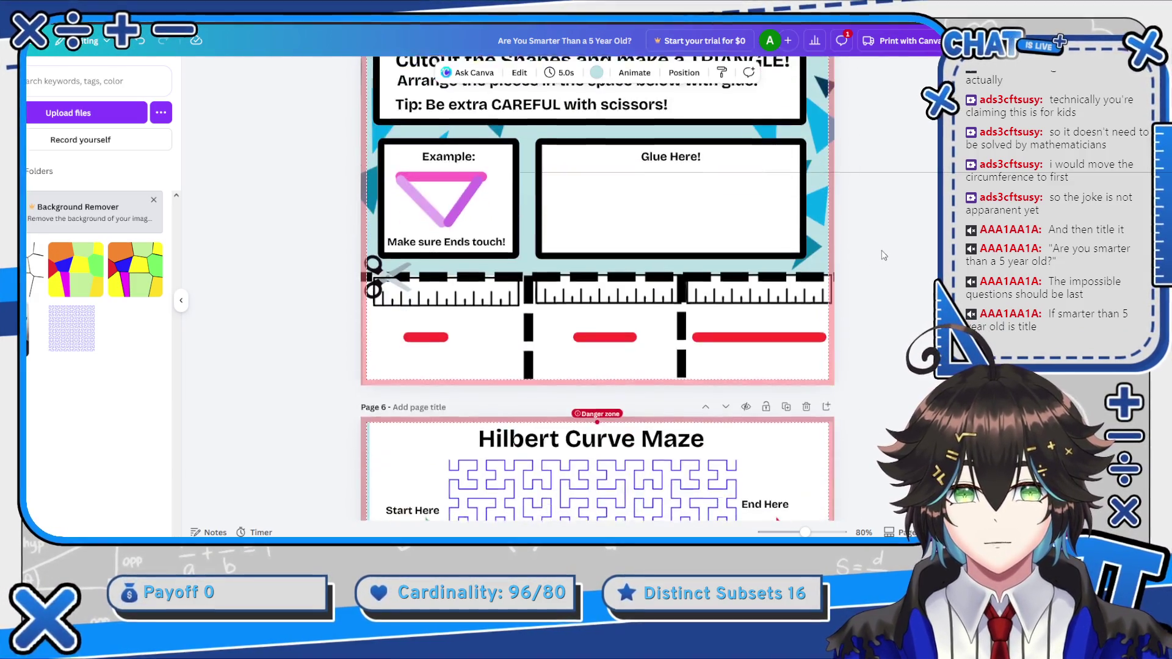
scroll(879, 256, down, 1)
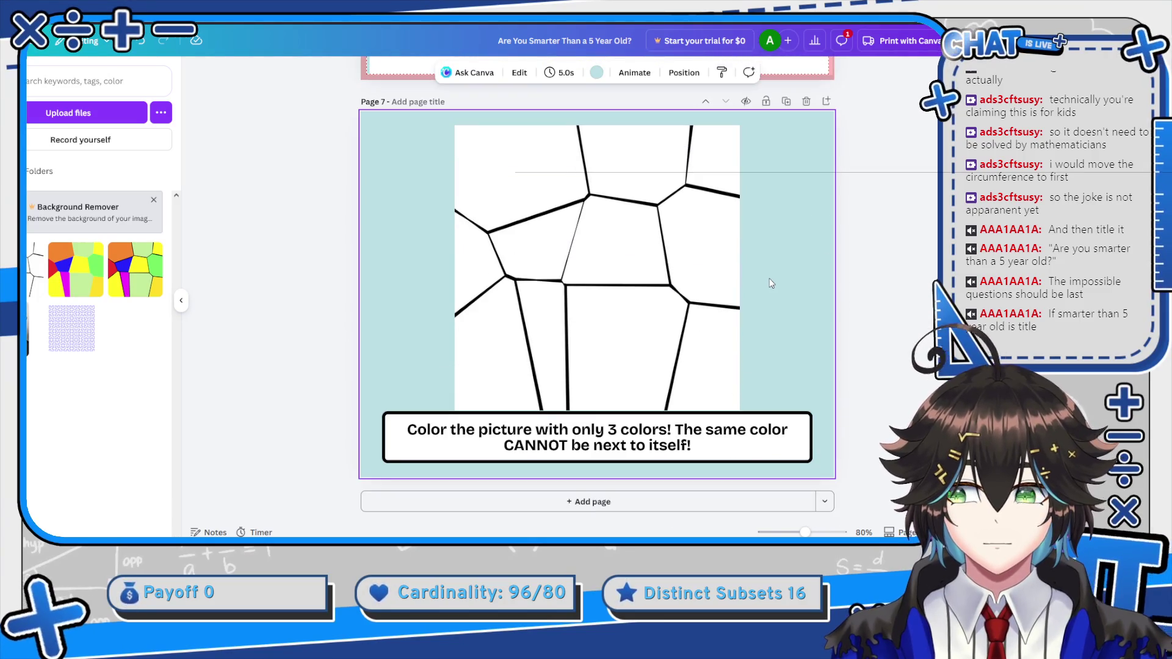
scroll(757, 273, down, 2)
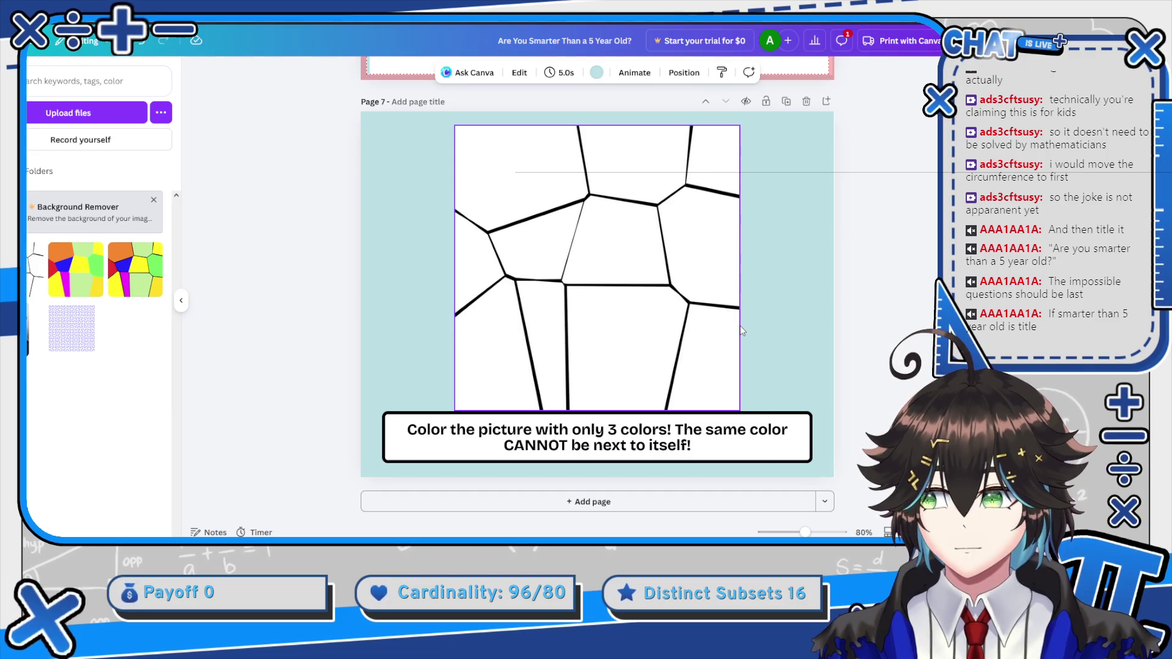
scroll(742, 366, up, 5)
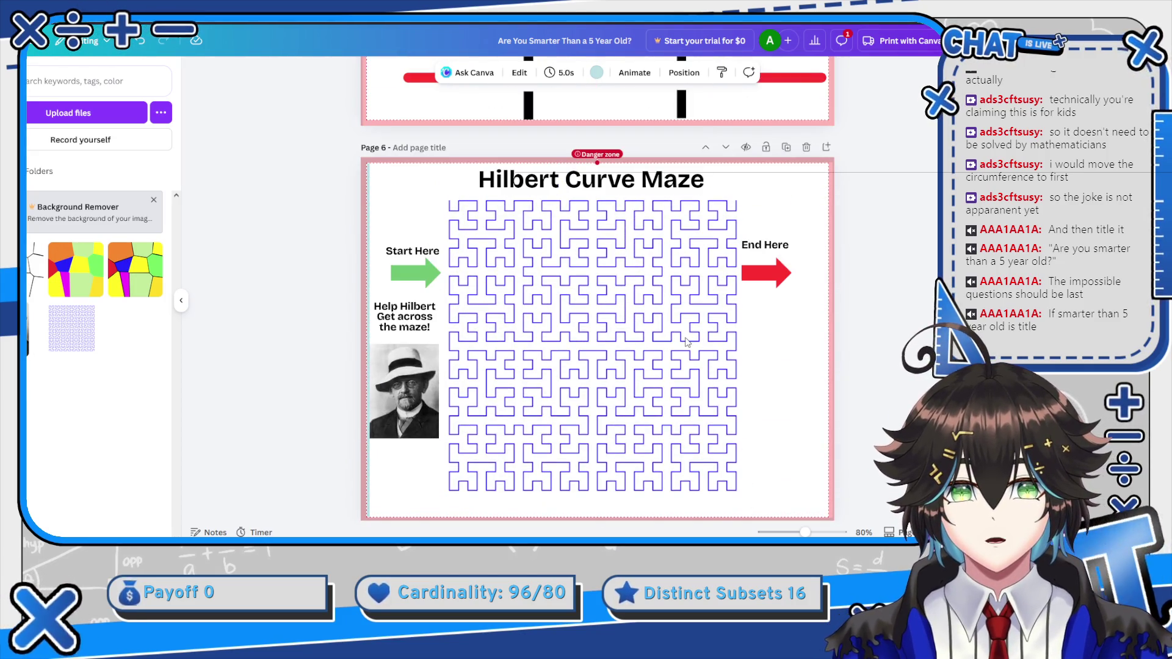
scroll(676, 321, up, 7)
scroll(648, 292, up, 4)
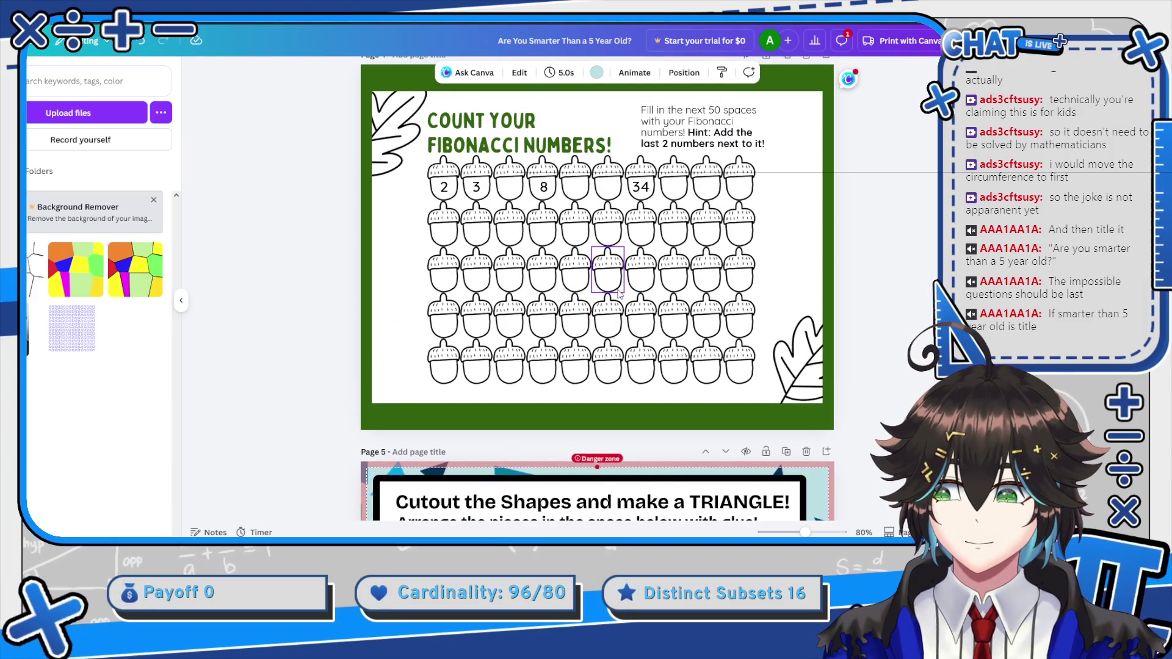
scroll(618, 293, down, 3)
scroll(589, 282, up, 4)
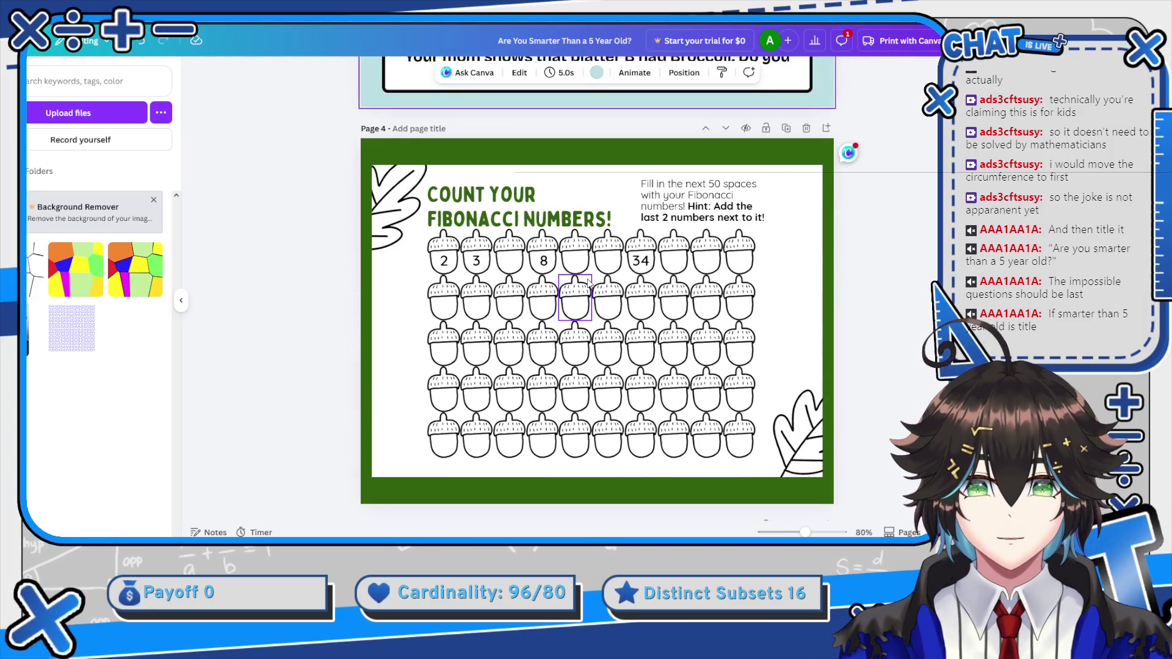
scroll(588, 283, down, 8)
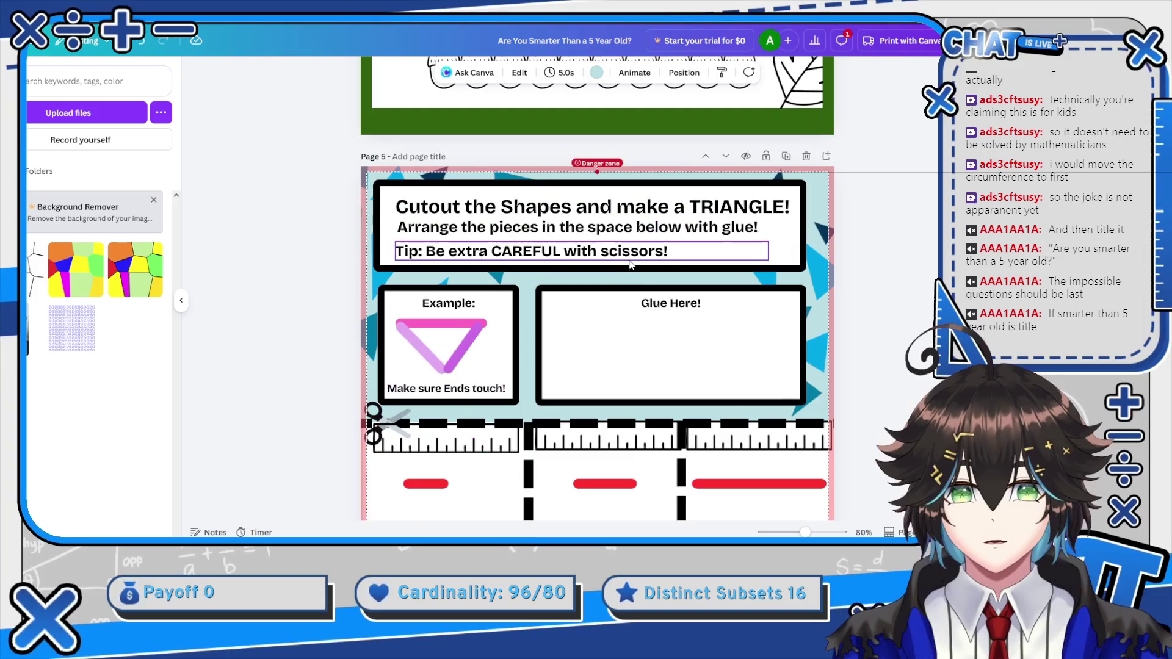
scroll(641, 279, down, 6)
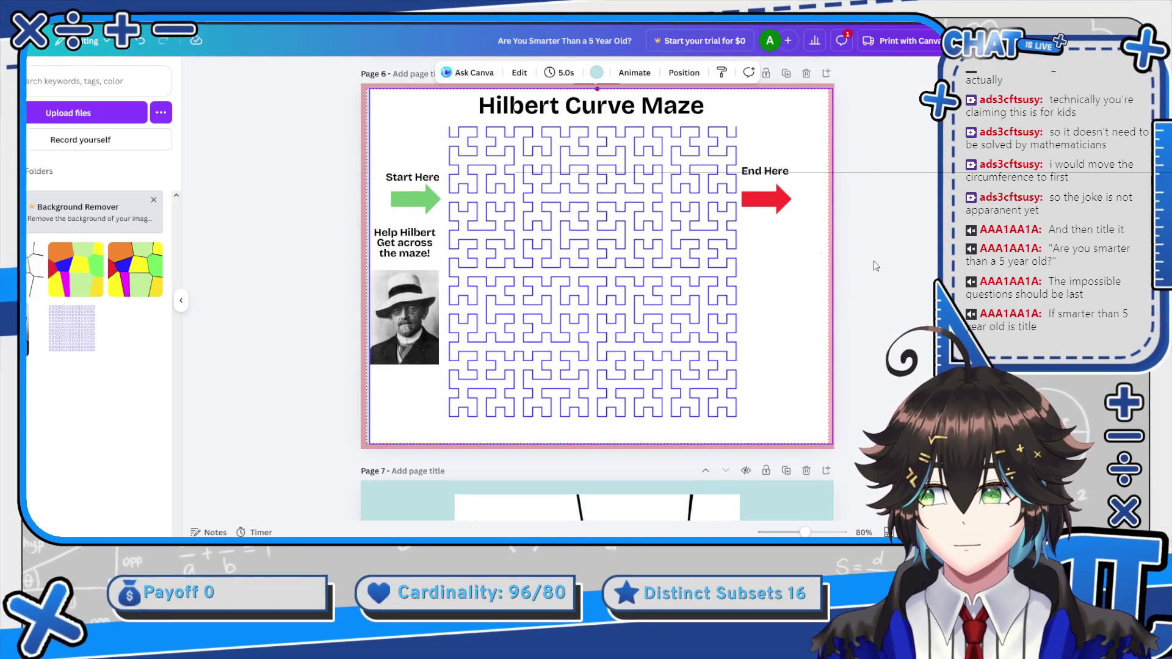
scroll(906, 280, down, 5)
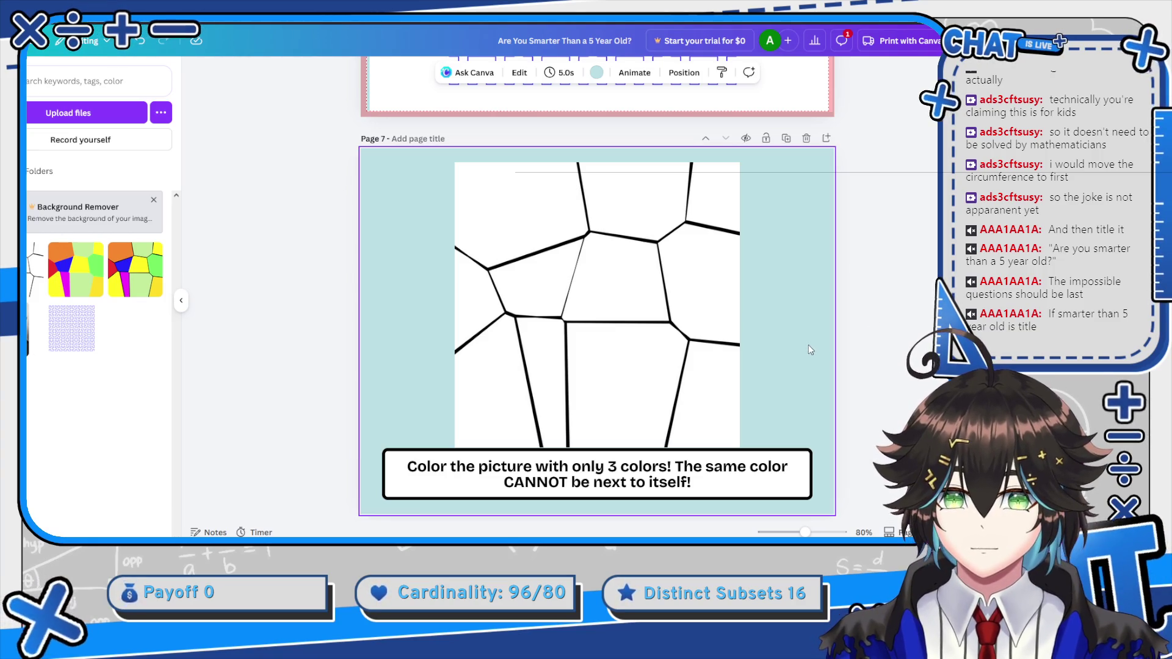
scroll(808, 314, up, 10)
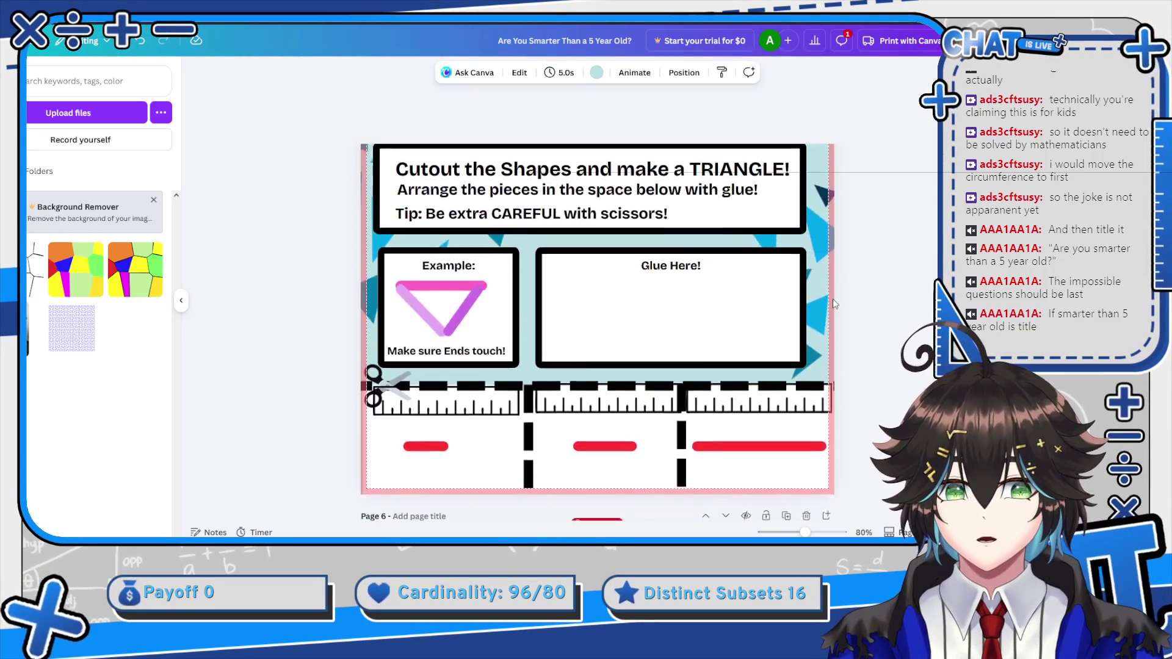
scroll(833, 298, up, 8)
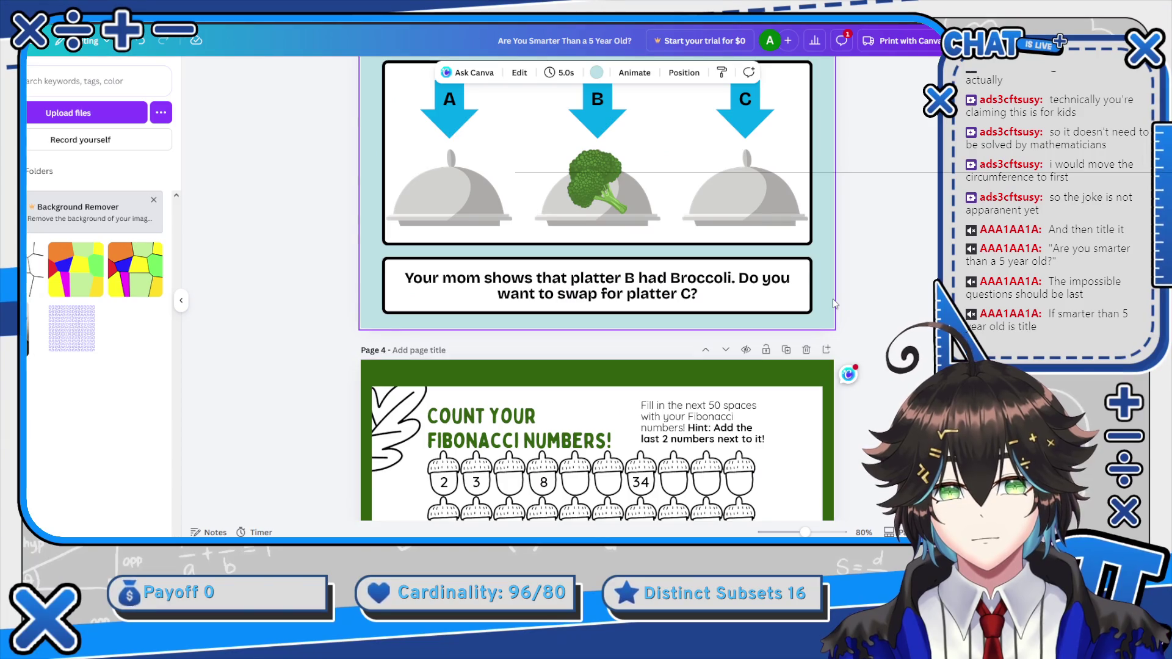
scroll(833, 299, up, 2)
scroll(834, 303, down, 4)
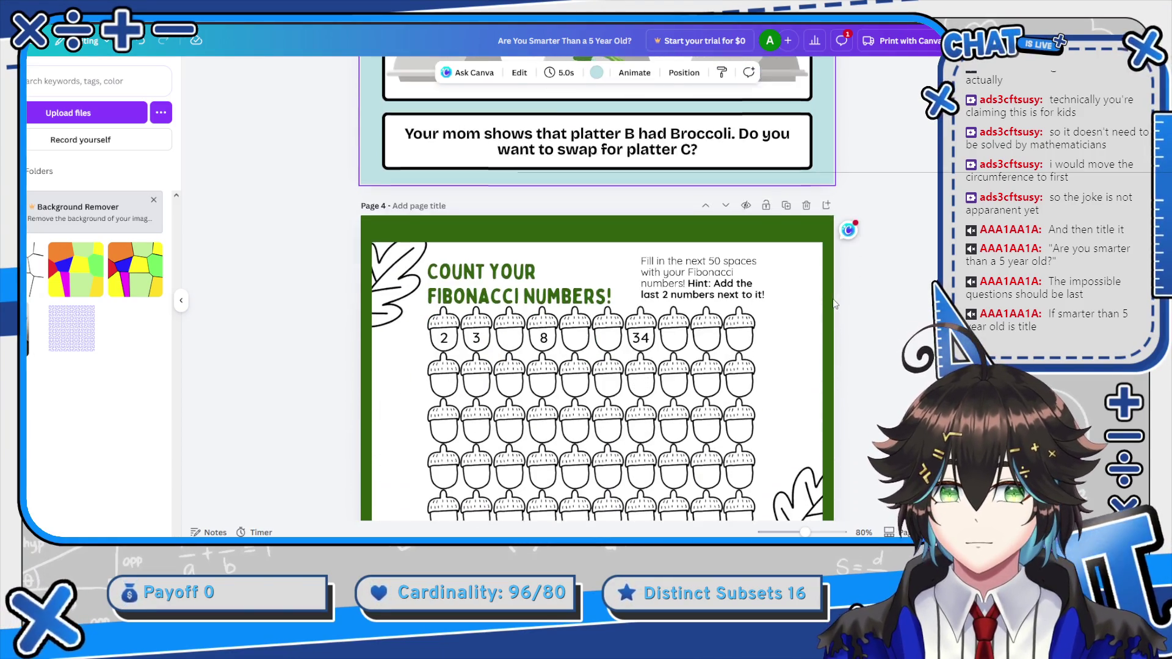
scroll(834, 303, down, 1)
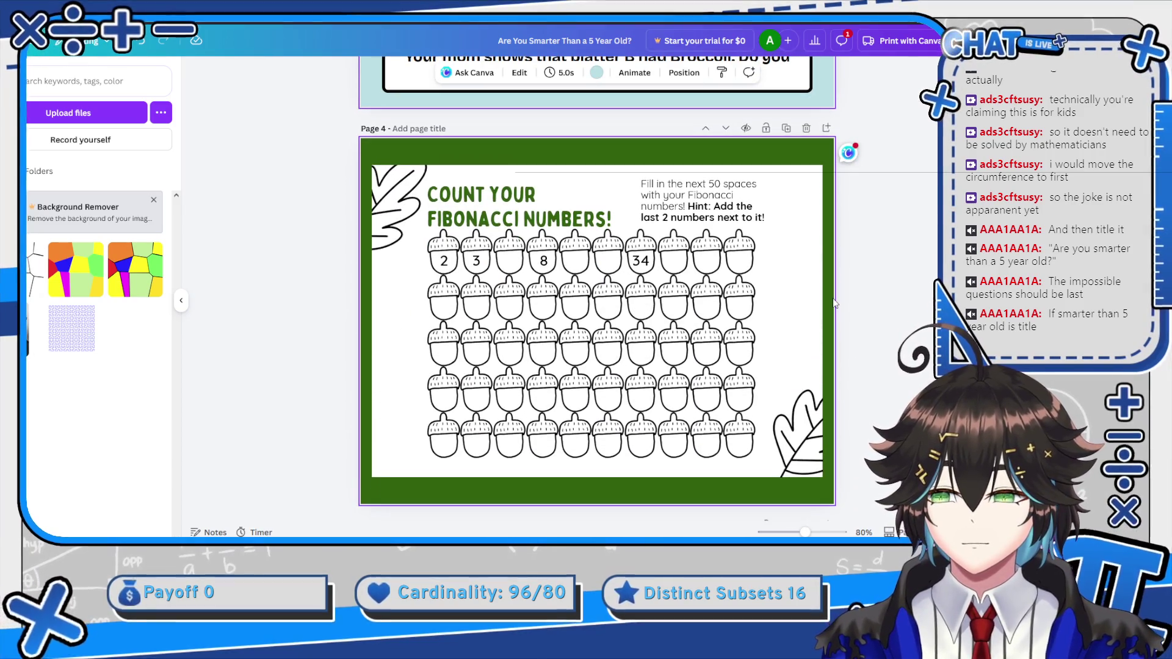
scroll(834, 303, up, 14)
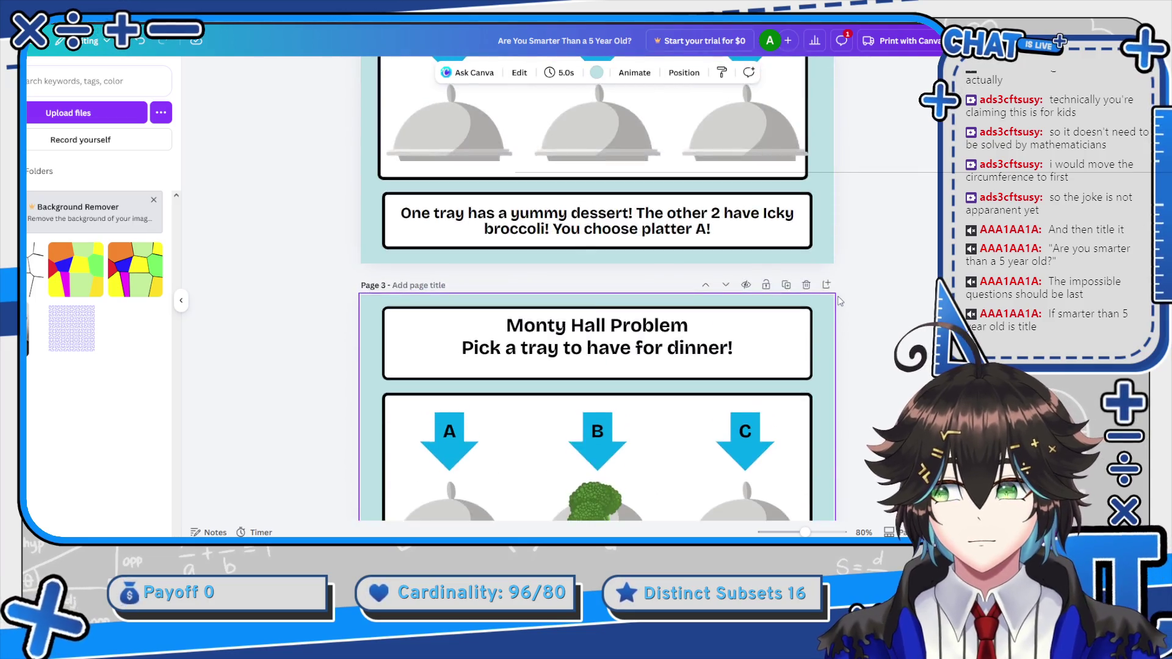
scroll(840, 301, up, 5)
scroll(660, 292, down, 6)
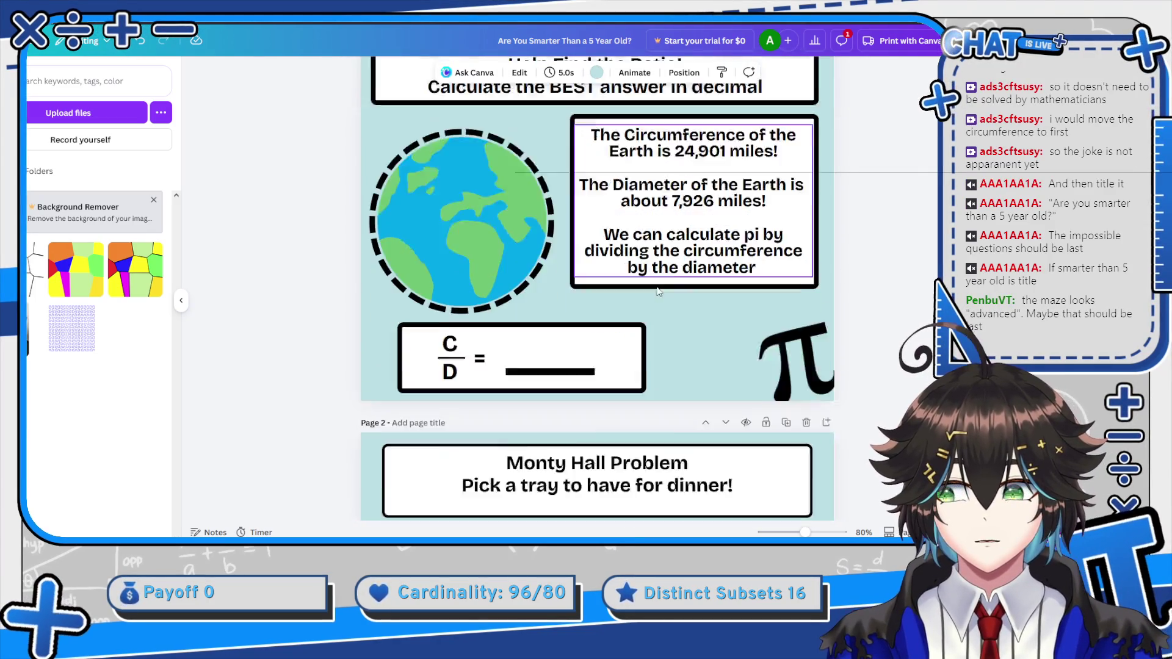
scroll(660, 292, down, 7)
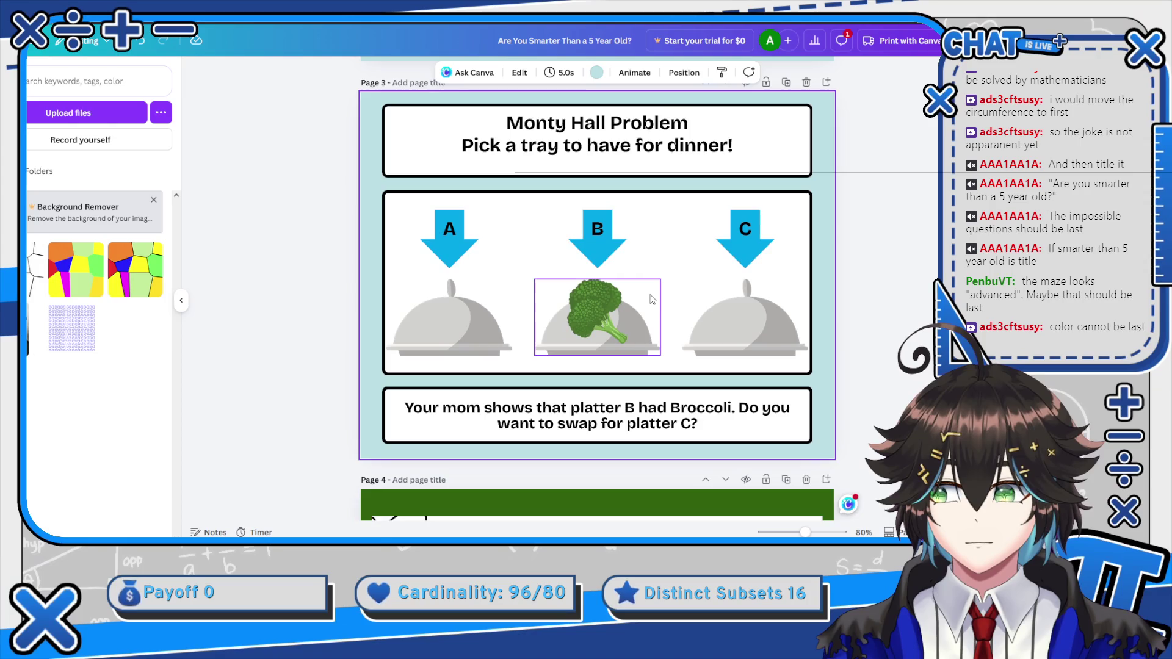
scroll(716, 304, down, 2)
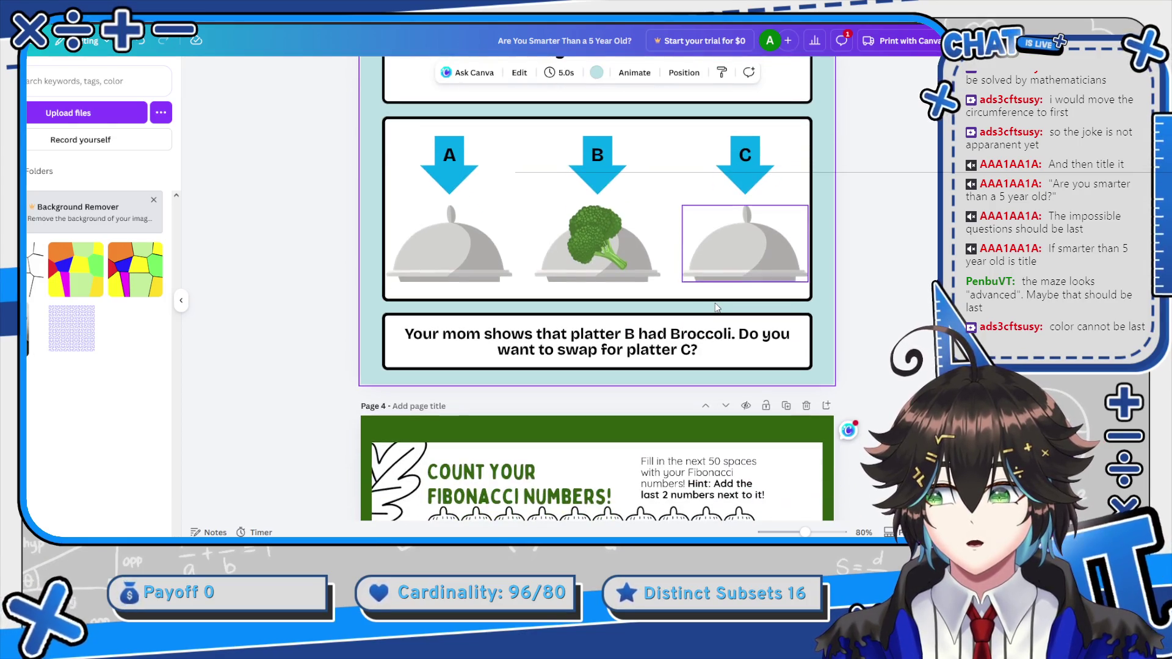
scroll(717, 307, down, 20)
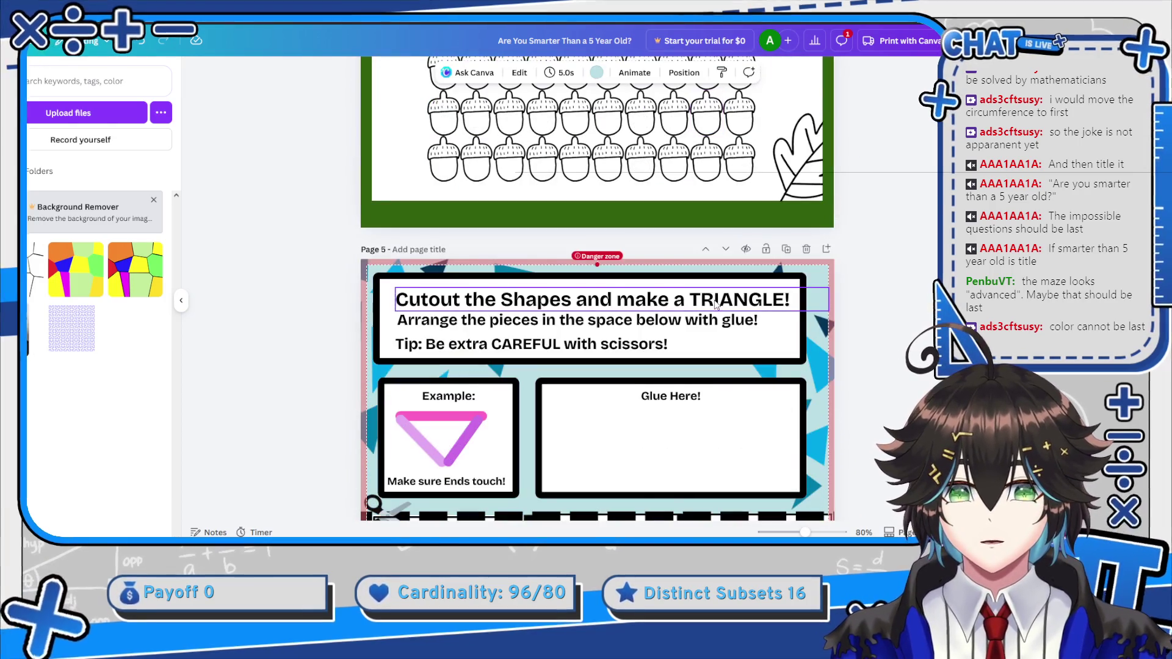
scroll(715, 303, down, 5)
scroll(713, 302, up, 4)
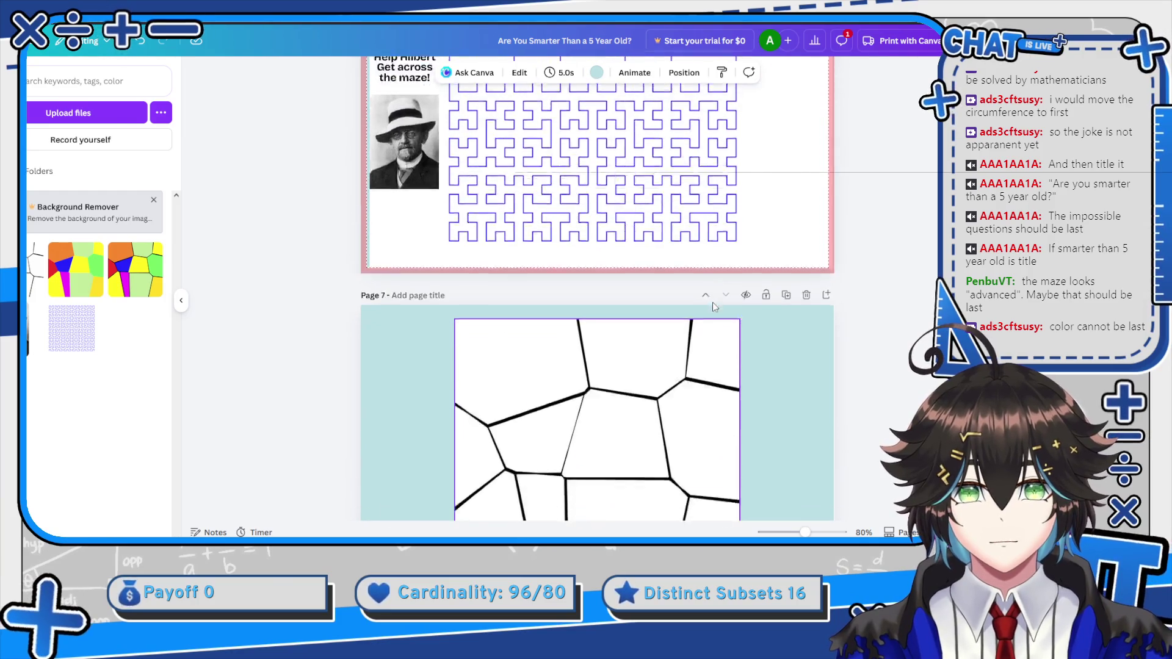
scroll(713, 302, down, 3)
click(706, 175)
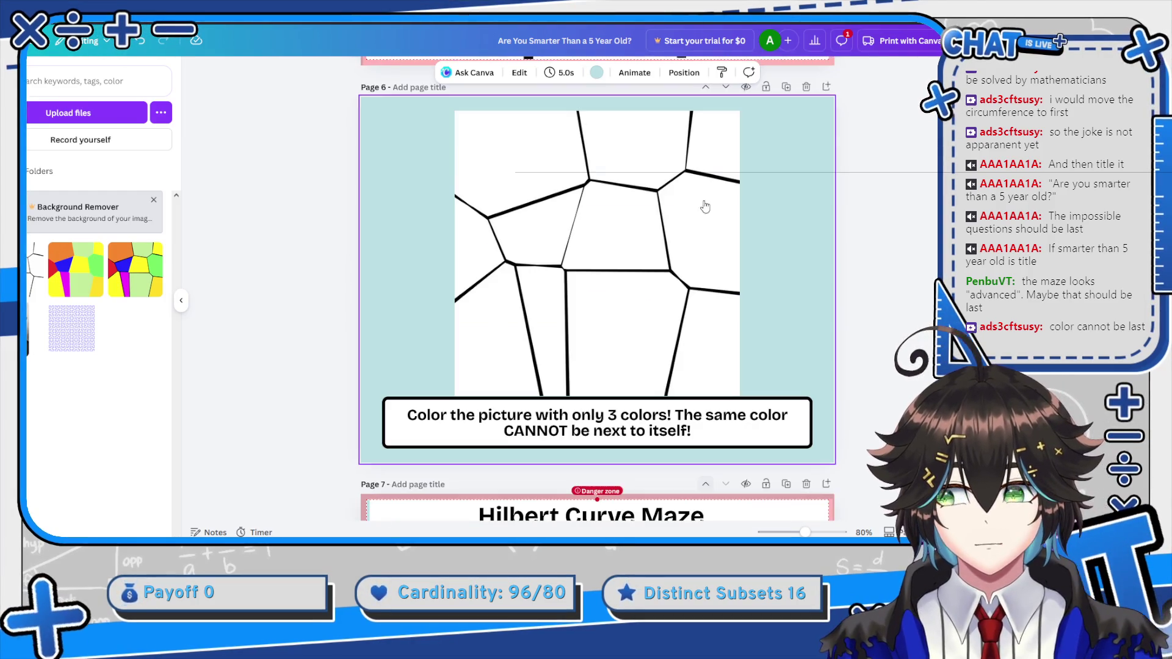
Move the three-colour map colouring page ahead of the Fibonacci acorn page, to page 4
scroll(672, 262, down, 2)
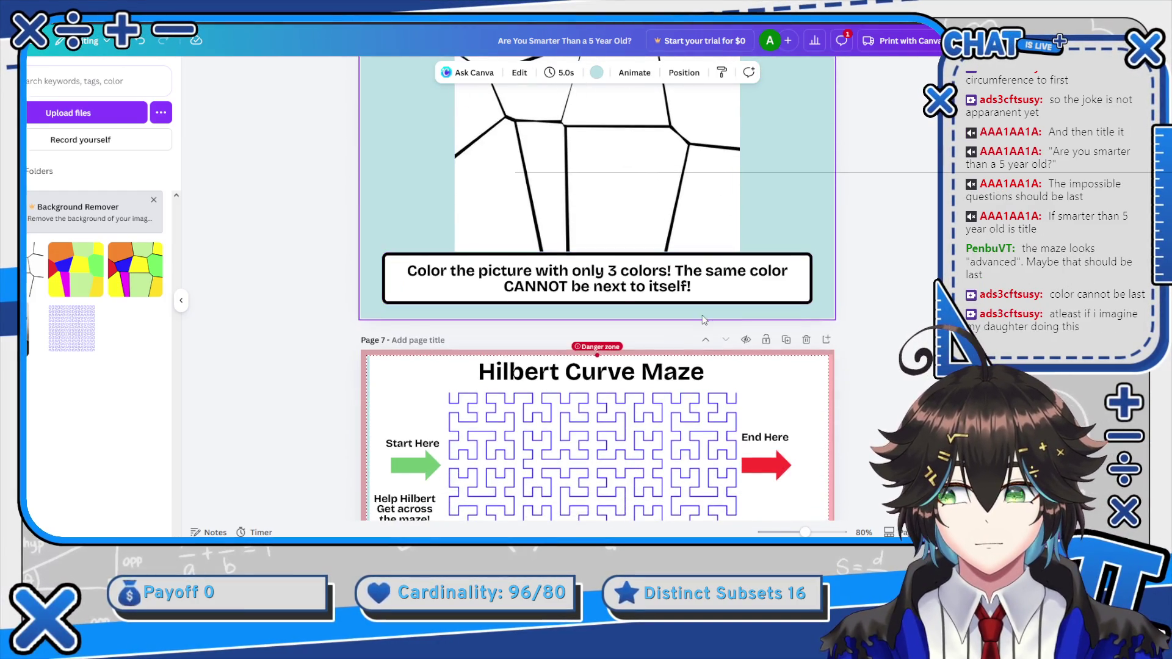
scroll(709, 327, up, 4)
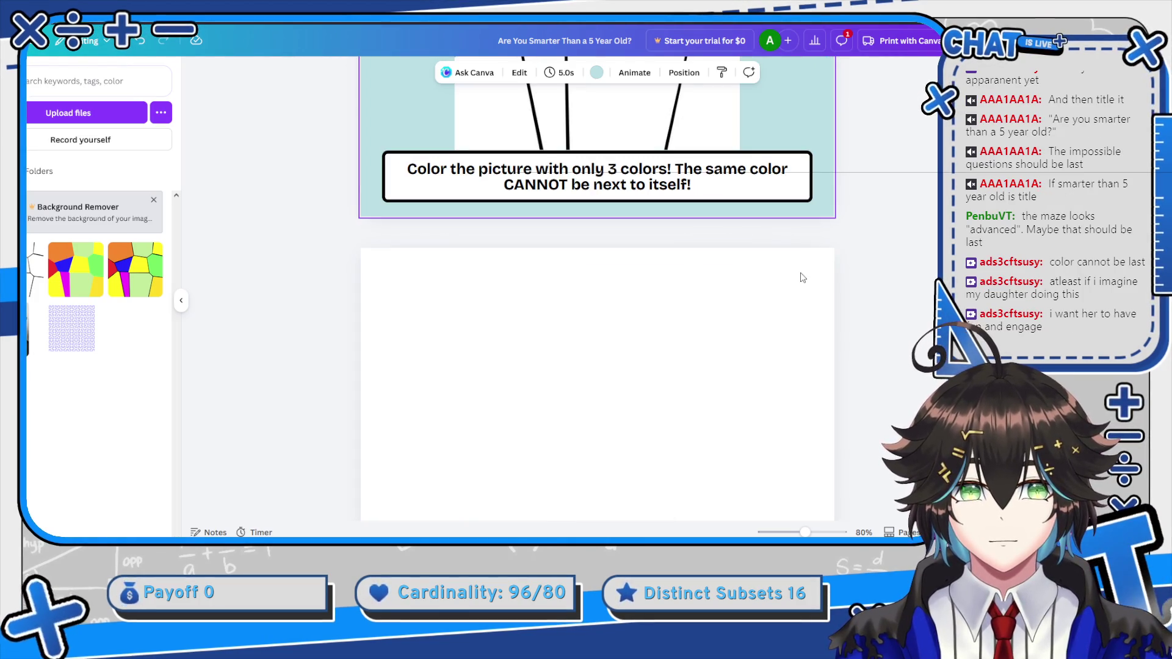
scroll(803, 278, up, 6)
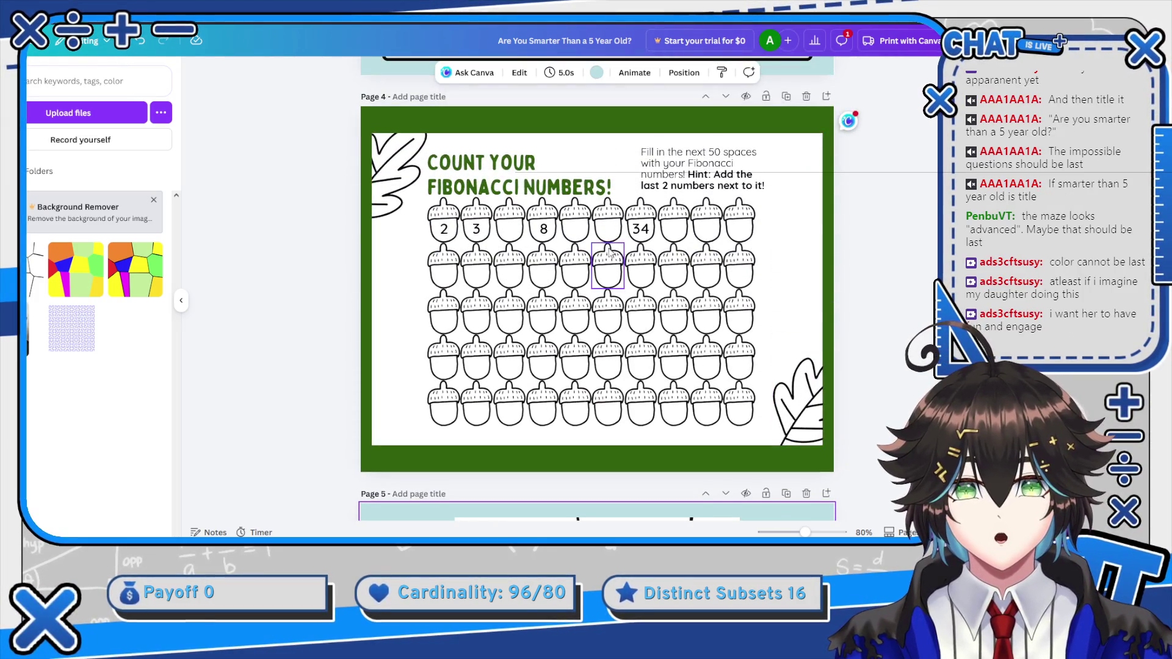
scroll(633, 304, down, 2)
scroll(633, 303, down, 1)
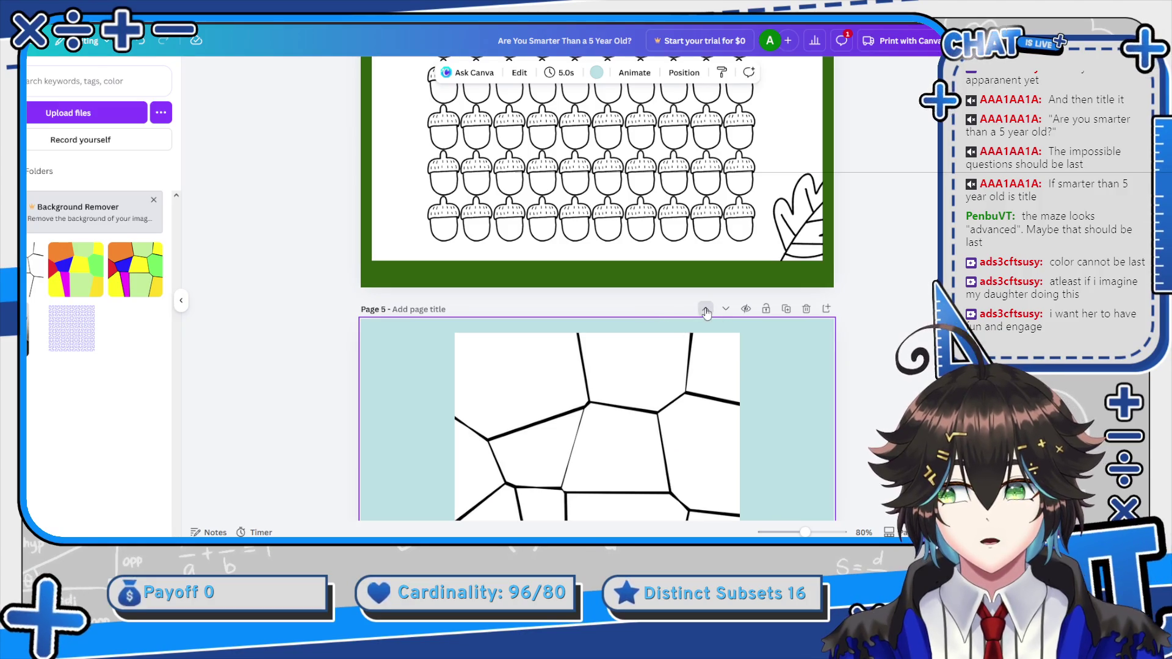
click(706, 311)
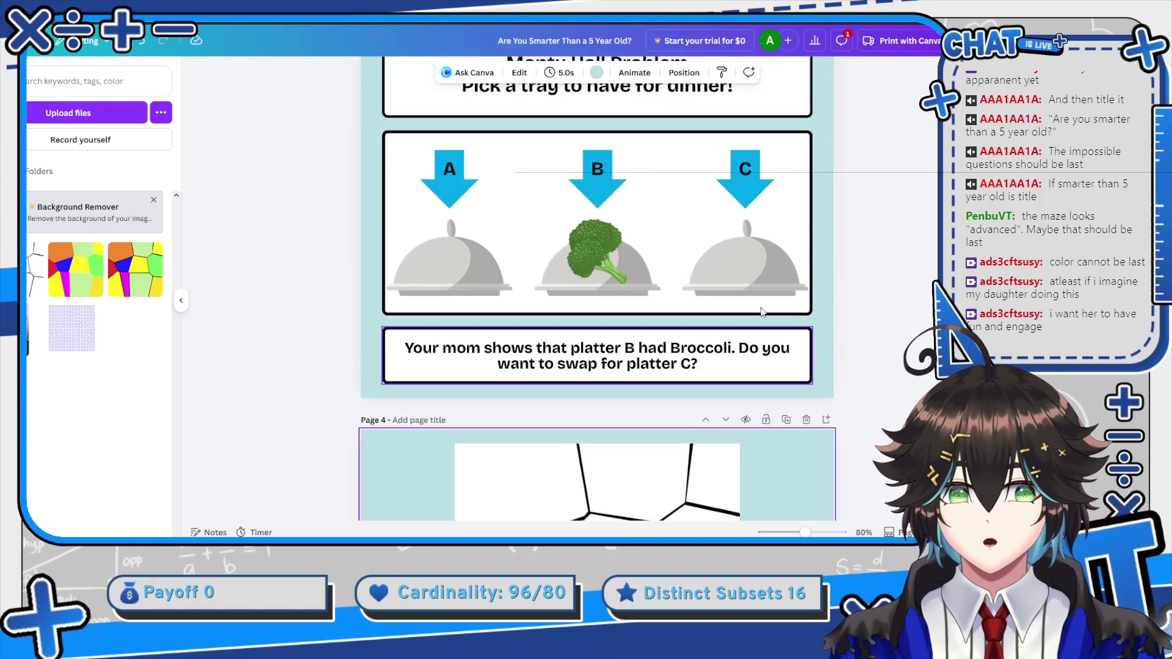
Scroll down to page 6's triangle cut-out section and select its left ruler strip
scroll(763, 311, up, 10)
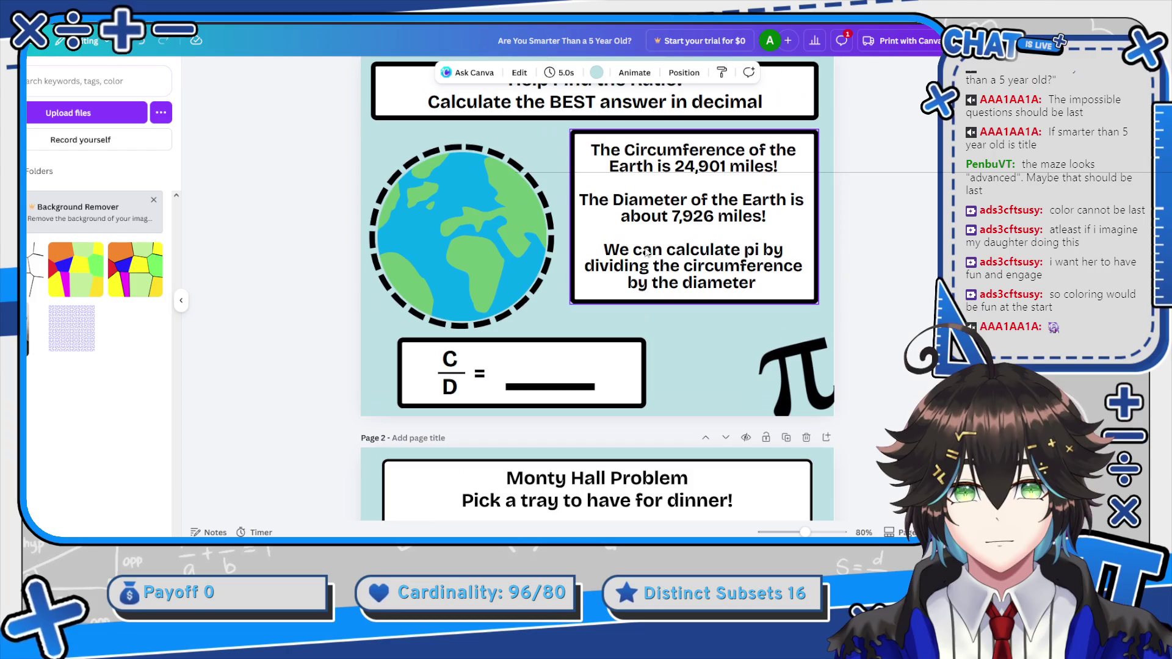
scroll(647, 253, down, 9)
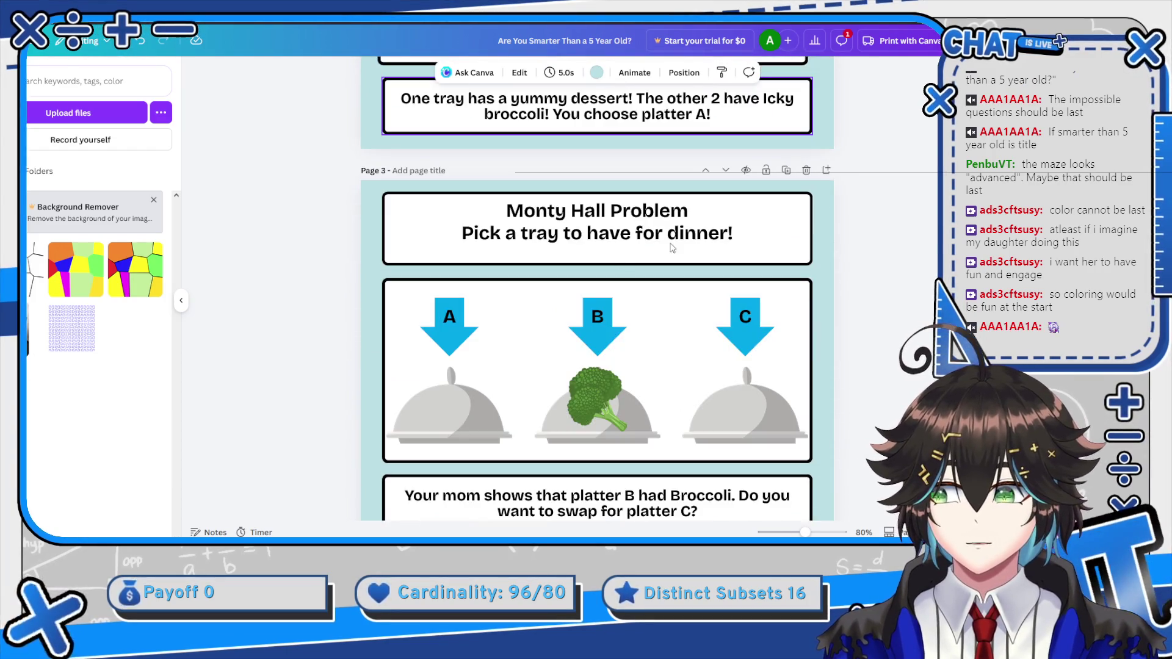
scroll(614, 229, up, 1)
scroll(586, 256, down, 3)
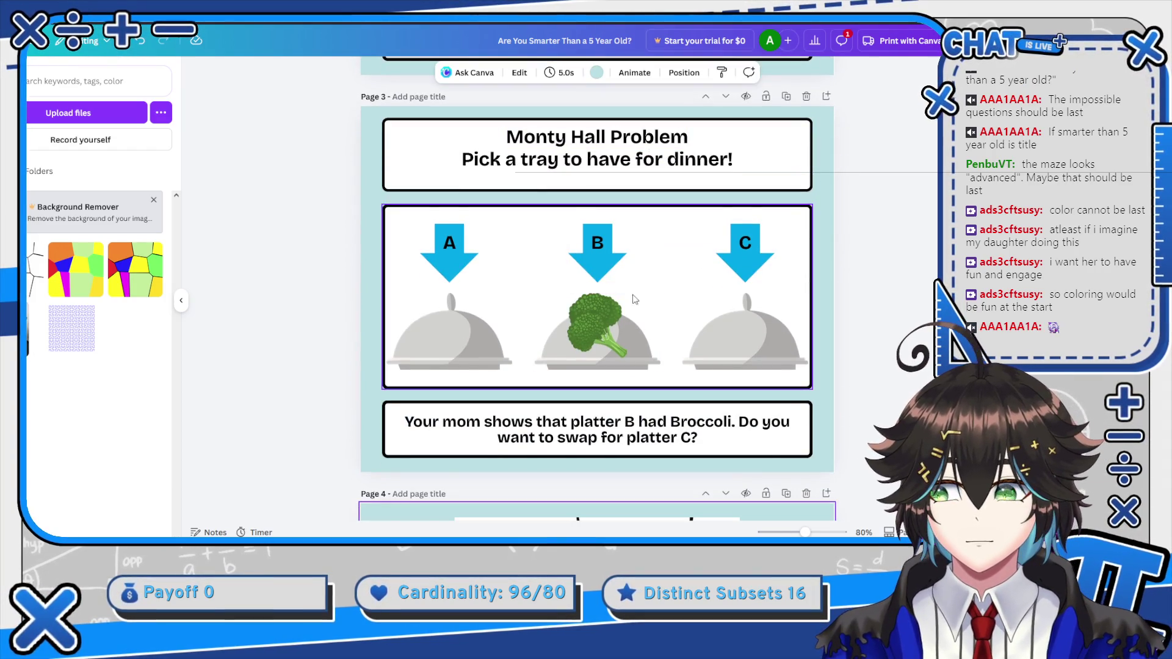
scroll(579, 269, down, 1)
scroll(577, 268, down, 5)
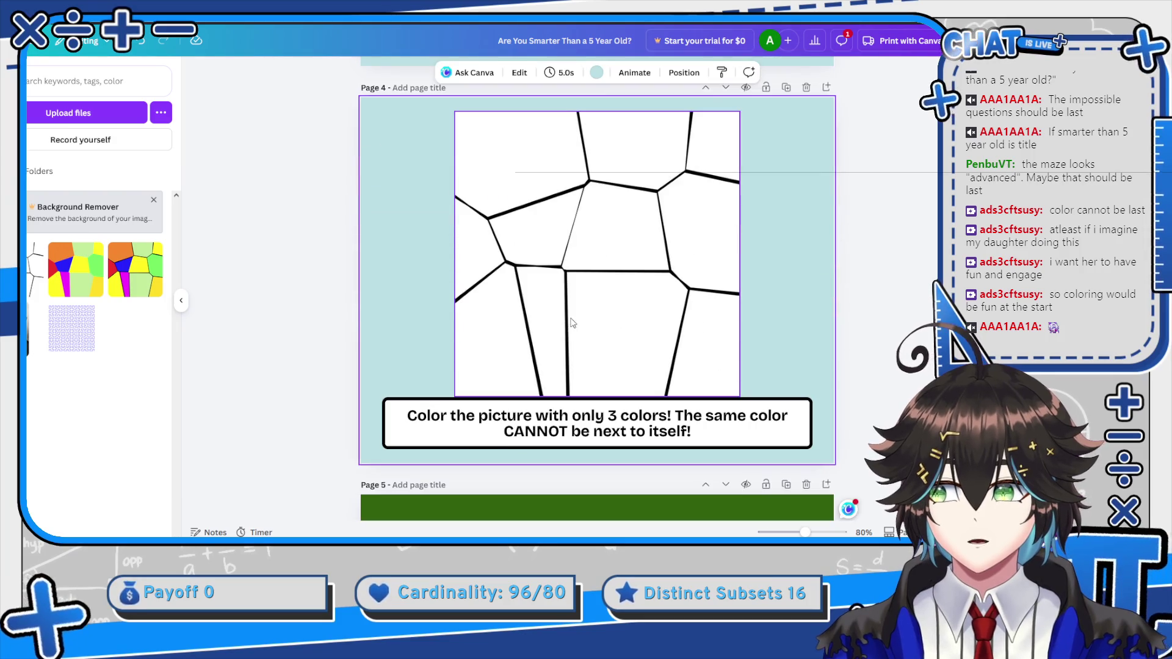
scroll(614, 290, down, 8)
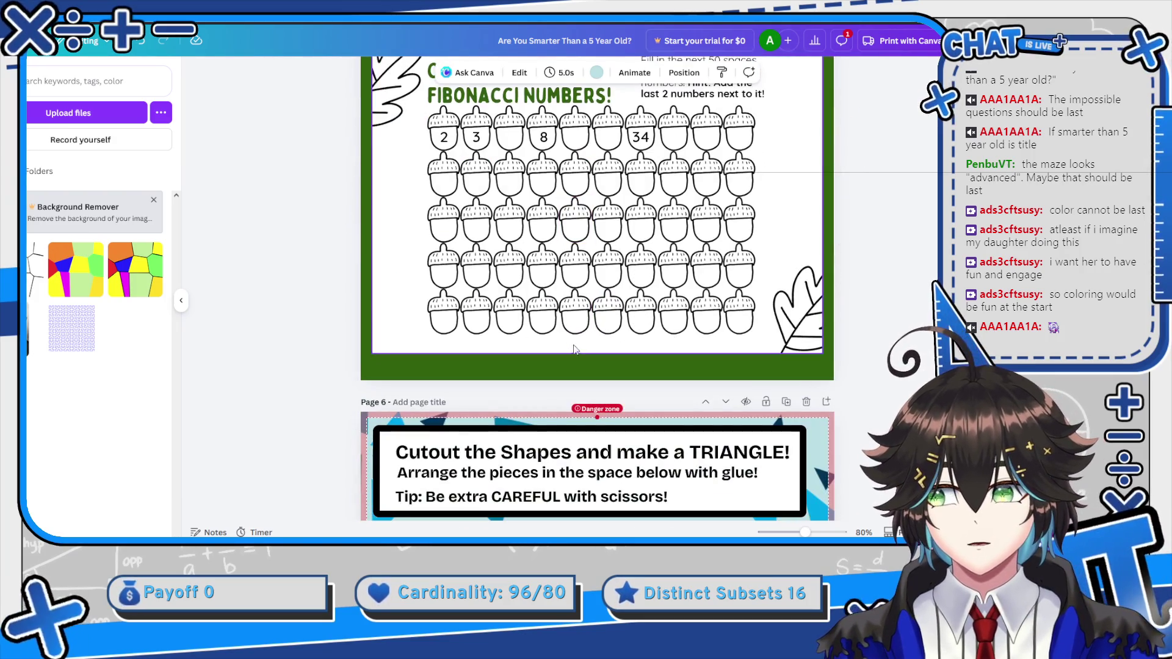
scroll(585, 282, down, 2)
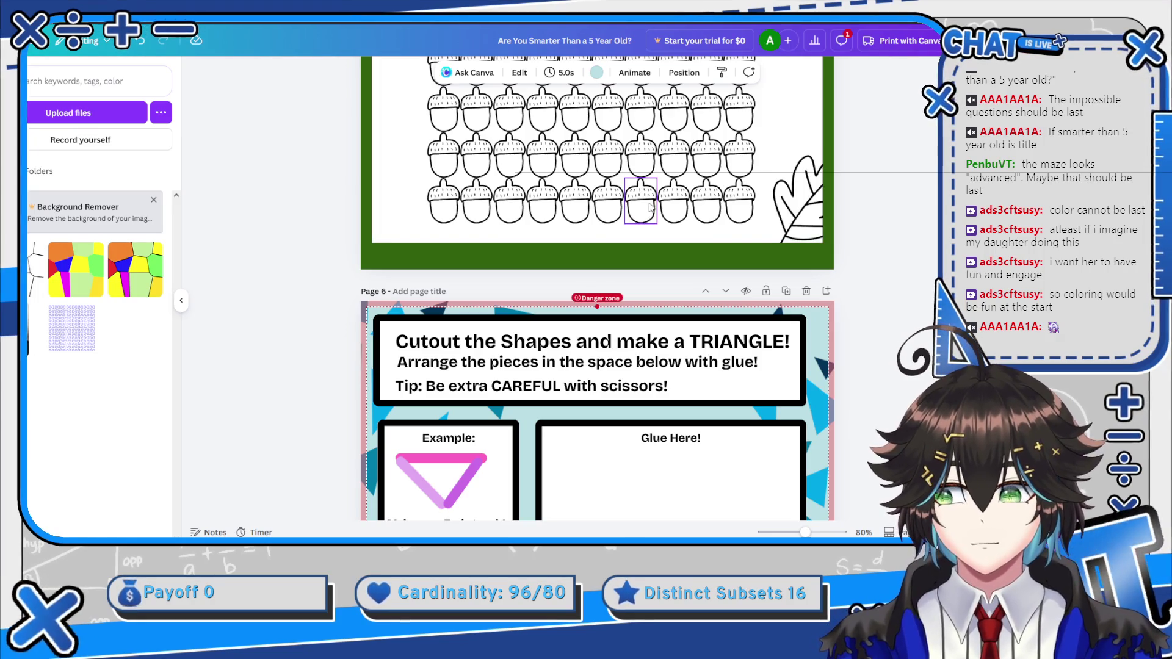
scroll(644, 223, down, 3)
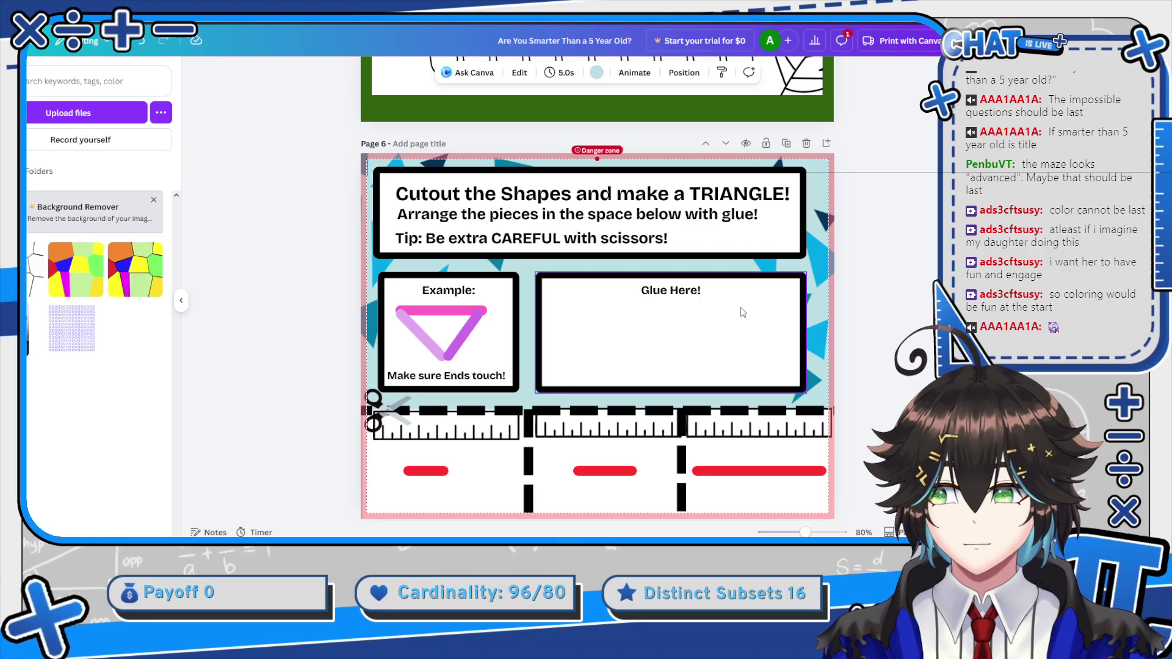
scroll(743, 313, down, 5)
scroll(744, 315, up, 1)
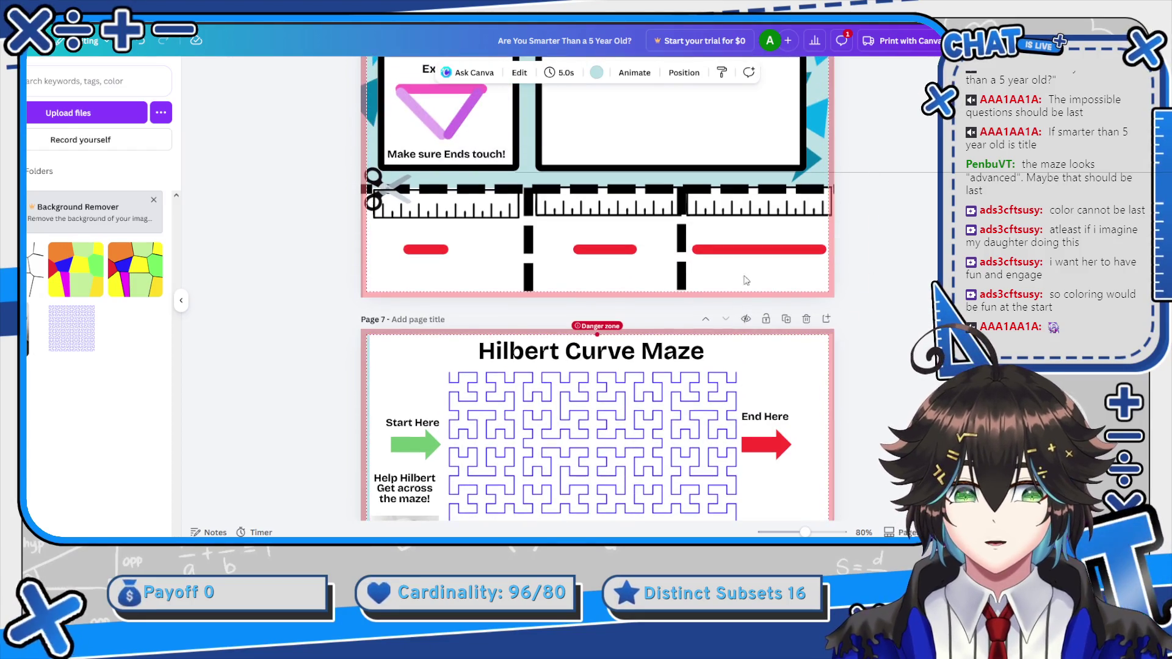
scroll(518, 289, up, 1)
click(517, 289)
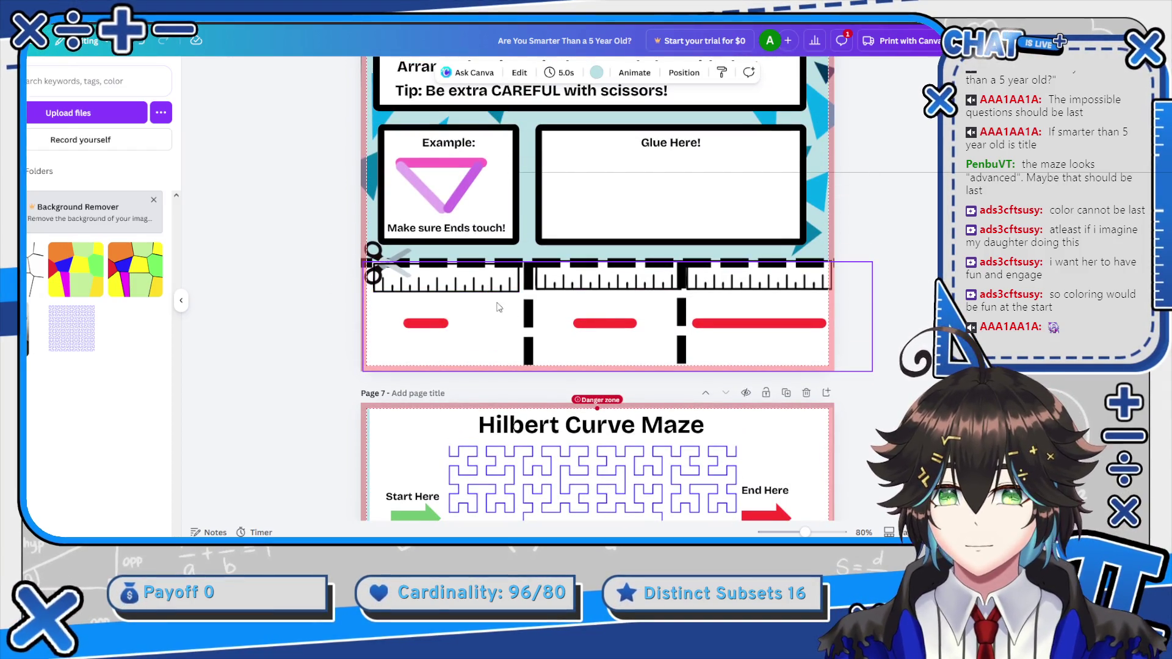
Delete the left, middle and right ruler strips from page 6's cut-out section
click(491, 292)
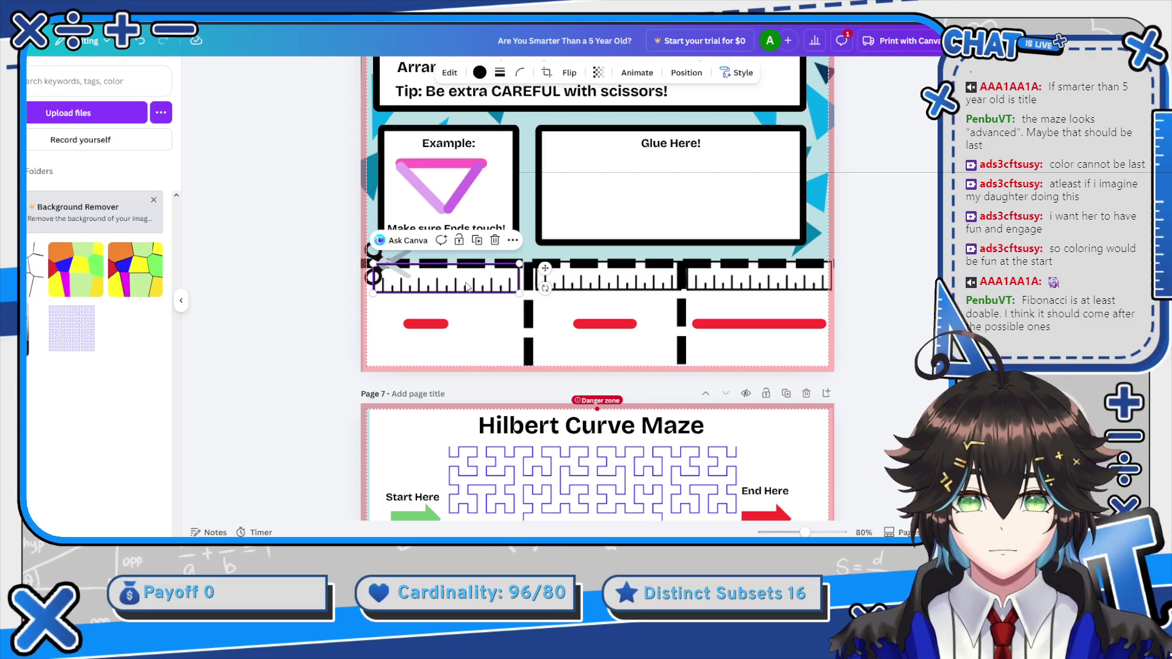
key(Delete)
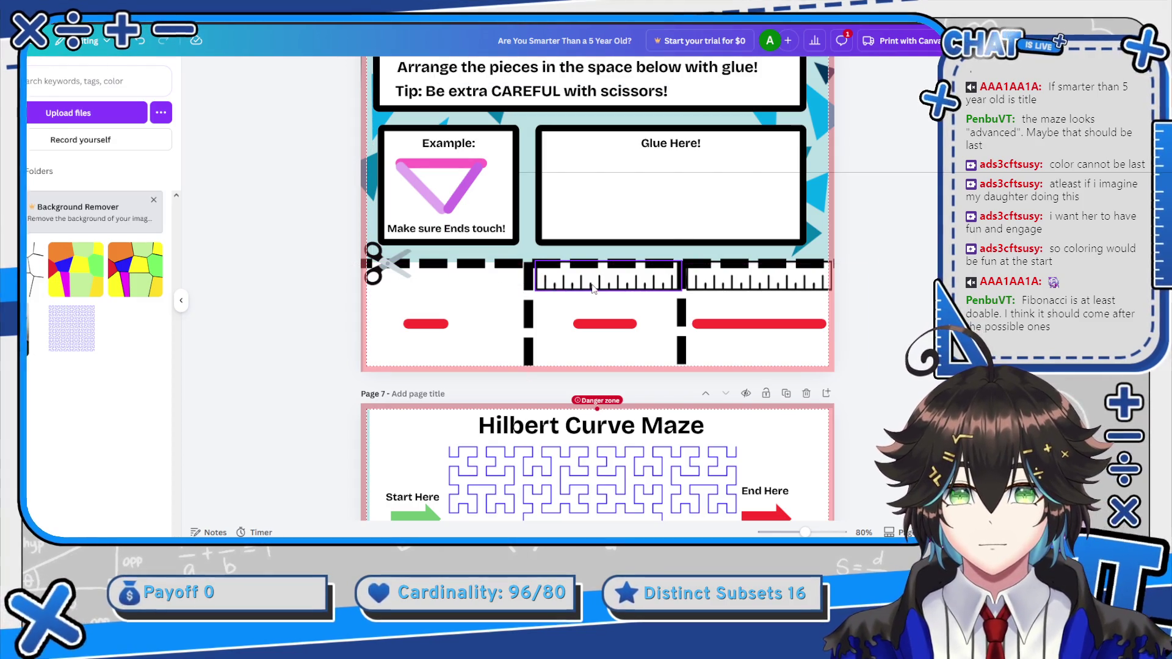
click(574, 284)
key(Delete)
click(710, 287)
key(Delete)
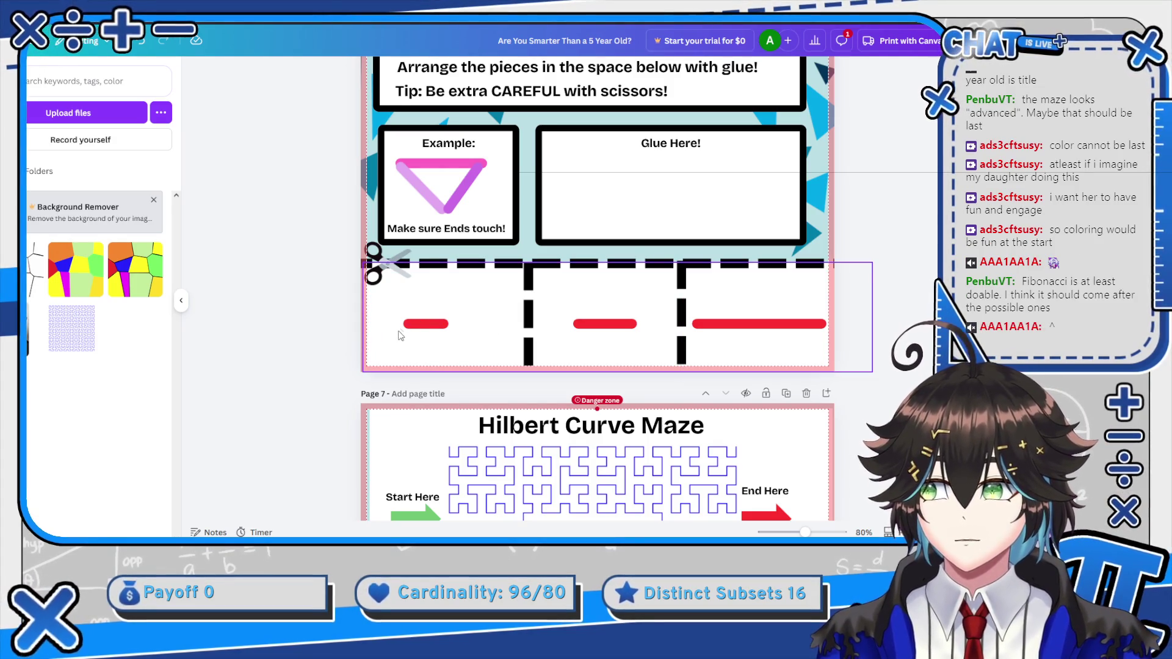
Drag the three red bars up slightly so they sit level with each other
click(425, 325)
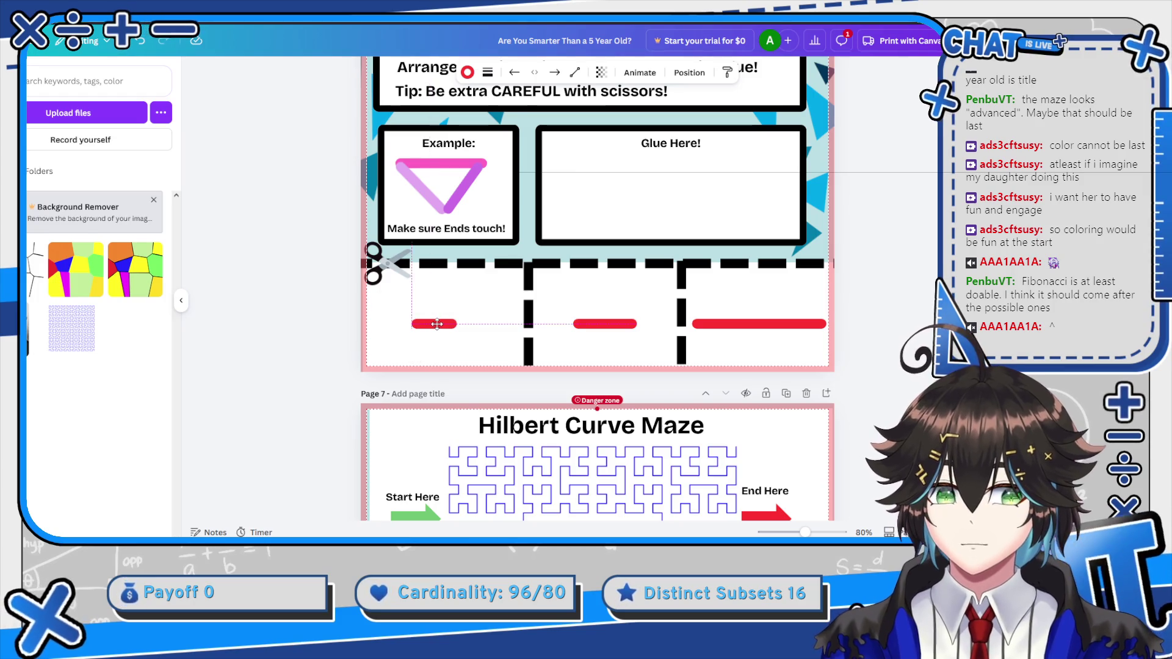
drag(437, 324, 439, 316)
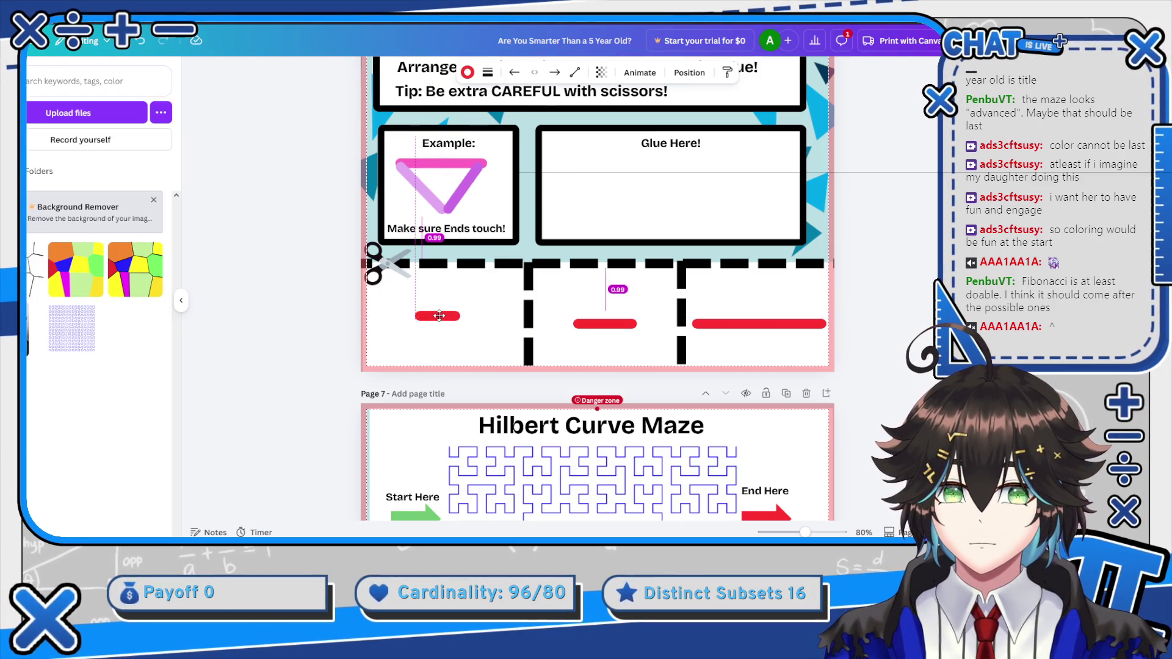
click(602, 324)
drag(601, 324, 600, 313)
click(751, 322)
drag(751, 322, 746, 317)
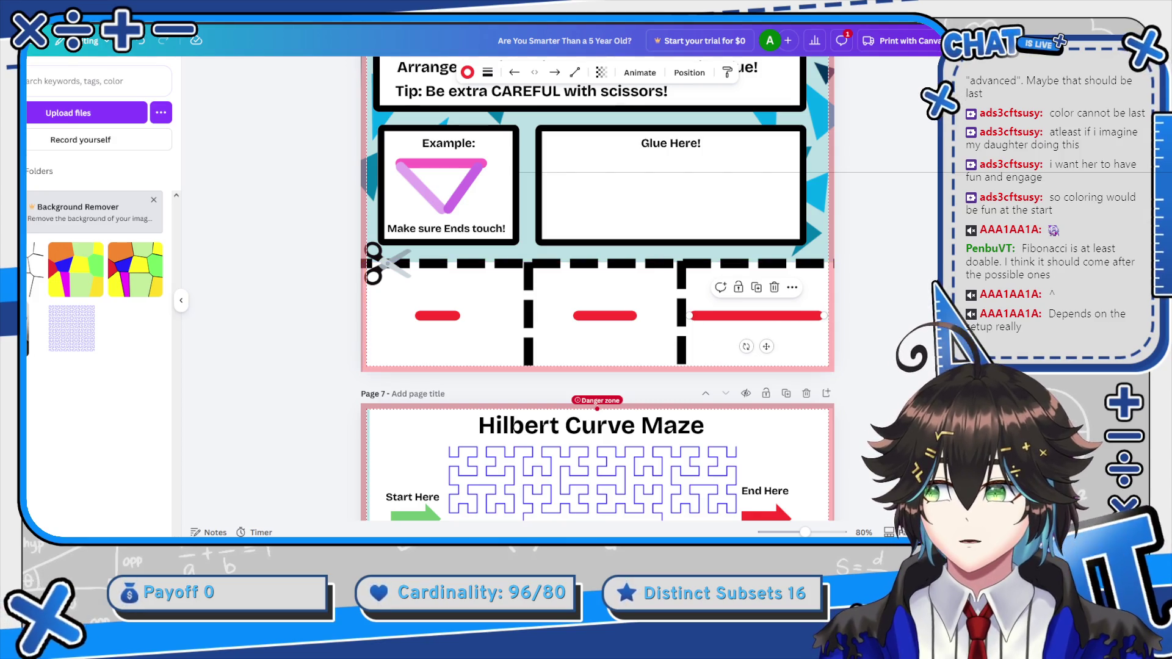
scroll(794, 329, up, 3)
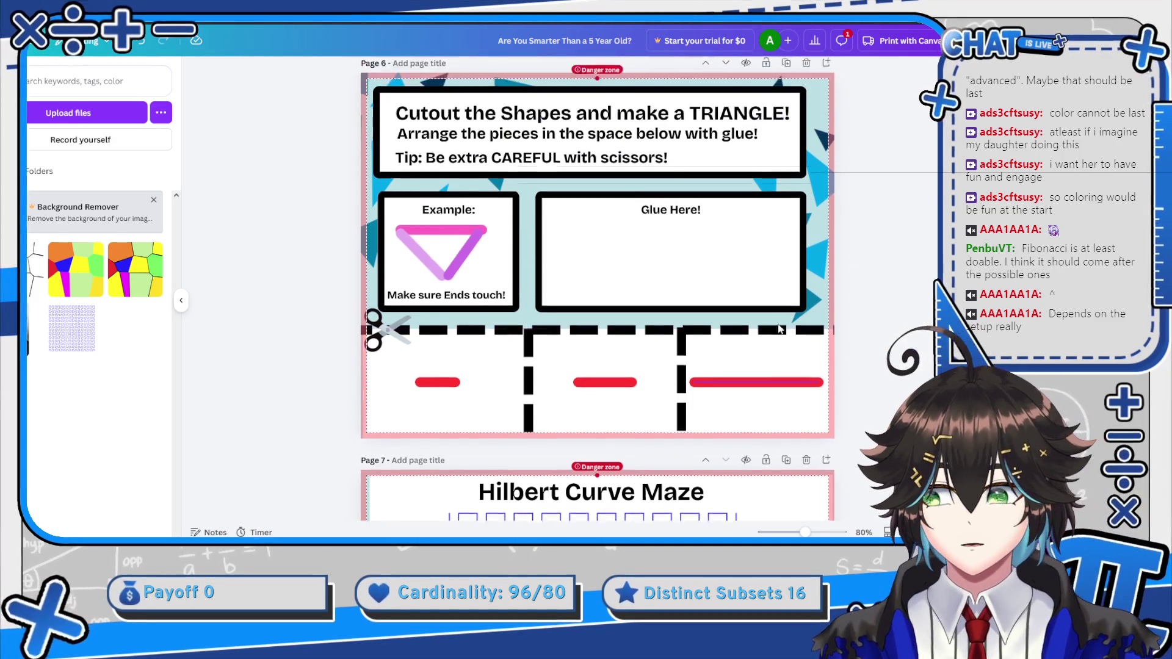
scroll(566, 195, up, 3)
scroll(524, 194, down, 5)
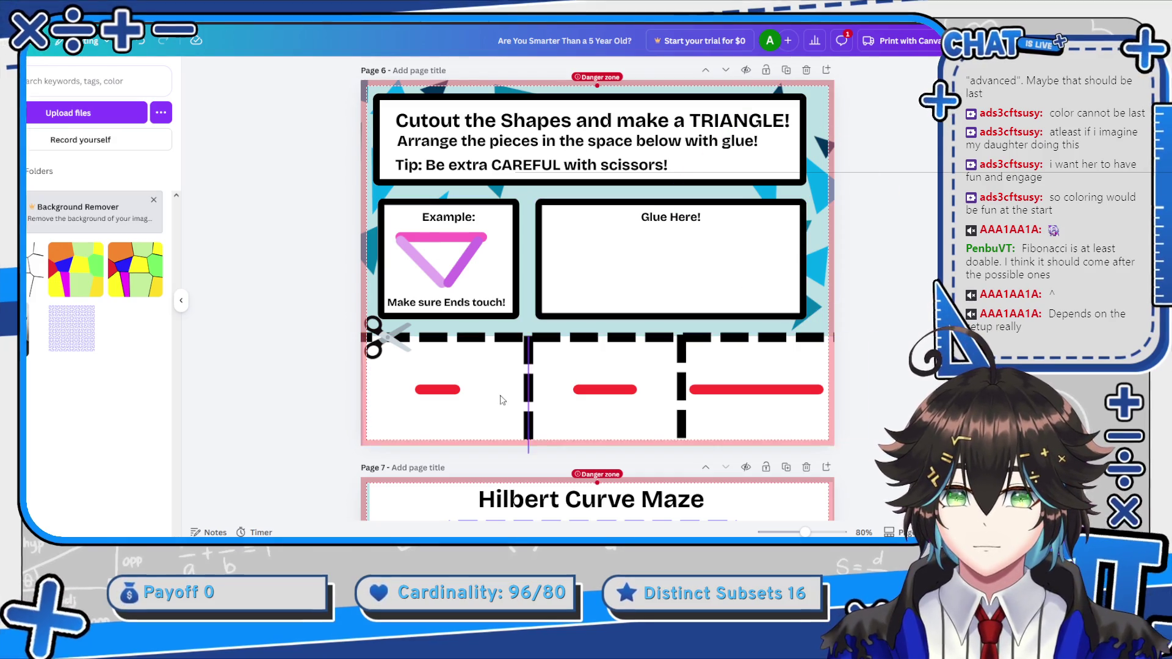
click(454, 391)
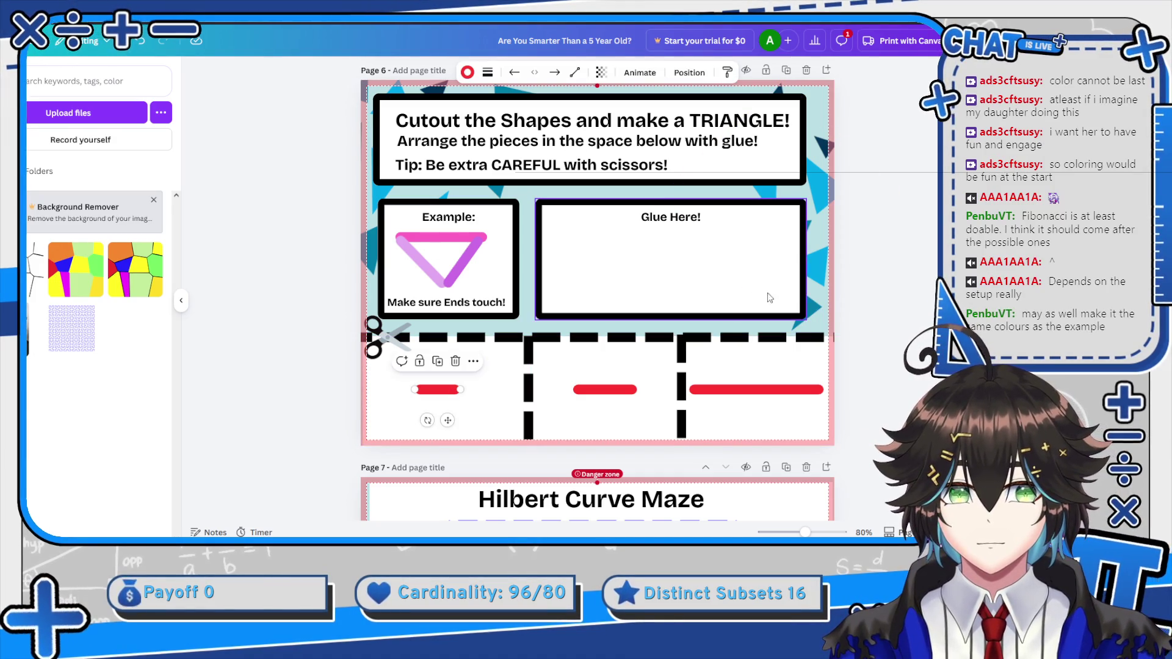
click(869, 294)
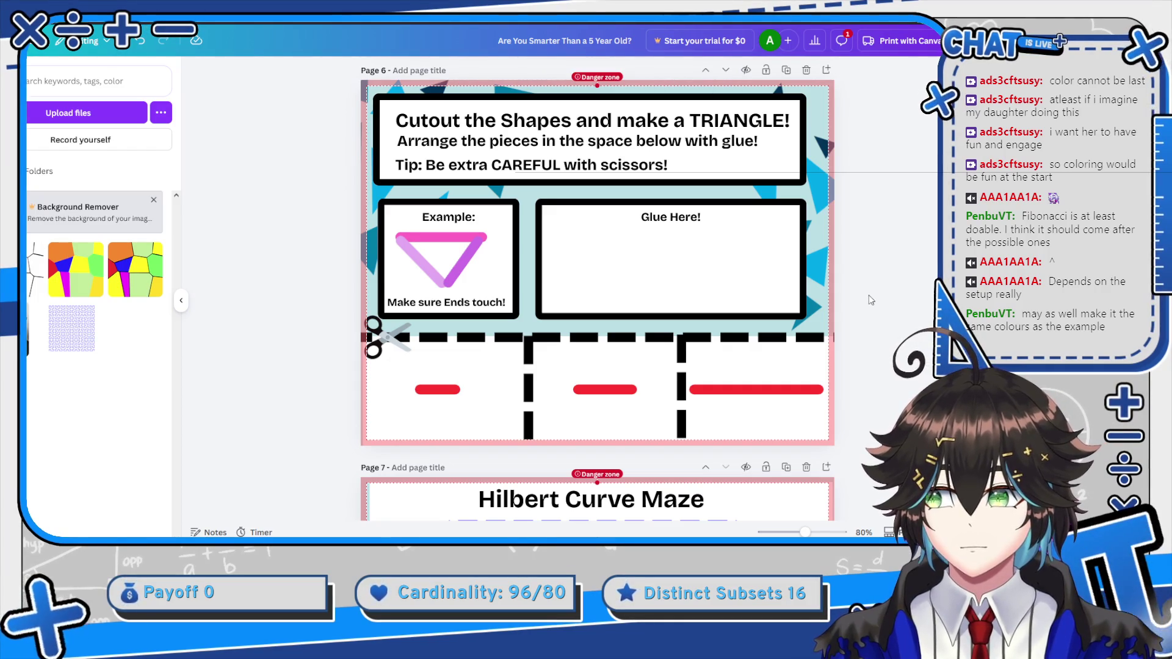
scroll(867, 297, down, 3)
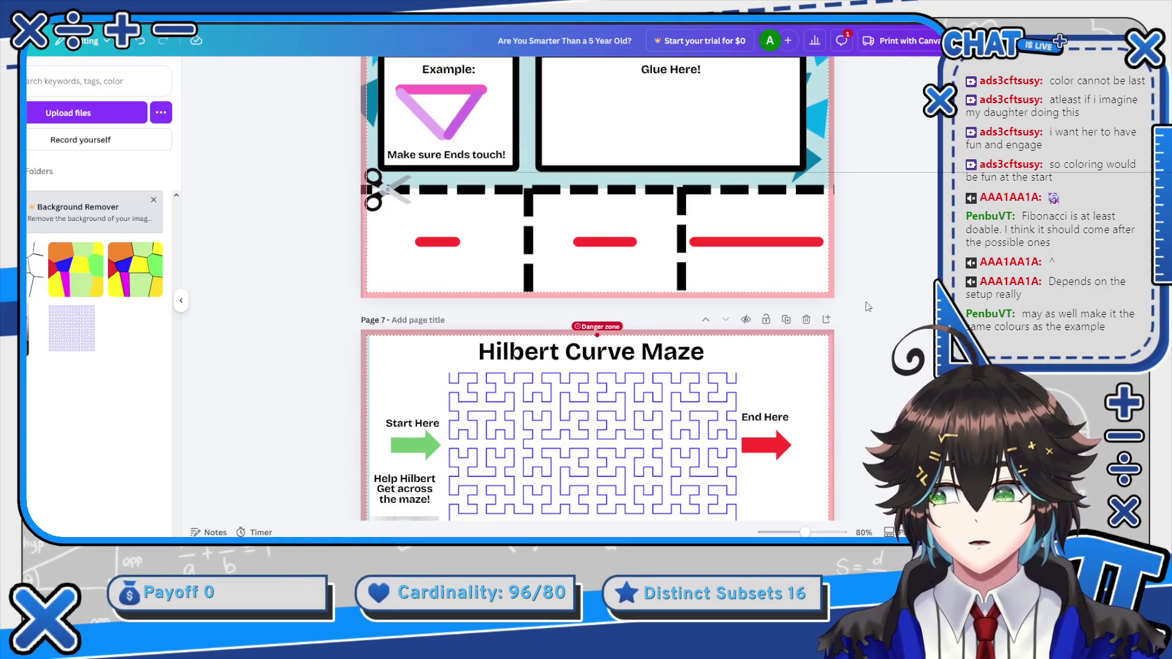
Scroll back and forth through pages 4–7, checking the colouring, three-colour map and Fibonacci acorn pages
scroll(866, 301, down, 3)
scroll(866, 302, up, 10)
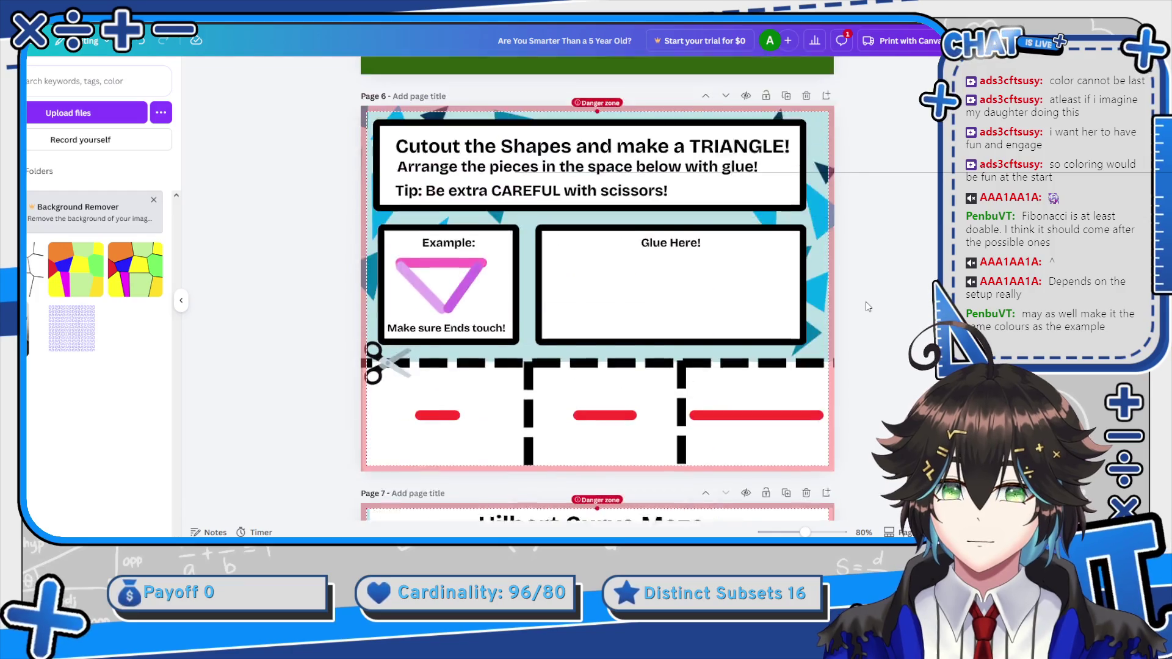
scroll(865, 301, up, 5)
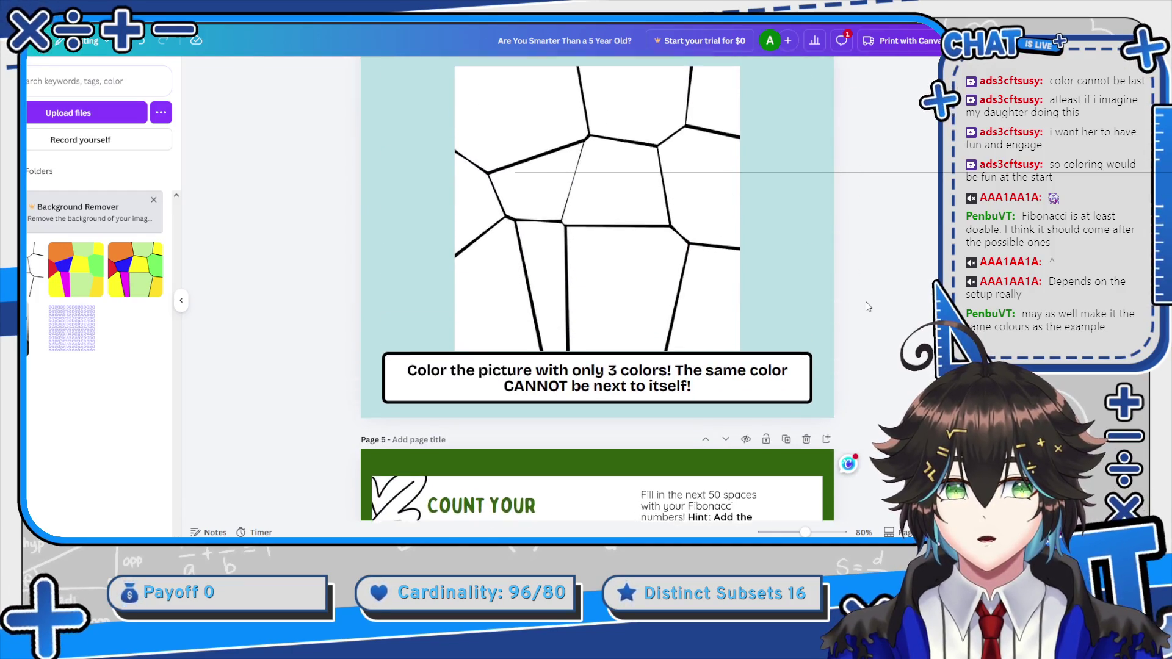
scroll(894, 285, down, 9)
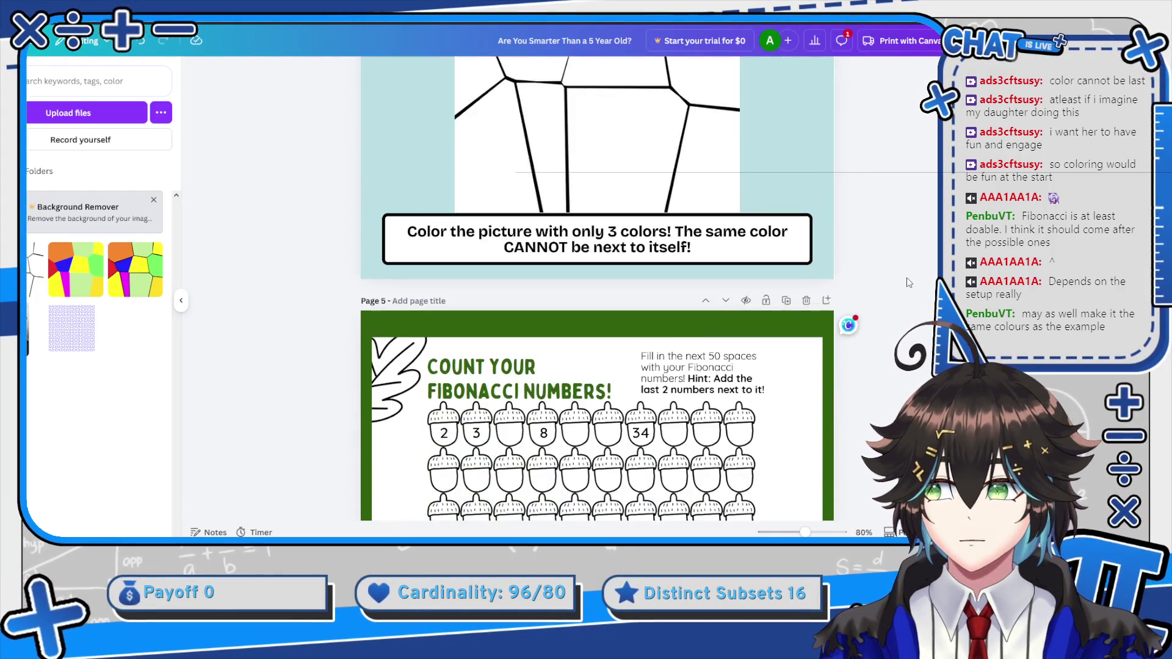
scroll(907, 282, down, 6)
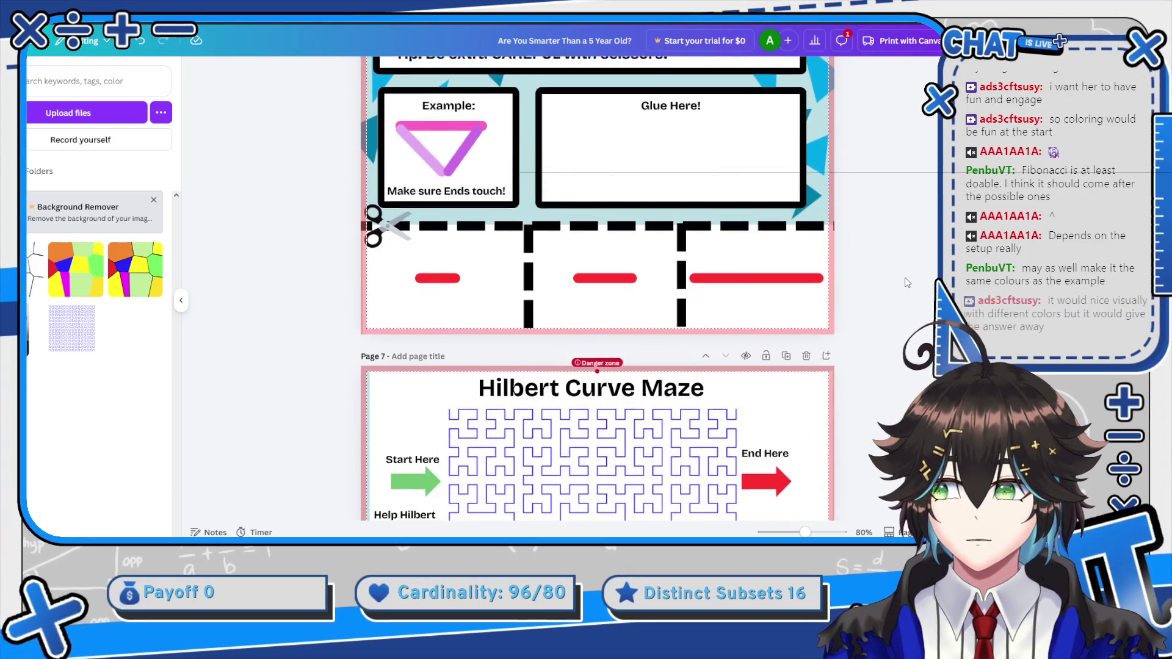
scroll(907, 282, up, 1)
scroll(888, 290, down, 6)
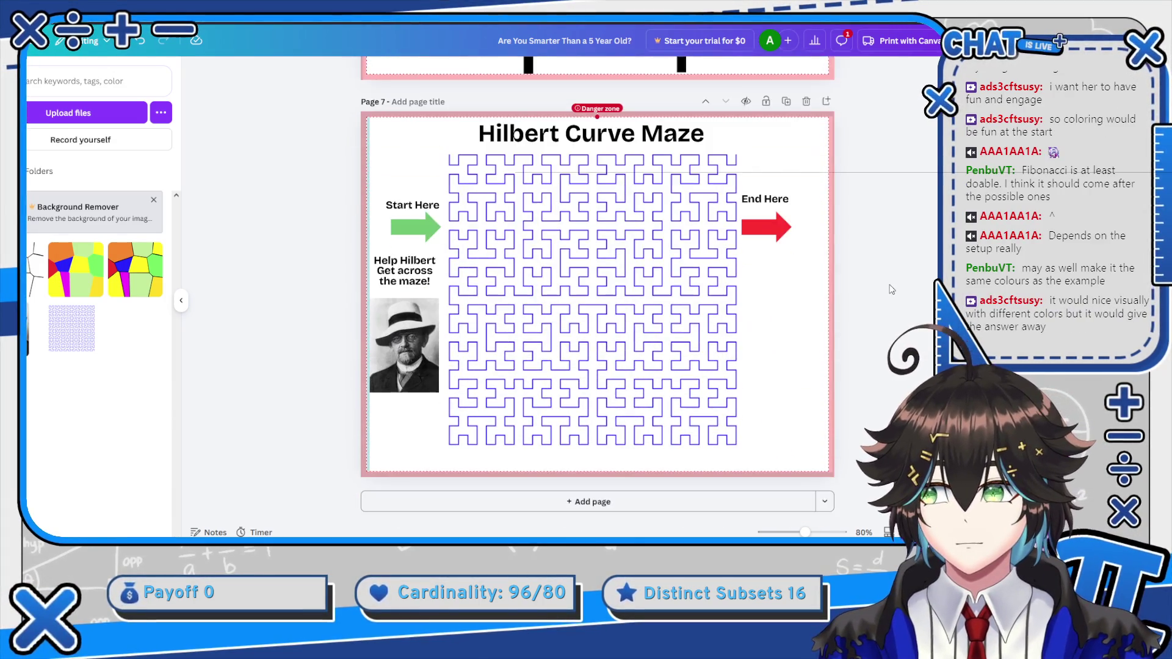
scroll(888, 292, up, 7)
scroll(888, 291, up, 1)
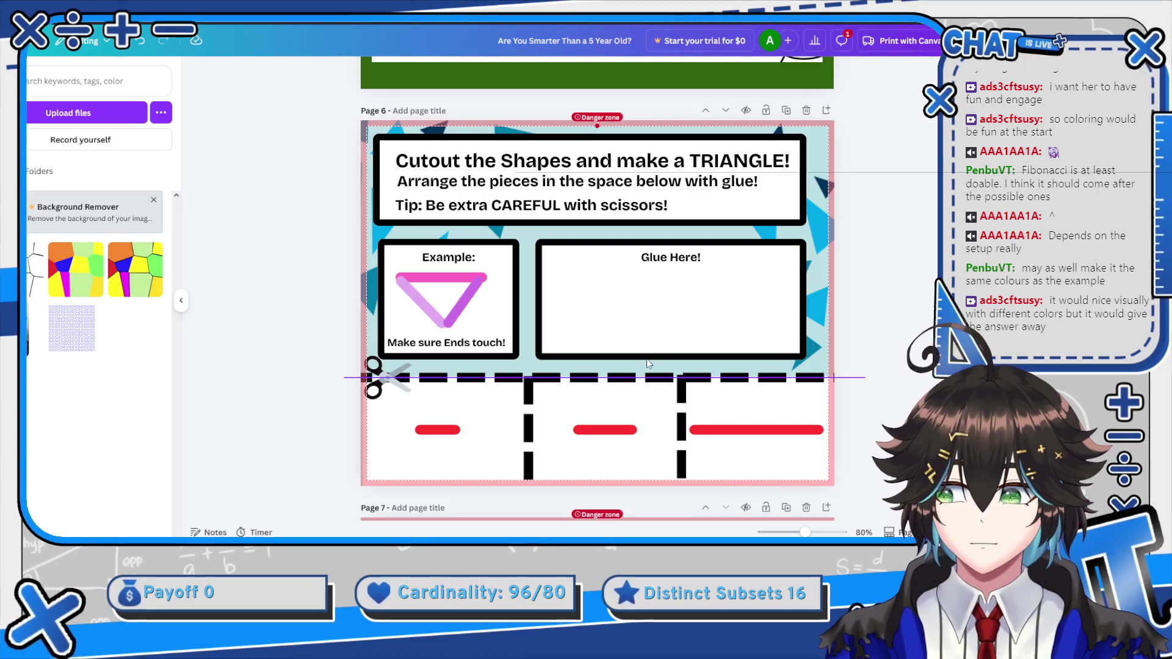
scroll(631, 292, up, 5)
scroll(630, 292, up, 7)
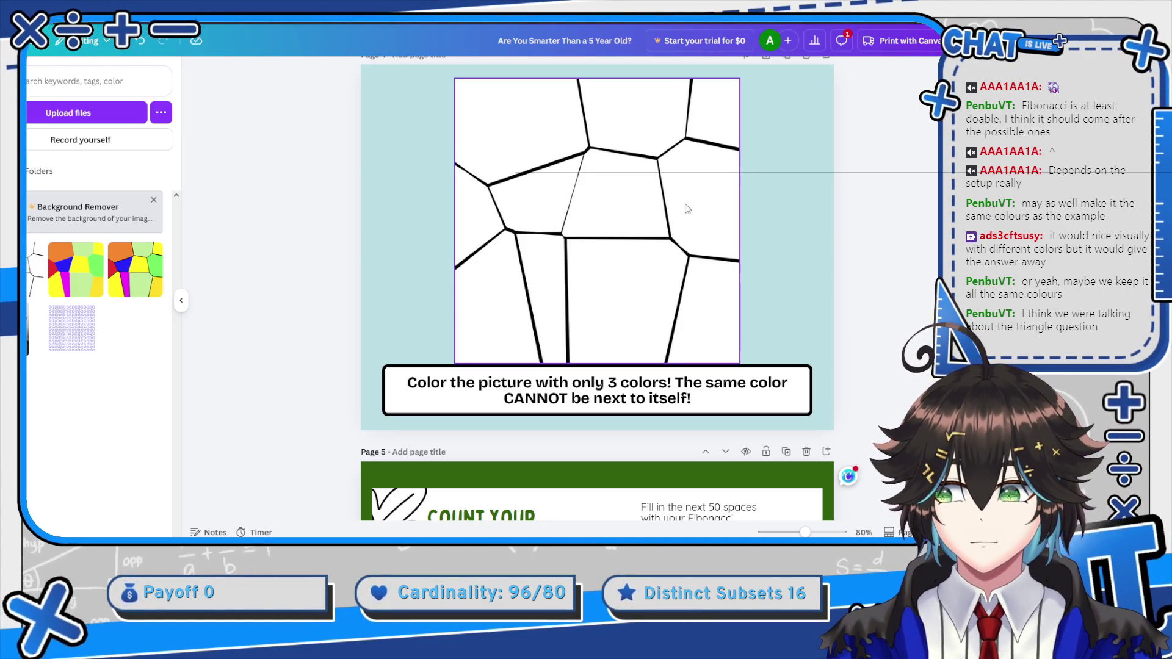
scroll(565, 287, down, 8)
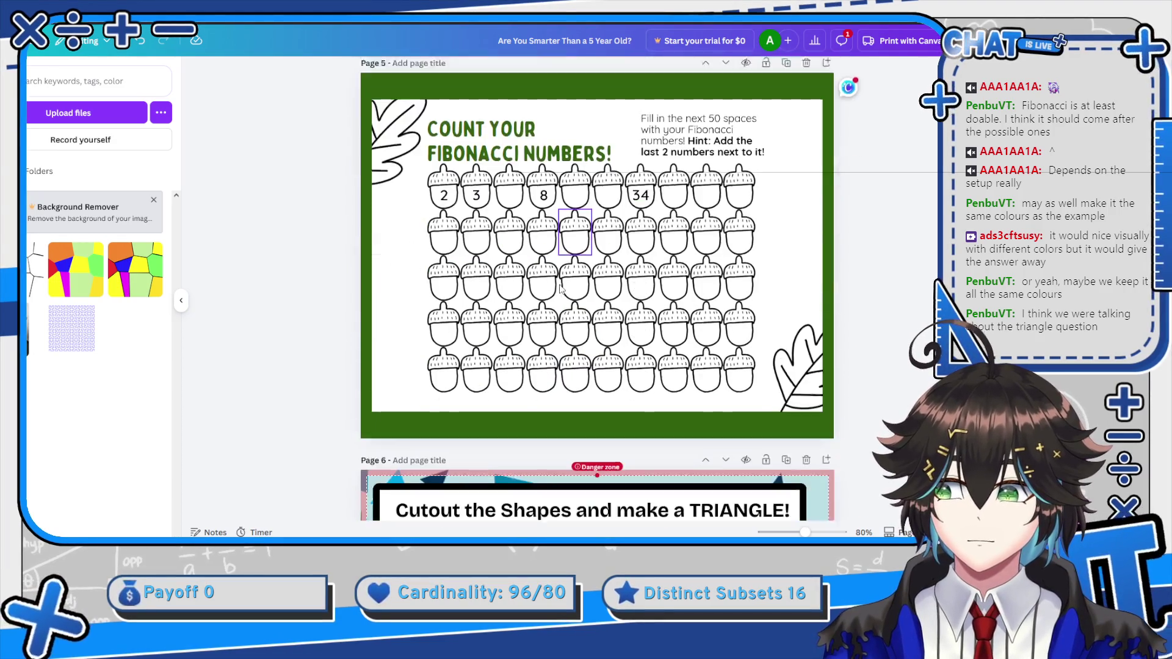
scroll(560, 289, down, 5)
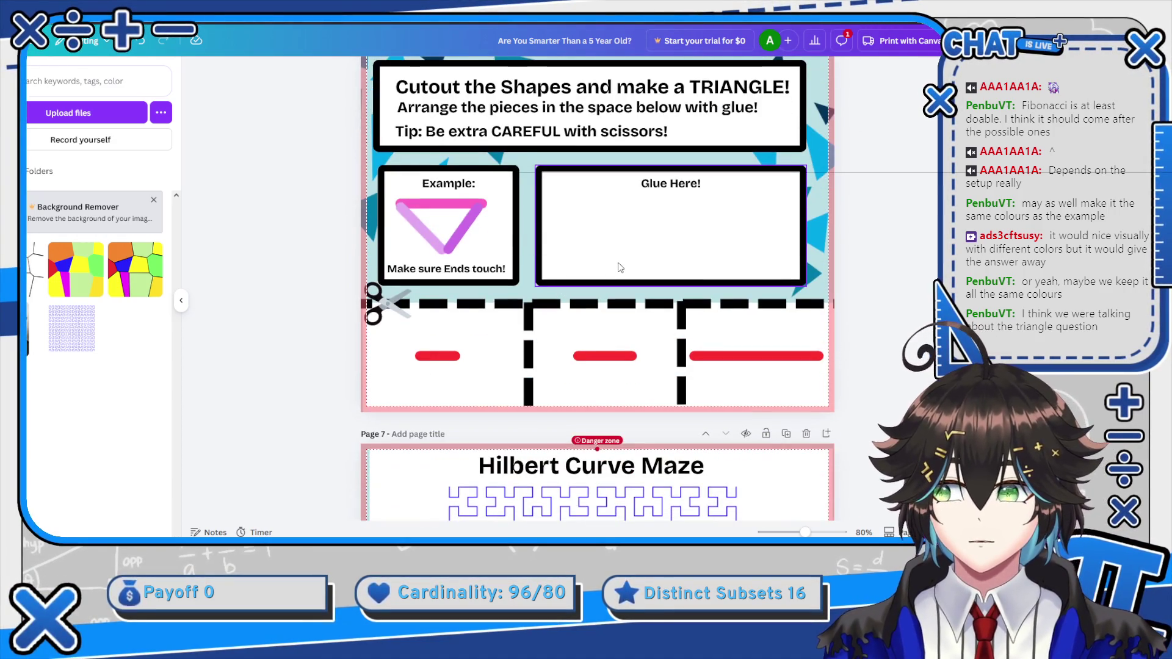
scroll(637, 294, up, 1)
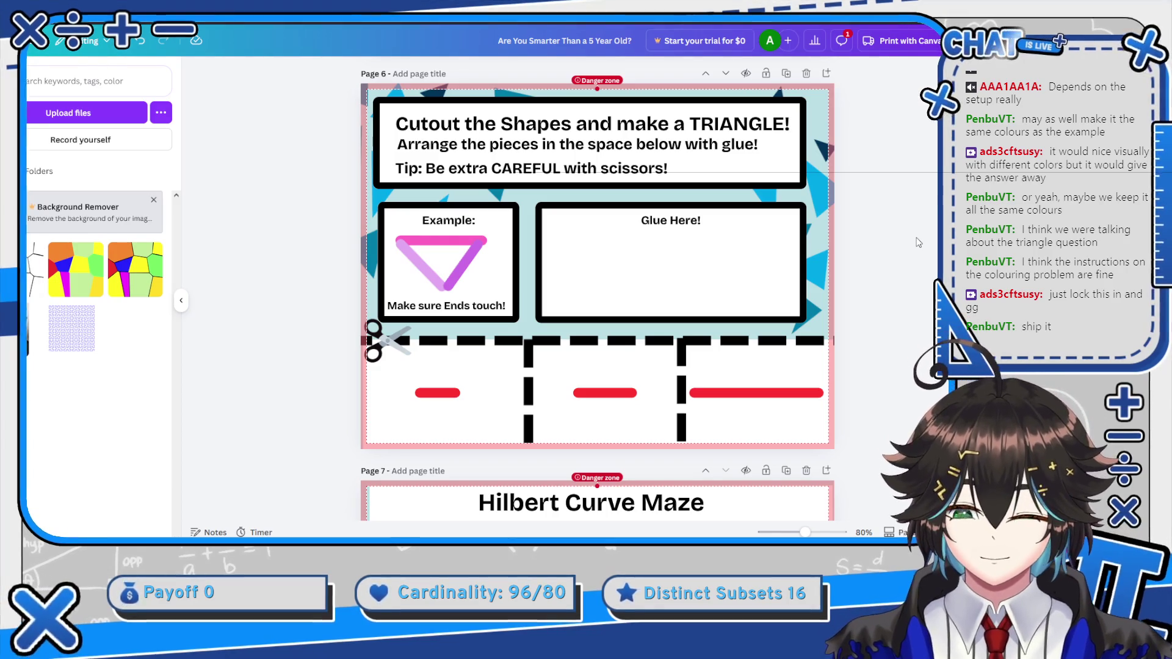
scroll(665, 206, up, 15)
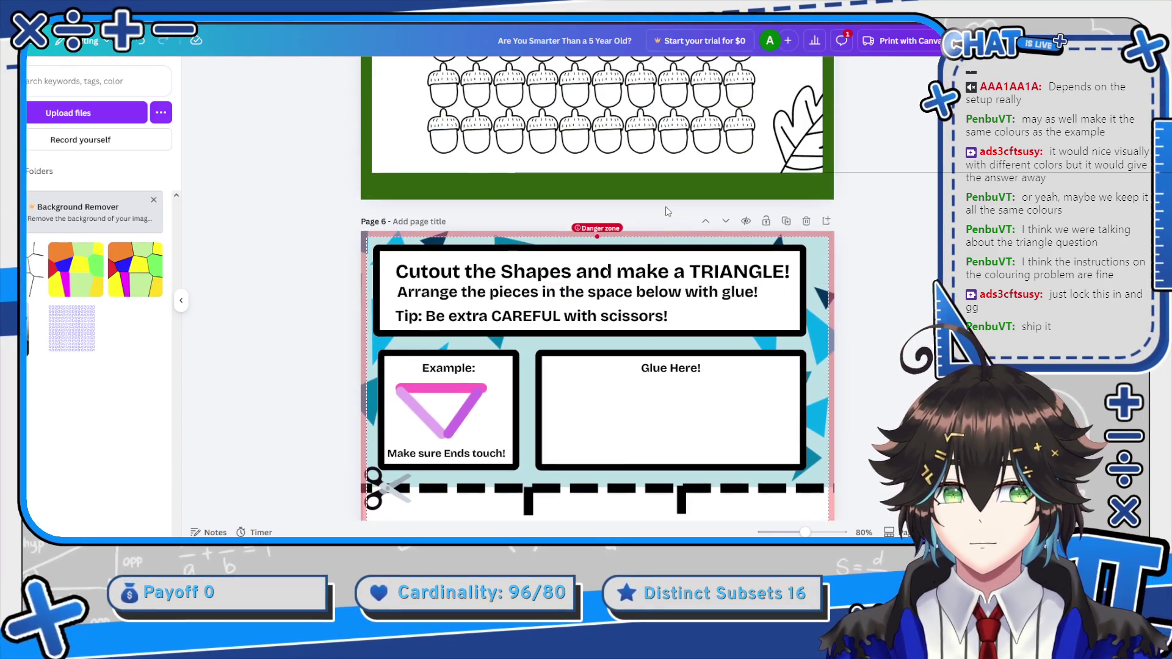
scroll(678, 217, up, 12)
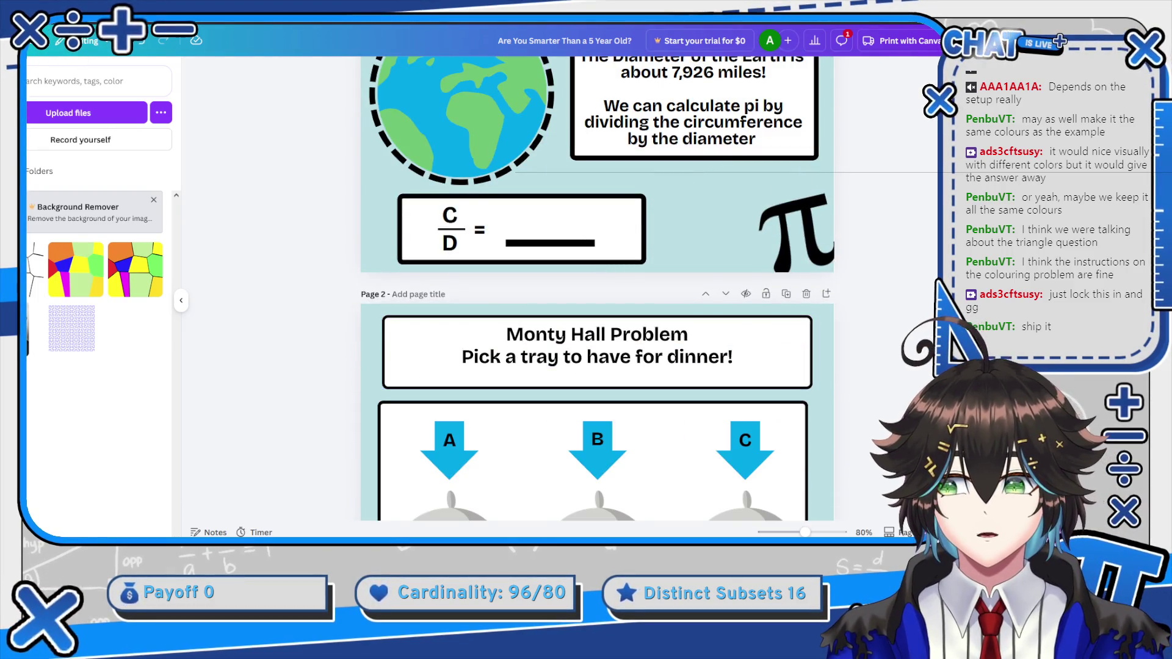
click(37, 40)
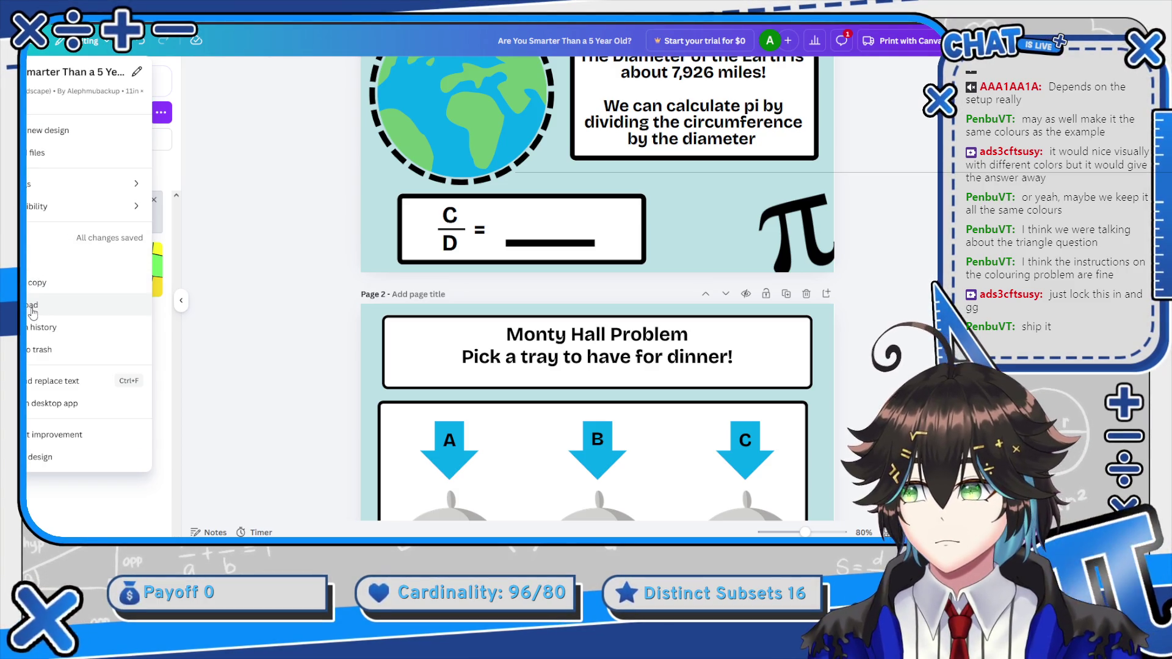
Download pages 1–7 of the worksheet as a PDF Standard file instead of PNG
click(33, 308)
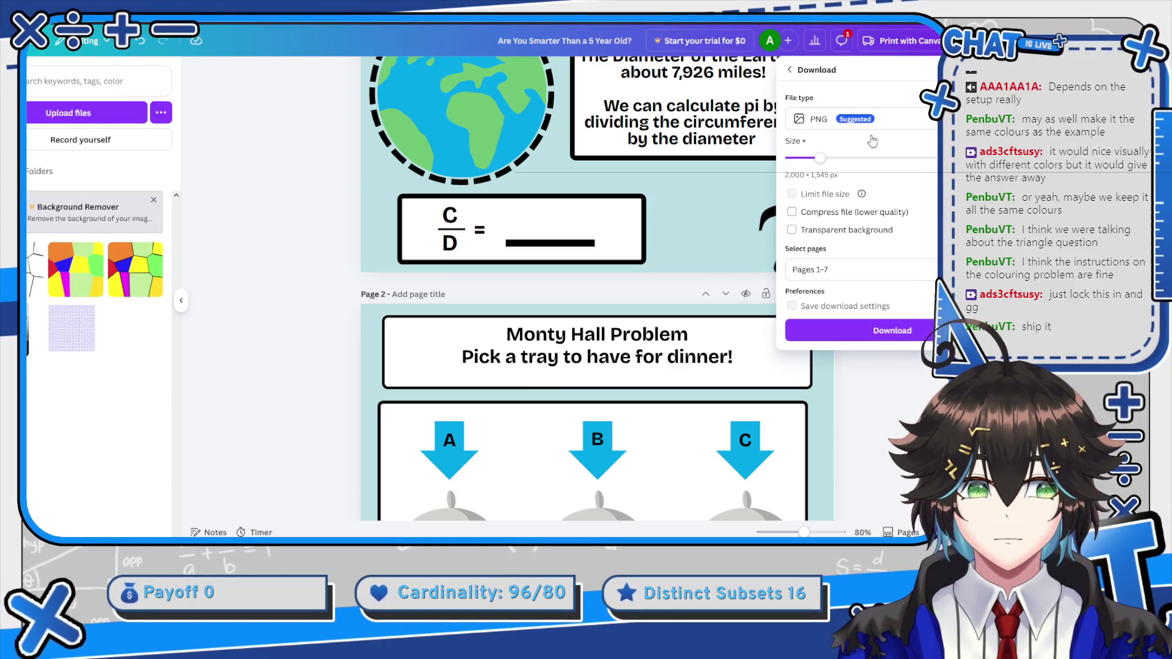
click(886, 125)
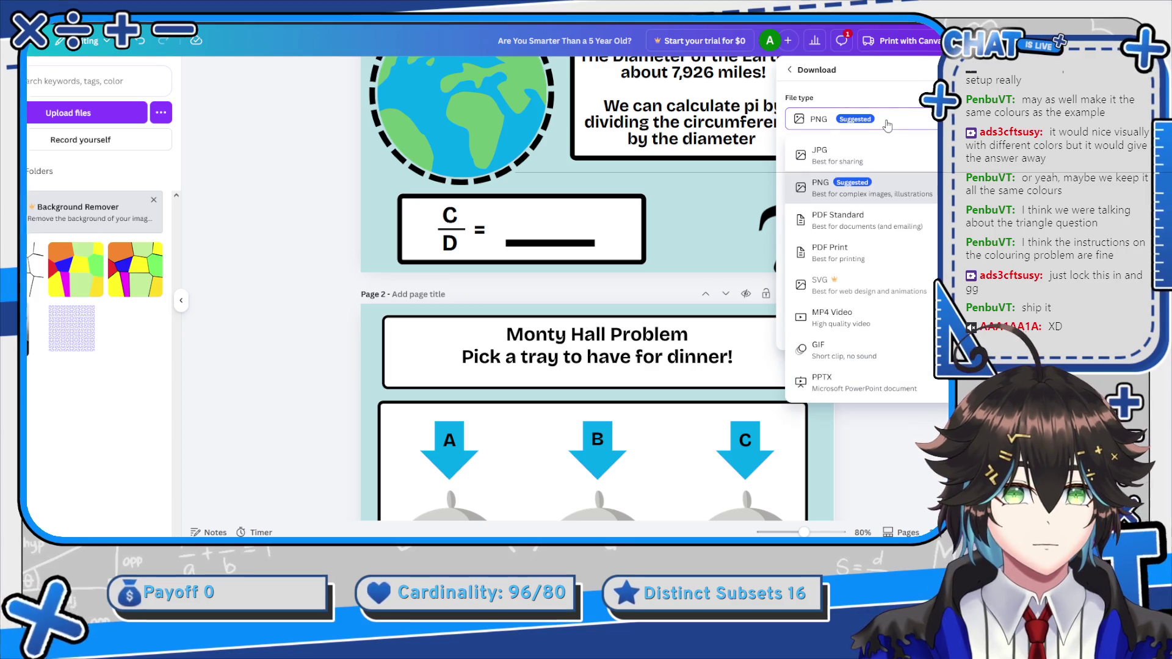
click(893, 124)
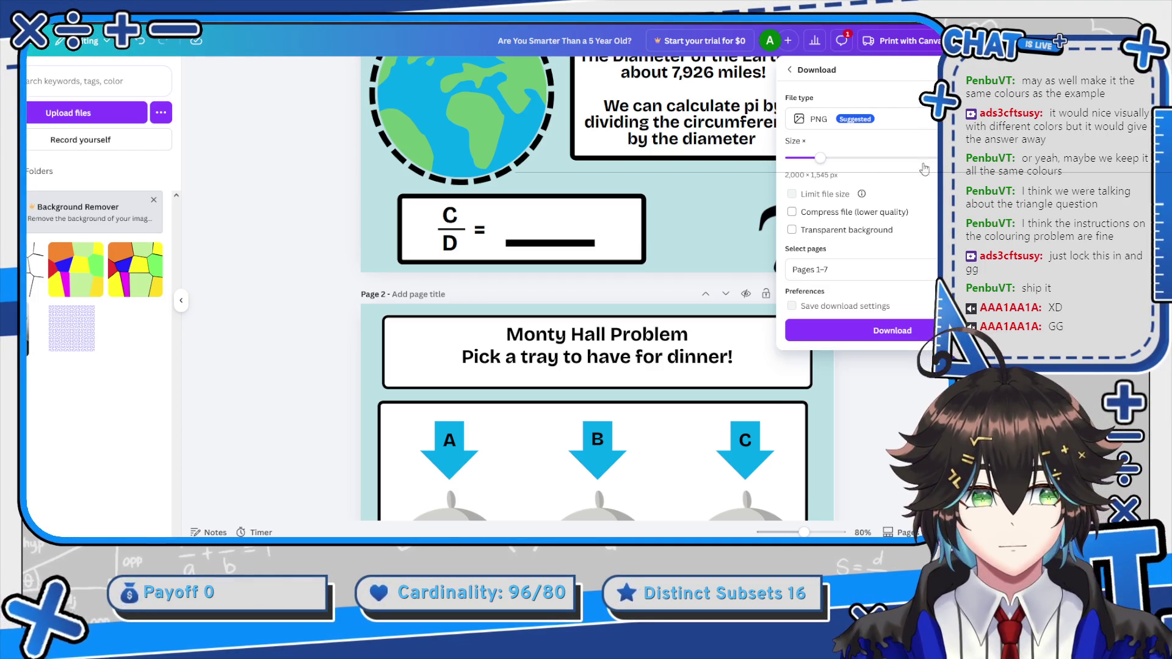
click(921, 129)
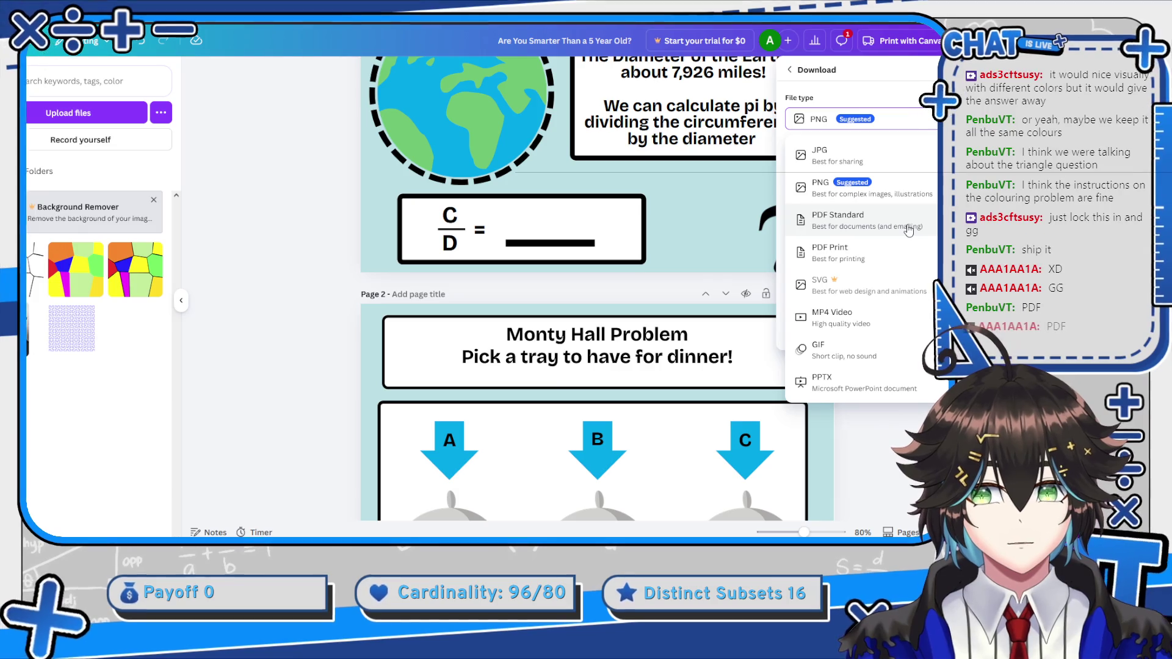
click(908, 227)
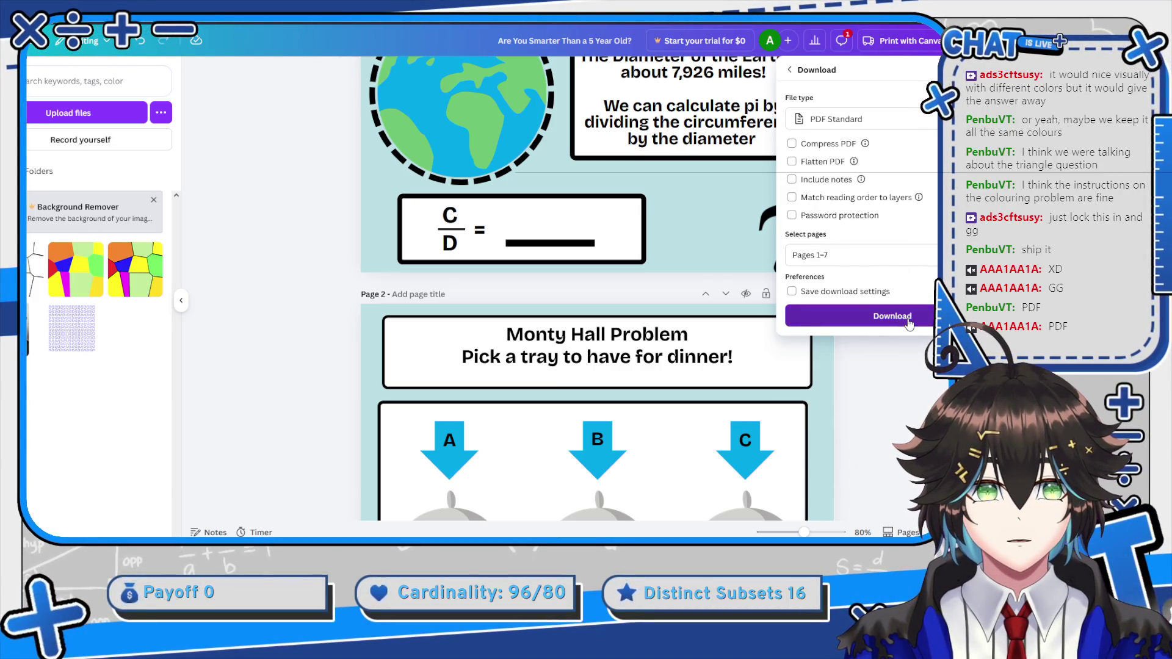
click(907, 320)
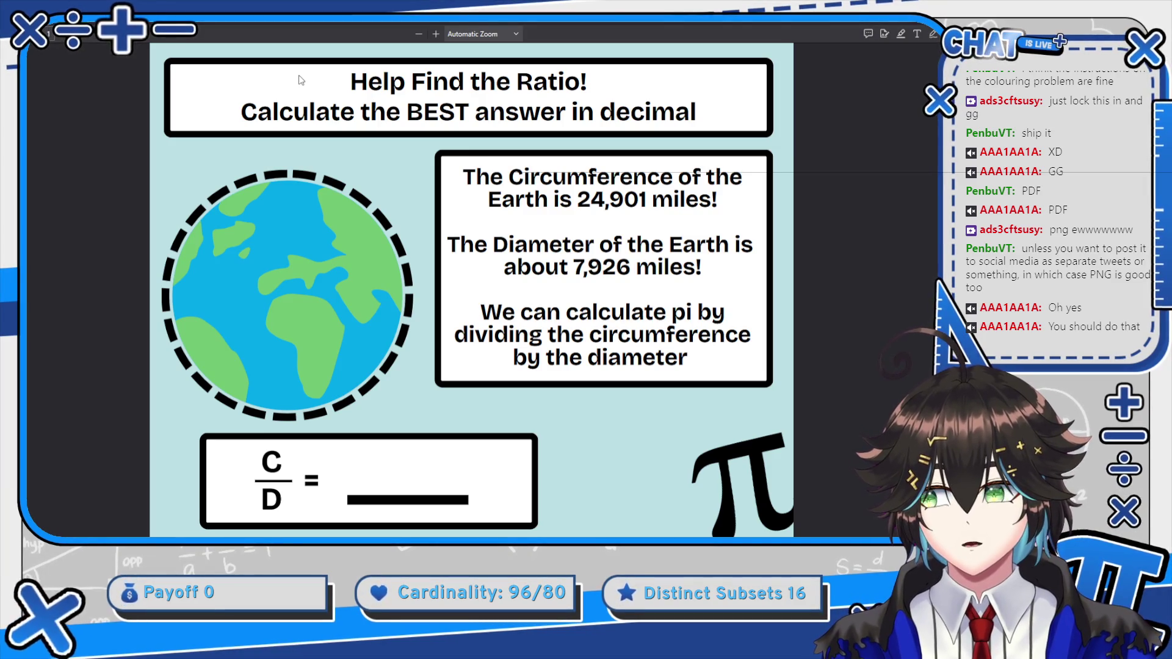
scroll(300, 80, down, 20)
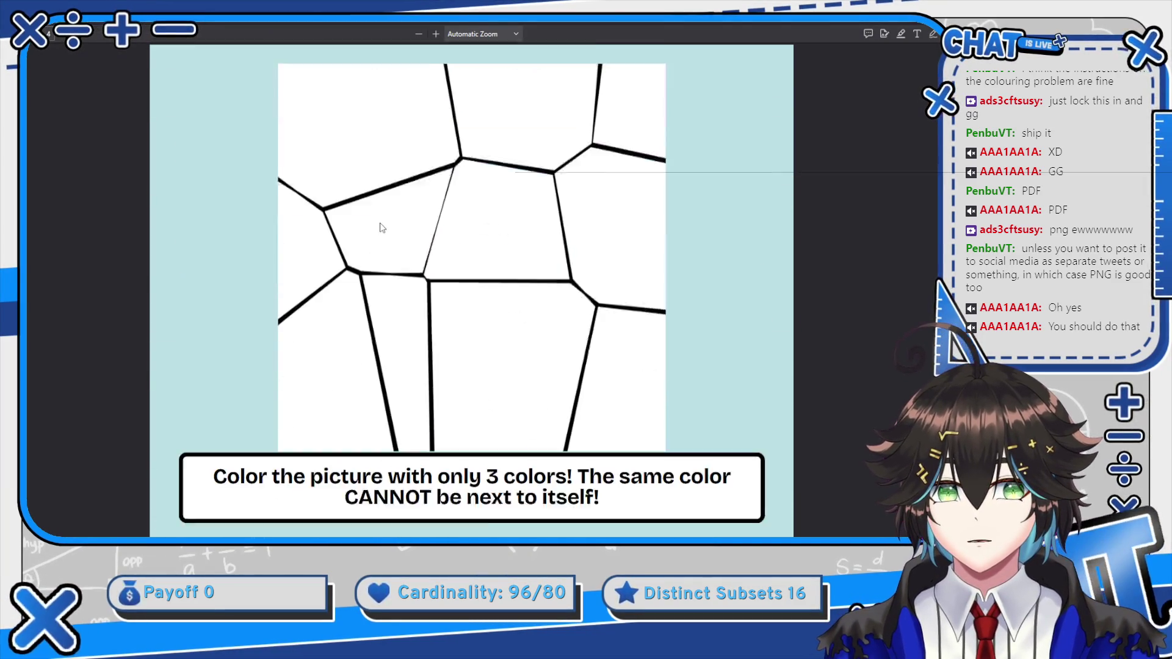
scroll(382, 228, down, 20)
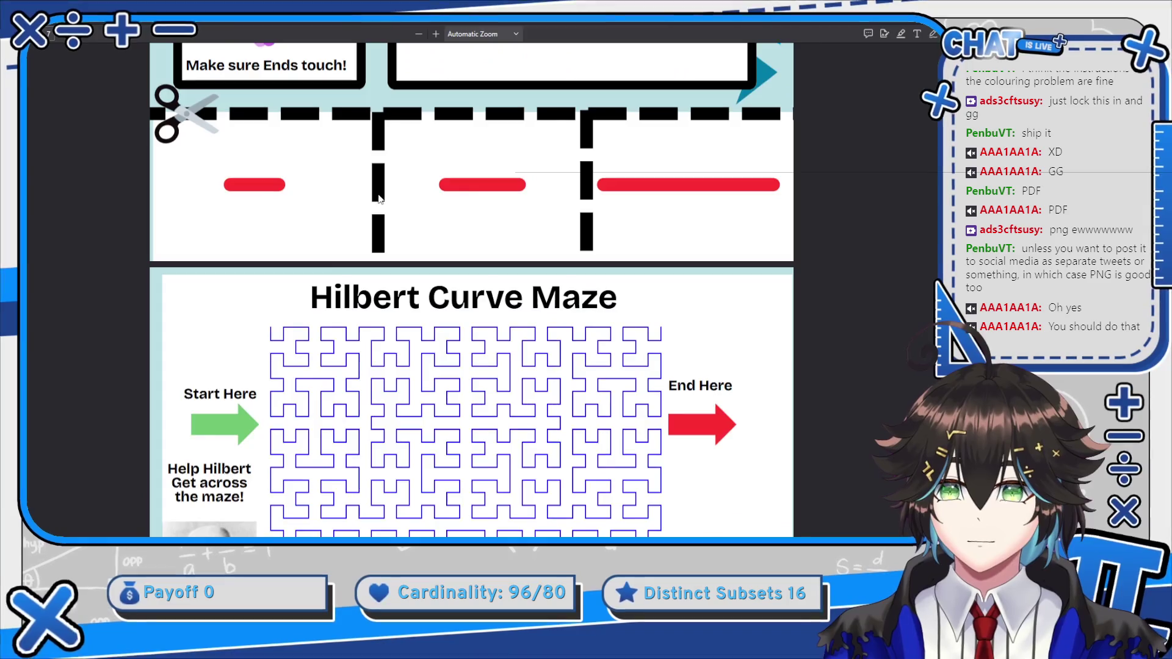
scroll(378, 198, down, 4)
scroll(378, 188, up, 20)
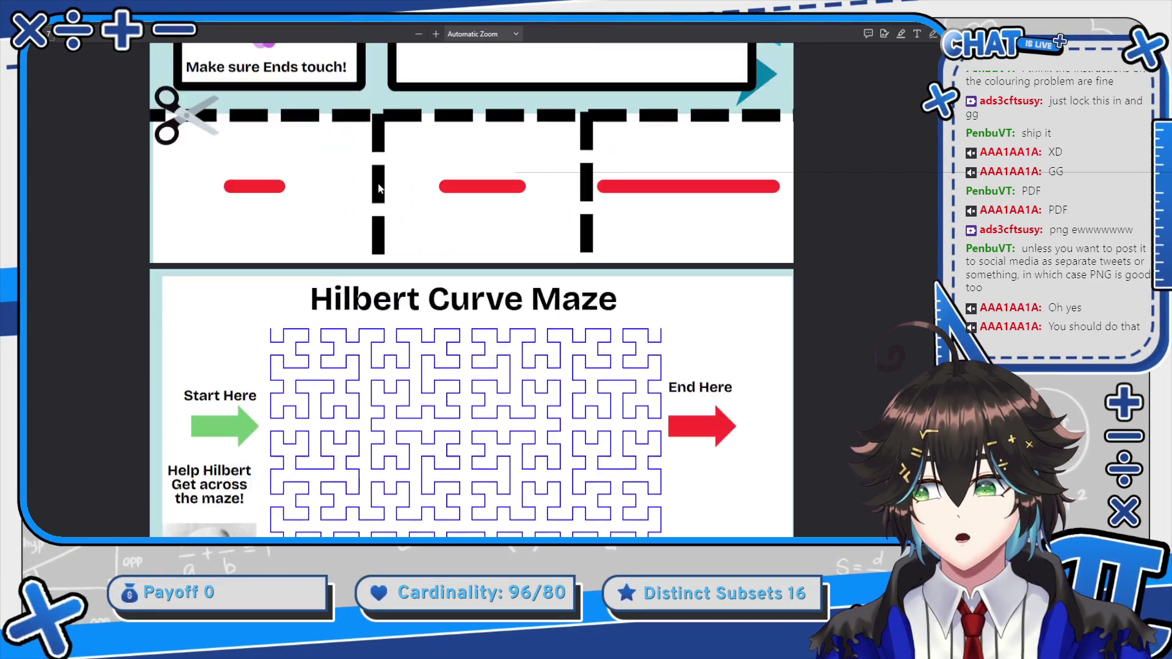
scroll(380, 188, up, 6)
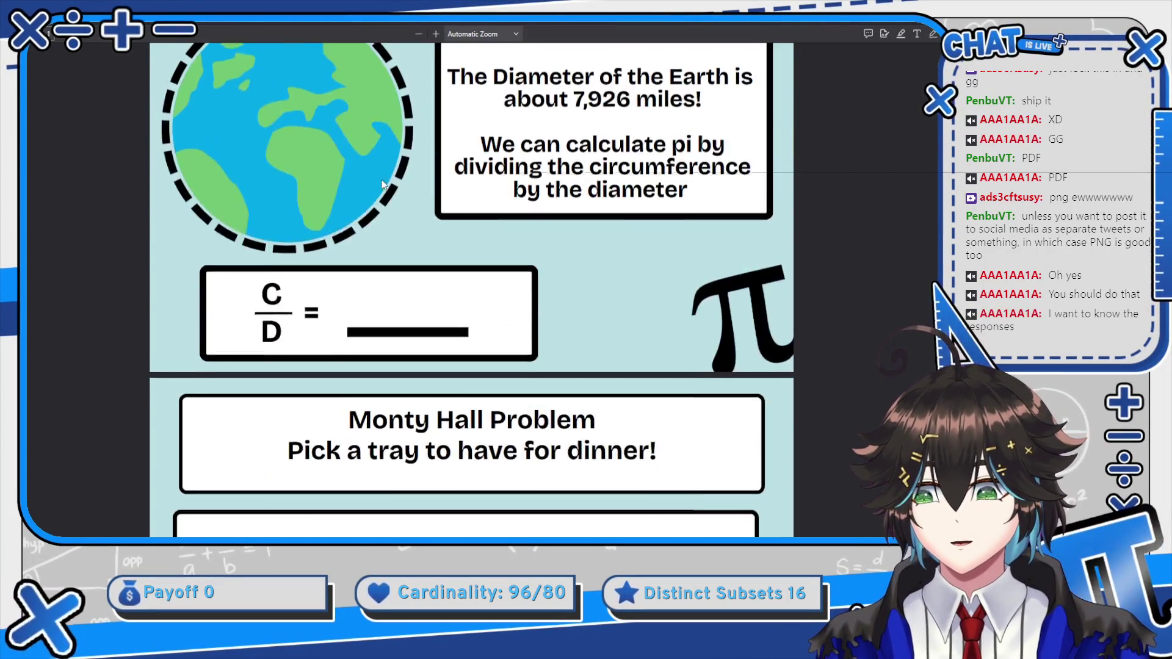
scroll(408, 183, down, 20)
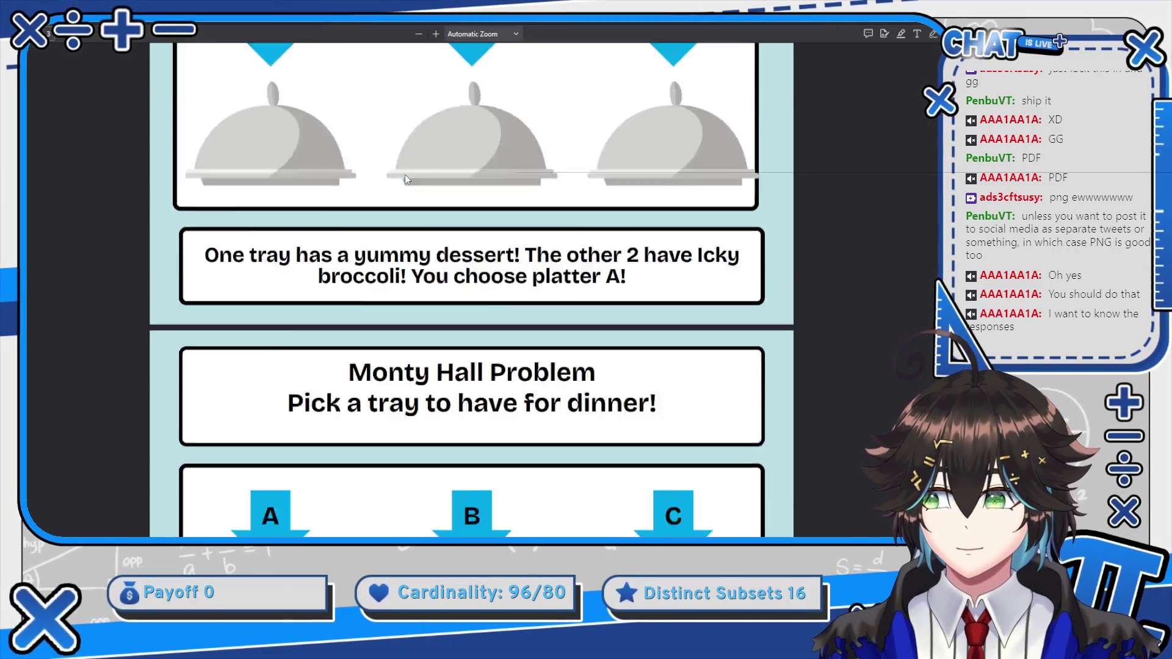
scroll(405, 177, down, 5)
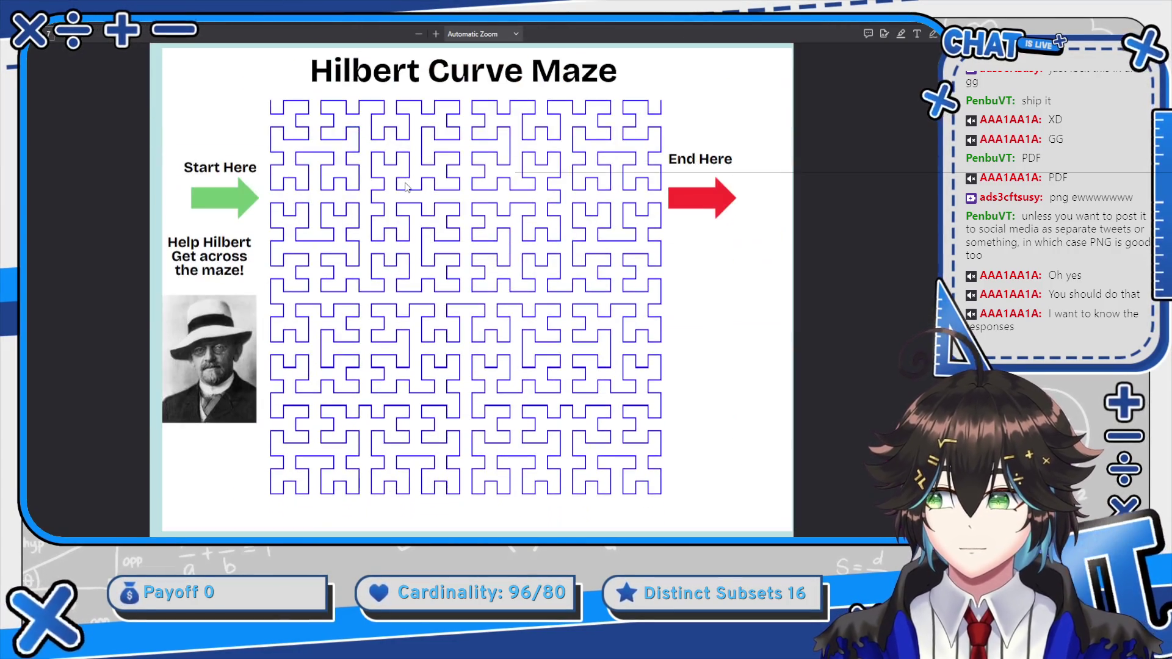
scroll(405, 189, up, 5)
scroll(405, 163, down, 5)
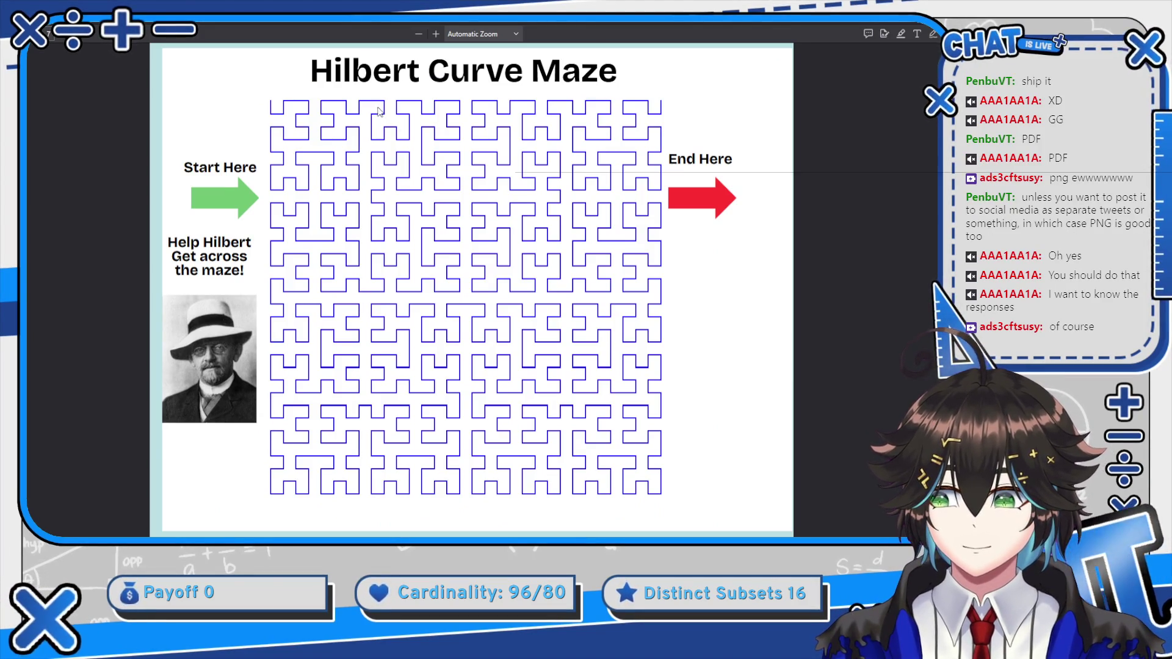
key(ctrl+w)
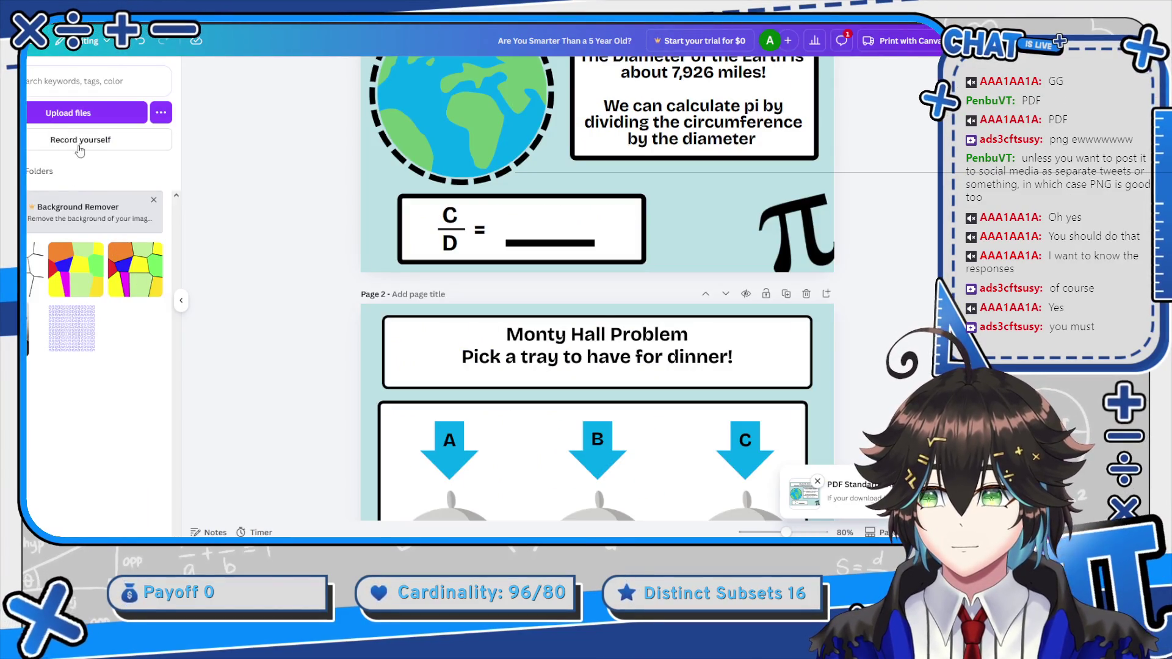
Add a new blank page 8 after the page 7 maze
scroll(369, 352, down, 5)
scroll(382, 353, down, 4)
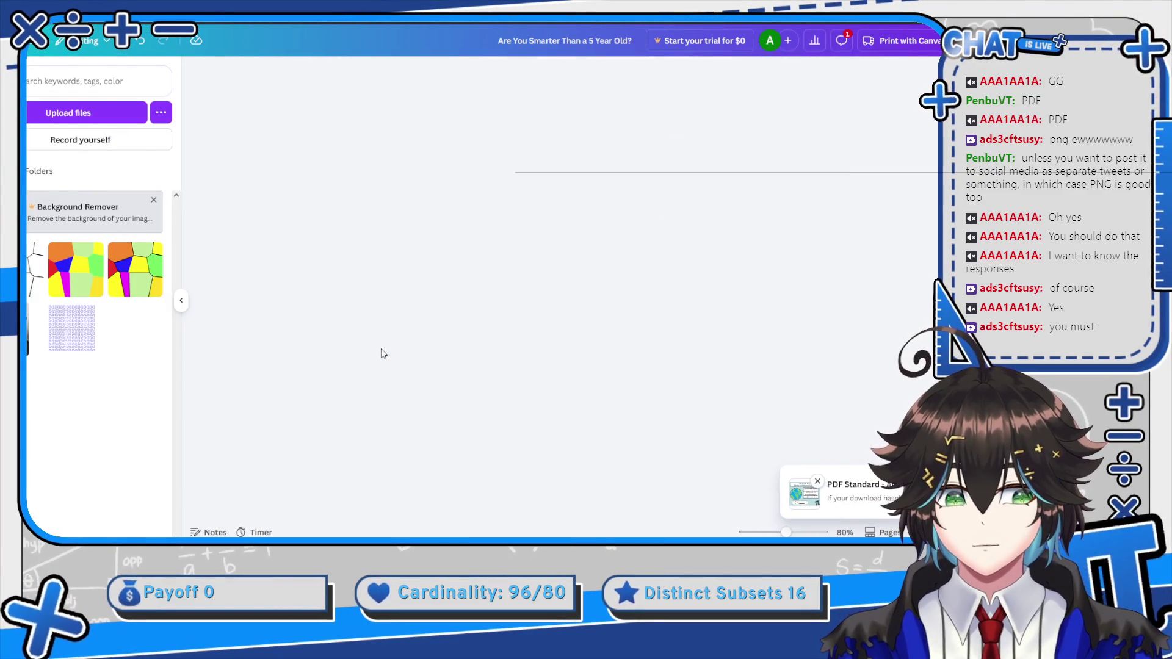
scroll(493, 314, down, 15)
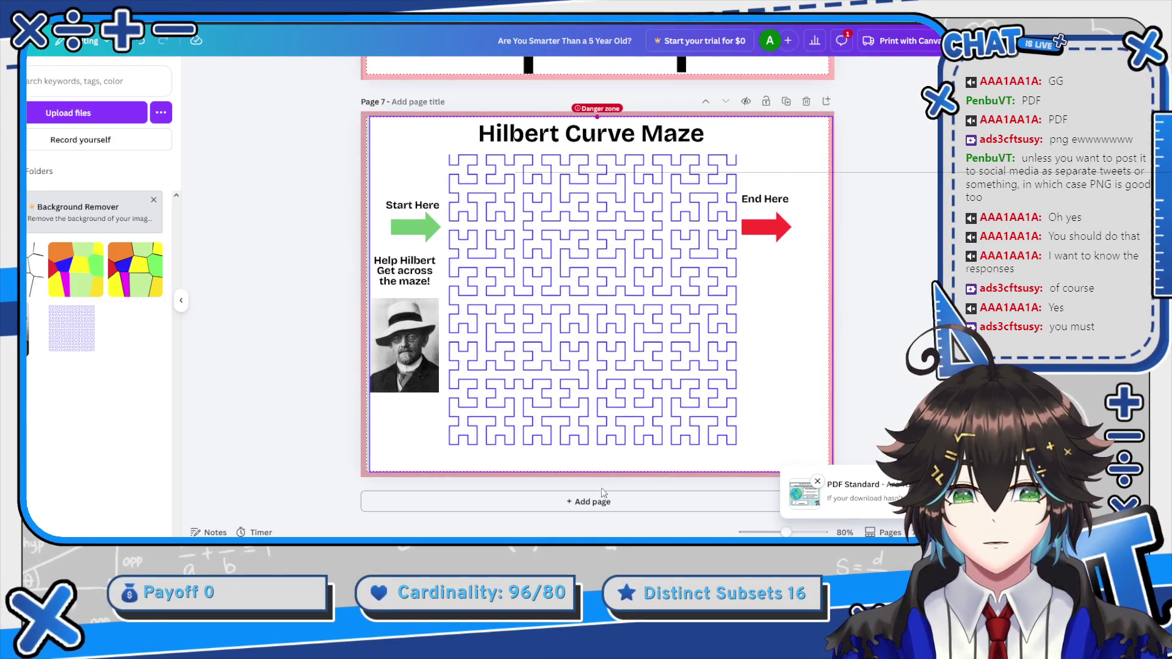
click(602, 499)
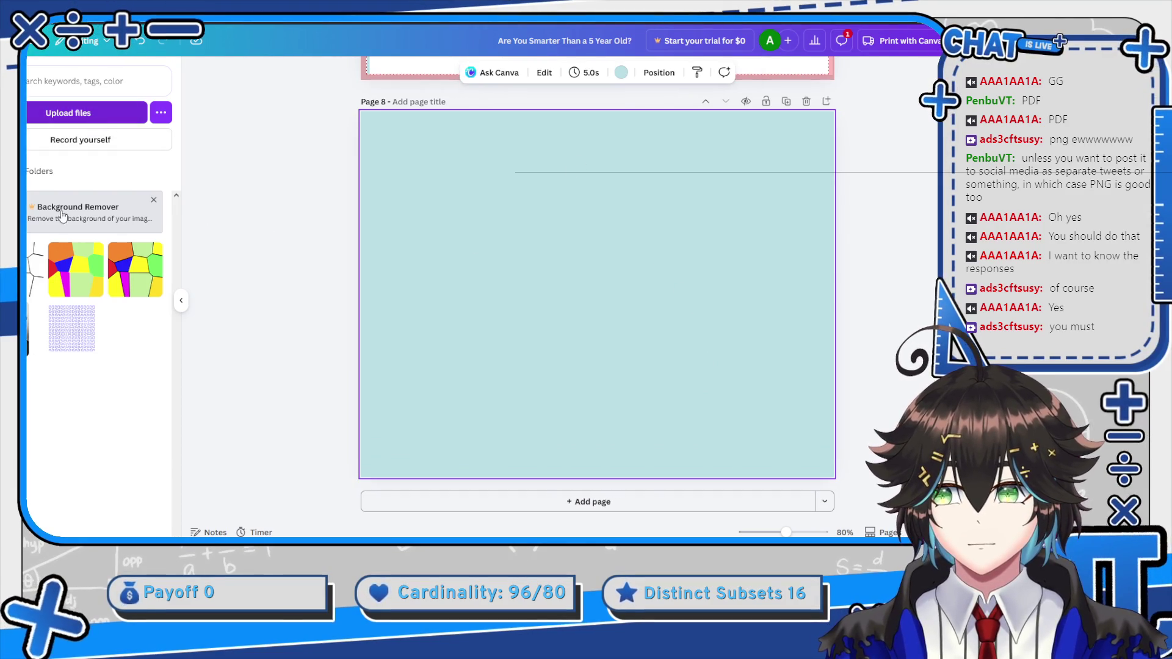
Copy the black-bordered title box from page 6 and paste it onto page 8
scroll(573, 269, up, 5)
scroll(573, 246, up, 3)
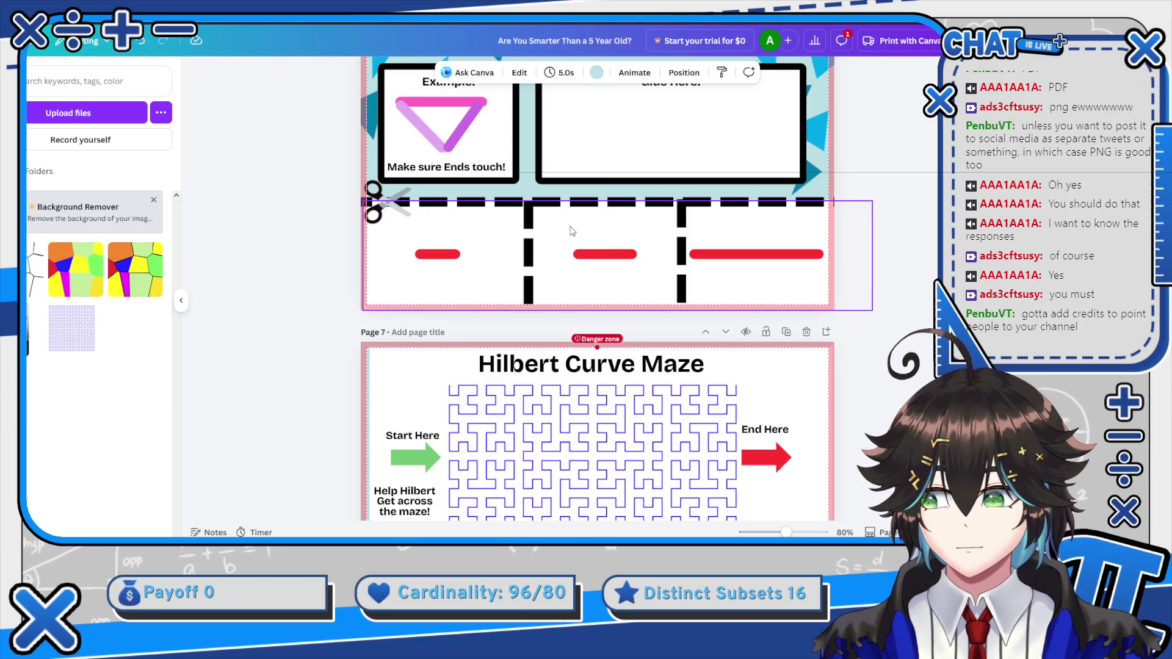
scroll(573, 231, up, 4)
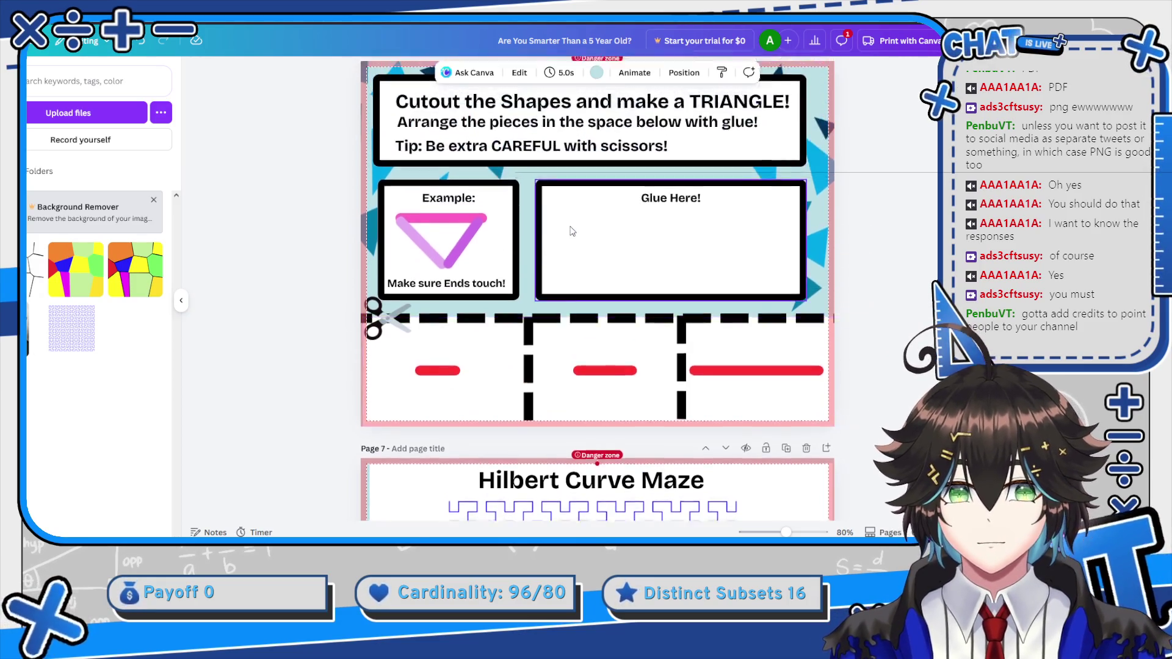
click(770, 251)
click(772, 249)
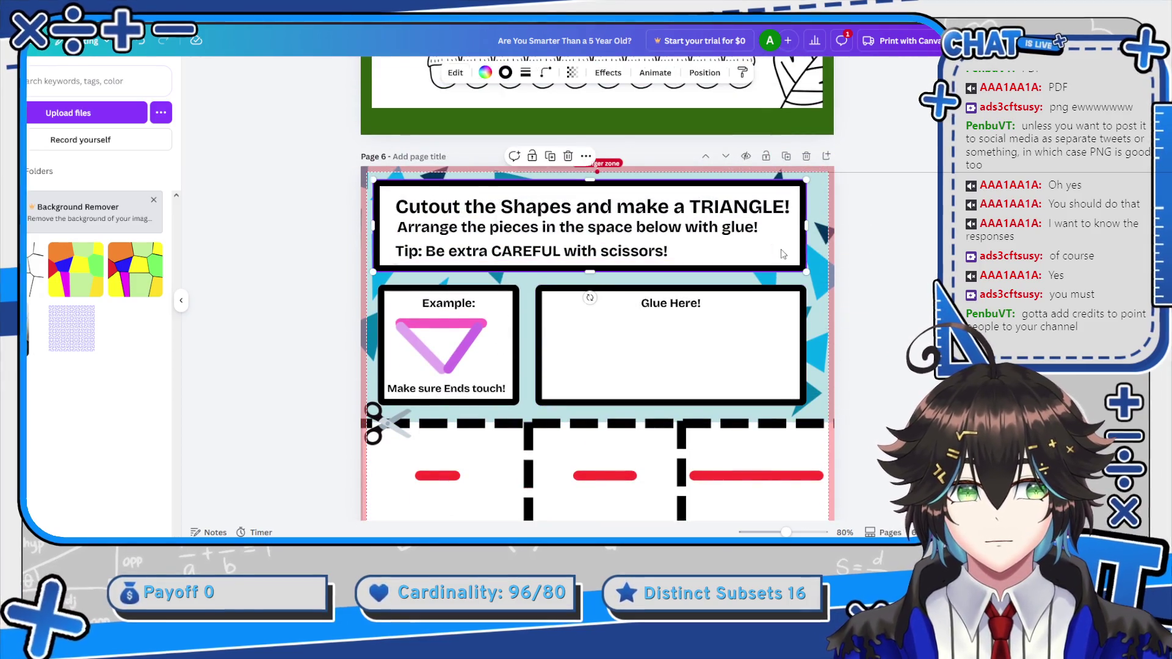
scroll(780, 251, down, 4)
scroll(775, 251, down, 10)
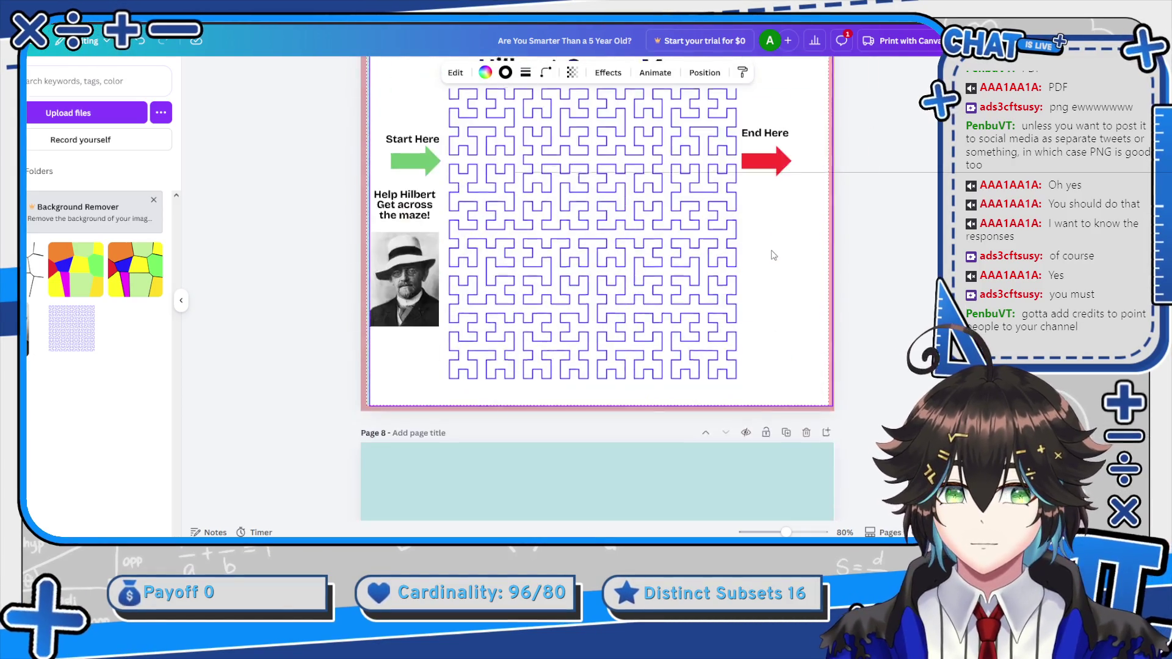
key(ctrl+v)
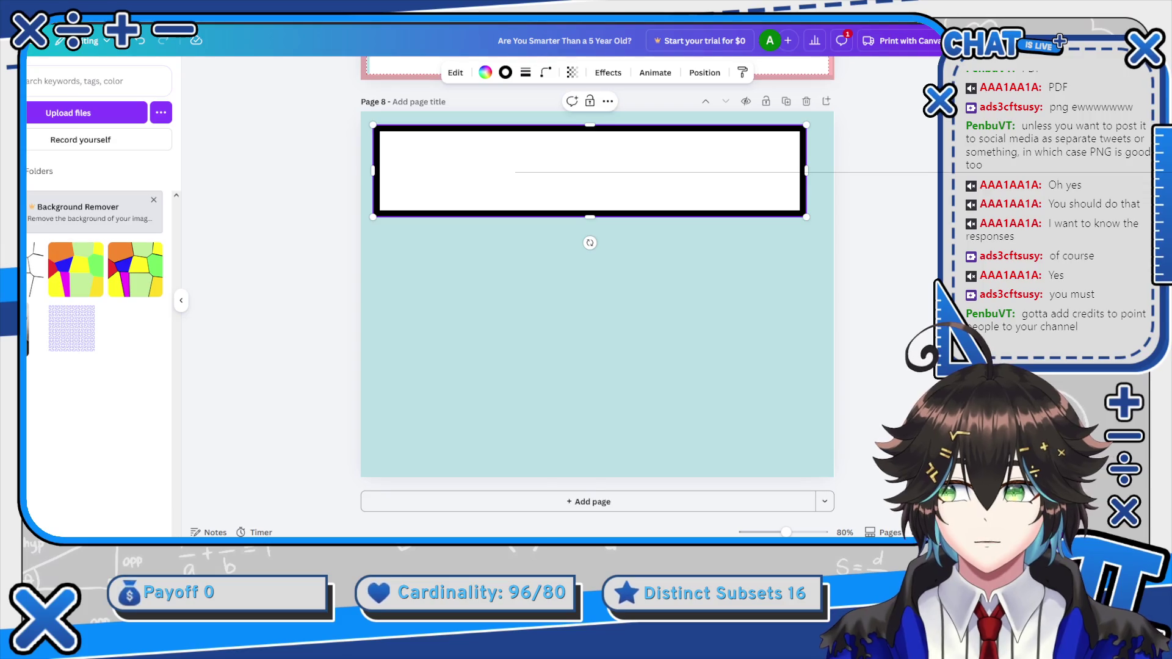
Bring up the Text panel and remove a stray 'p' typed into the pasted white box
key(t)
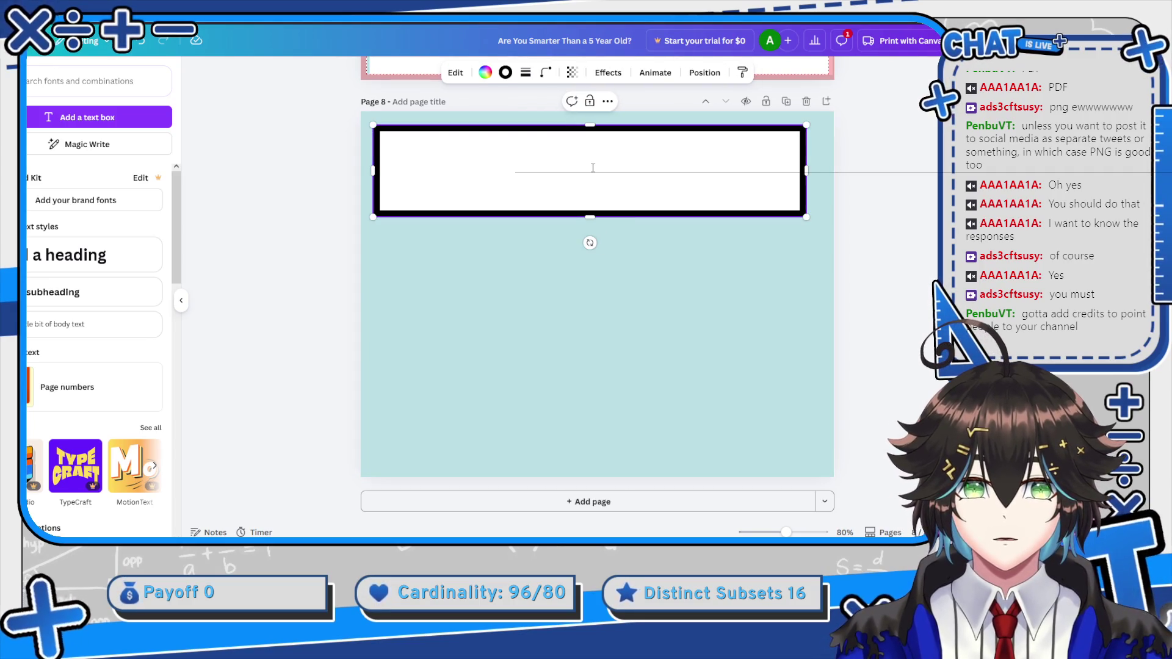
click(592, 167)
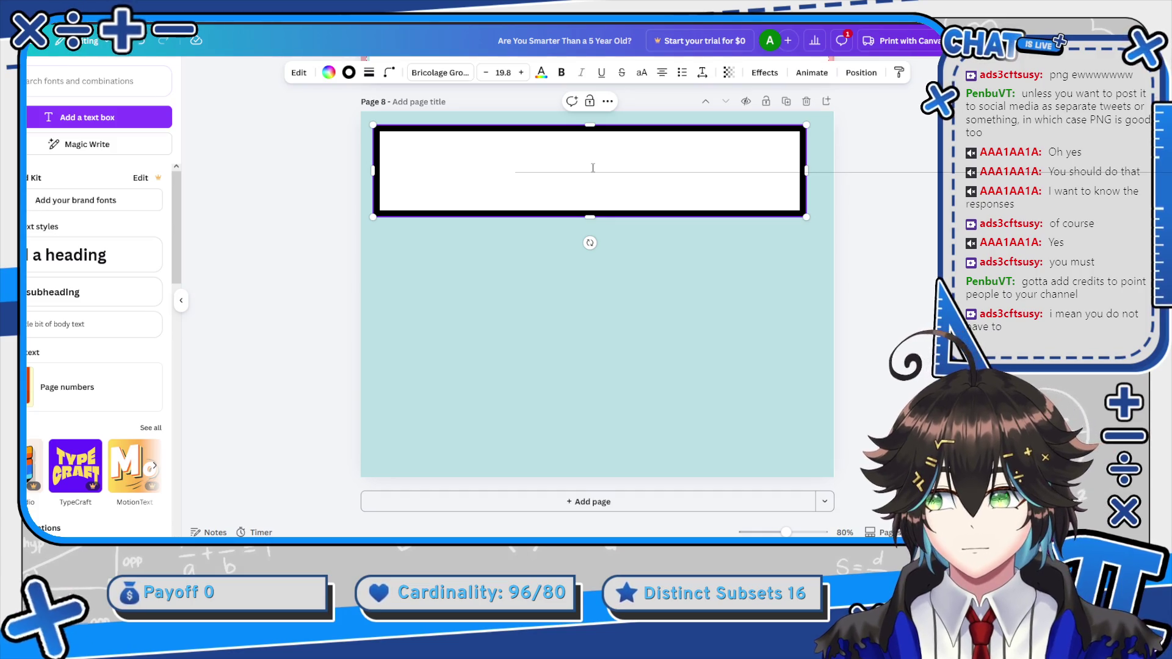
text(p)
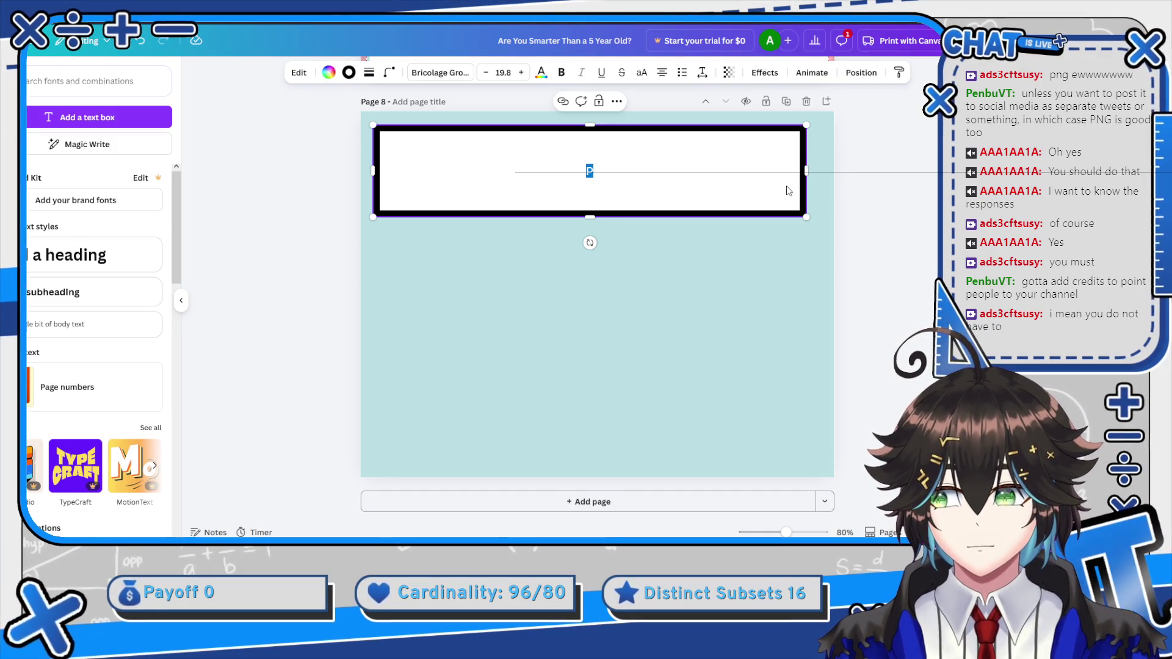
key(BackSpace)
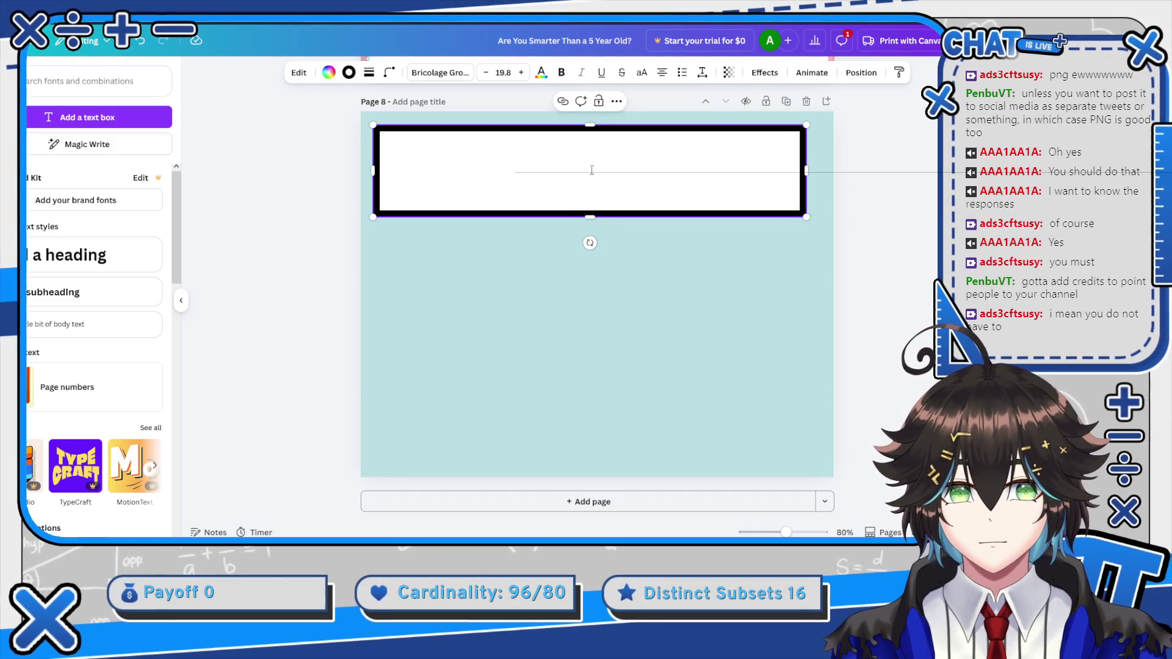
key(Escape)
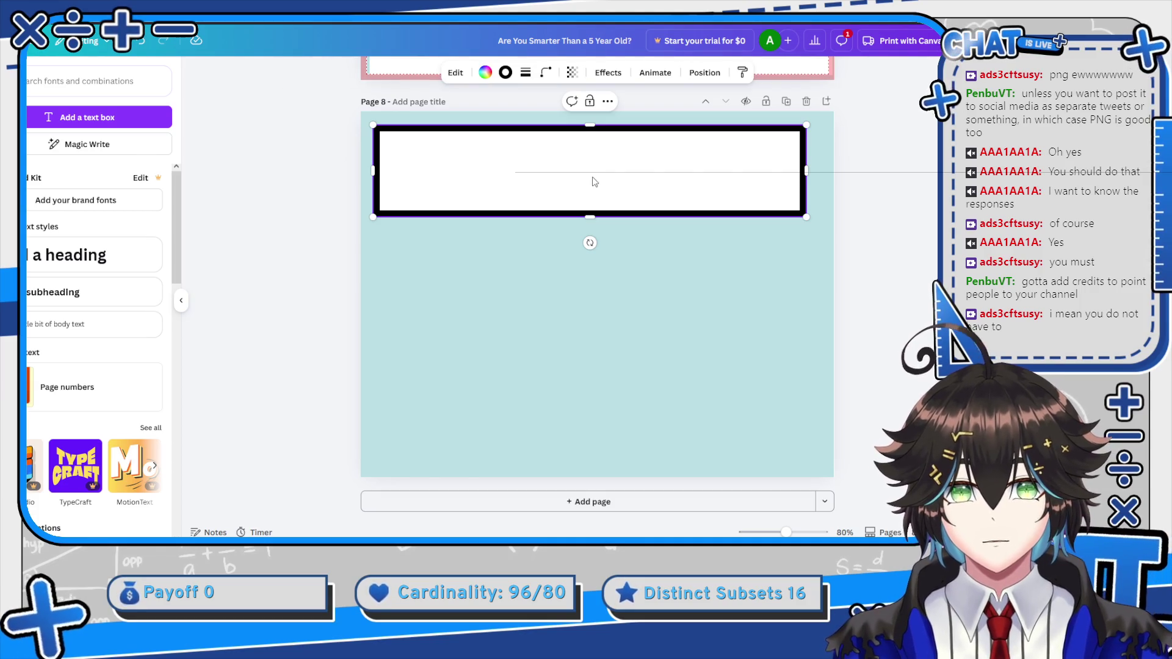